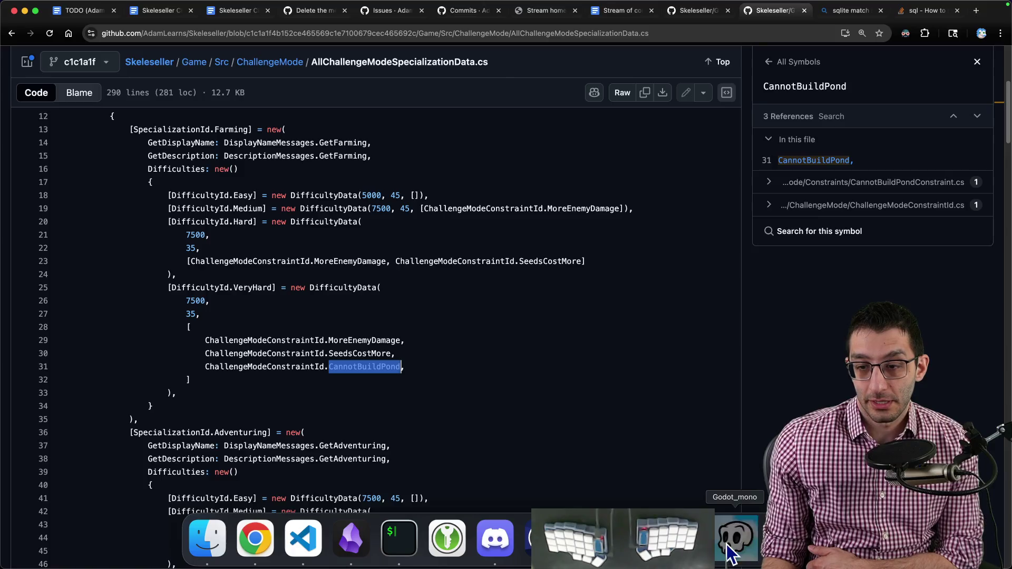
- Start a fresh Story Mode game and apply a debug cheat from the F1 menu
left_click(734, 541)
key("Escape")
left_click(306, 465)
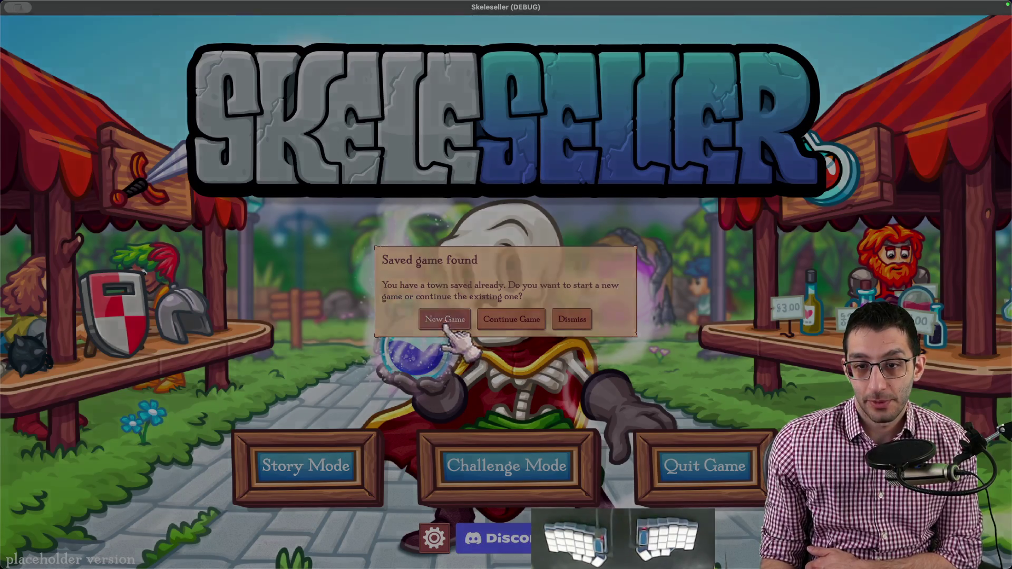
left_click(446, 319)
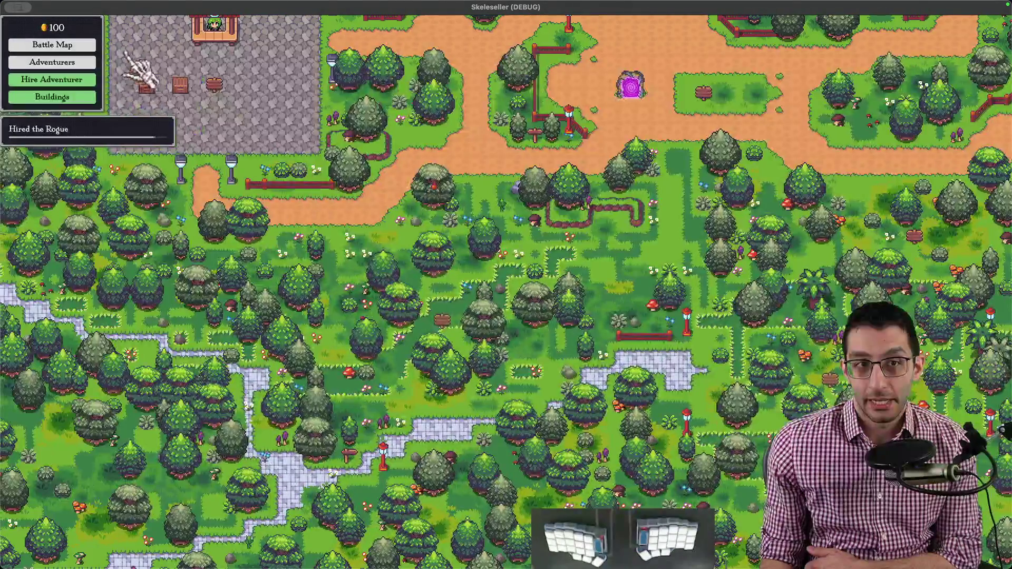
key("F1")
left_click(83, 44)
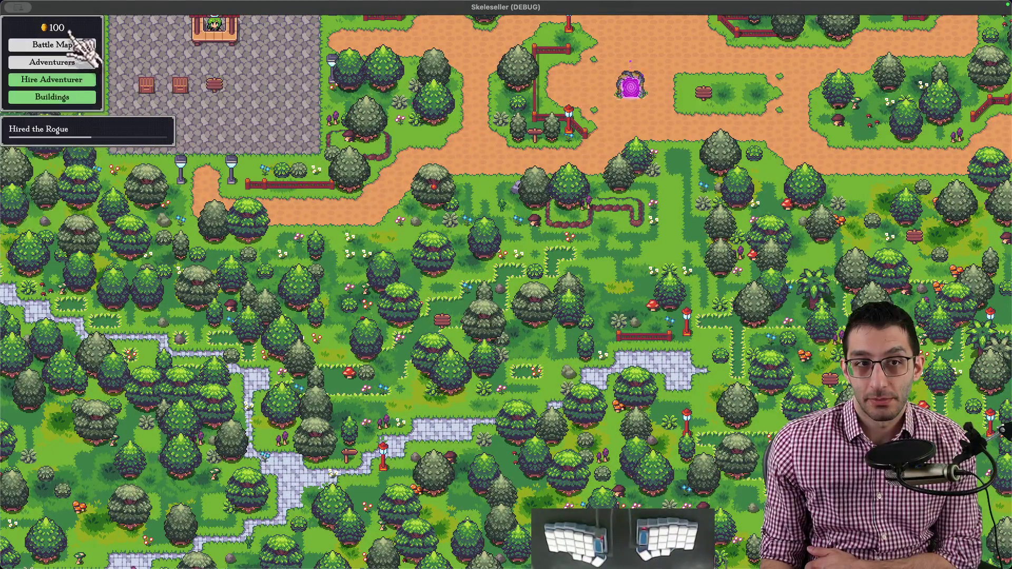
- Send the party to the Forest from the battle map and speed through the battle
left_click(631, 86)
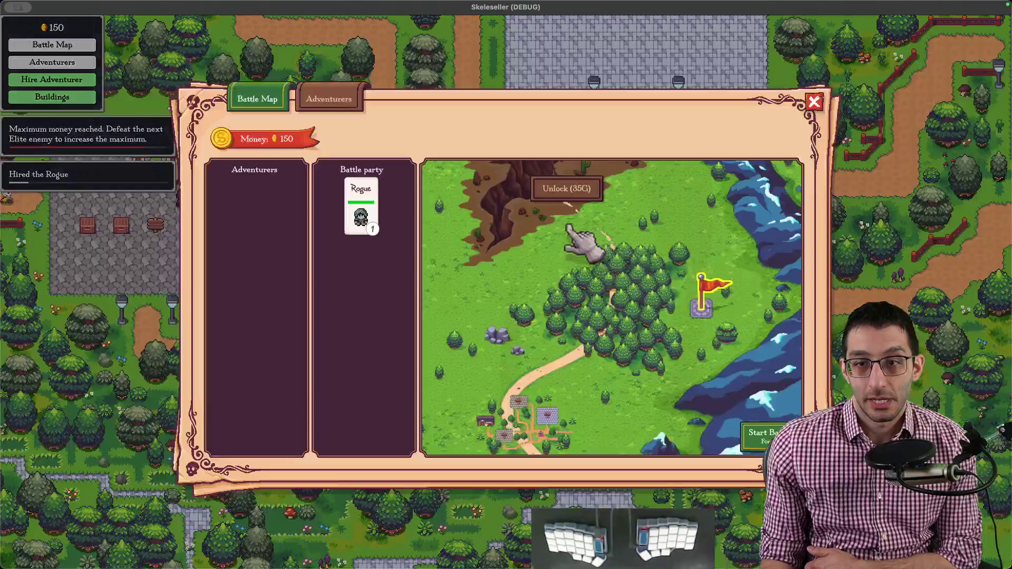
left_click(611, 290)
left_click(759, 435)
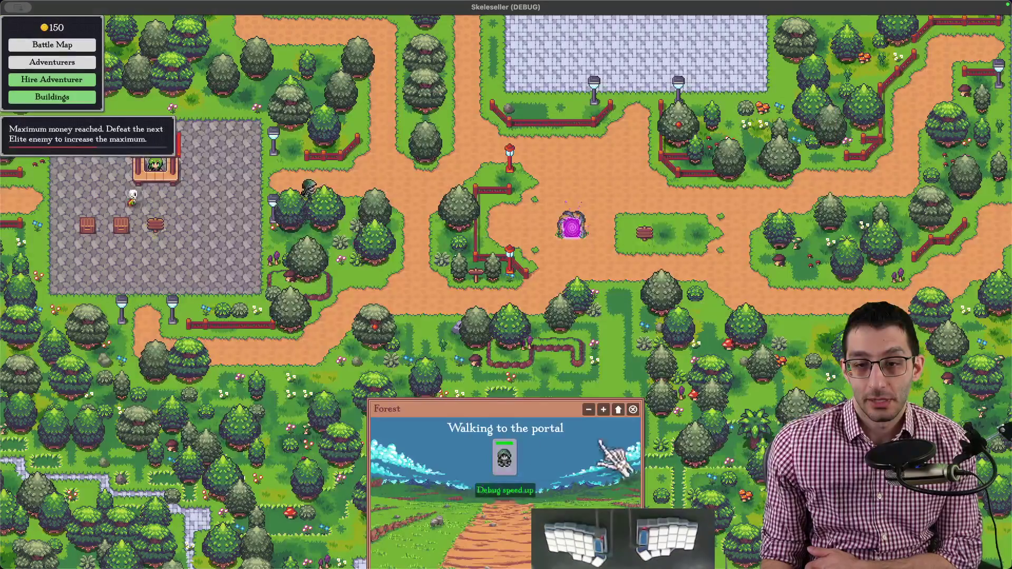
left_click(506, 490)
- Unlock the Canyon, send the party there, then pan to the empty farm site
left_click(53, 44)
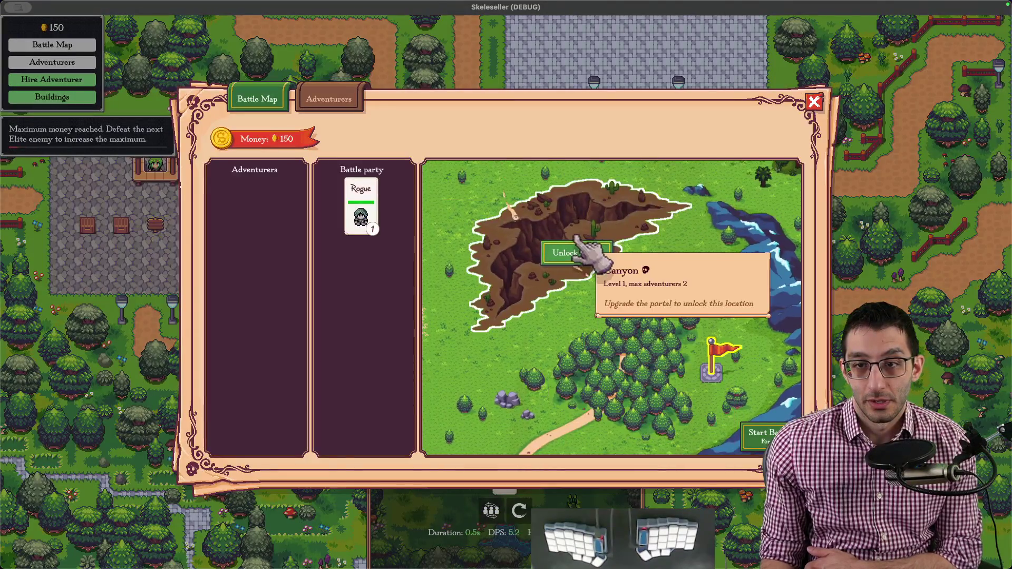
left_click(575, 254)
left_click(763, 435)
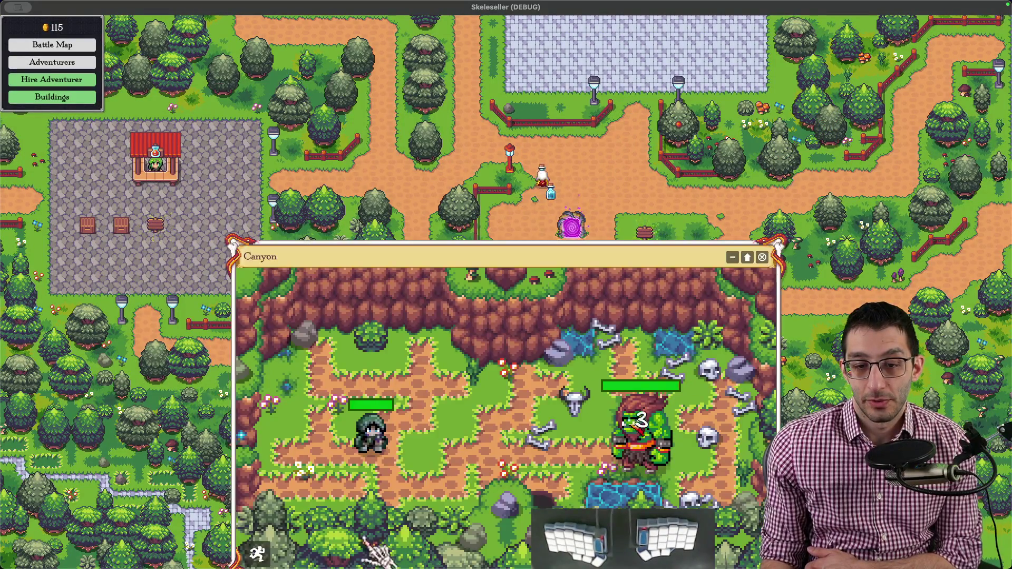
left_click(731, 257)
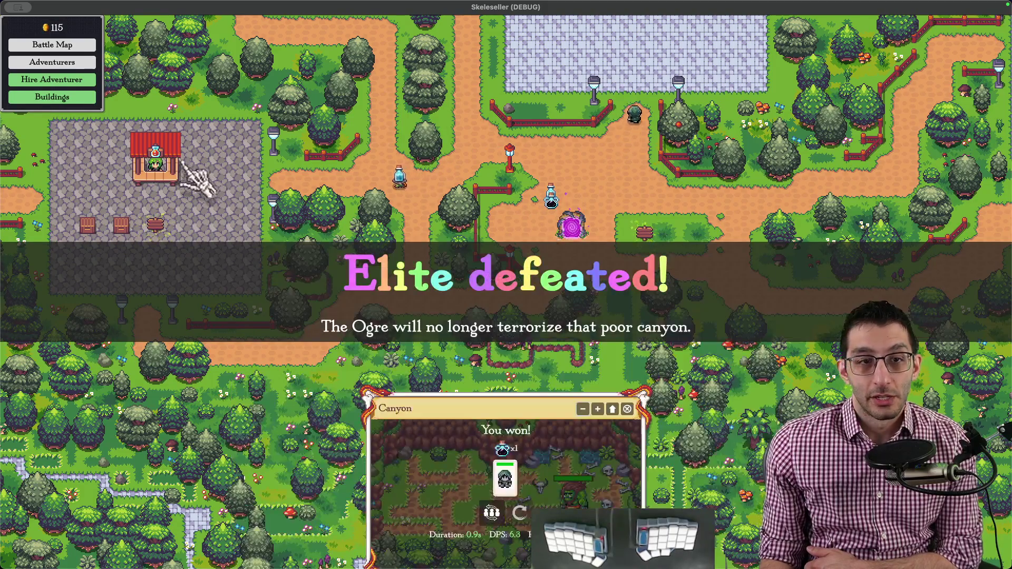
left_click_drag(198, 178, 396, 79)
- Build the farm, bring up the Farming perks and add debug money
left_click(522, 300)
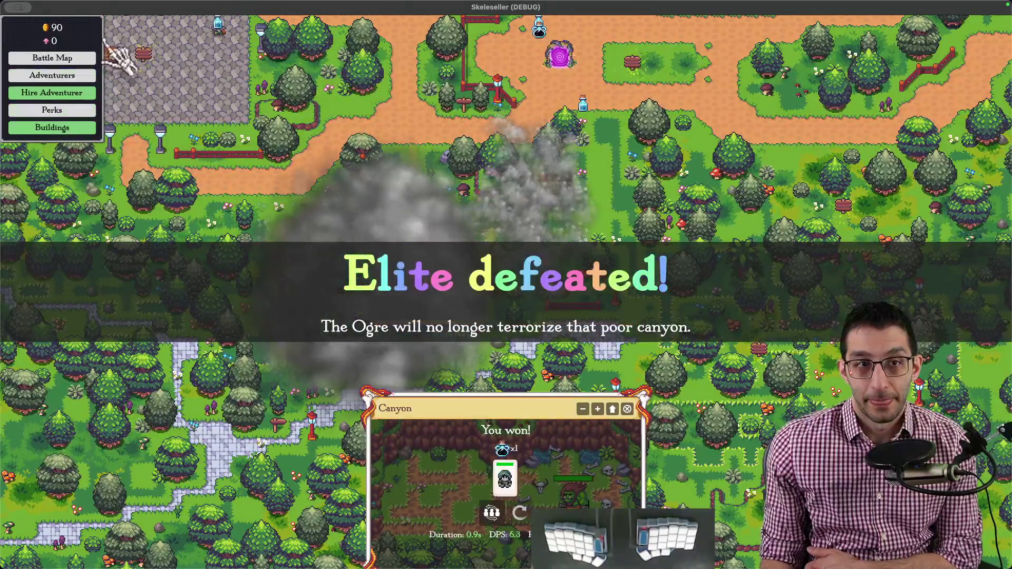
left_click(55, 26)
key("p")
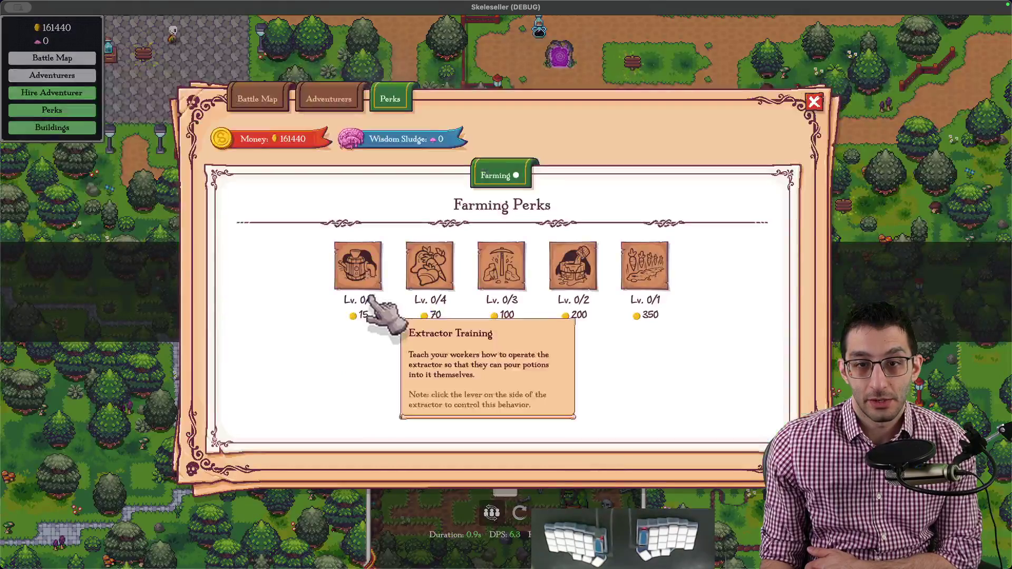
- Buy all five Farming perks to MAX, including Clear Rocks, and close the perks window
left_click(358, 266)
left_click(430, 267)
left_click(502, 266)
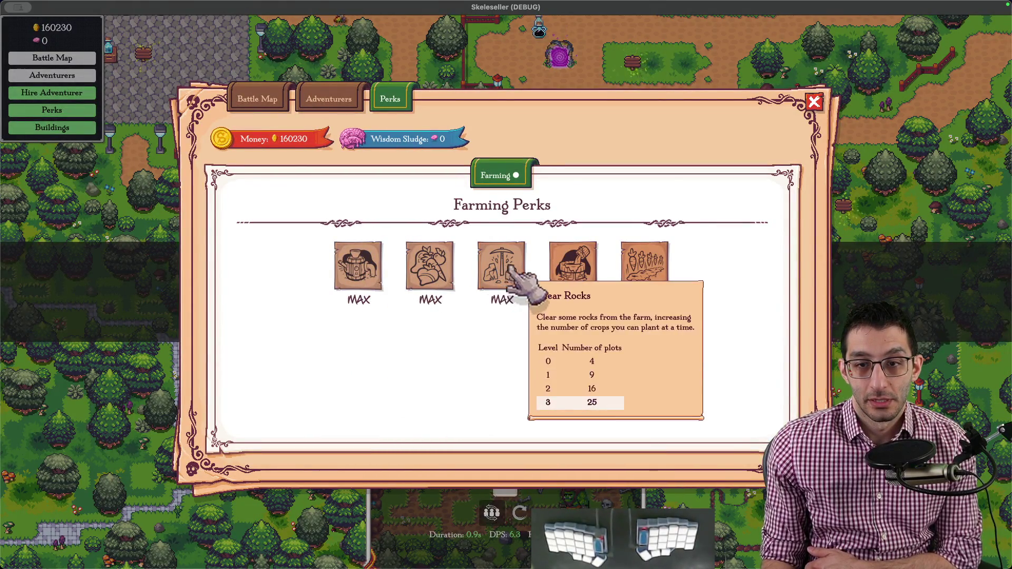
left_click(574, 266)
left_click(645, 267)
key("Escape")
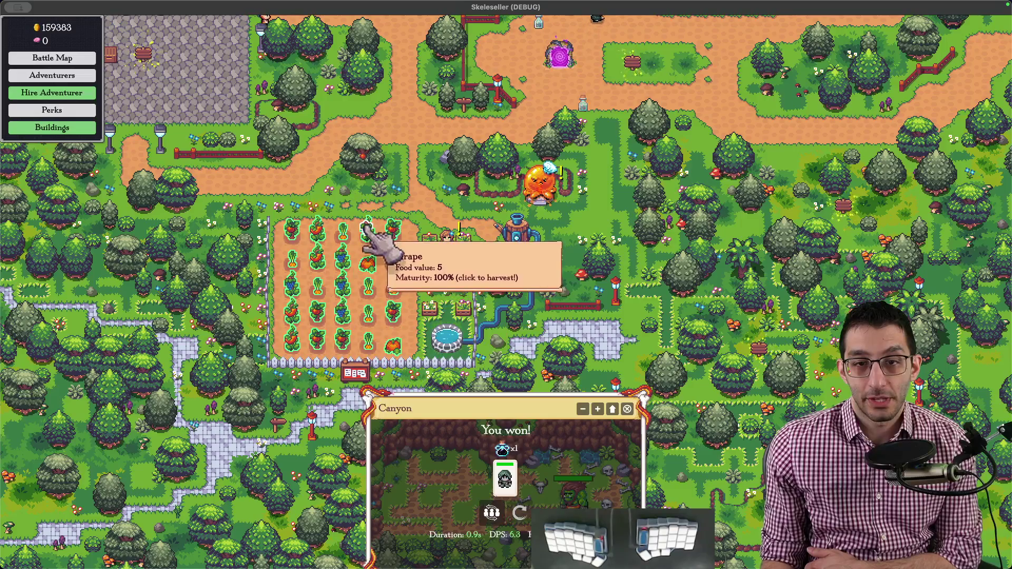
- Harvest the ripe crops across the plot, replant the field, and switch to the browser
mouse_move(372, 238)
left_mouse_down()
mouse_move(423, 339)
mouse_move(466, 338)
left_mouse_up()
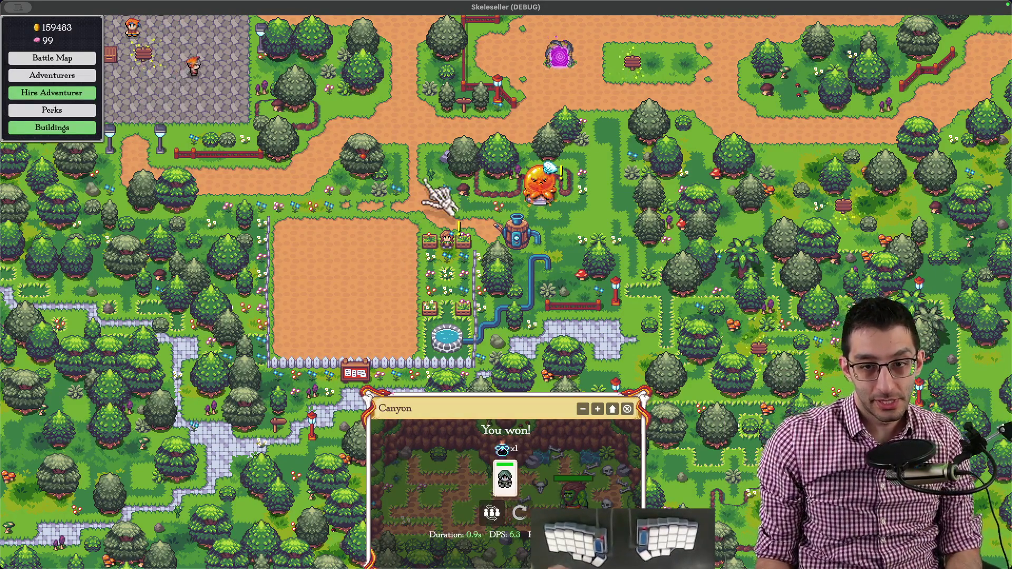
left_click(355, 374)
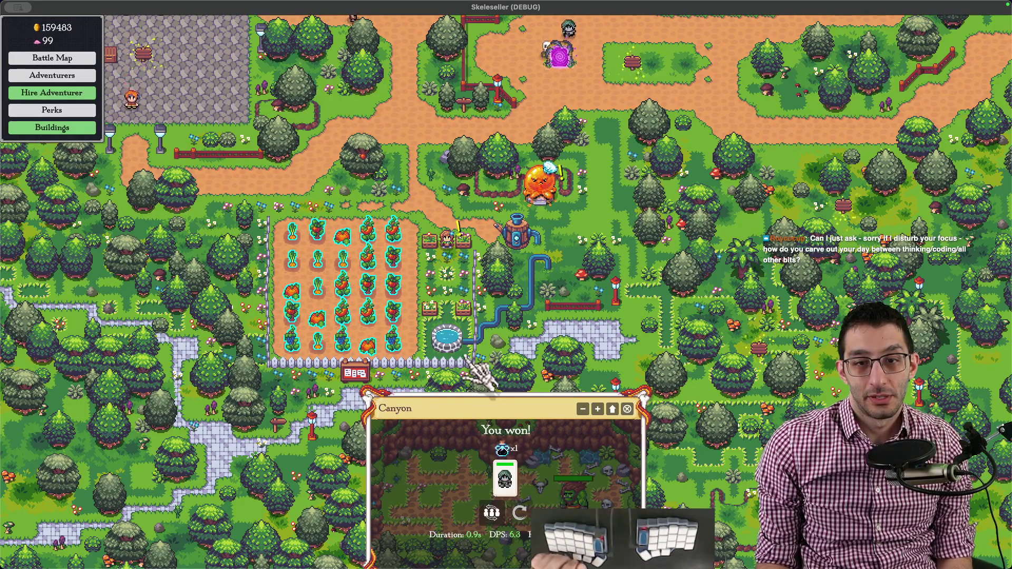
key("alt+Tab")
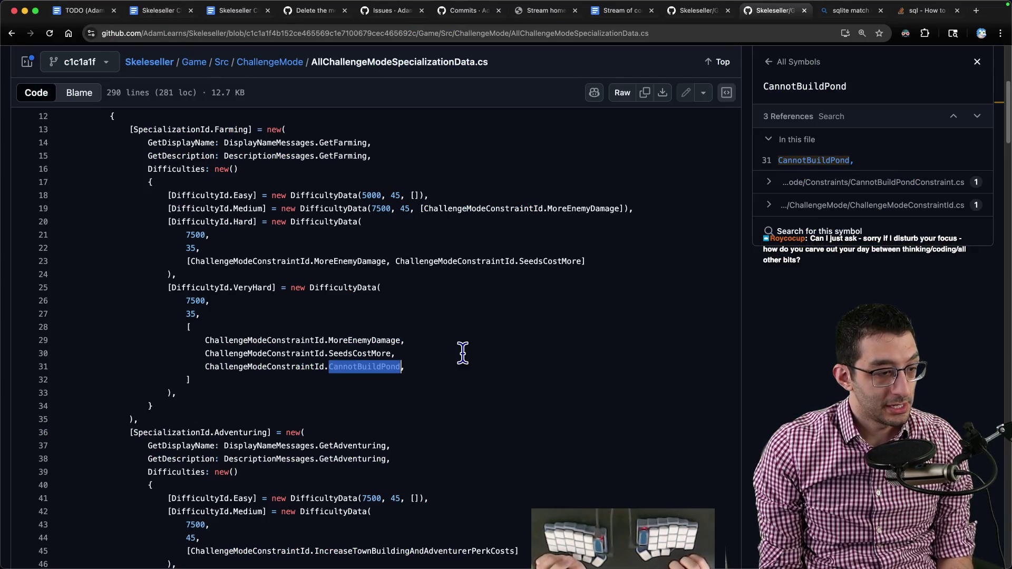
- Review the existing priority lines in the VS Code scratch note
key("super+Tab")
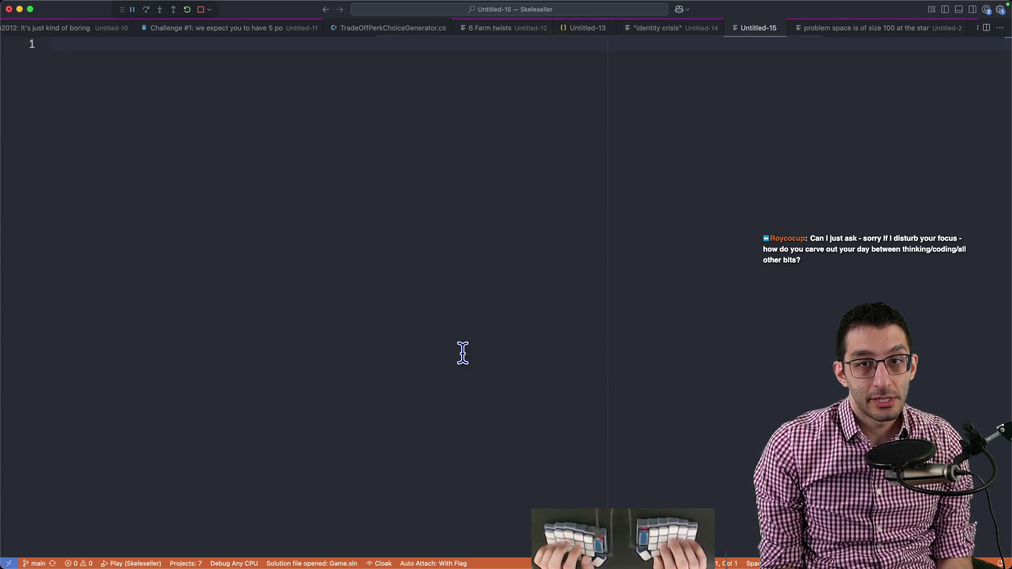
type("what's the top p")
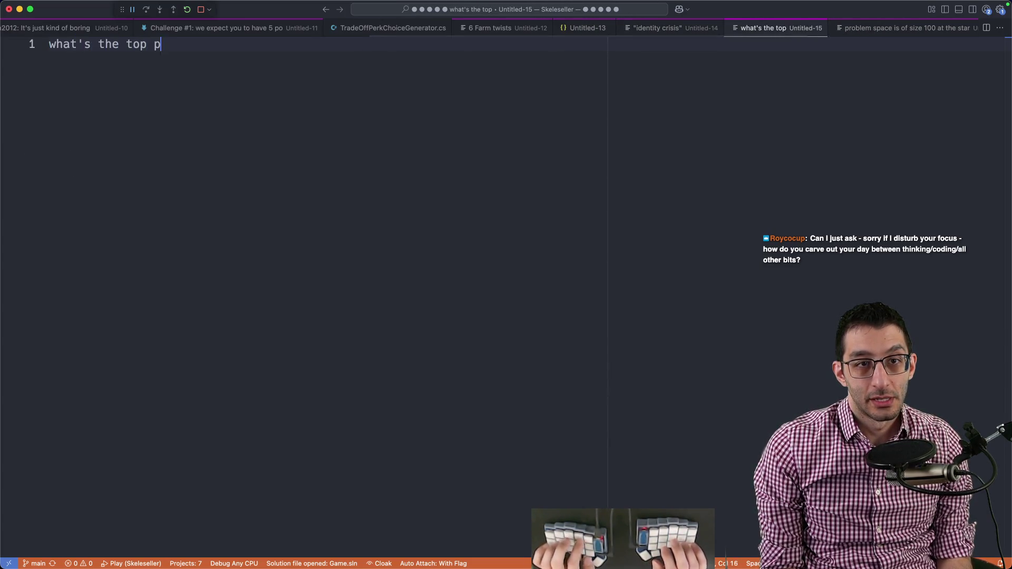
type("riority")
key("Return")
type("I try to d")
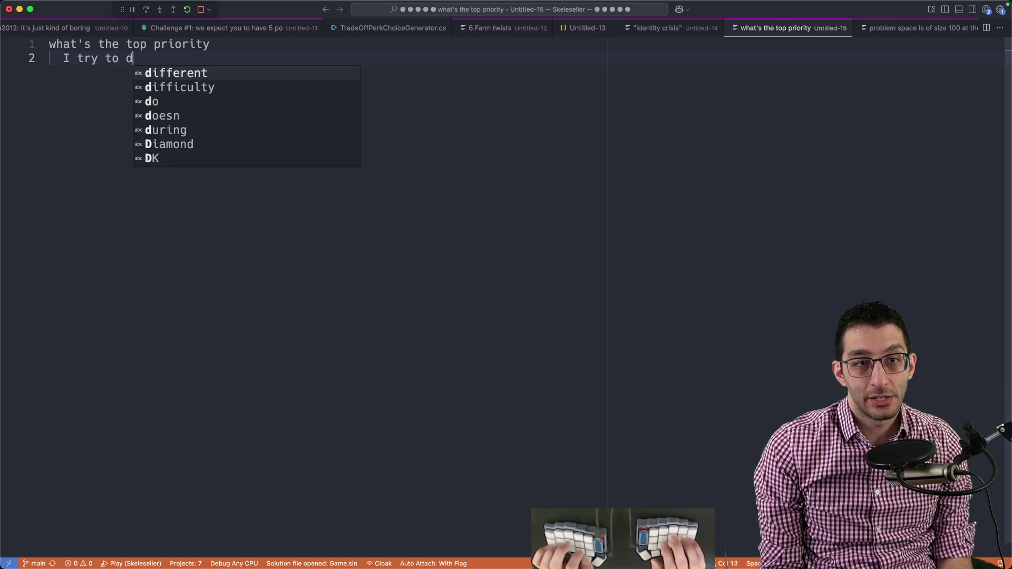
type("o that unless I'm burne")
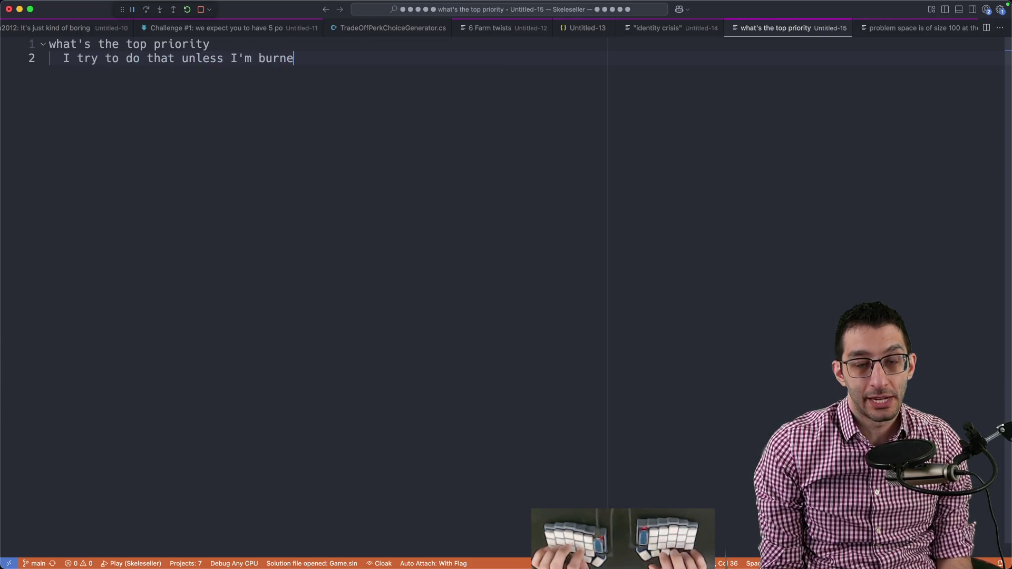
type("d-out or something, in whi")
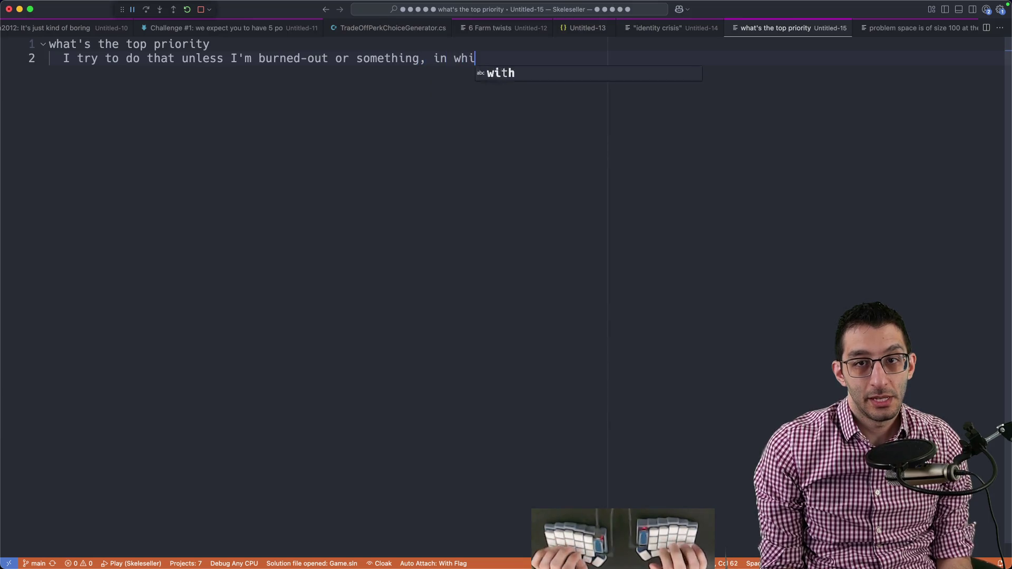
type("ch case I may think \"")
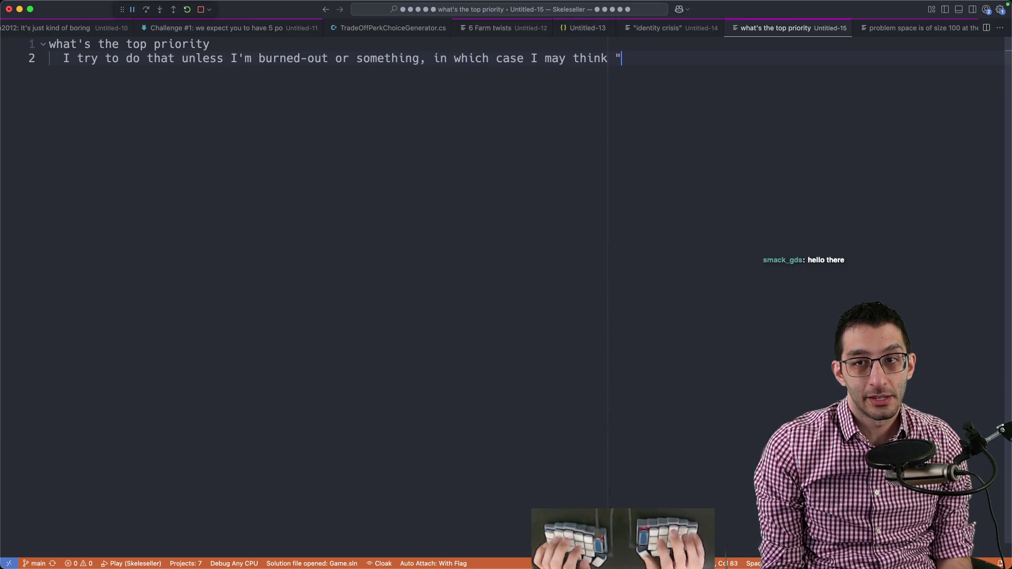
type("what's the most fun\"    ")
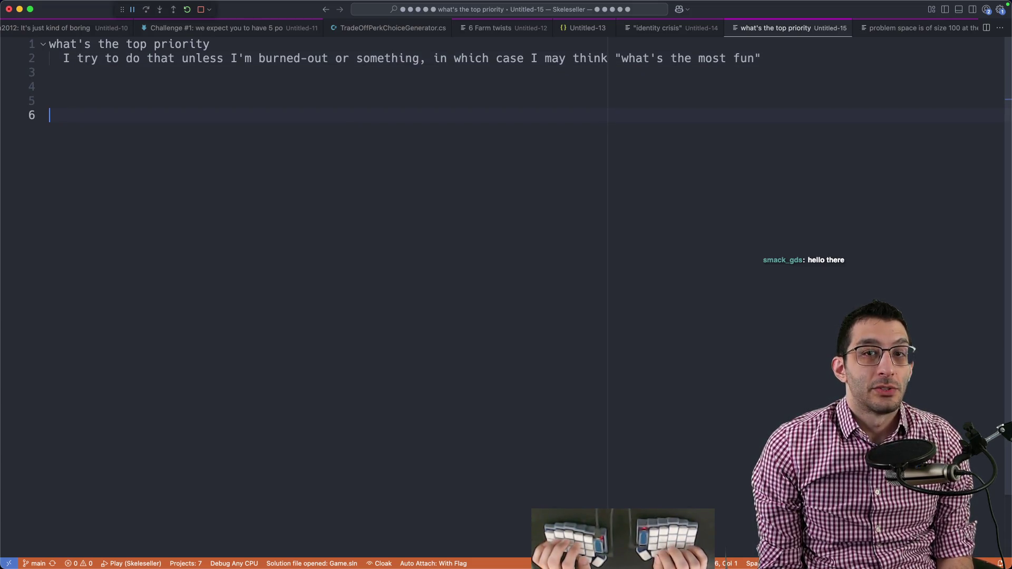
type("moving things")
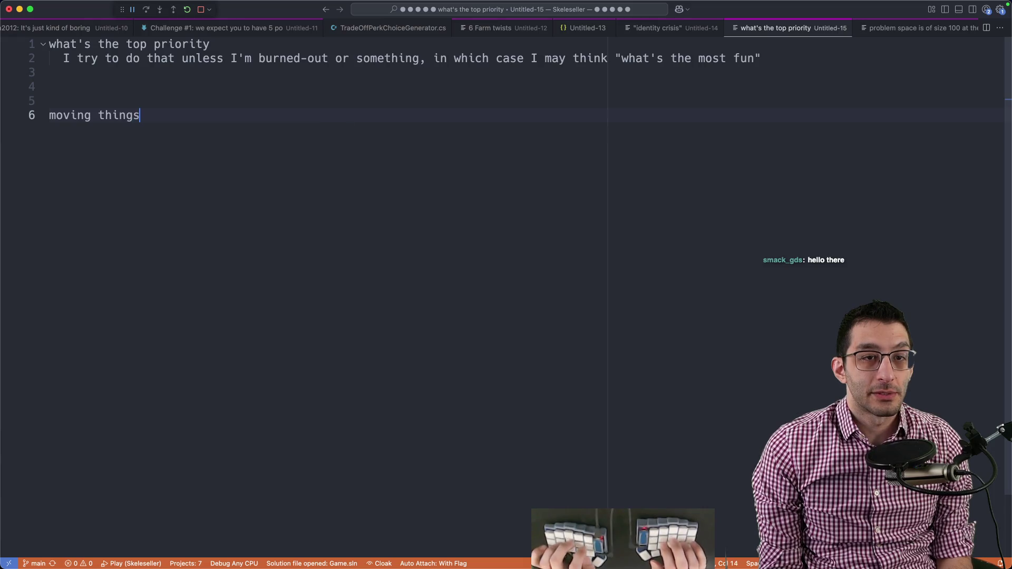
type(" forward")
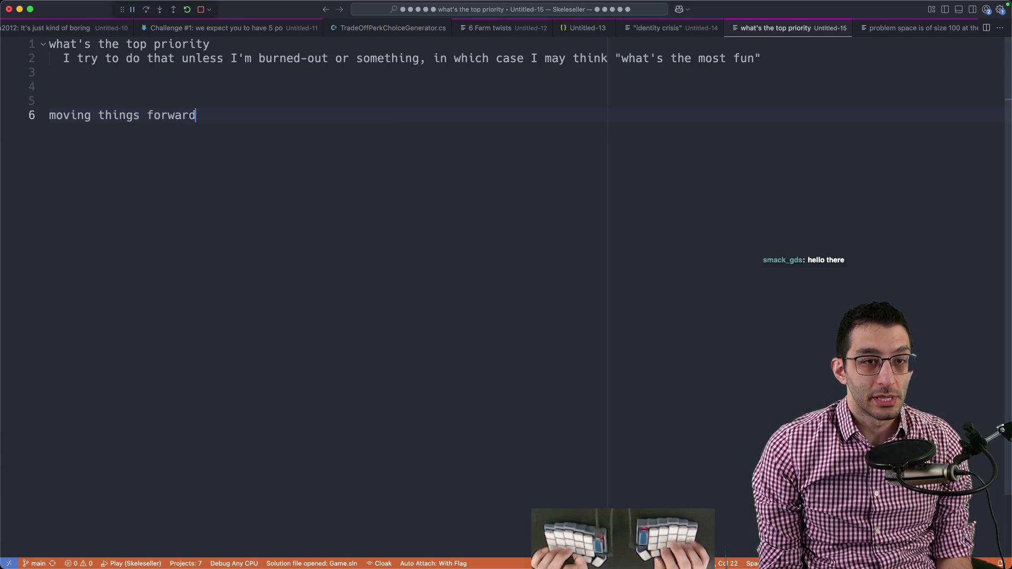
triple_click(215, 118)
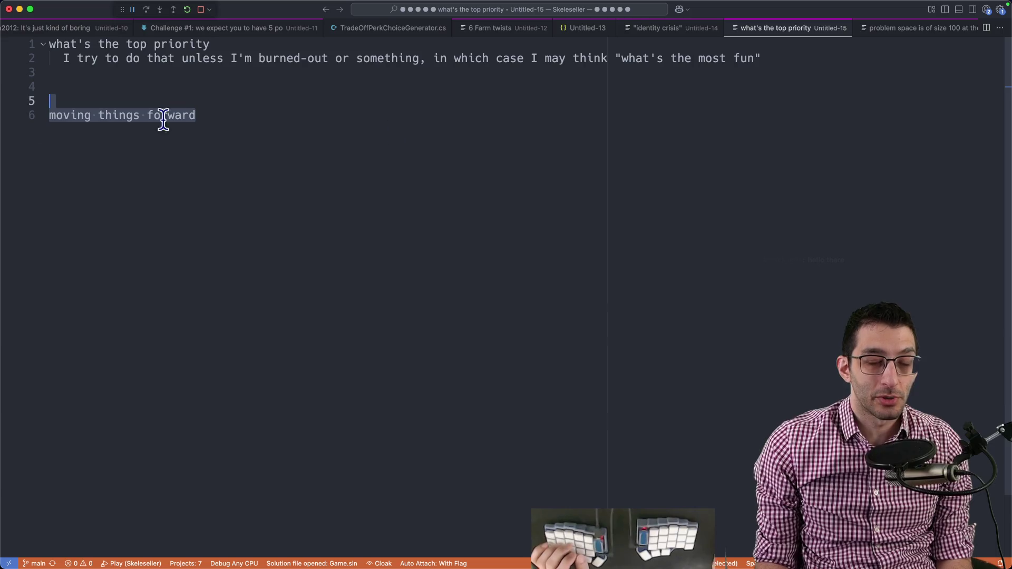
left_click(461, 143)
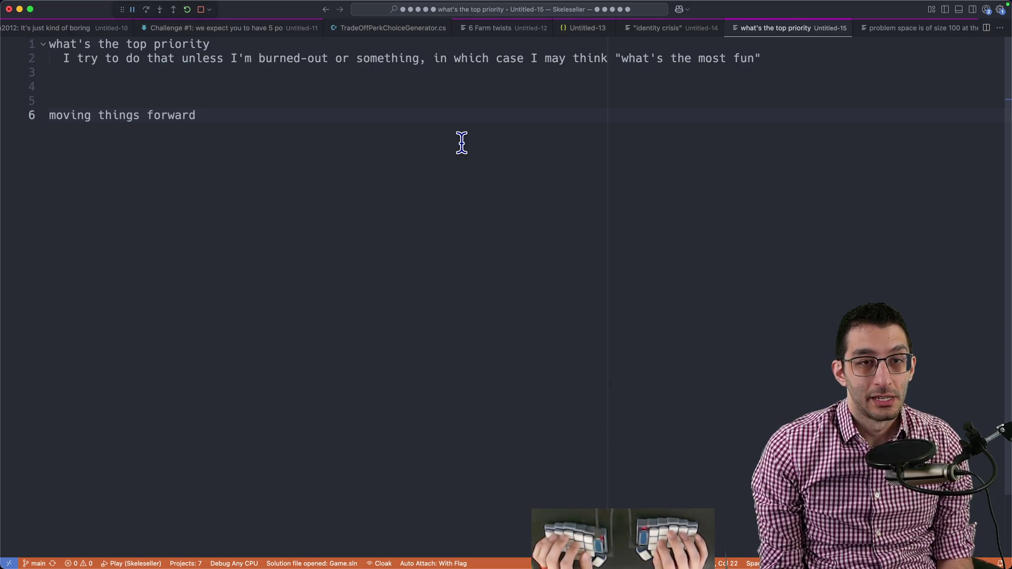
key("shift+Home")
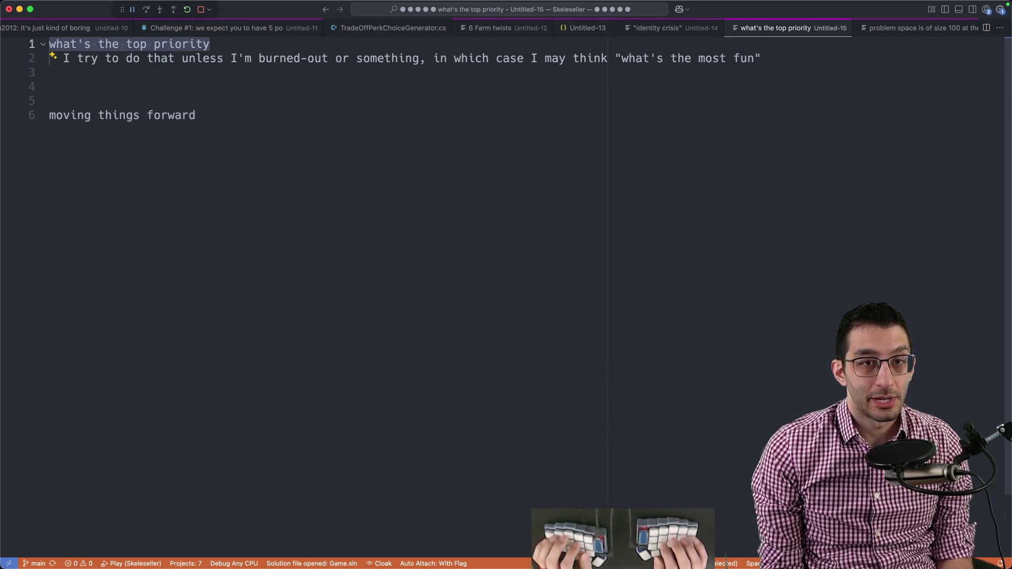
- Add the Challenge Mode line with its 'not working perfectly' sub-note at the end and select both
key("ctrl+End")
key("Return")
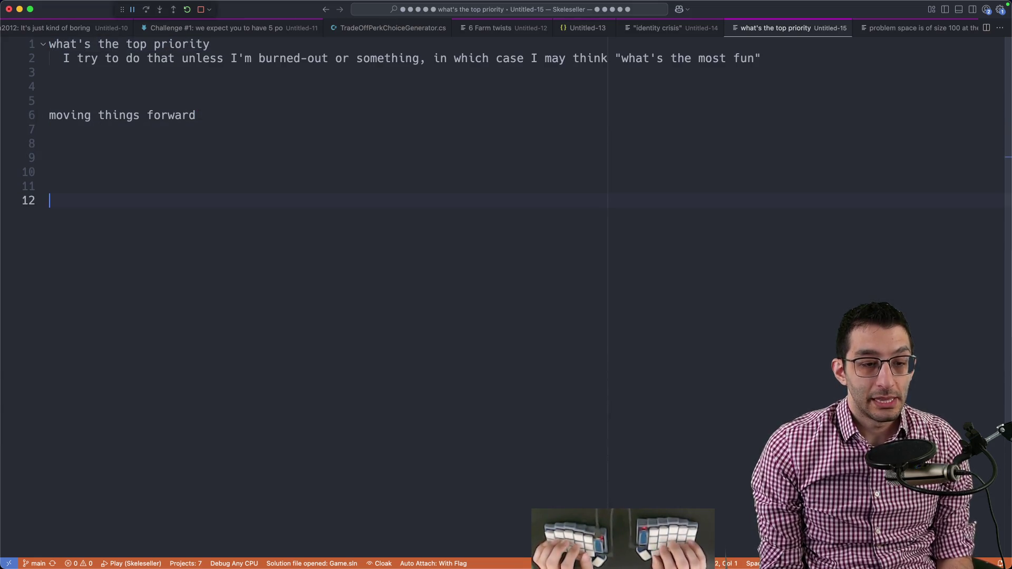
type("Challenge Mode ")
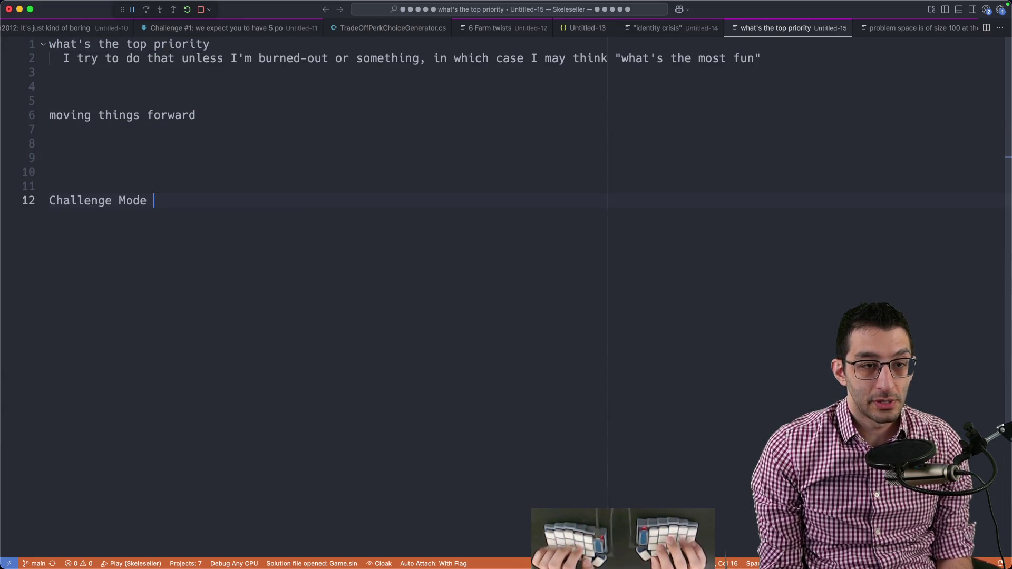
type("is the new ")
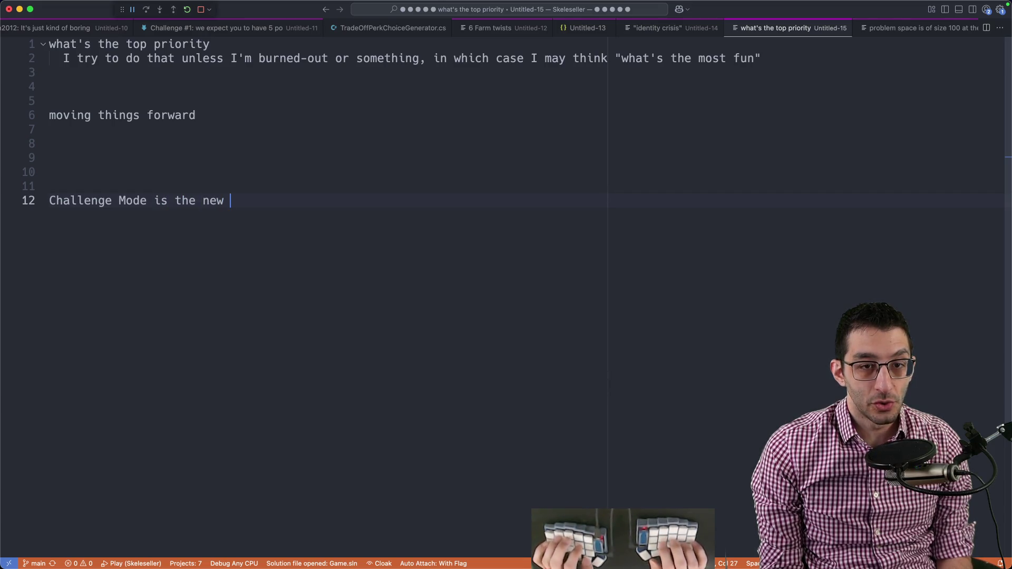
type("big thing in Skeleseller   ")
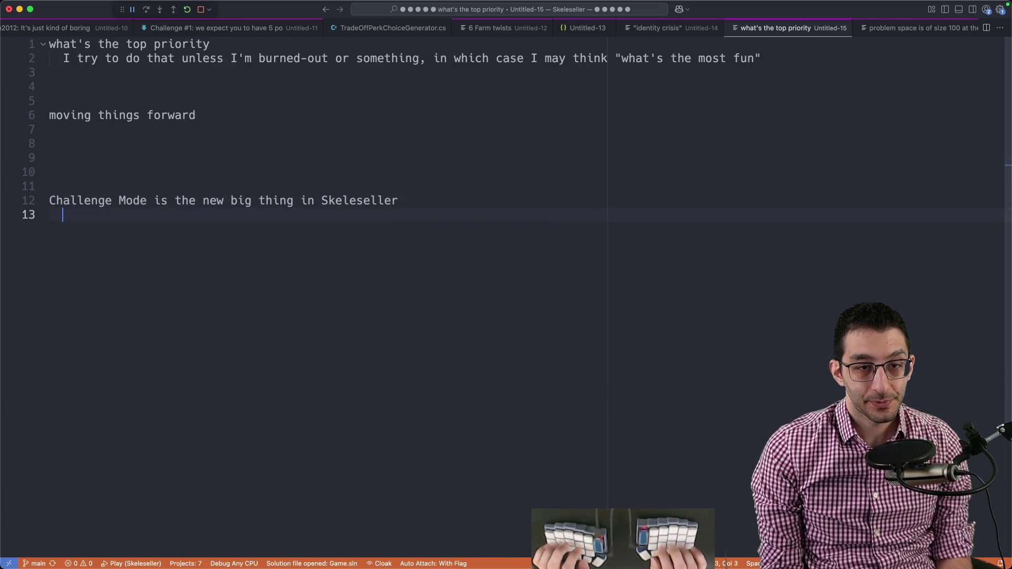
type("it's not working f")
key("BackSpace")
type("p")
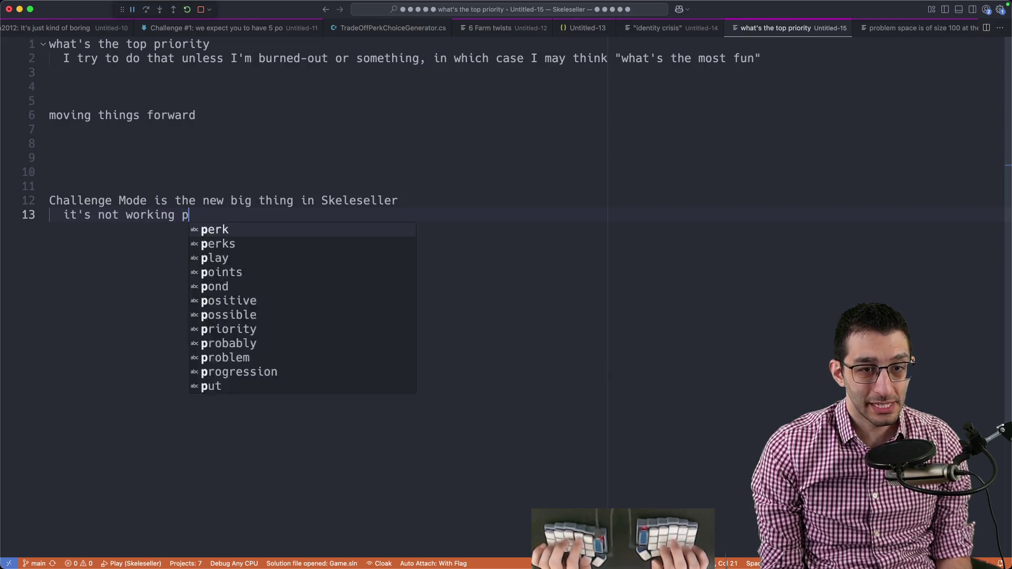
type("erfec")
key("shift+Up")
key("shift+Up")
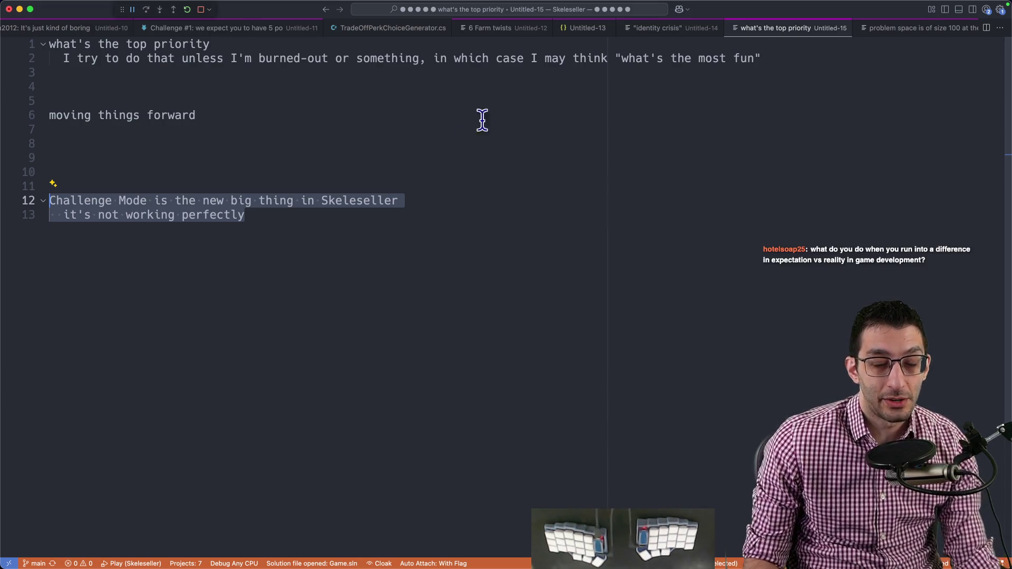
mouse_move(276, 563)
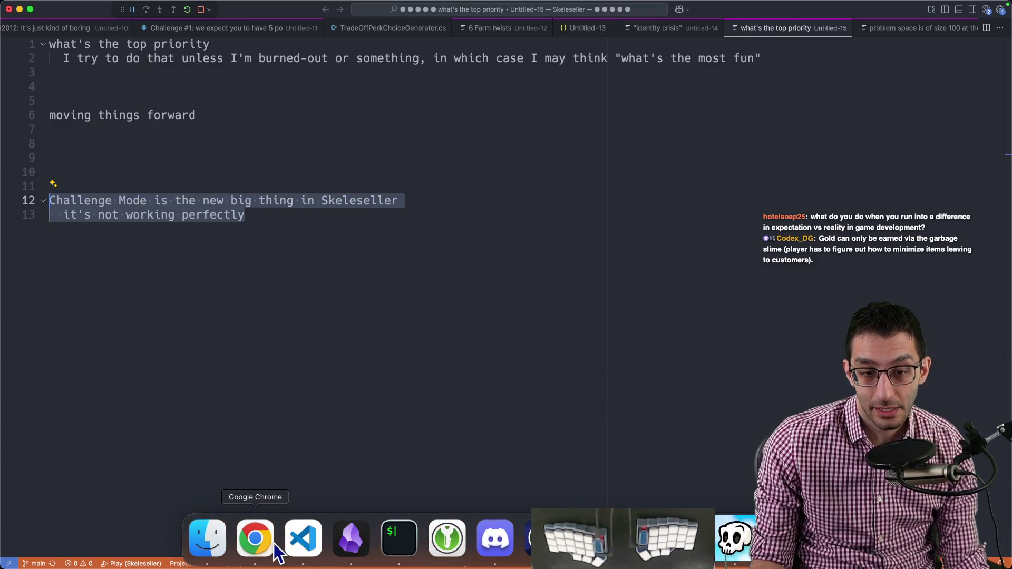
- Check CannotBuildPond's references in AllChallengeModeSpecializationData.cs on GitHub, then return to the notes
left_click(255, 539)
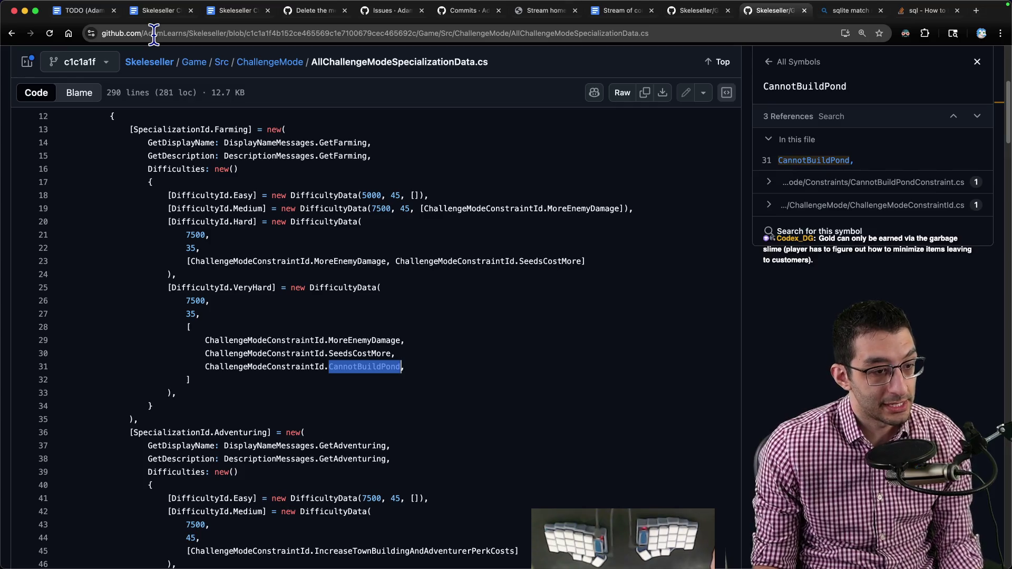
left_click(696, 418)
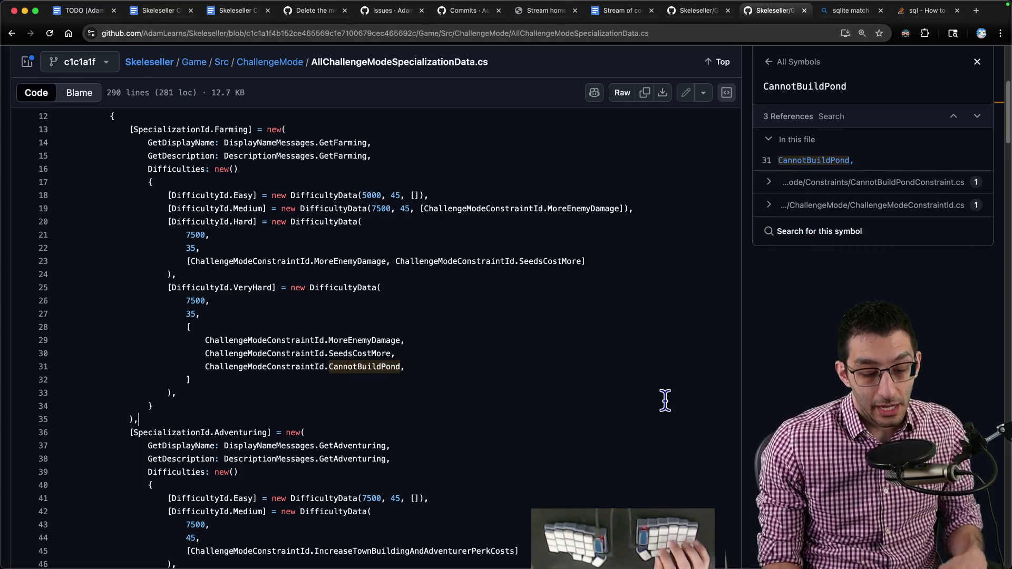
key("super+Tab")
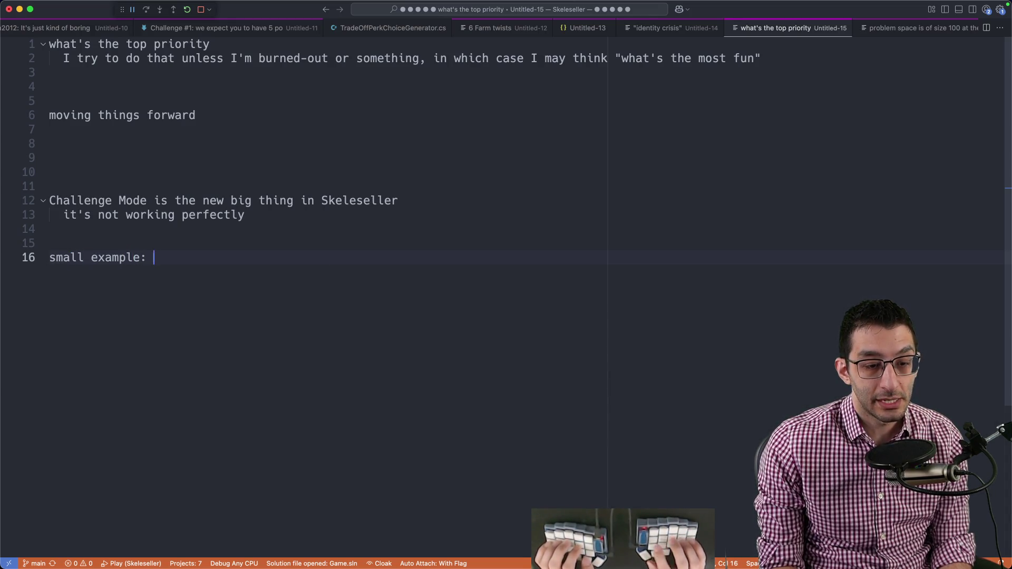
type("meta-progression is st")
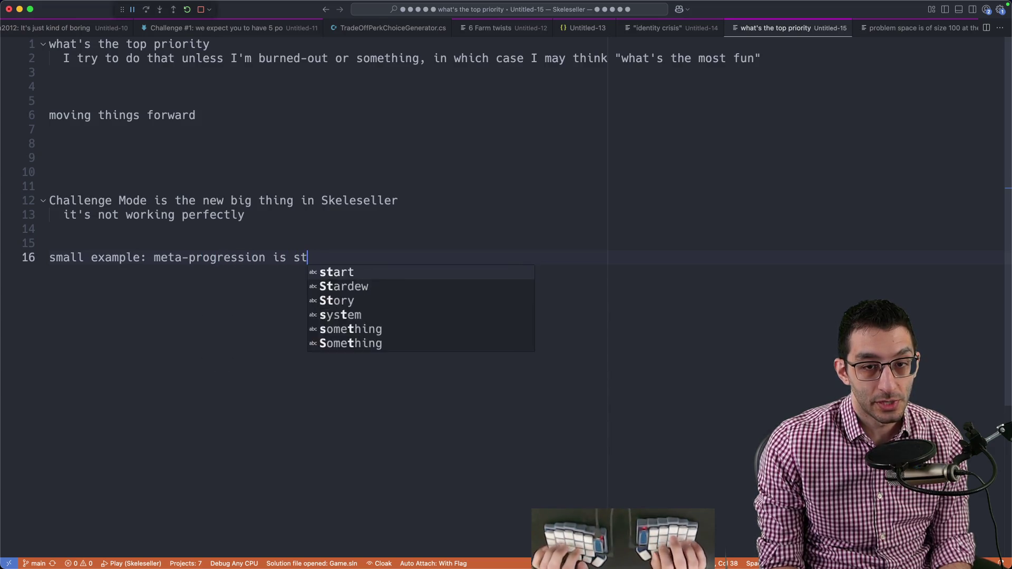
- Write the small example (meta-progression too slow) with its 'progress *= 2' sub-line
key("BackSpace")
key("BackSpace")
type("too slow")
key("shift+Home")
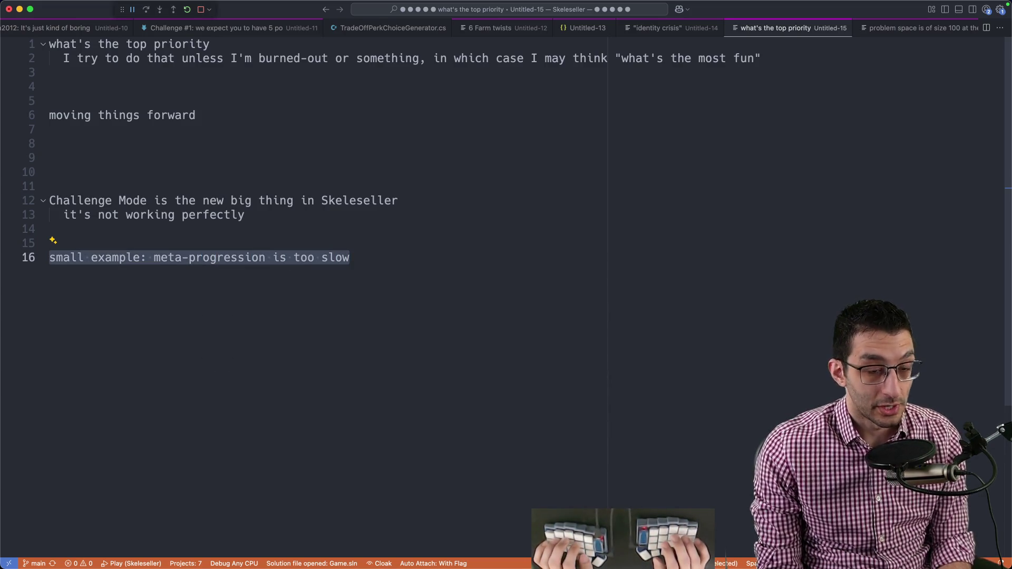
key("End")
key("Return")
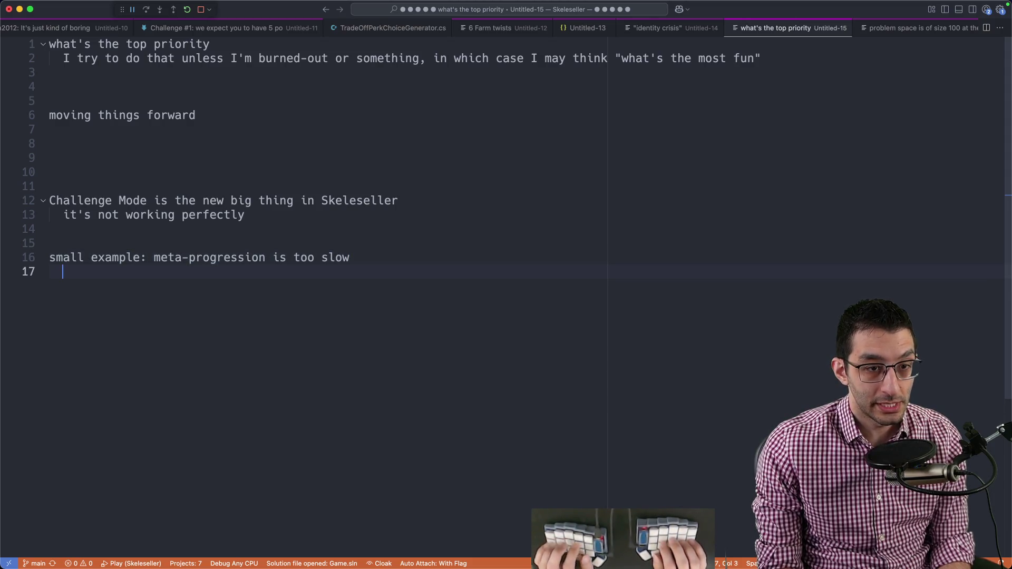
type("progress *= 2")
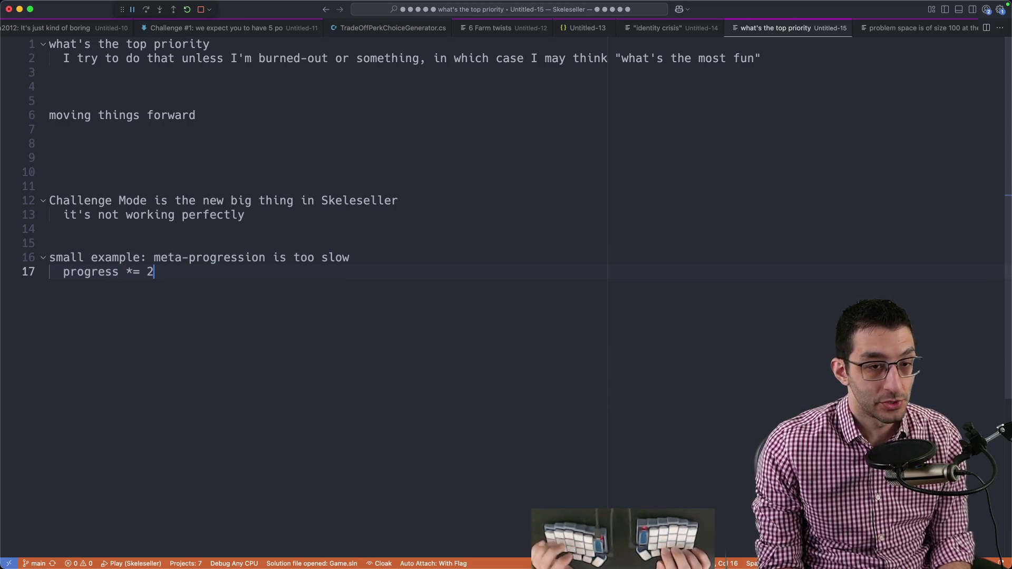
key("shift+Home")
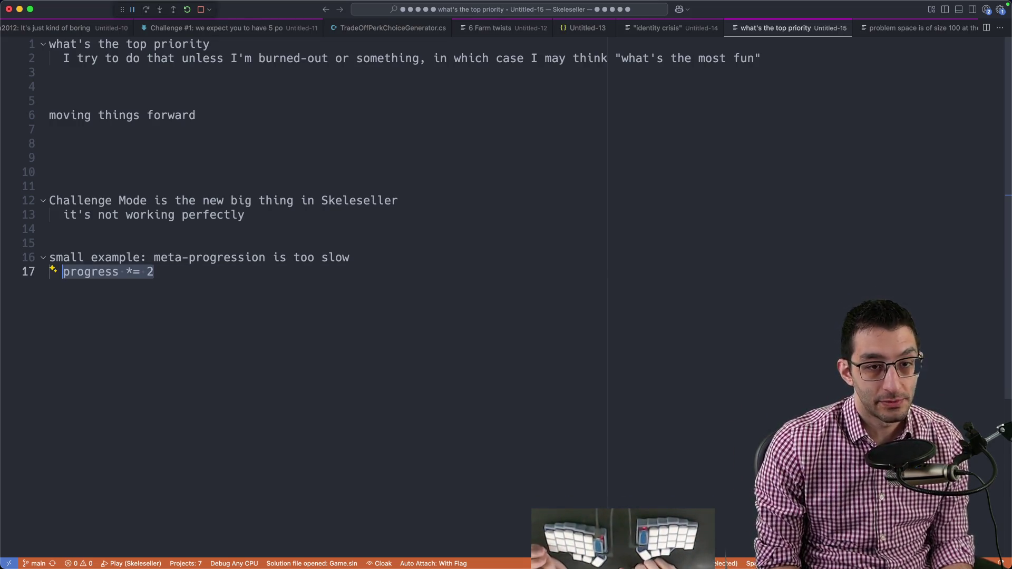
key("End")
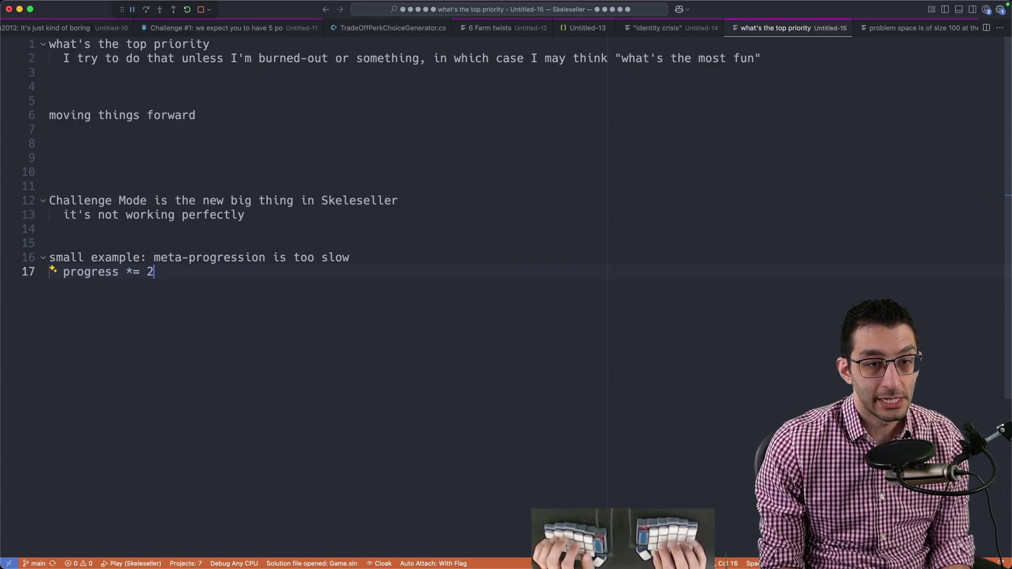
type("big example:")
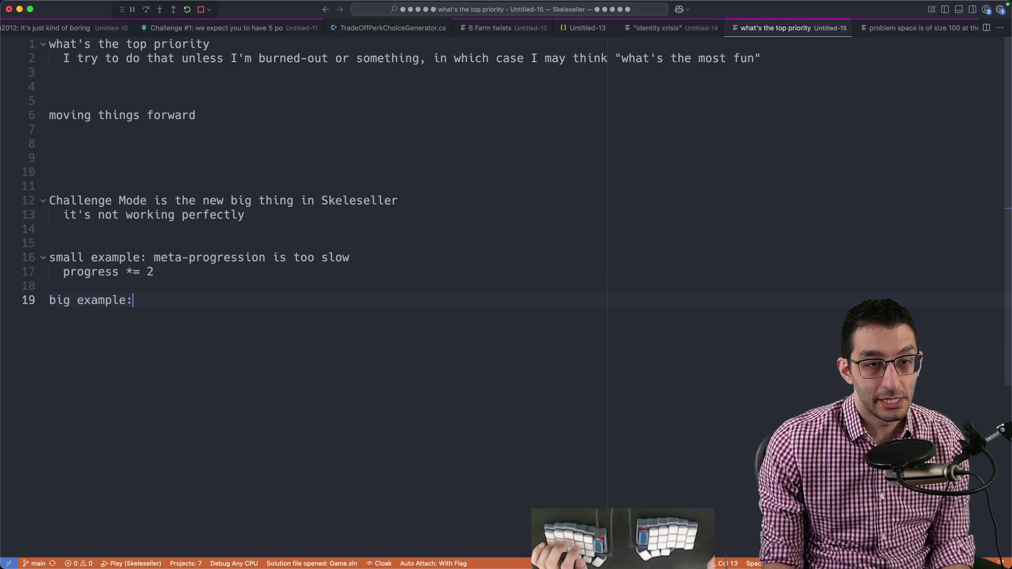
- Write the big example: Challenge Mode will be fun needing only minor tweaks, with blank lines below
left_click_drag(49, 200, 178, 200)
left_click(179, 286)
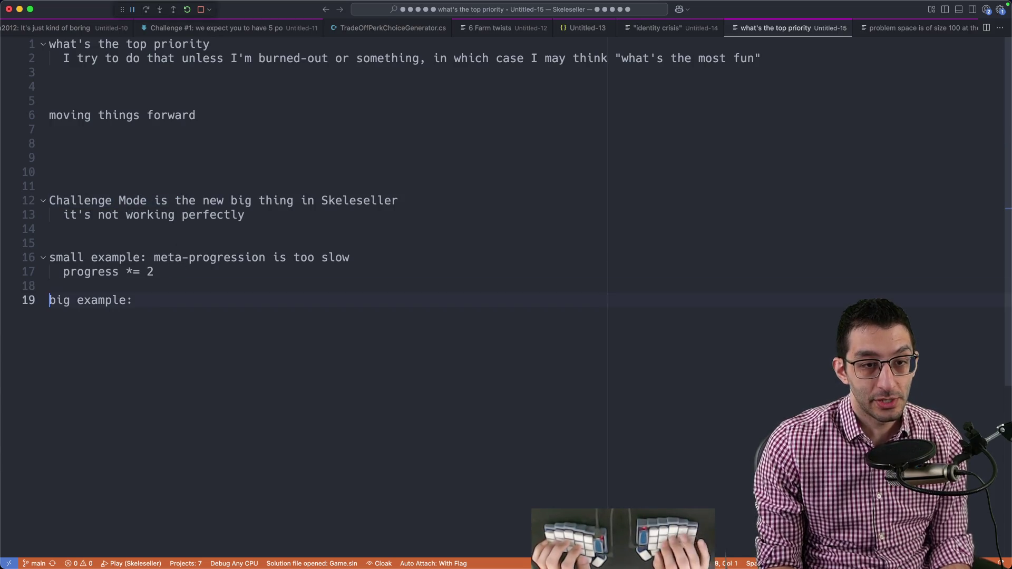
type("'cmwill")
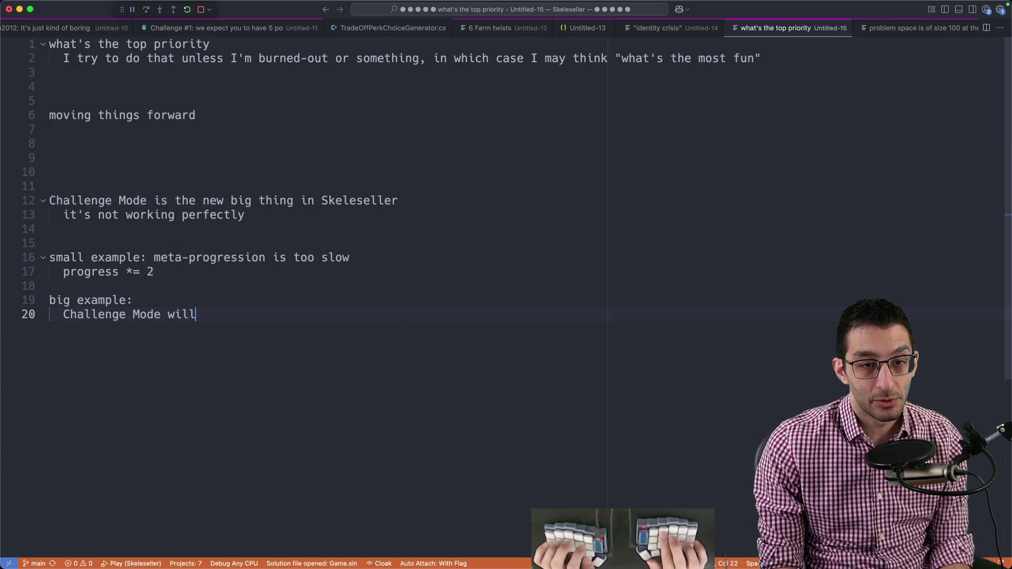
type(" be fun, I'll have")
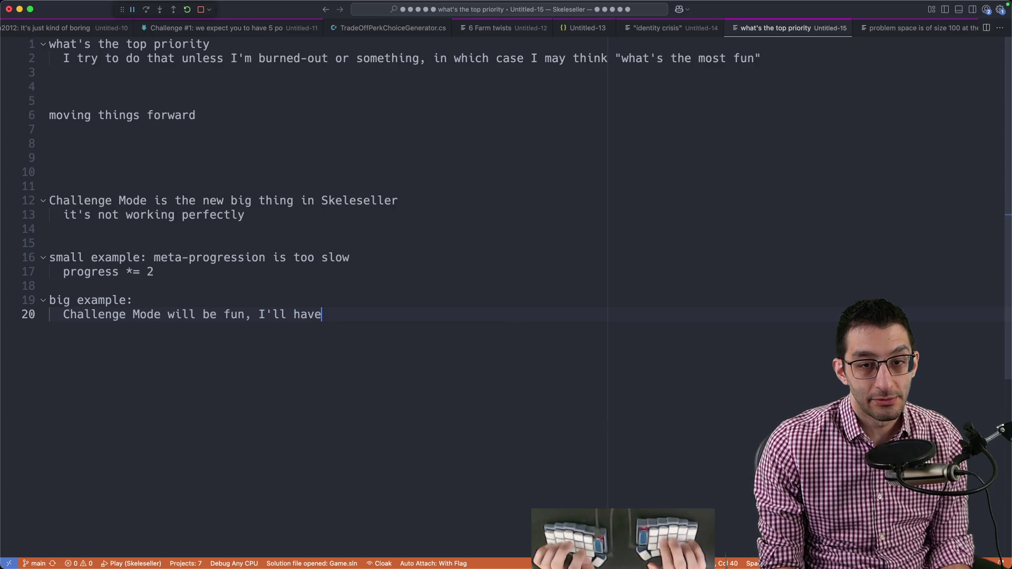
type(" only minor tweaks")
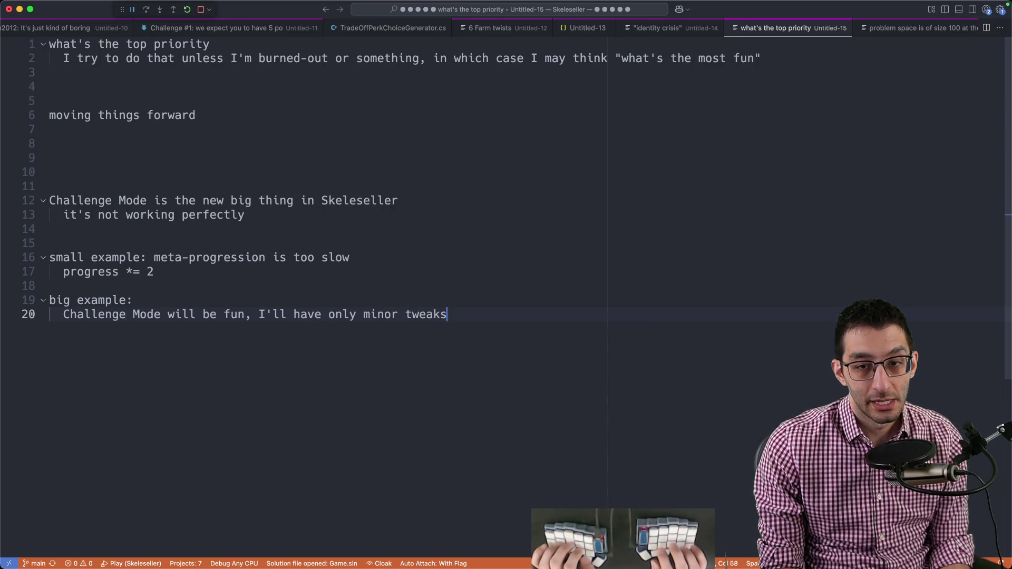
type(" to make")
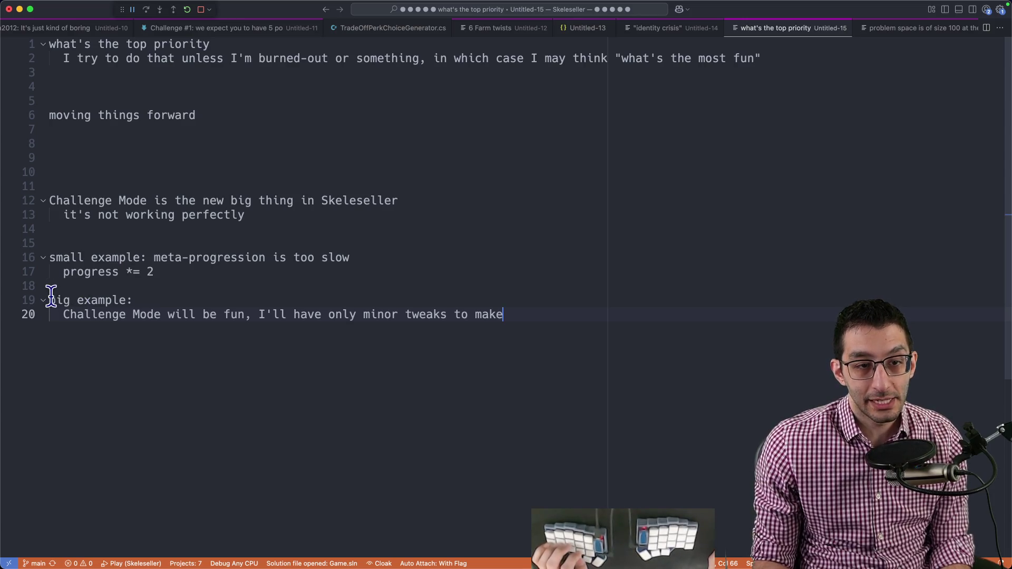
double_click(95, 314)
triple_click(95, 314)
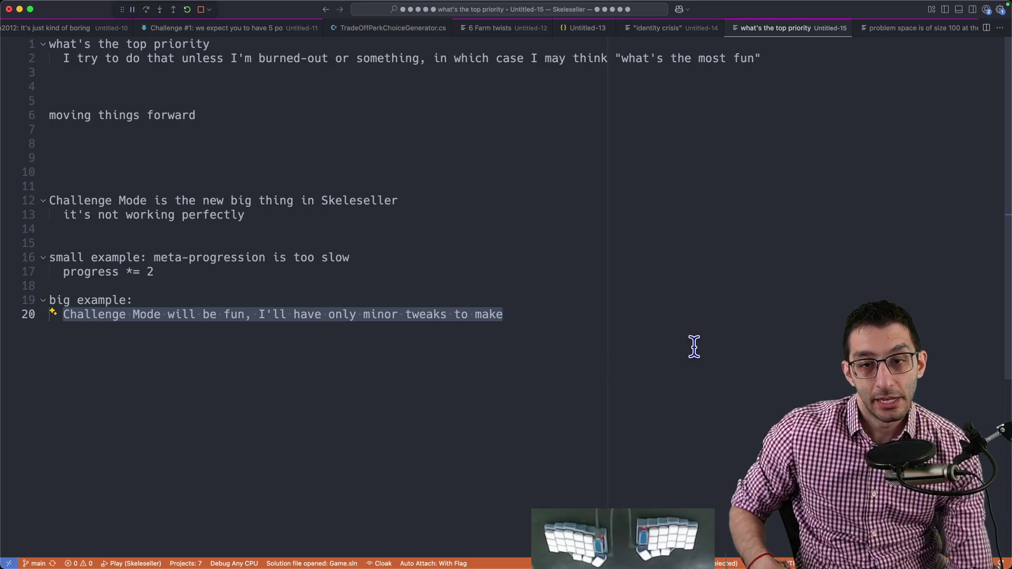
key("End")
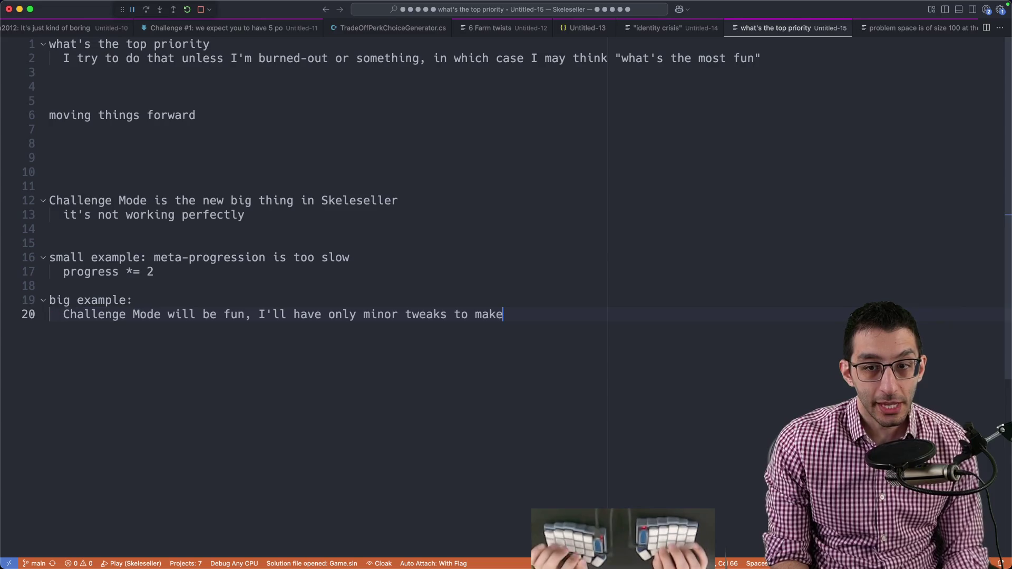
key("Return")
key("Return")
key("Return")
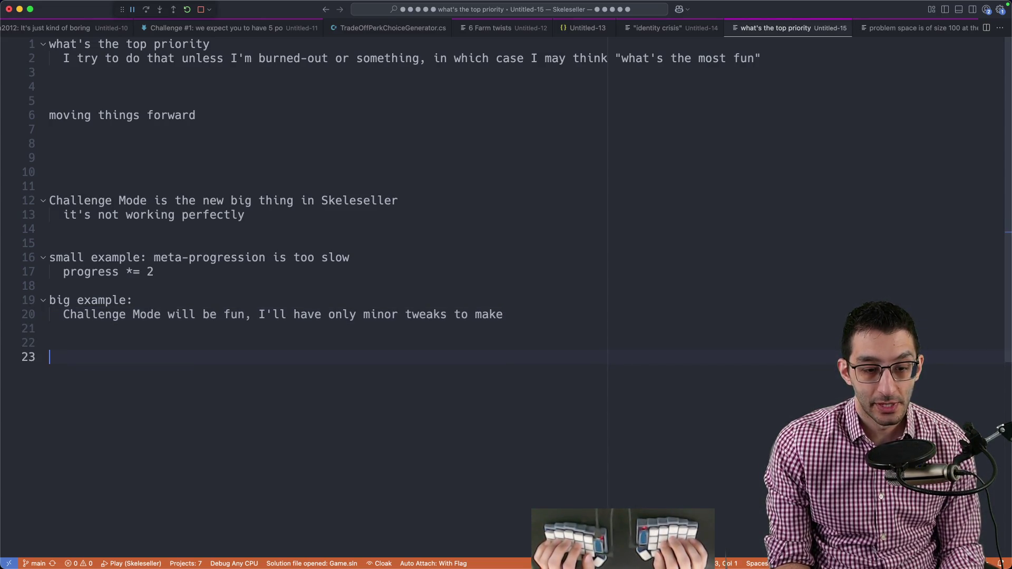
type("you launch your game")
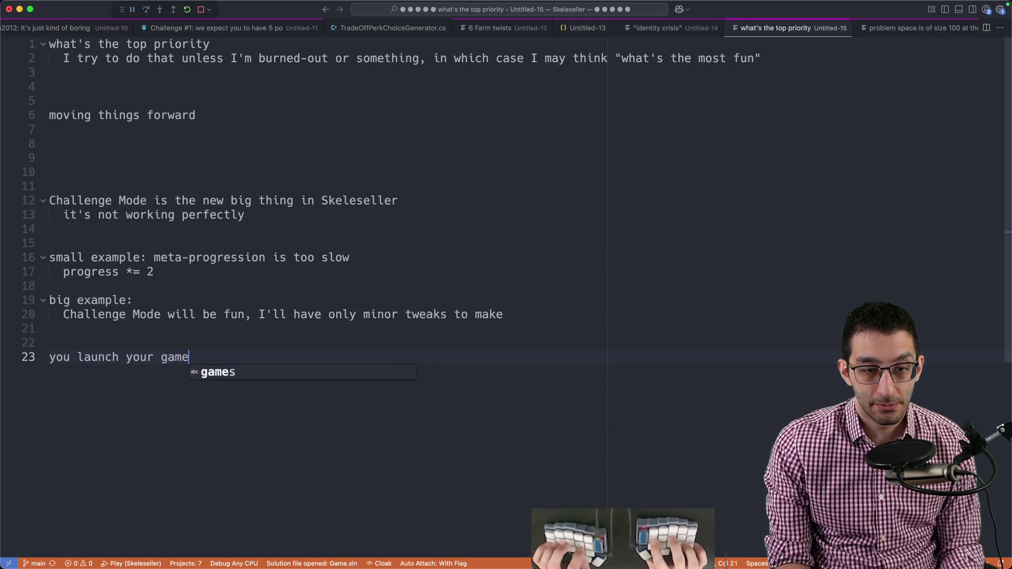
type(" and get 2 sales")
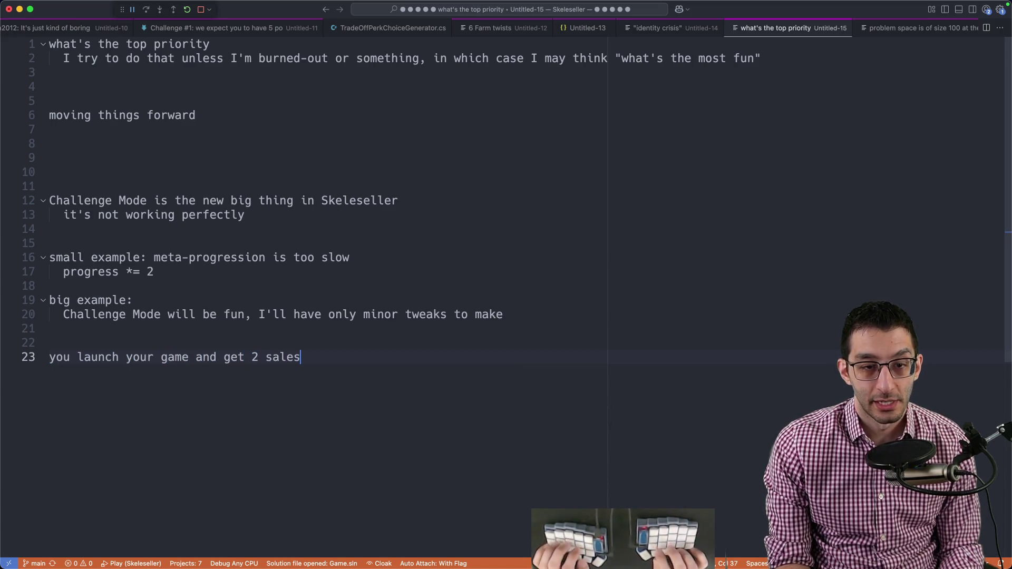
- Add the 2-sales launch example with its marketing-versus-game-problem sub-line
key("Return")
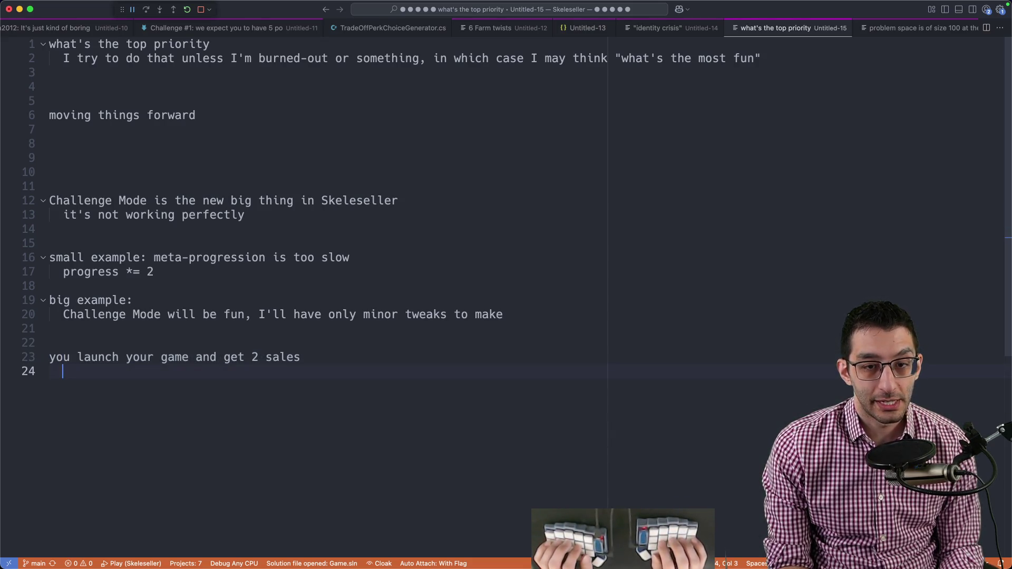
type("marketing pr")
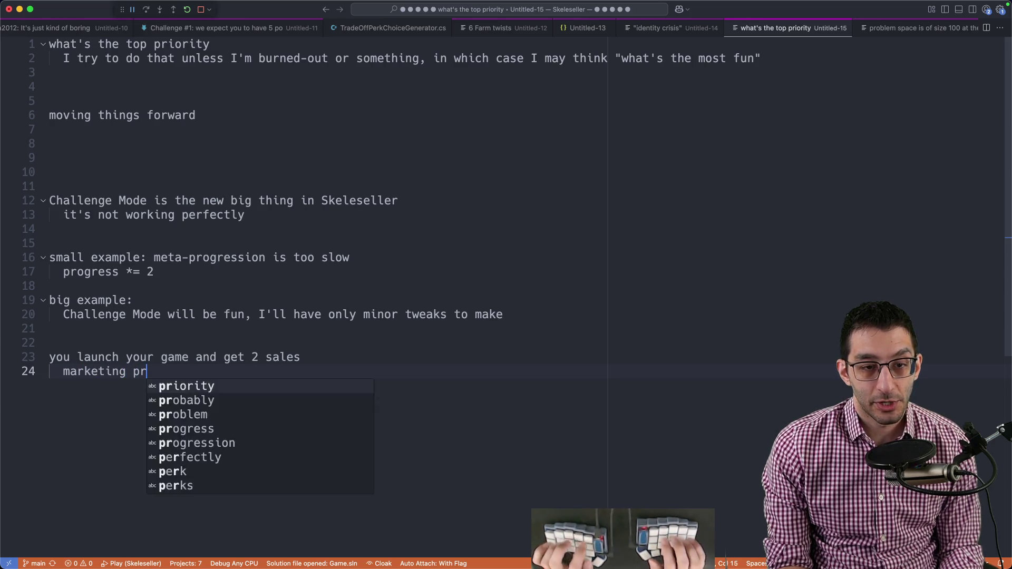
type("oblem vs. a game ")
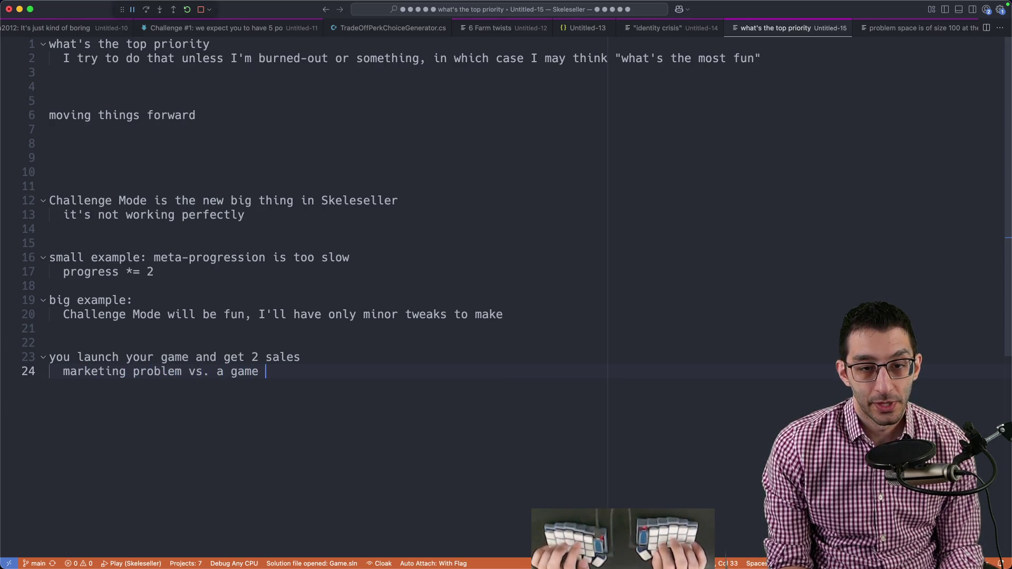
type("problem")
key("shift+Up")
key("shift+Up")
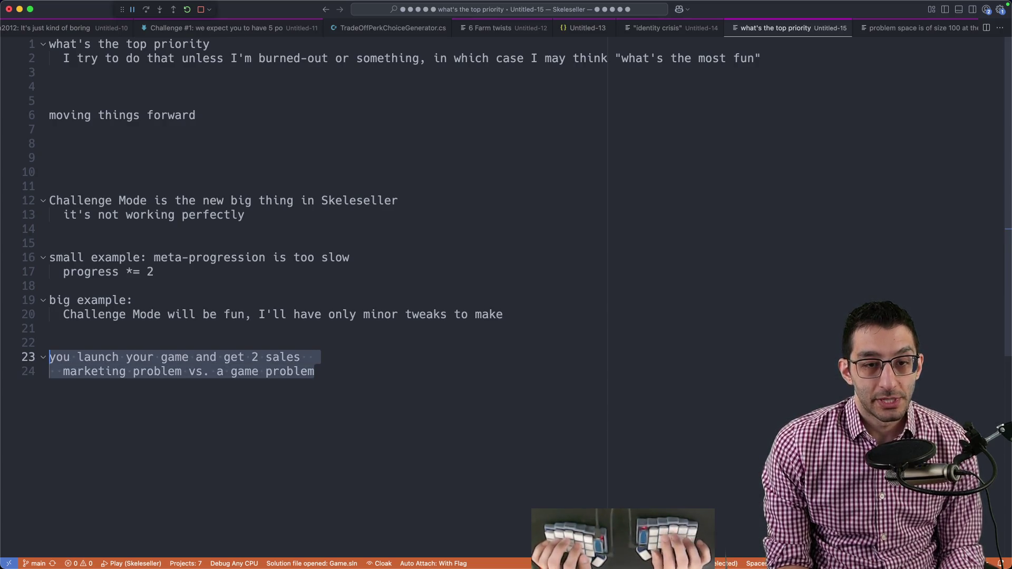
left_click(249, 364)
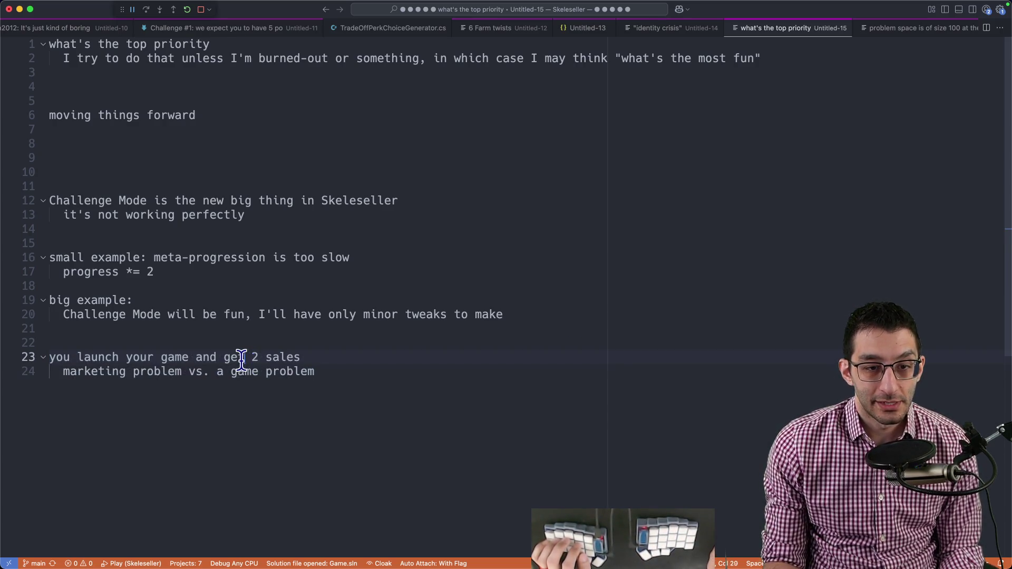
left_click_drag(238, 362, 347, 411)
left_click(348, 407)
key("shift+Up")
key("shift+Up")
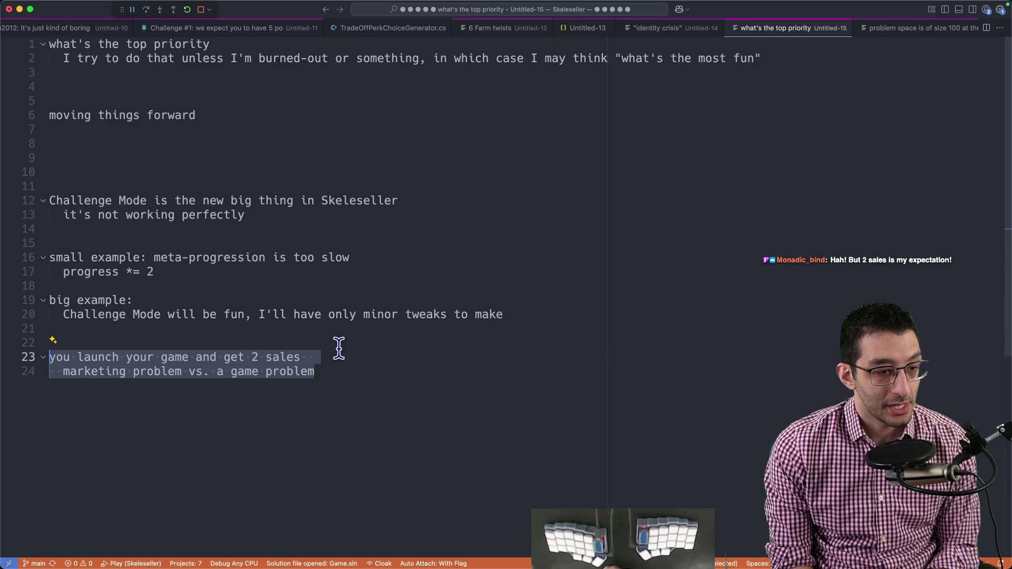
- Start a new untitled note and paste the garbage-slime gold suggestion into it
left_click(364, 460)
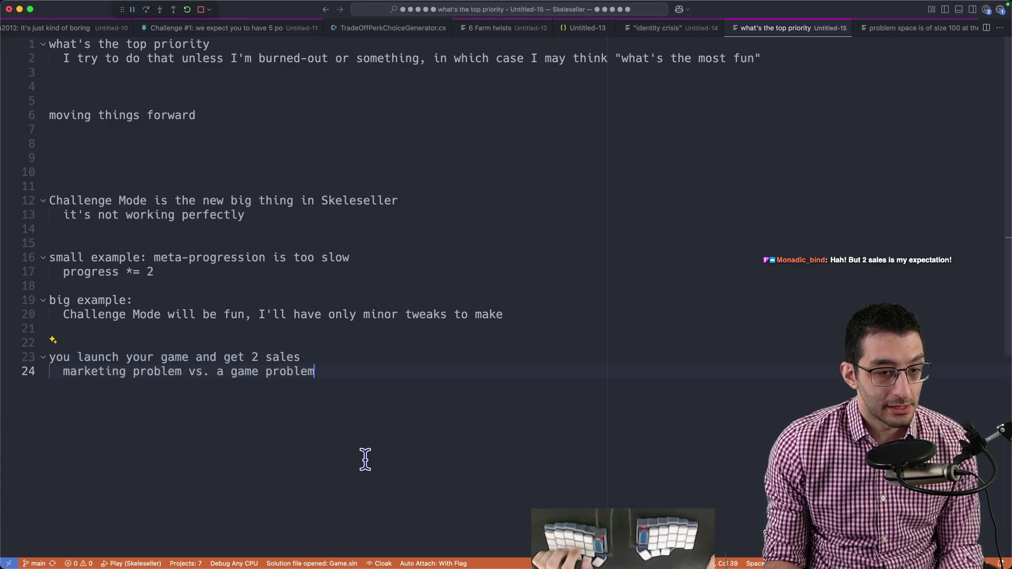
key("super+n")
type("9:56Codex_DG: Gold can only be earned via the garbage slime (player has to figure out how to minimize items leaving to customers).")
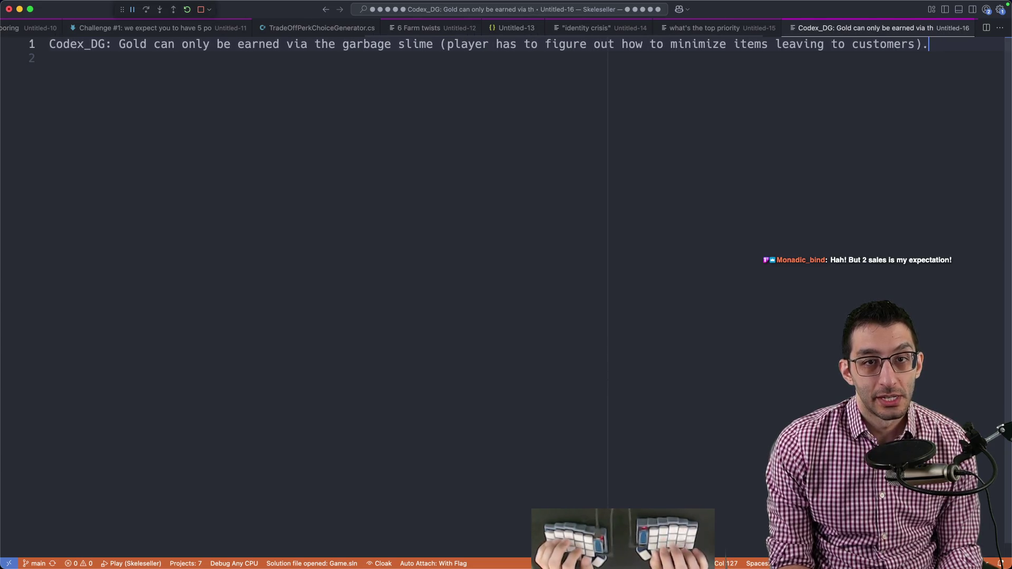
- List indented bullets: workers fight it, so minimize workers and quests and maximize the slime
key("Return")
key("Return")
key("Tab")
type("workers fight")
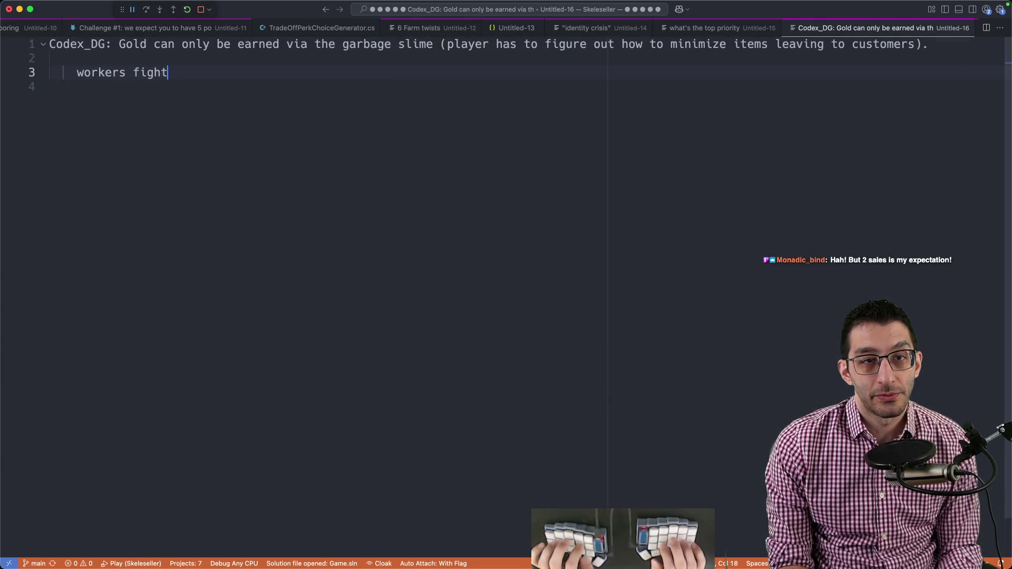
type(" you on this")
key("Return")
key("Tab")
type("you'")
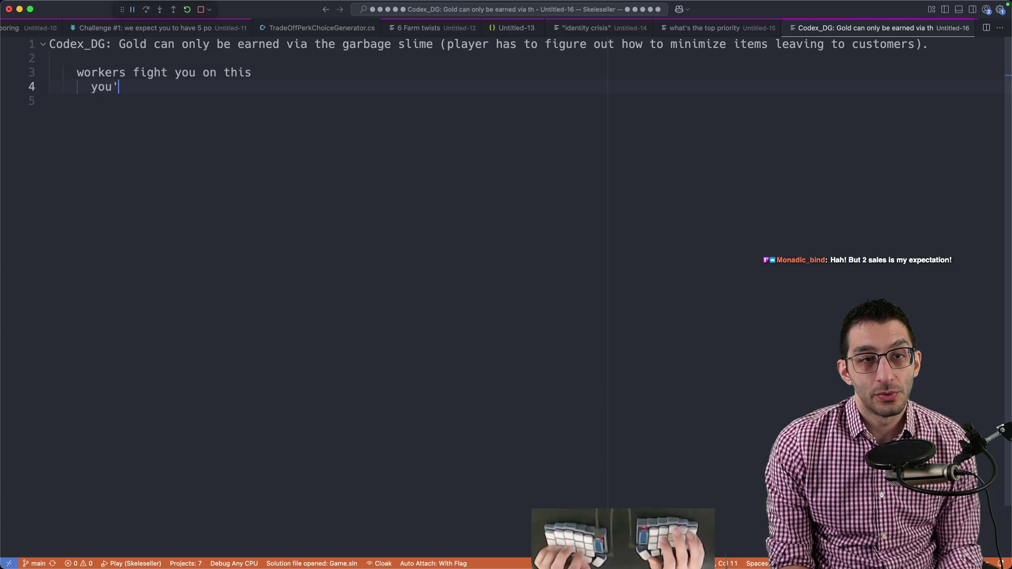
type("d minimize workers")
key("Return")
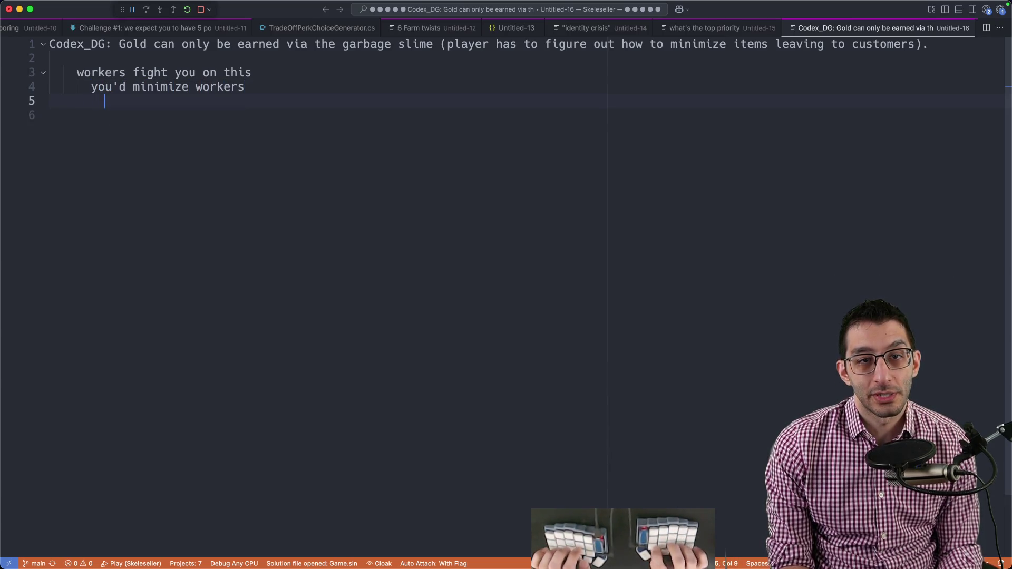
type("minimize")
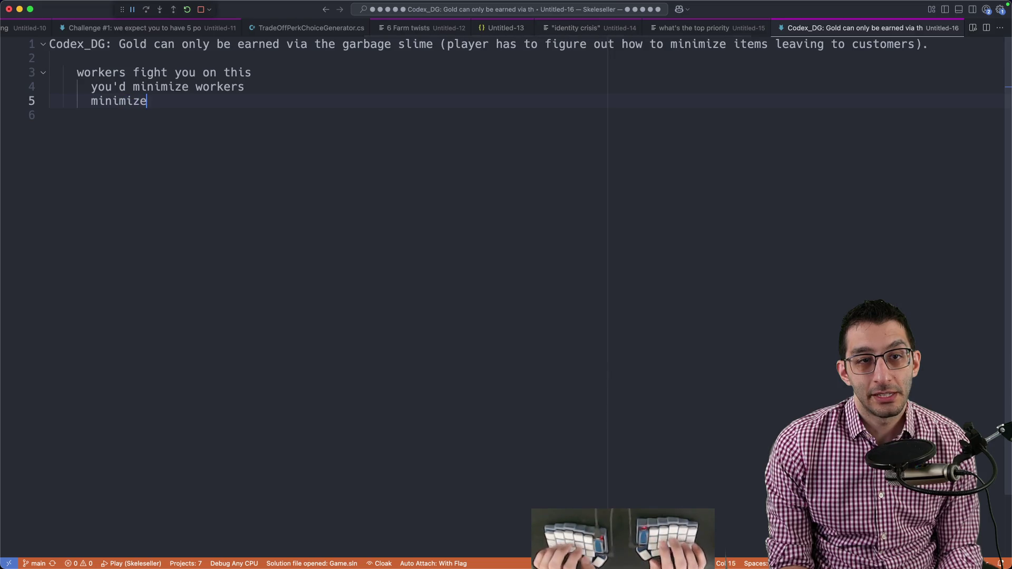
type(" doing quests")
key("Return")
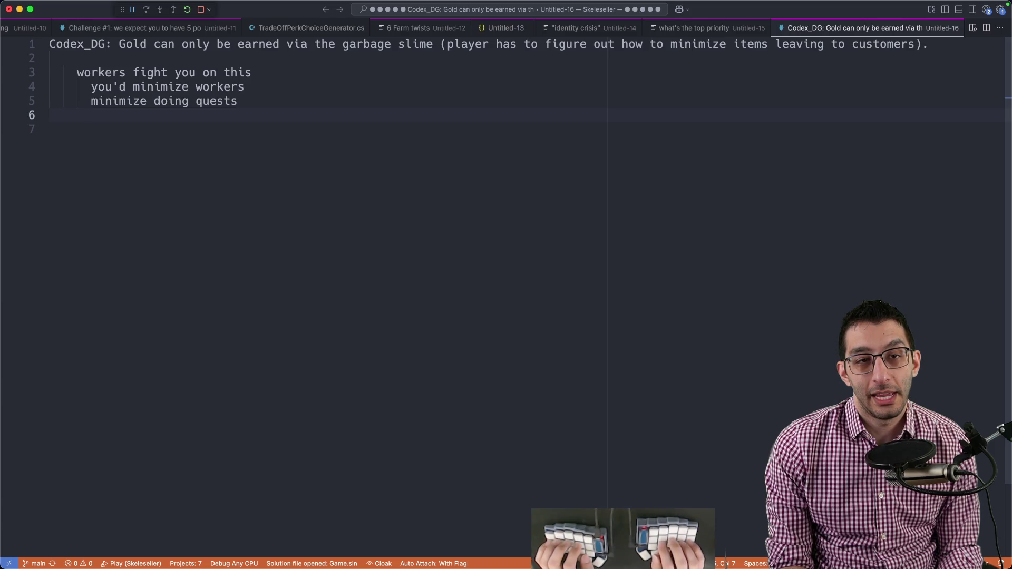
type("maximize the sli")
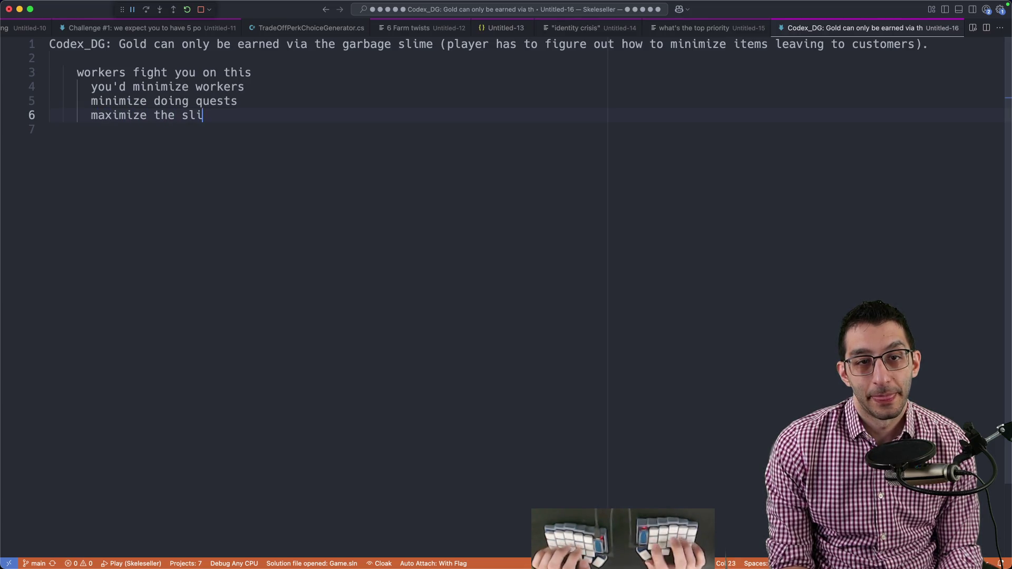
type("me")
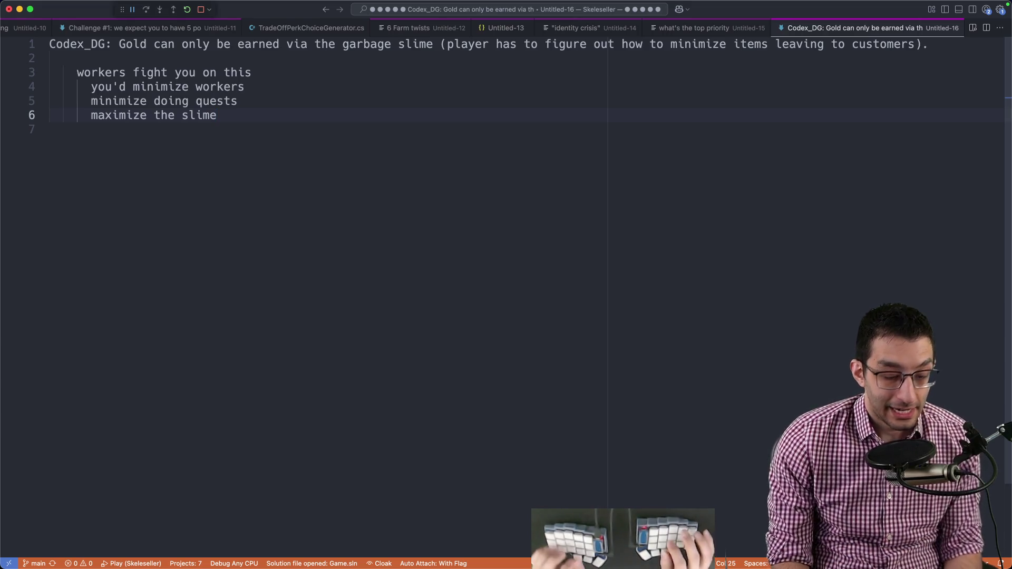
key("super+Tab")
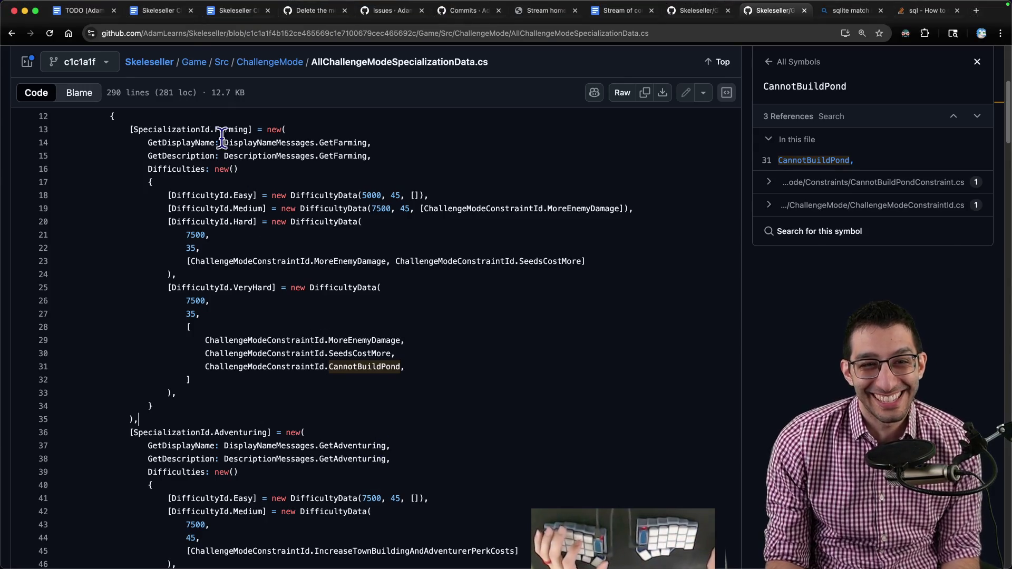
- Write challenge 9, Customers steal items: sales worthless, maximize the garbage slime with doubled hunger
key("super+2")
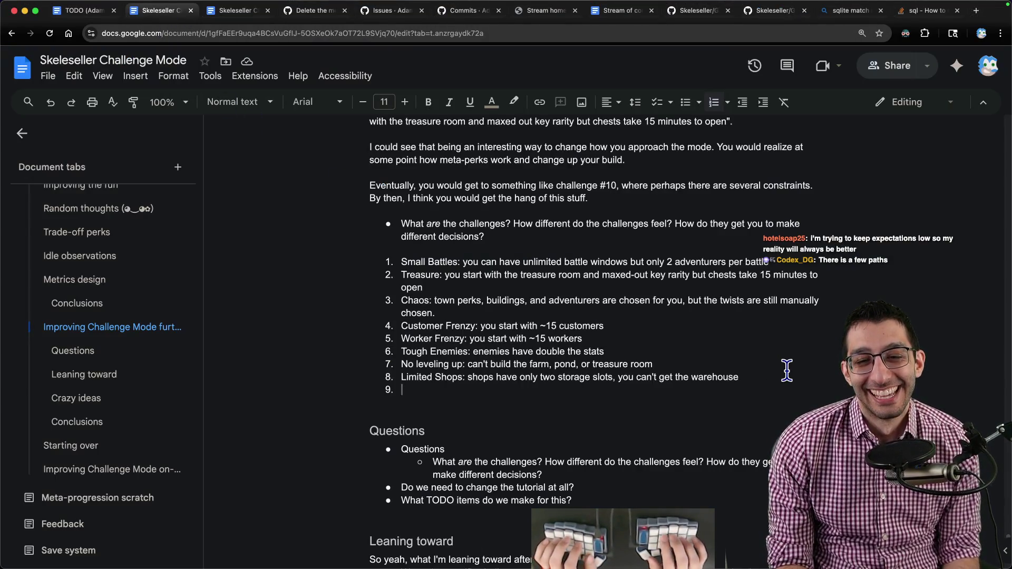
type("Selling")
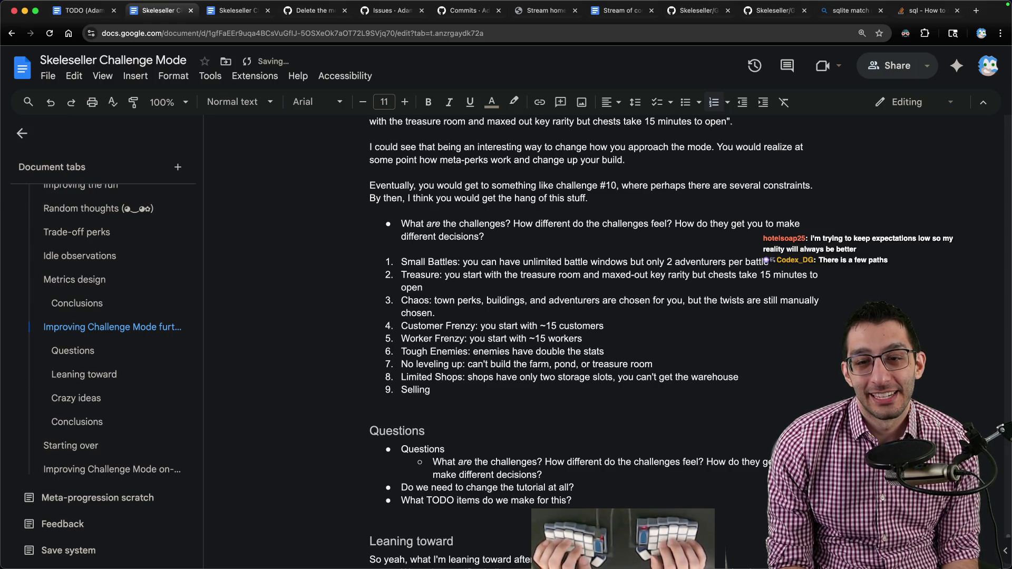
key("alt+BackSpace")
type("Cust")
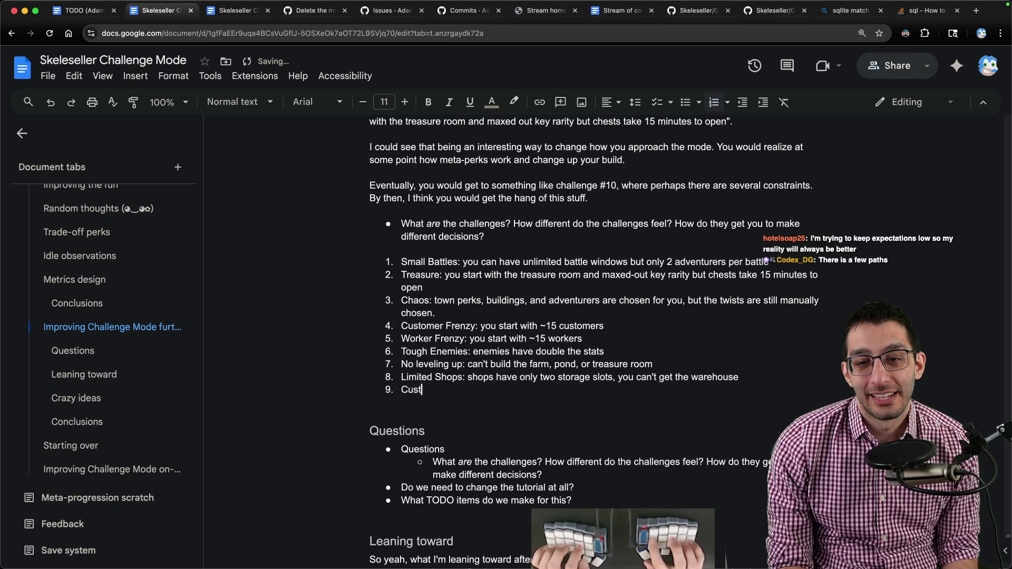
type("omers steal")
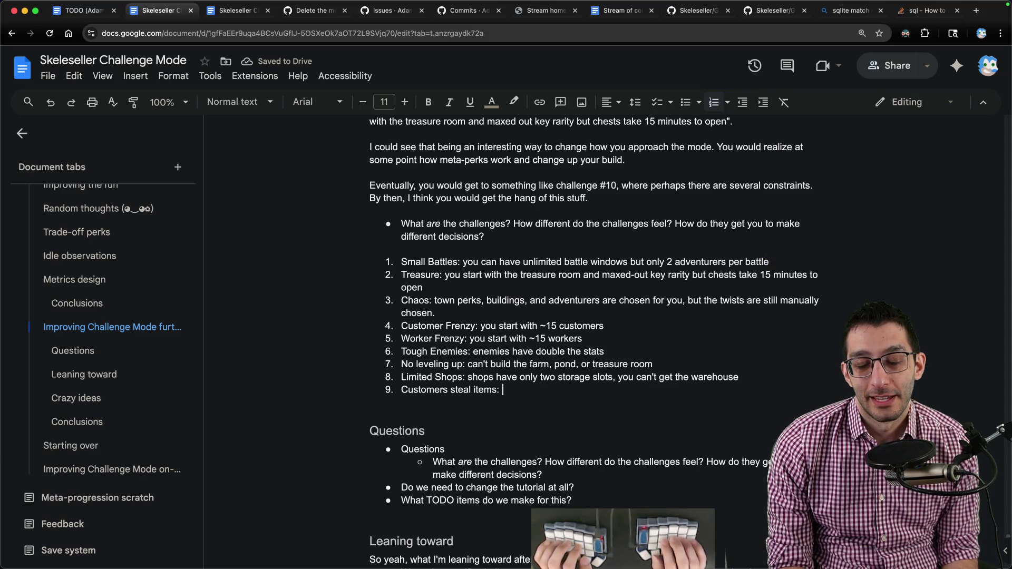
type("item")
type(" sales are wo")
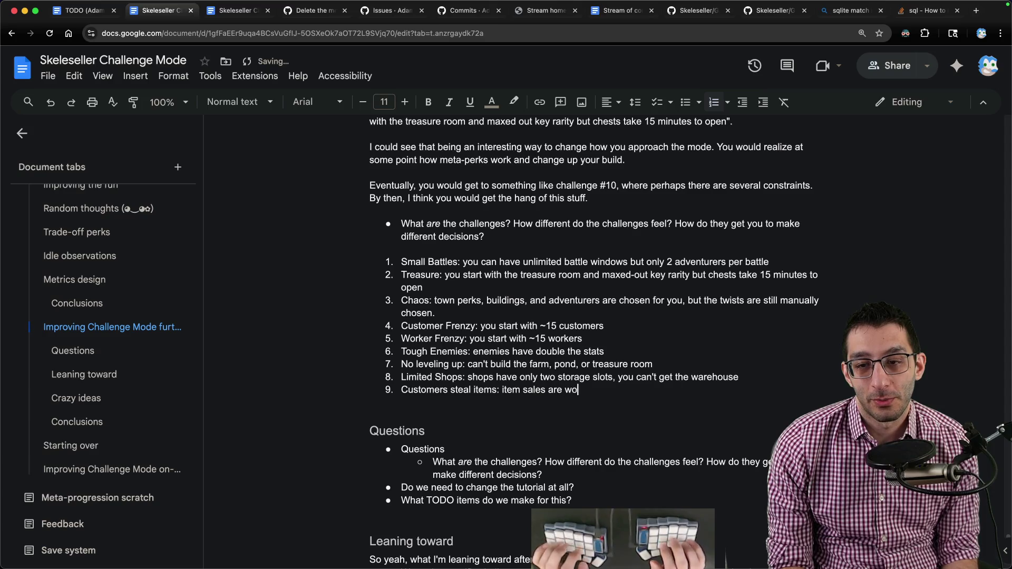
type("rth nothing")
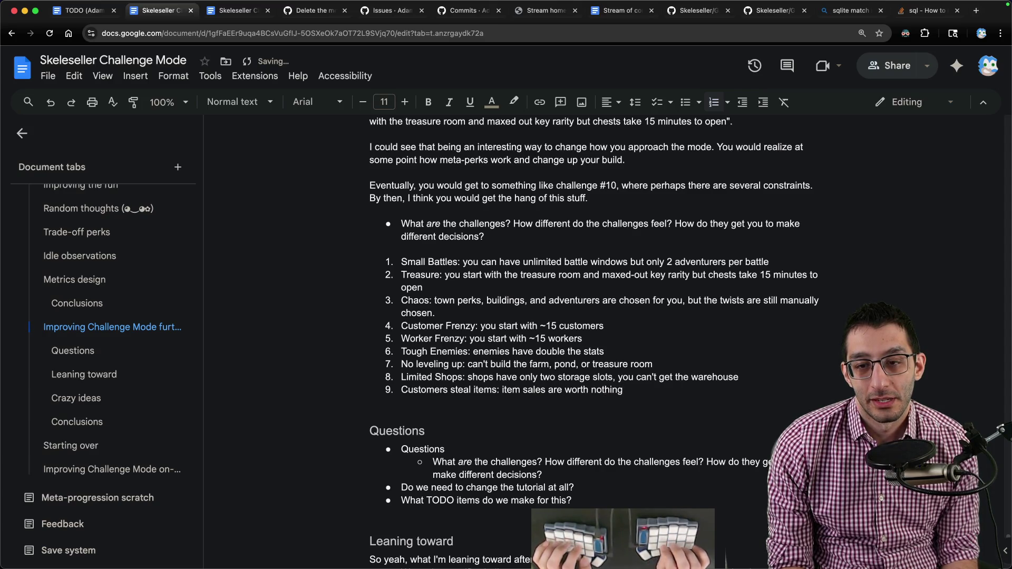
type(" (or maybe 1G no")
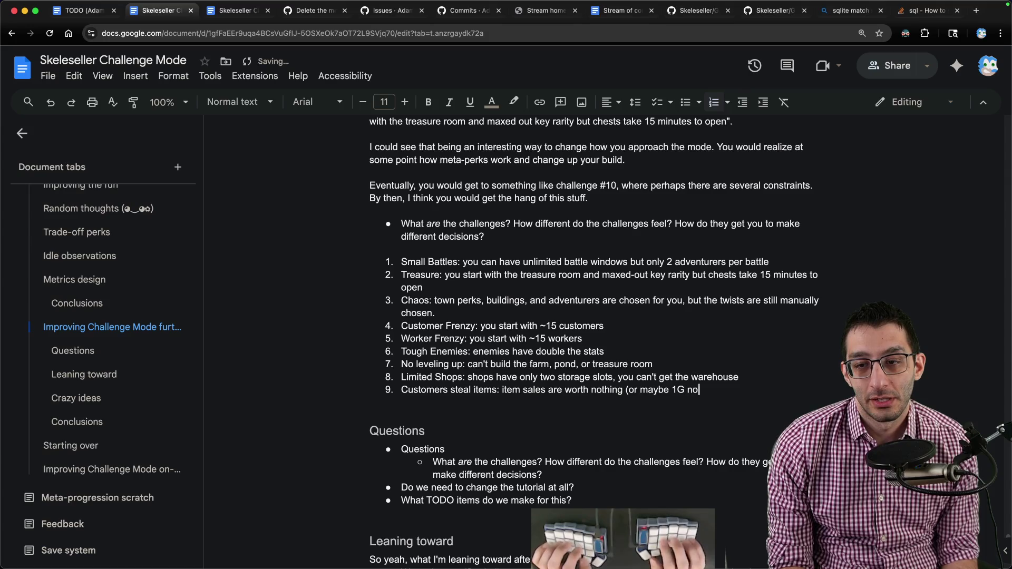
type(" matter which item you sell).")
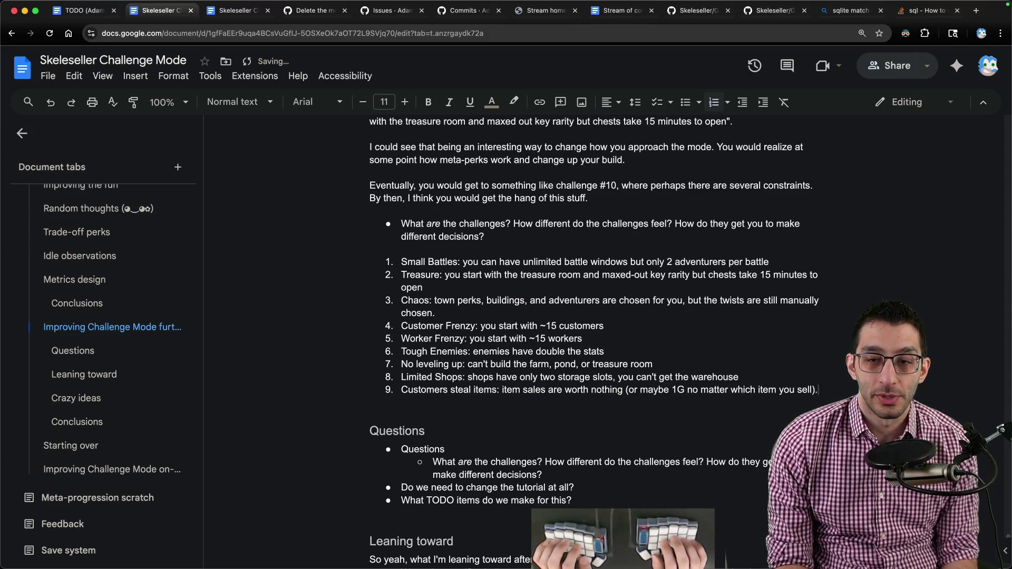
type(" You")
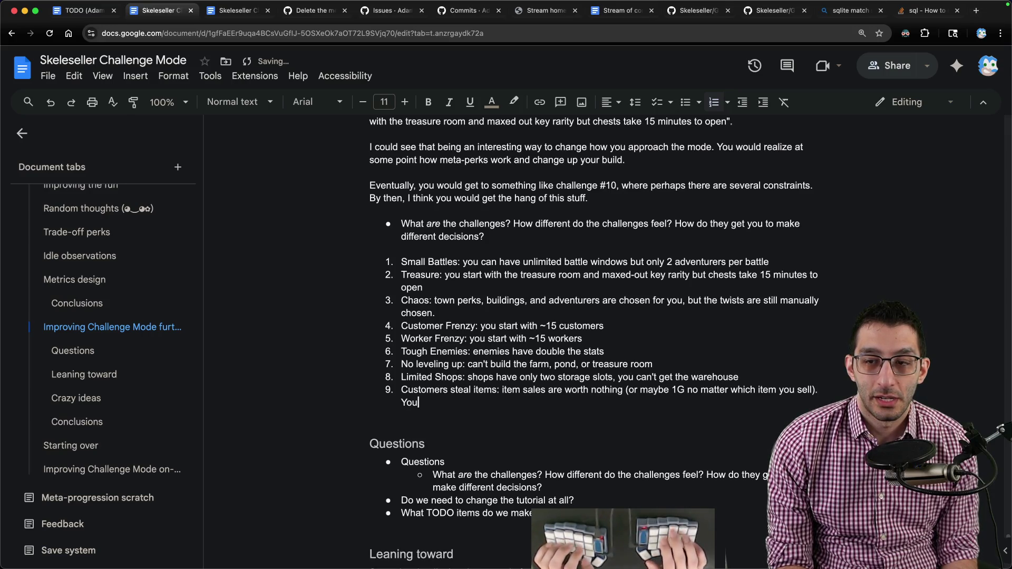
type(" have to figure out how to ma")
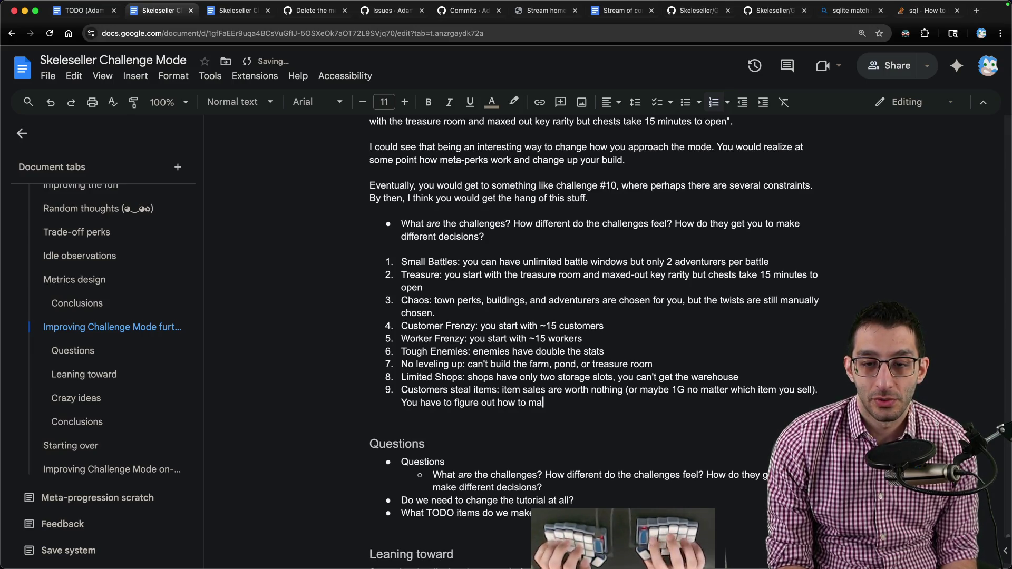
type("ximize the garbag")
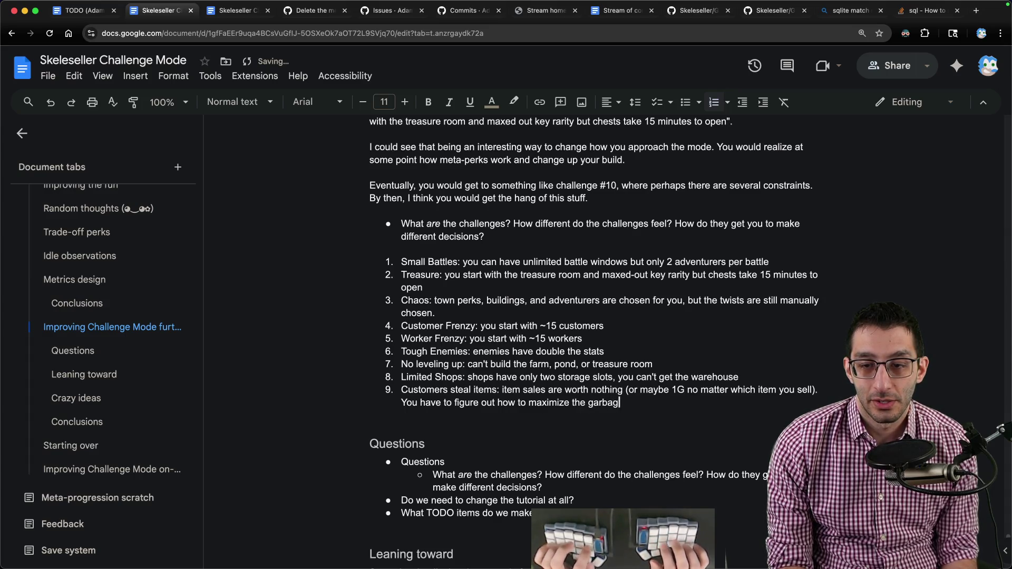
type("e slime. ")
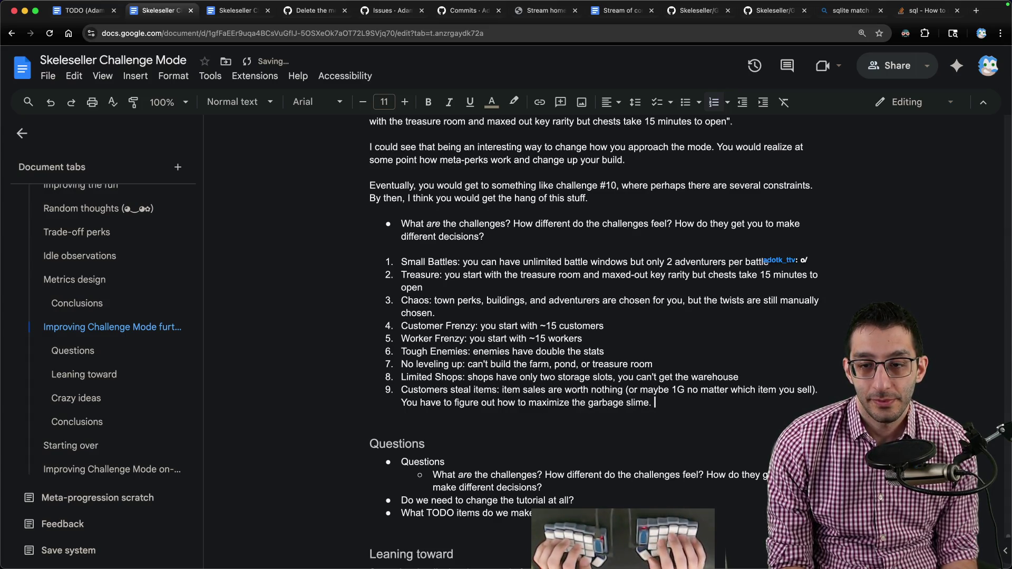
type("Maybe we double the")
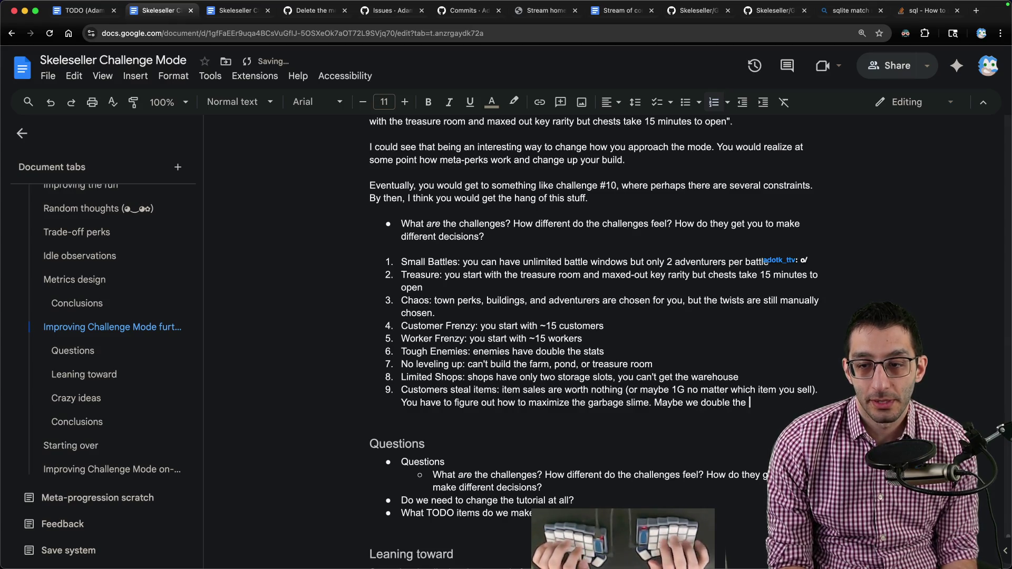
type(" number")
key("alt+BackSpace")
key("alt+BackSpace")
key("alt+BackSpace")
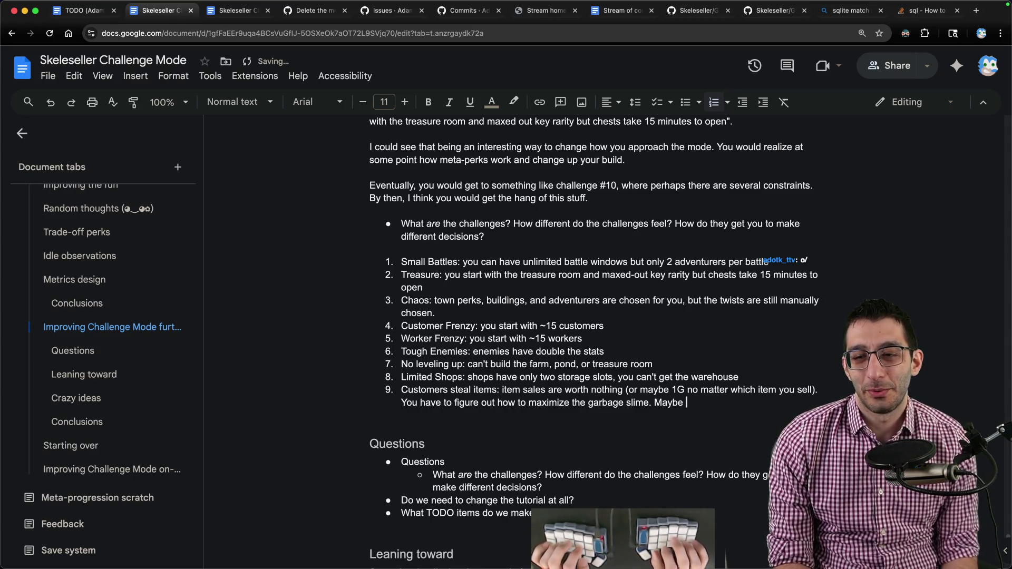
key("BackSpace")
key("BackSpace")
key("BackSpace")
key("BackSpace")
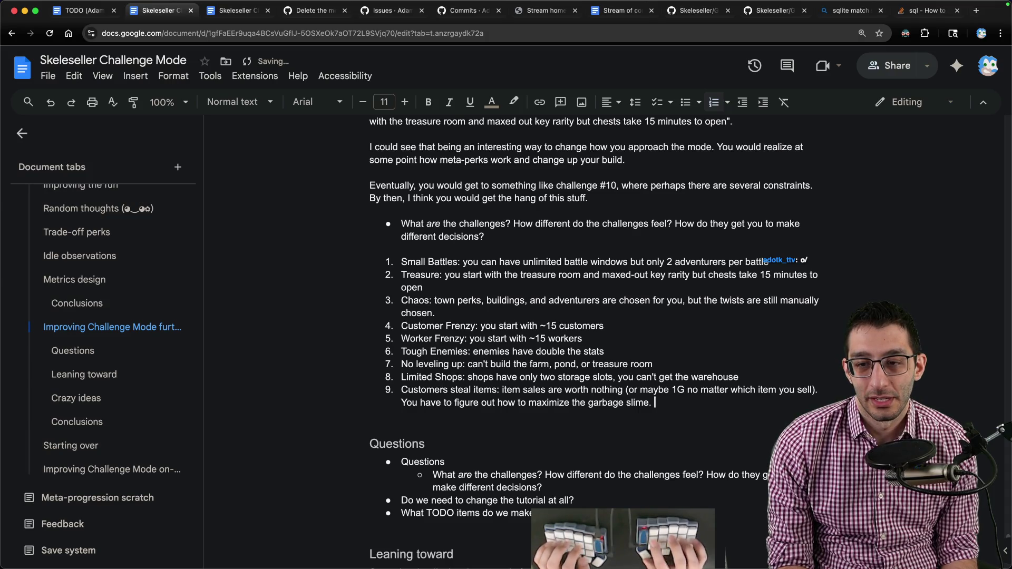
type("Maybe the slime also has ")
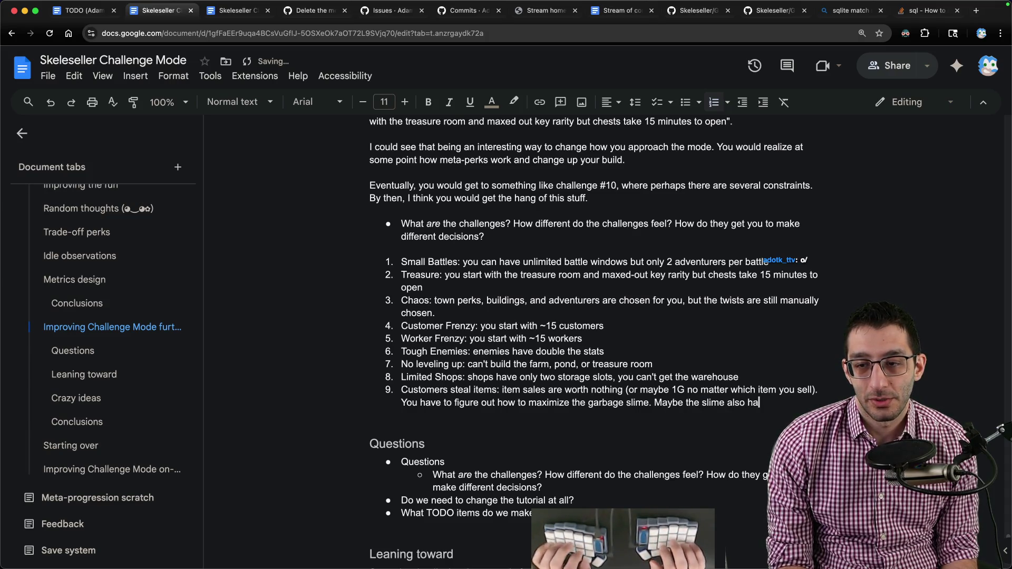
type("twice the n")
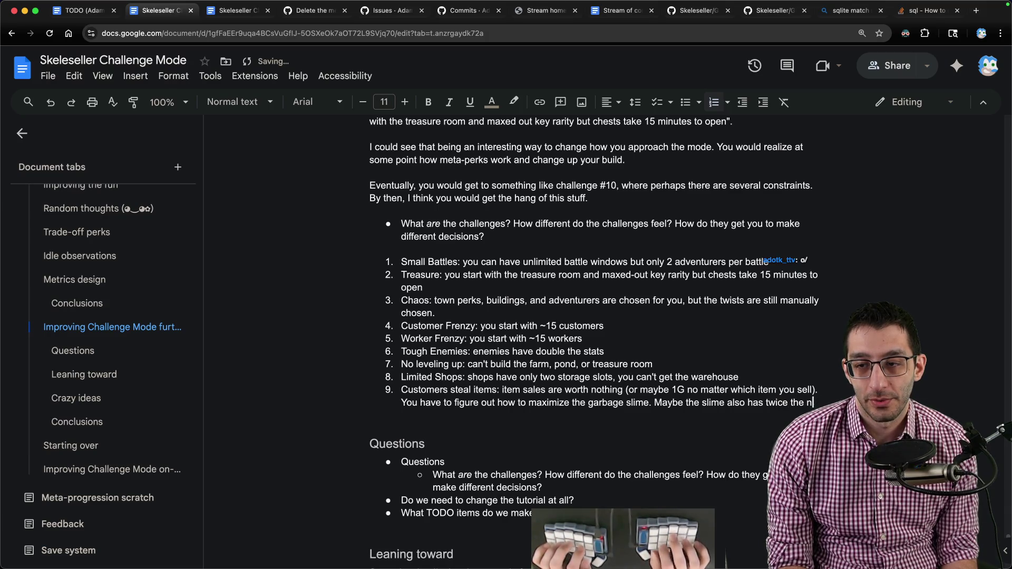
key("BackSpace")
type("hunger rate.")
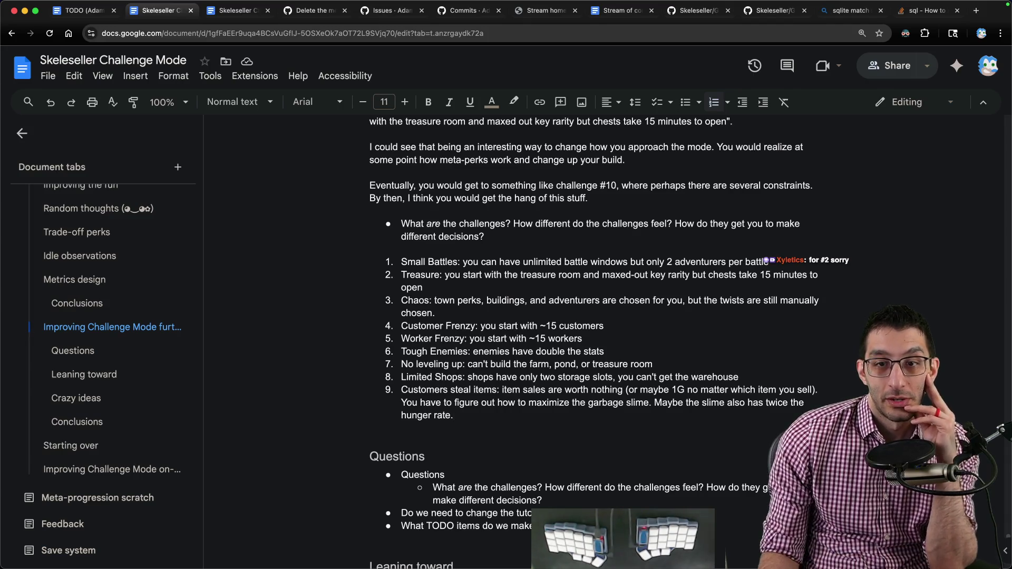
triple_click(531, 276)
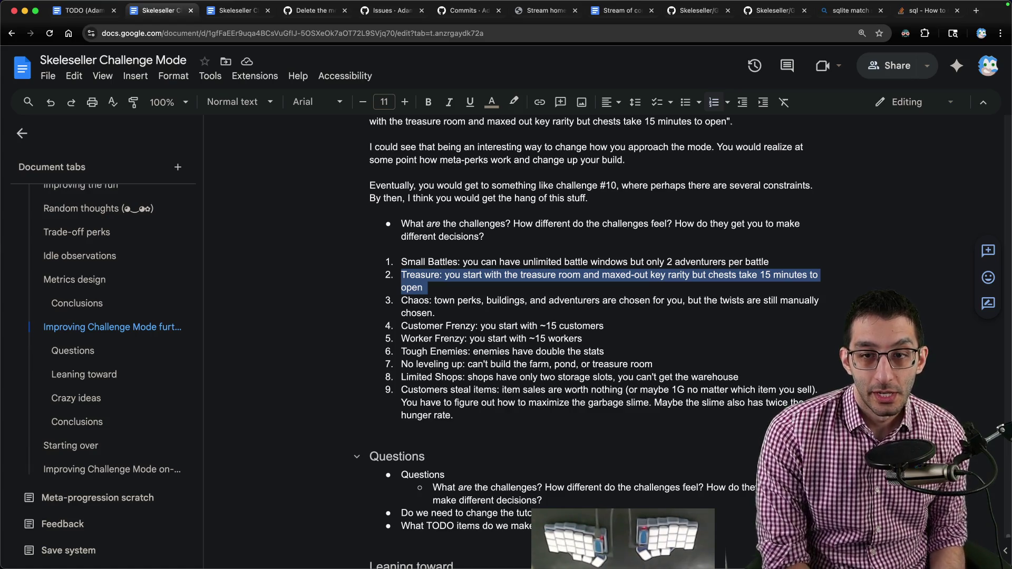
- Nest a special-key note under the Treasure challenge: -3 minutes and modified loot
left_click(453, 287)
left_click_drag(426, 287, 393, 278)
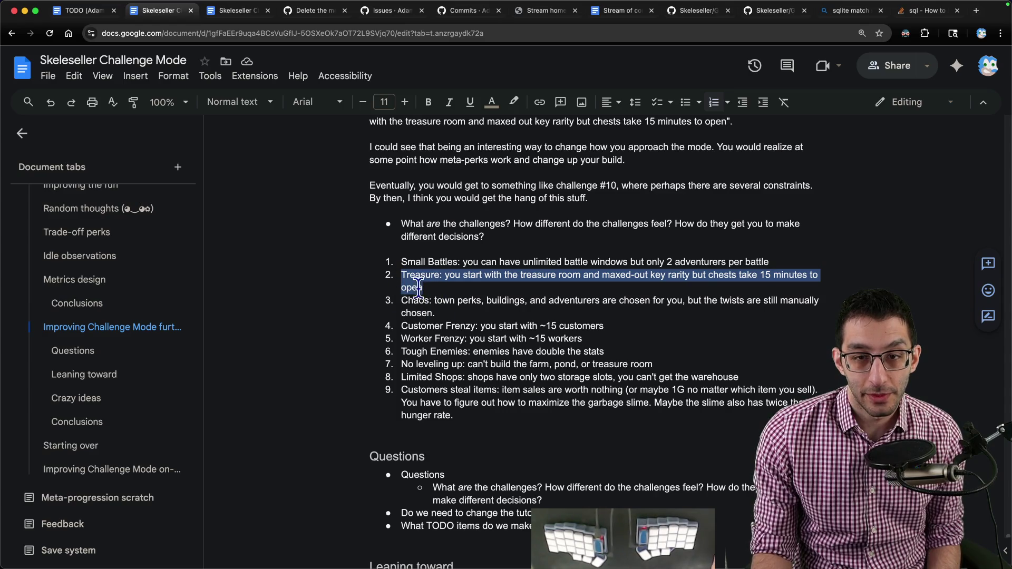
left_click(460, 287)
left_click_drag(458, 286, 360, 277)
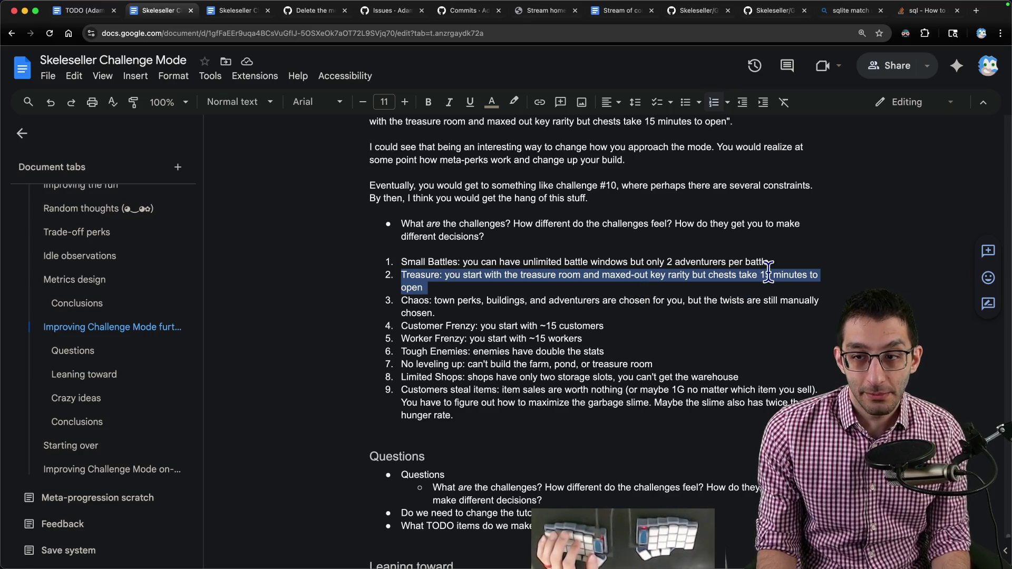
key("Right")
key("Return")
key("Tab")
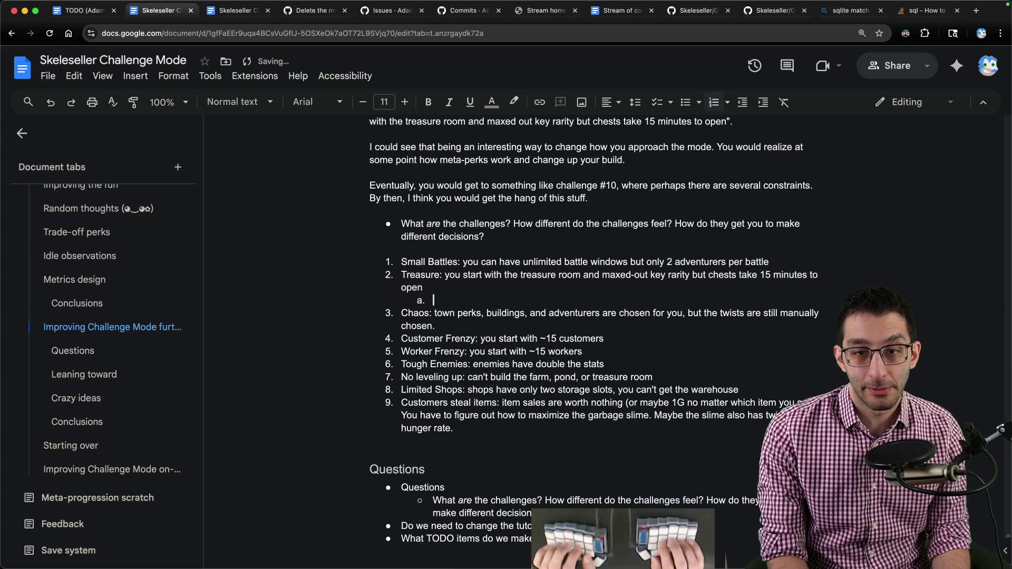
type("special key: -3 minutes AND modifies")
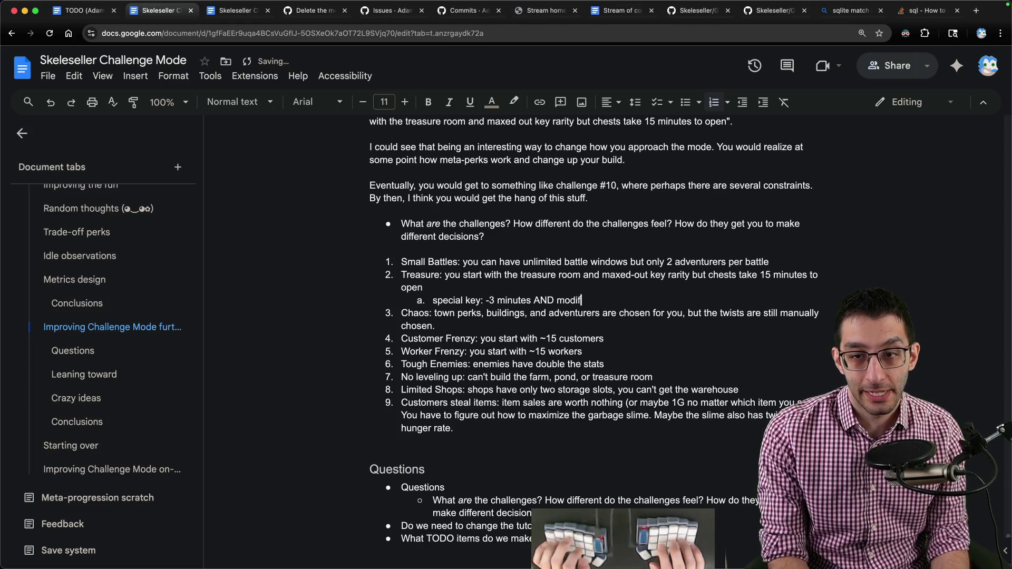
type(" the loot")
- Add deeper sub-items: 2 or 5 keys, and 48 items per chest
key("Return")
key("Tab")
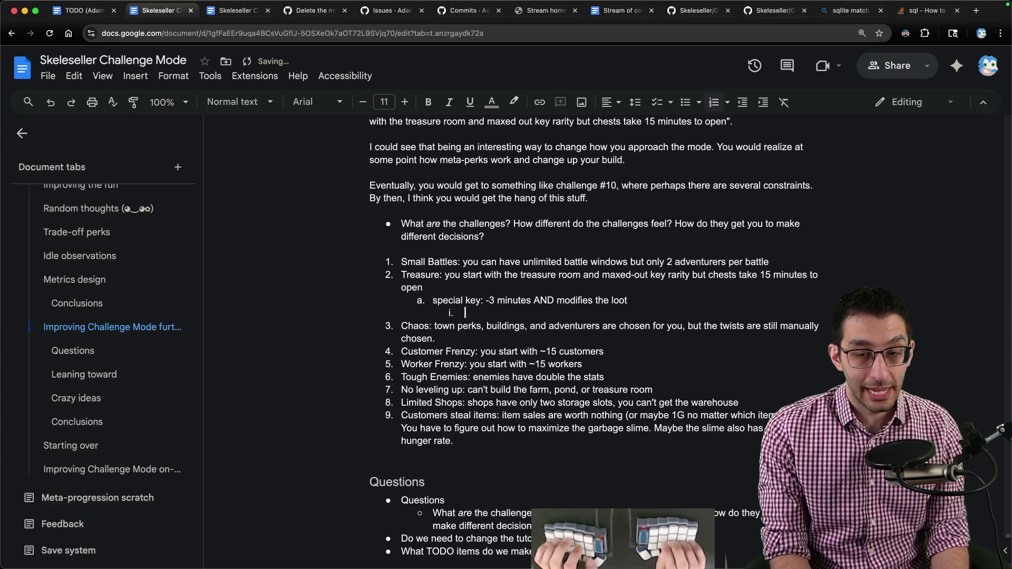
type("2 keys")
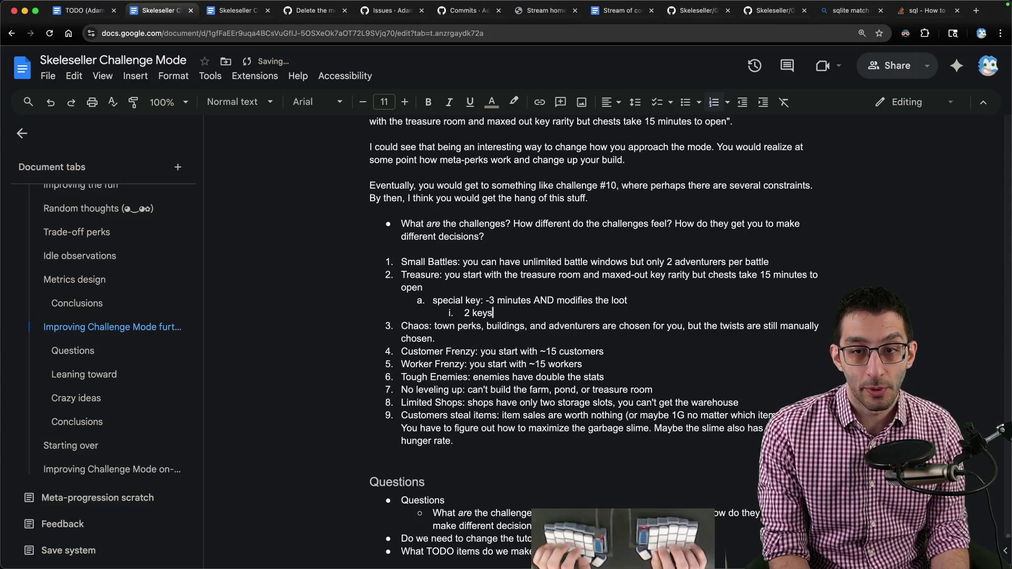
key("Return")
type("5 keys")
key("Return")
key("Tab")
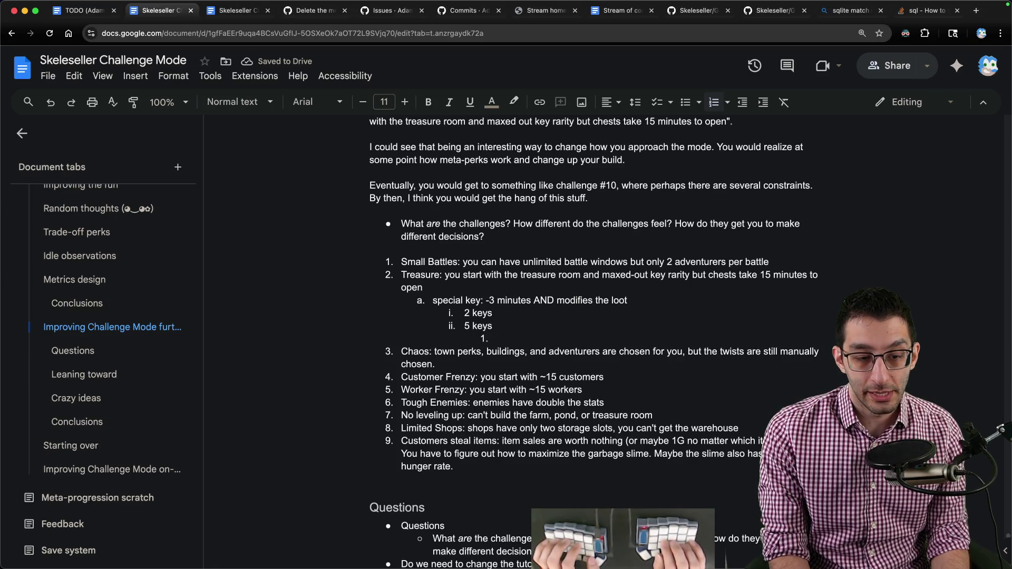
type("4*")
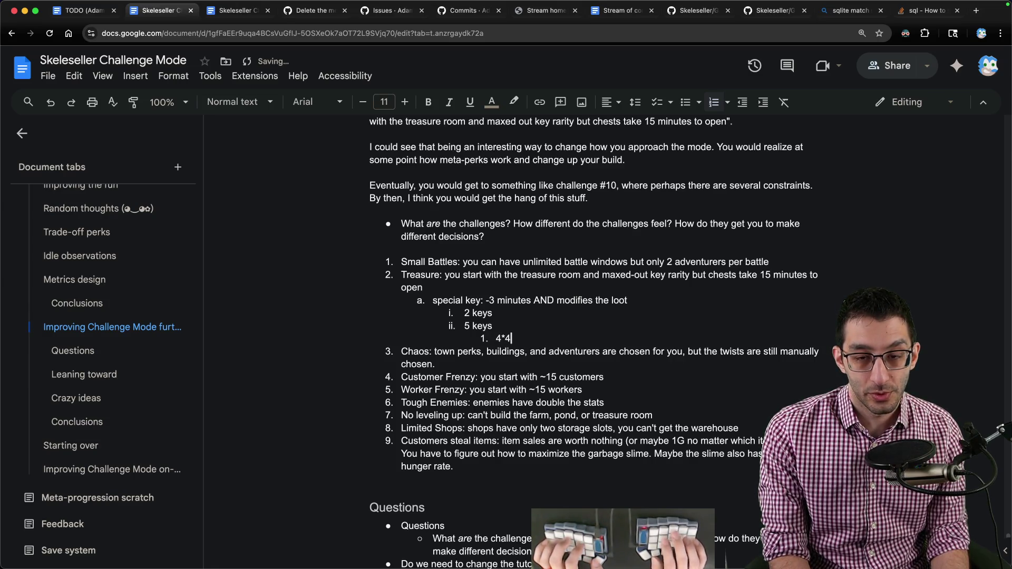
type("4*3 ==")
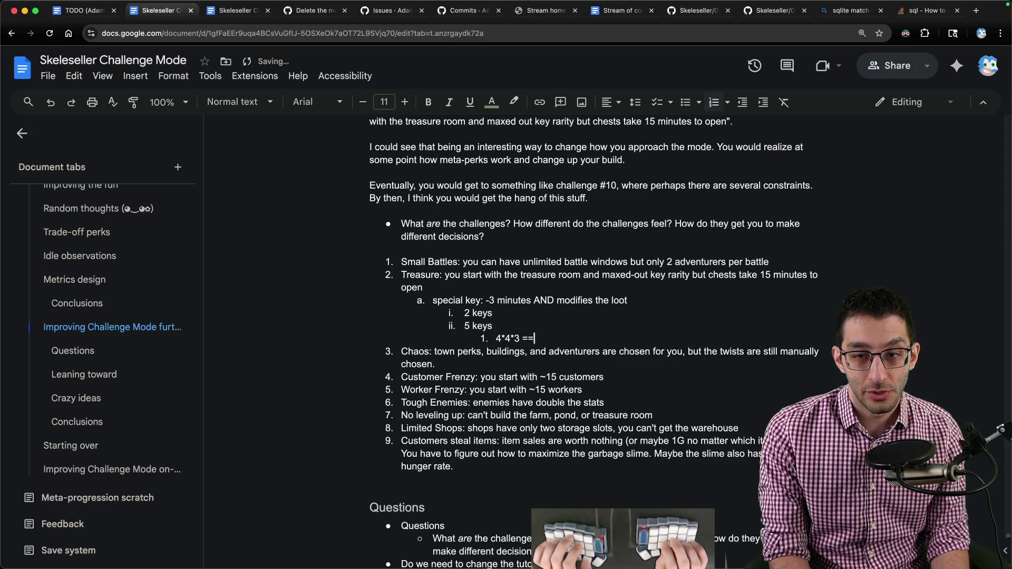
type(" 48 items per chest")
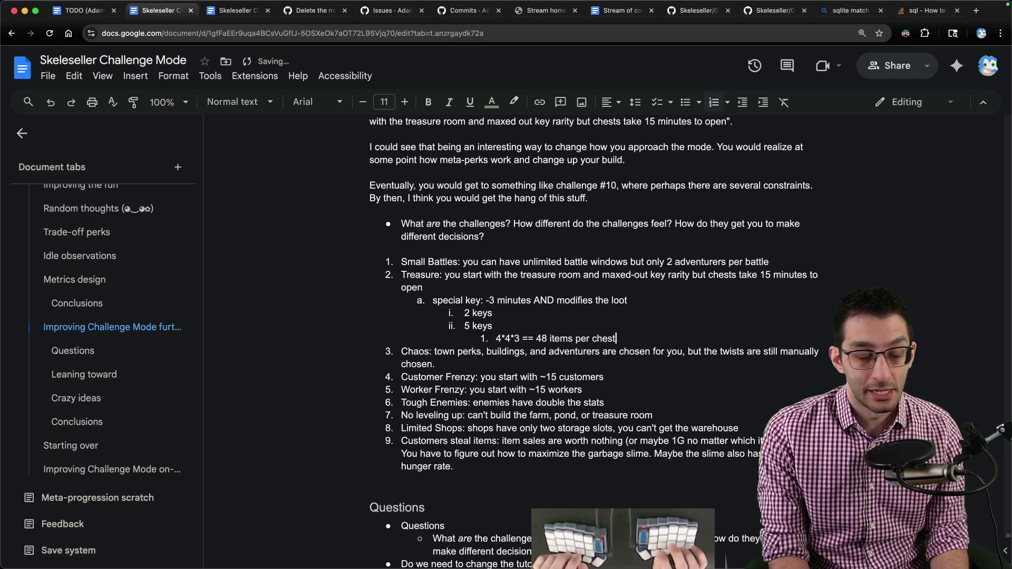
- Review the items-per-chest maths against the 15-minute Treasure item and select all the key notes
left_click_drag(617, 338, 425, 338)
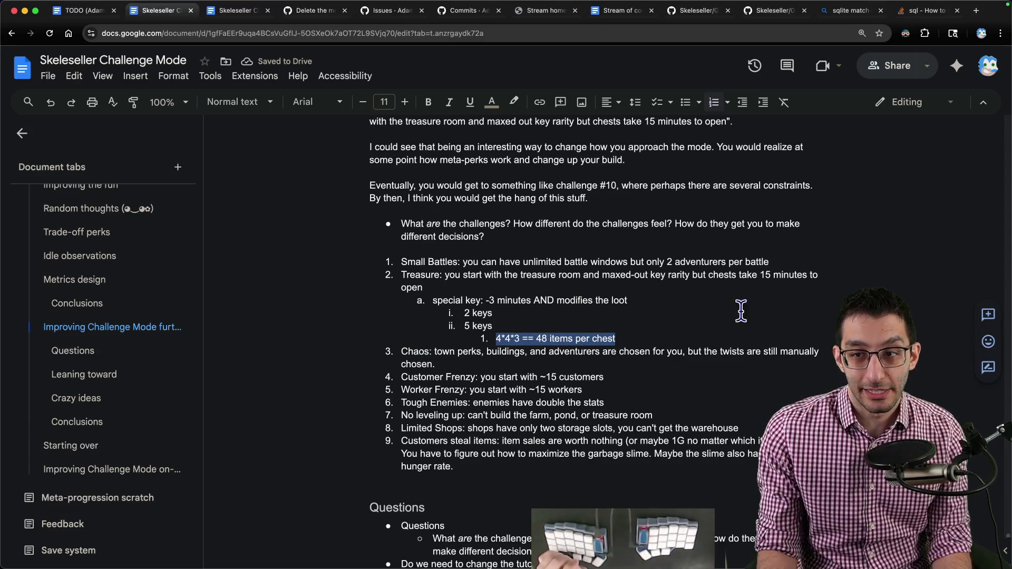
left_click_drag(807, 274, 761, 275)
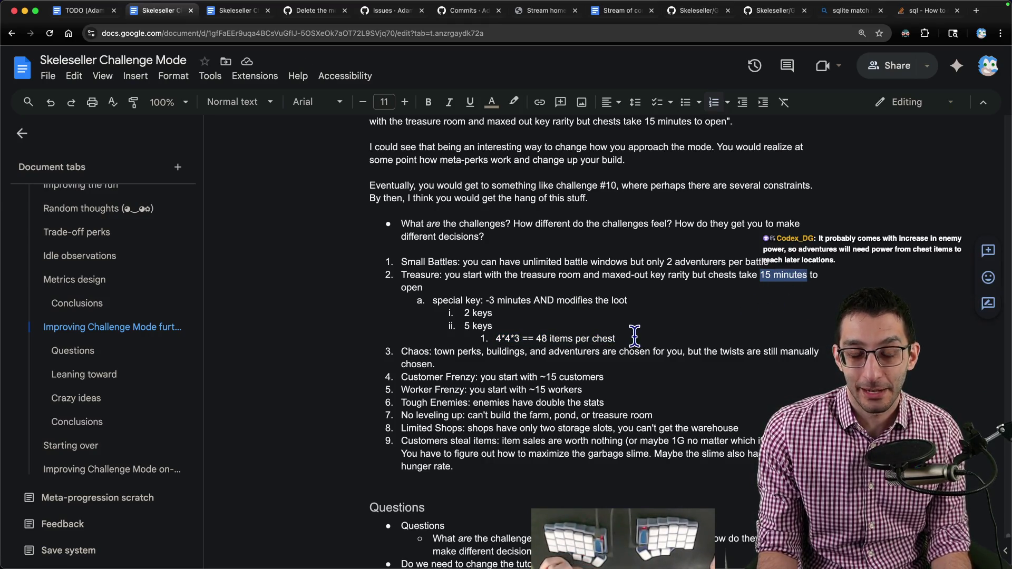
left_click_drag(635, 338, 184, 306)
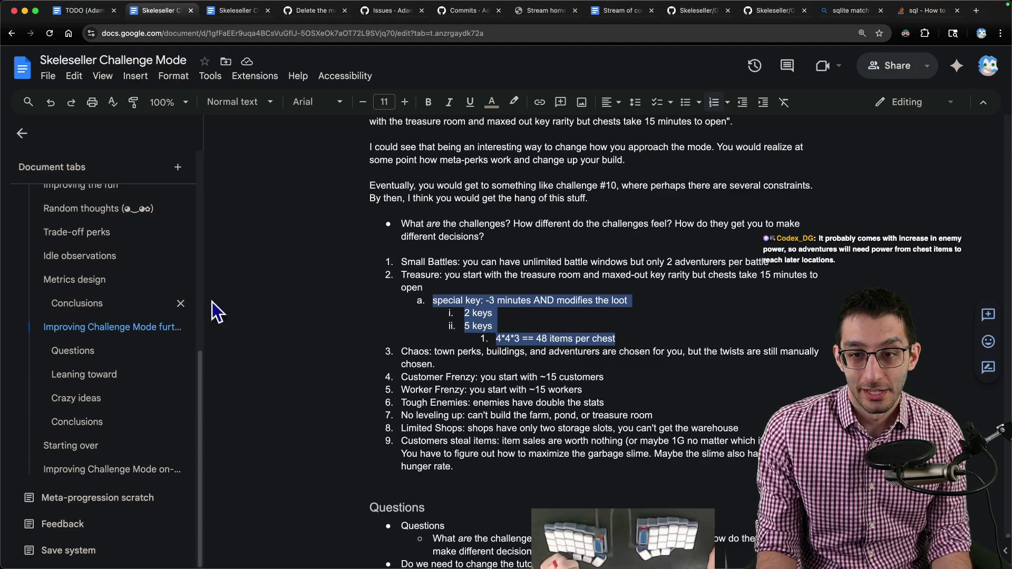
left_click_drag(522, 339, 691, 342)
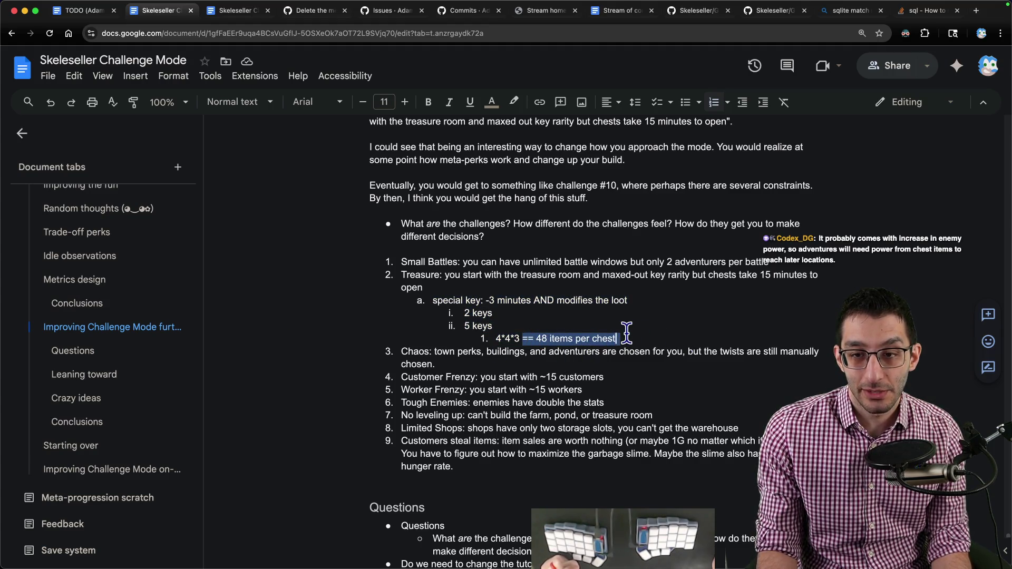
left_click_drag(624, 339, 647, 286)
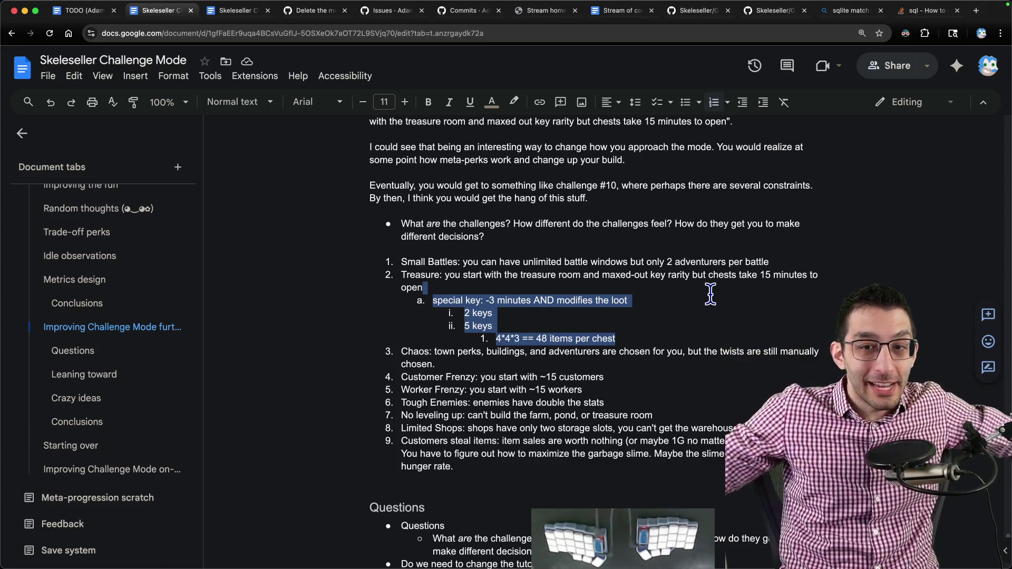
- Delete the selected special-key sub-notes and add a blank line below the challenge list
key("BackSpace")
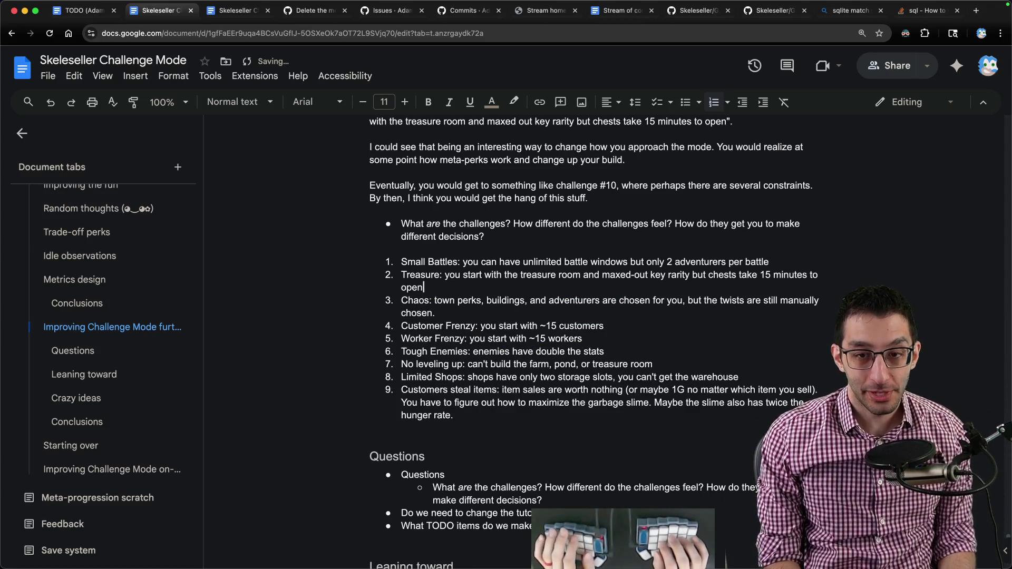
key("Return")
key("Return")
type("the bottom-line:")
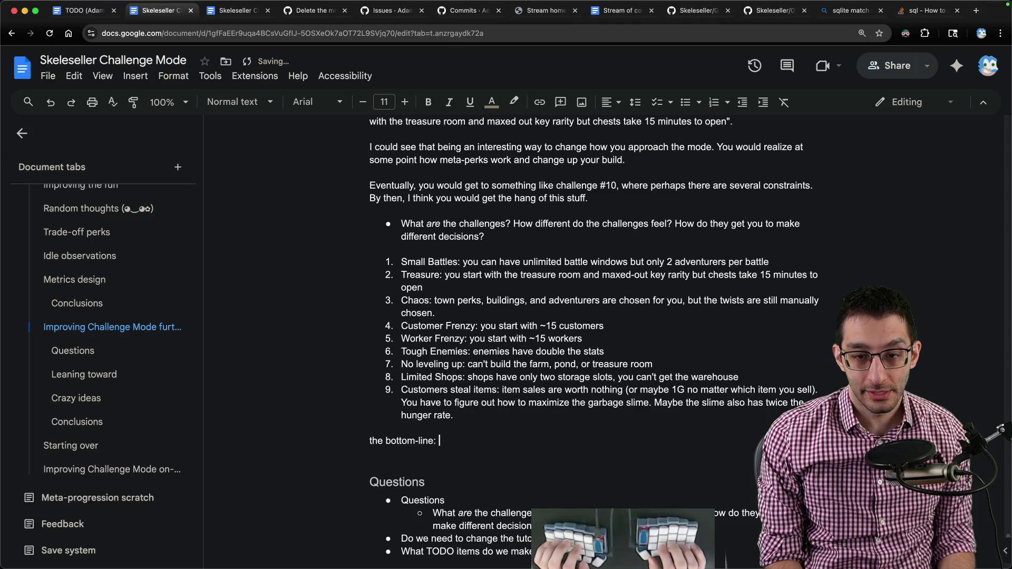
type("did you have")
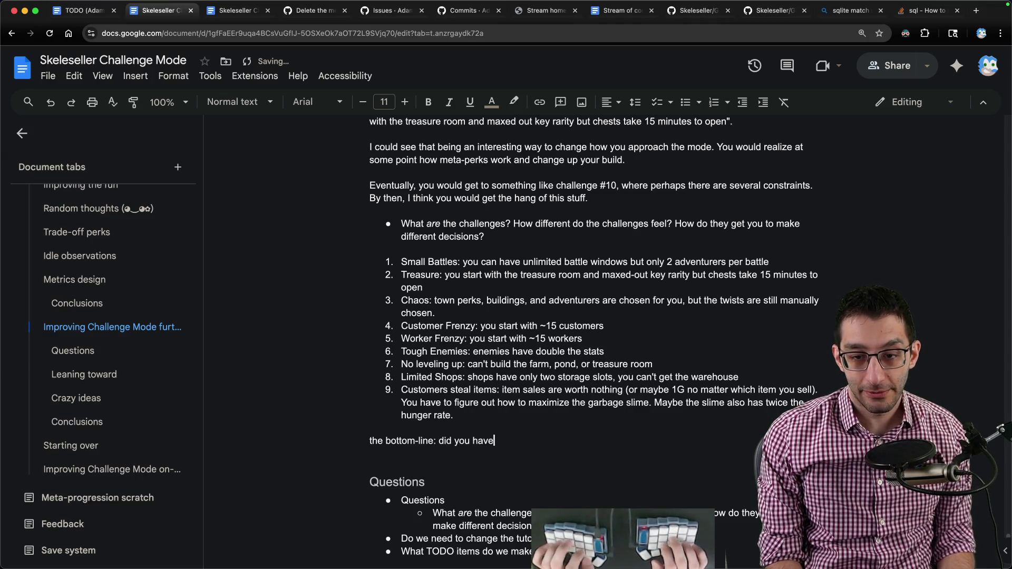
type(" fun trying these chall")
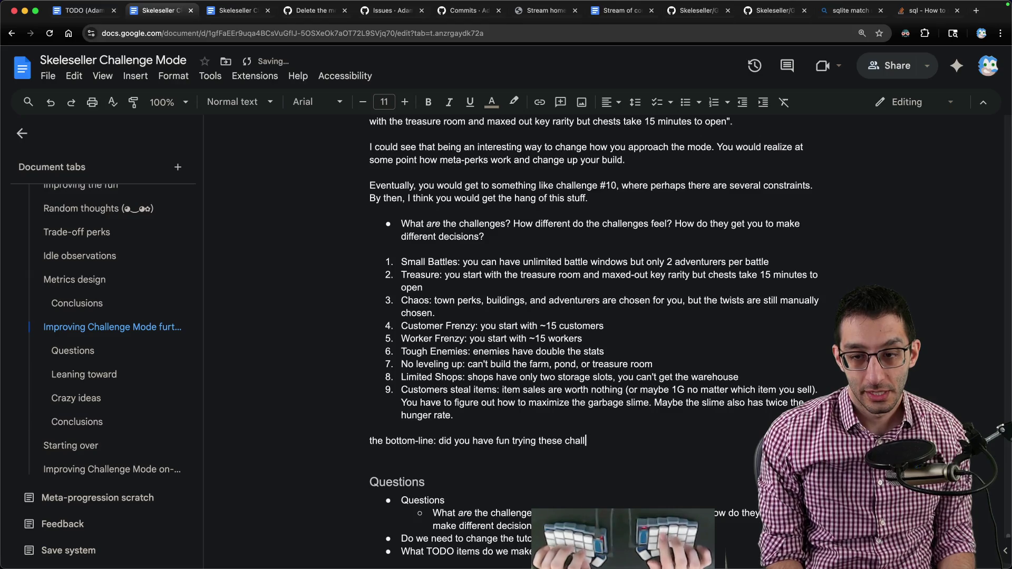
type("enges? If yes, nothing else matter")
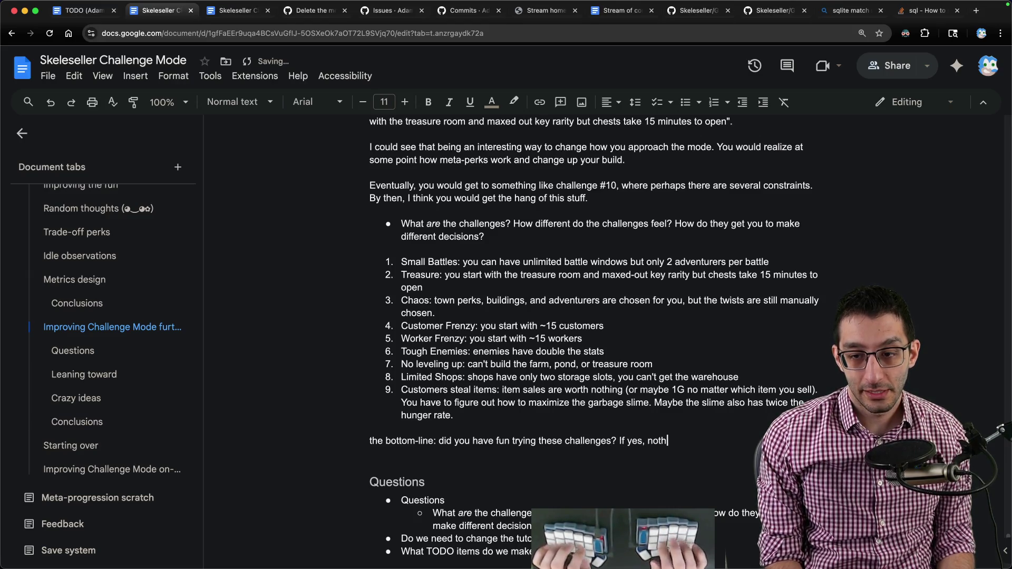
type("s.")
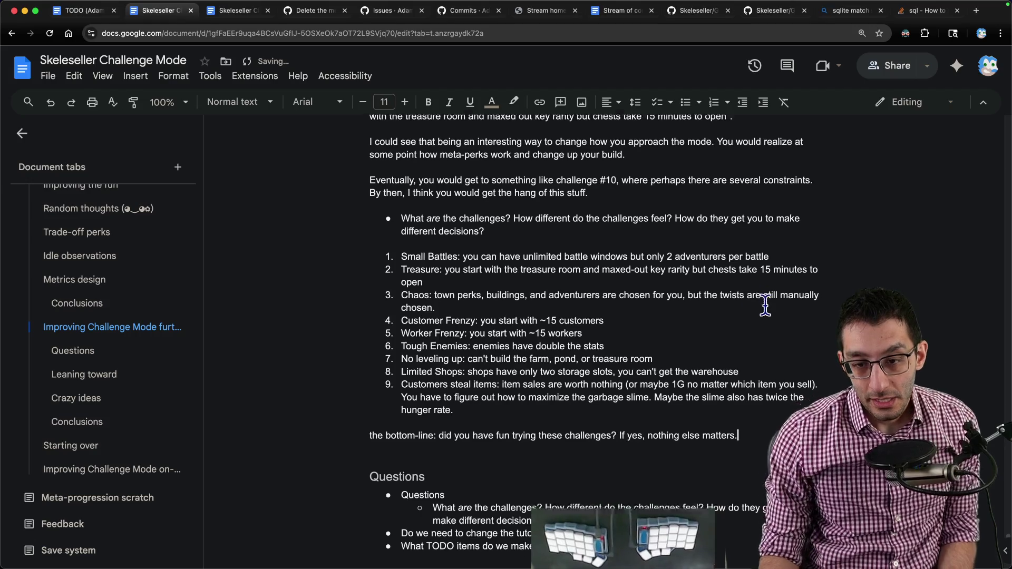
scroll(768, 304, "down", 3)
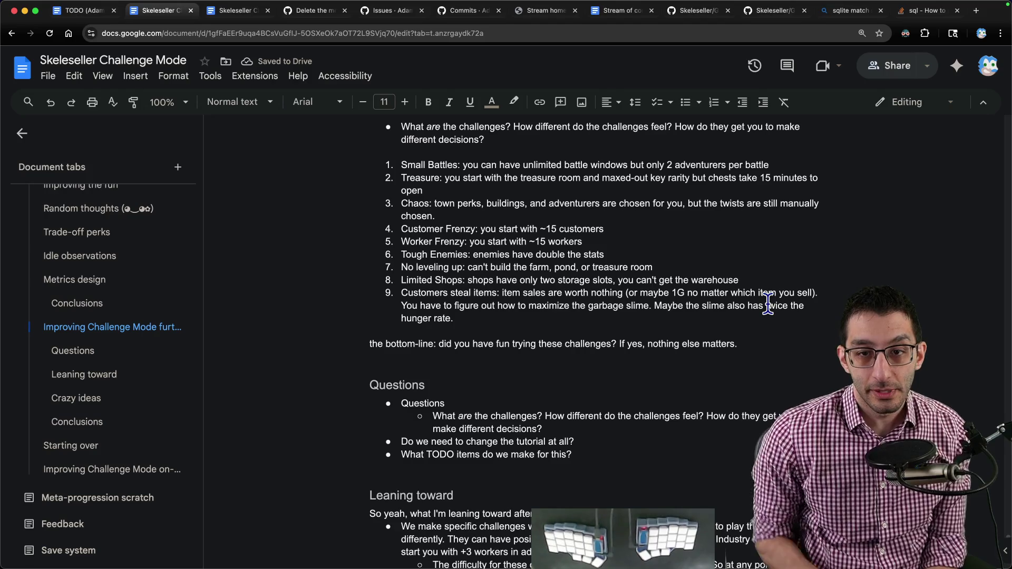
scroll(474, 280, "up", 1)
mouse_move(401, 187)
left_mouse_down()
mouse_move(520, 332)
mouse_move(759, 336)
left_mouse_up()
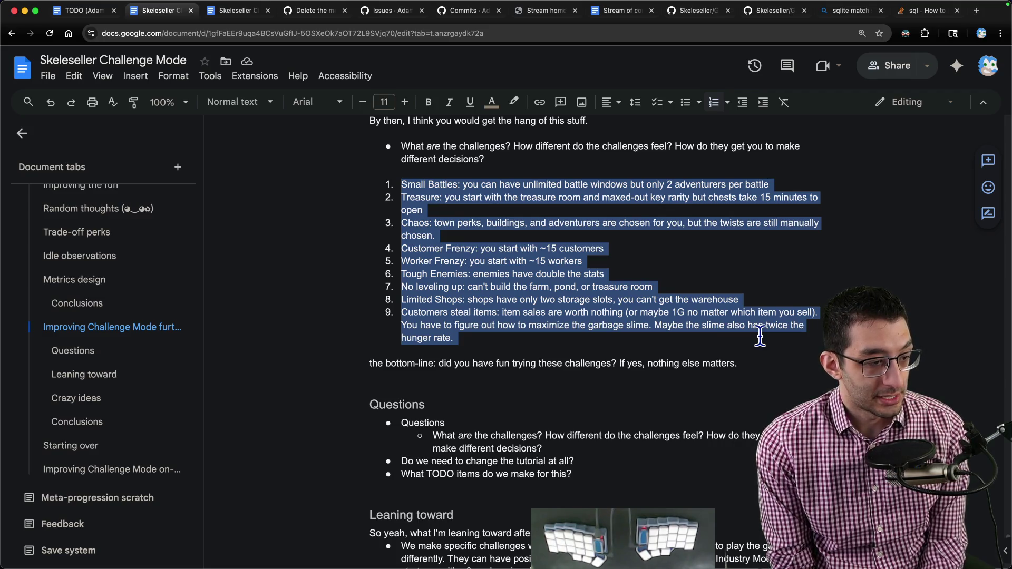
- Delete the bottom-line sentence beneath the challenge list
left_click(743, 362)
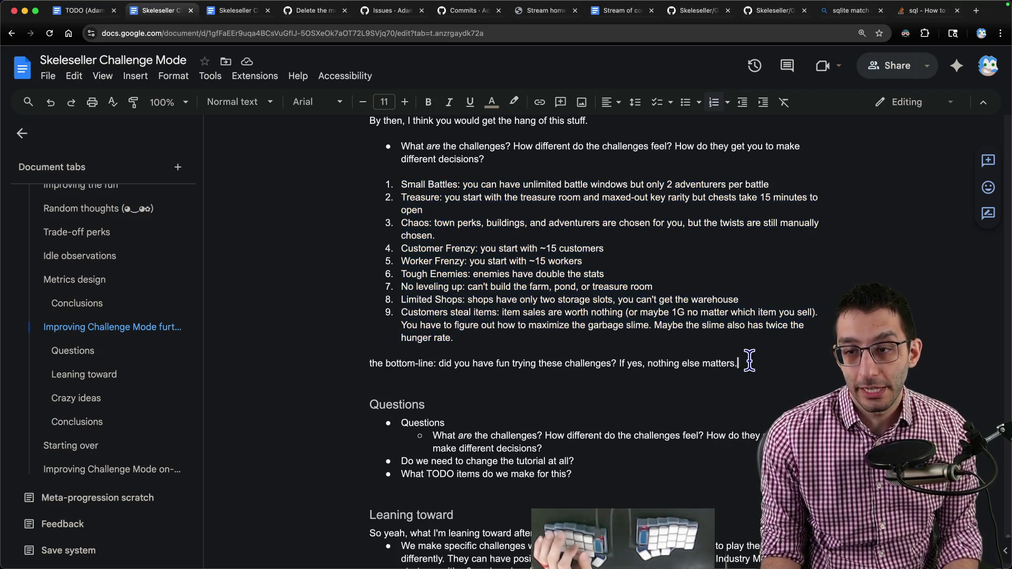
triple_click(743, 363)
key("BackSpace")
- End the Treasure challenge with 'Maybe enemies are more powerful here.' and move below the list
left_click(427, 211)
type("Maybe")
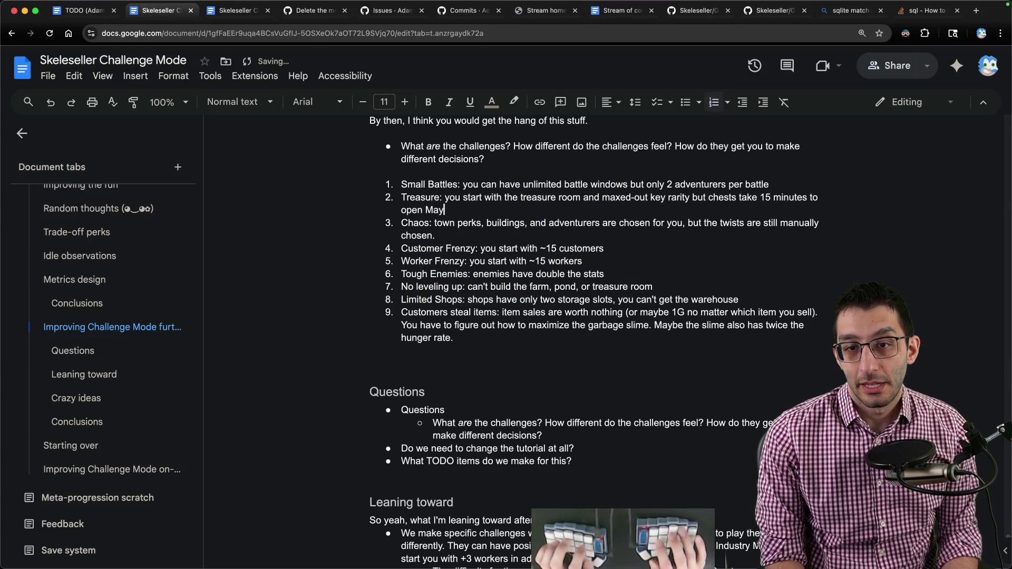
key("BackSpace")
key("BackSpace")
key("BackSpace")
type(". Maybe enemi")
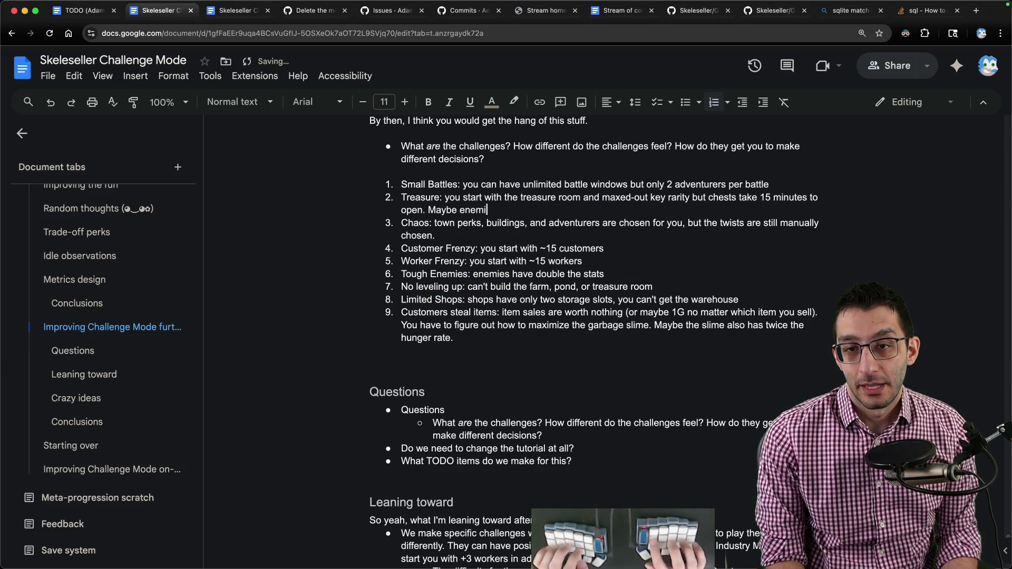
type("es are more ")
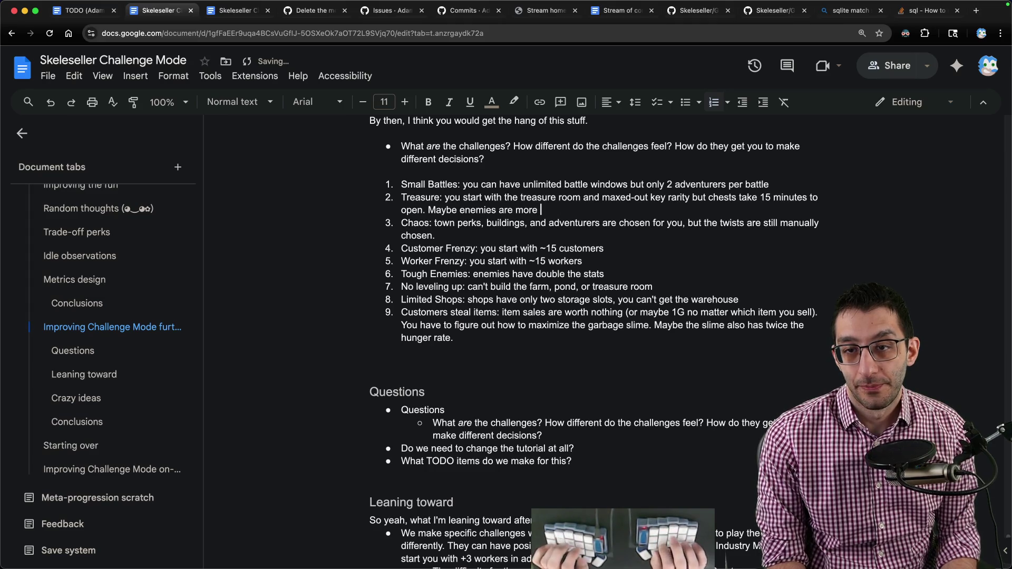
type("powerful here.")
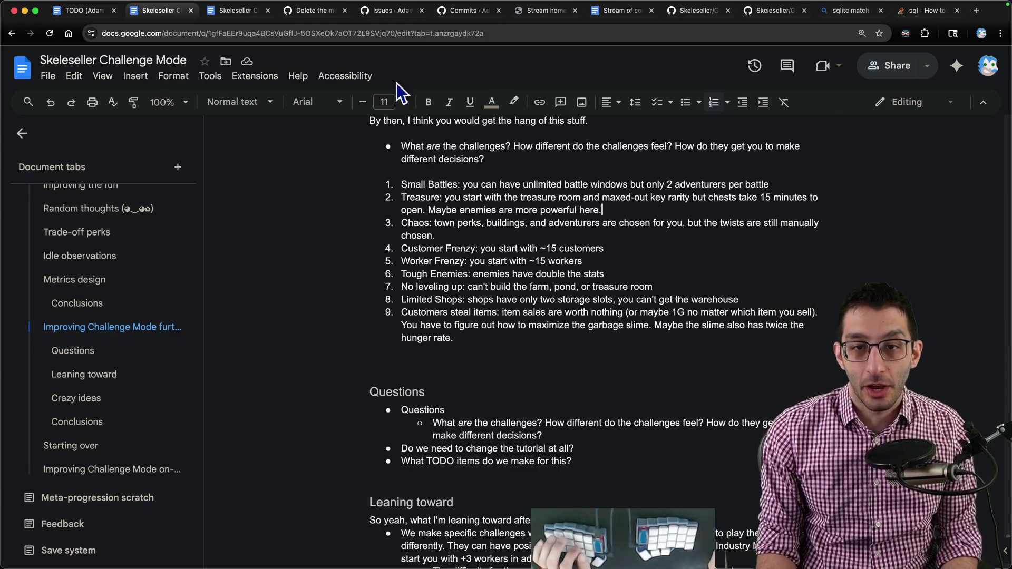
left_click_drag(399, 178, 519, 362)
left_click(520, 362)
- Draft a 'We need to add ~30 twists' note with a harvest-crop bullet below the list
key("Return")
key("Return")
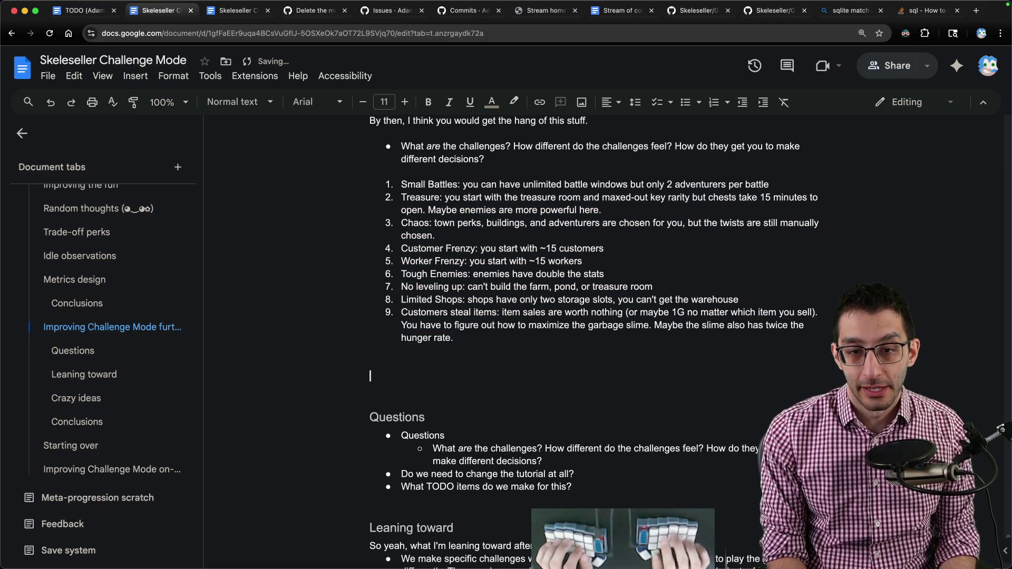
type("We need to add -")
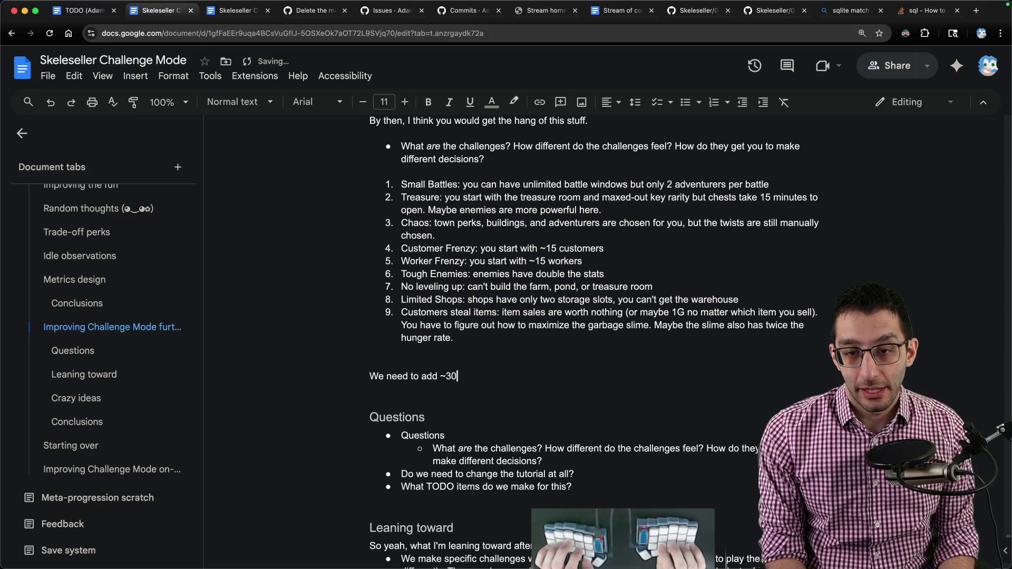
type("ts")
key("Return")
key("ctrl+shift+8")
type("Every time you harvest a crop,")
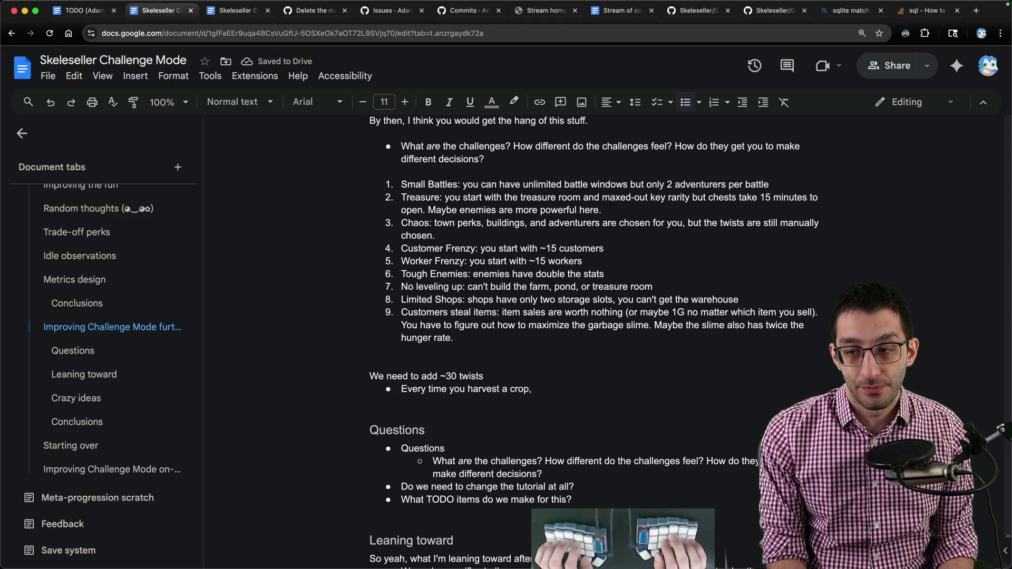
type("put 1G toward a key to be ground")
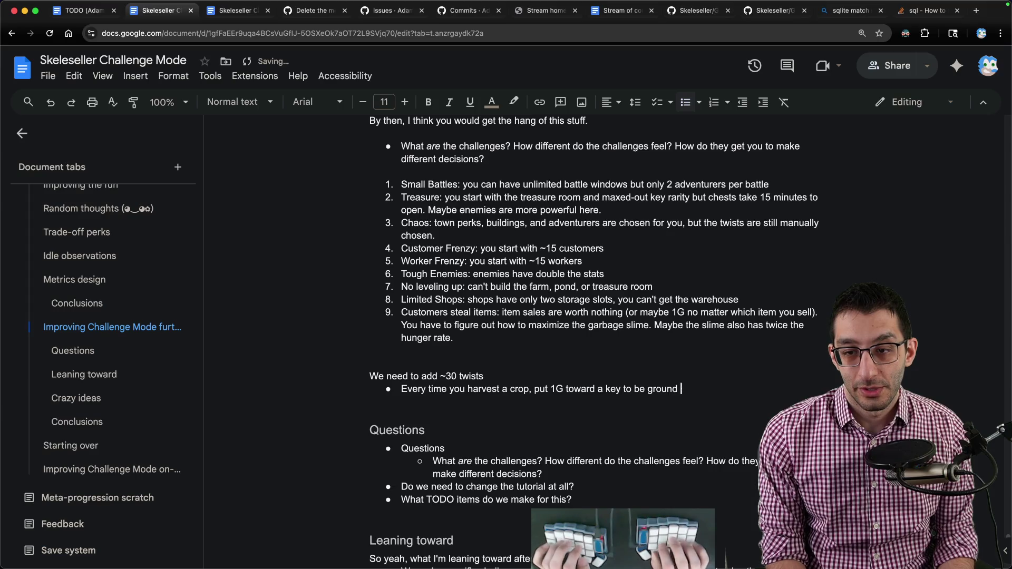
key("alt+BackSpace")
key("alt+BackSpace")
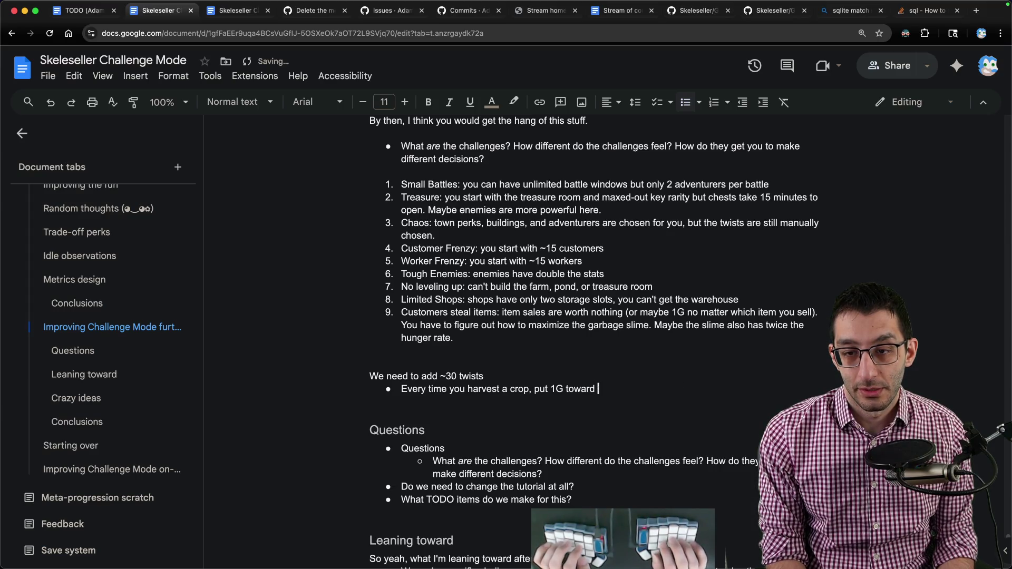
type("theWeapon Grinder")
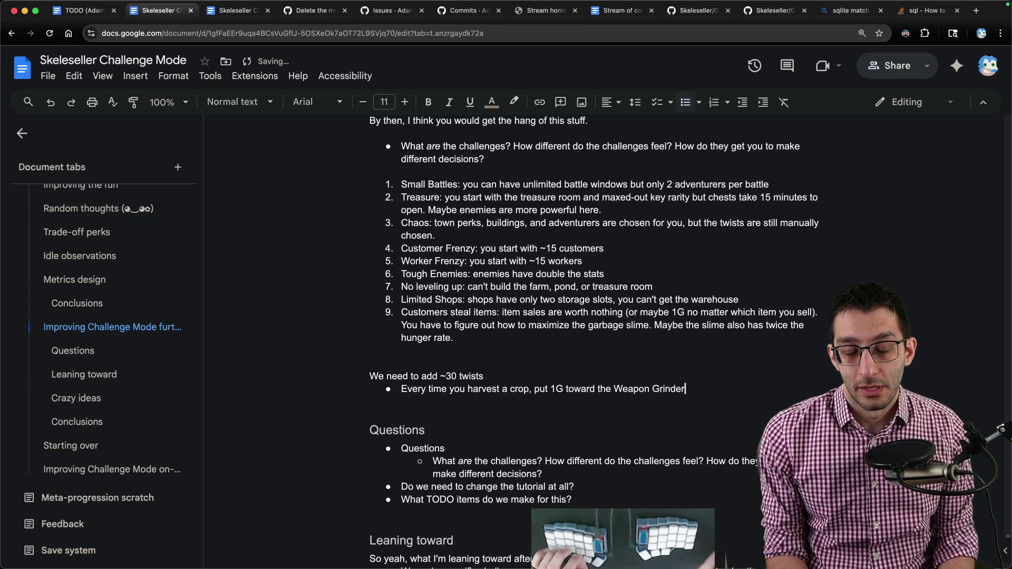
- Remove the harvest-crop bullet and the ~30 twists line so the list leads into Questions
left_click_drag(401, 389, 700, 392)
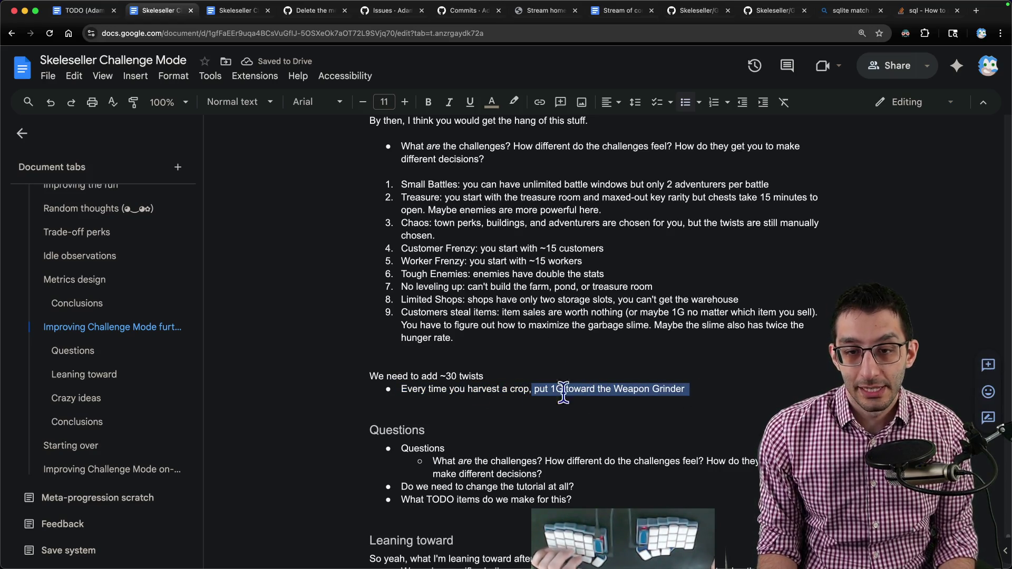
mouse_move(369, 375)
left_mouse_down()
mouse_move(694, 389)
mouse_move(366, 388)
mouse_move(728, 388)
left_mouse_up()
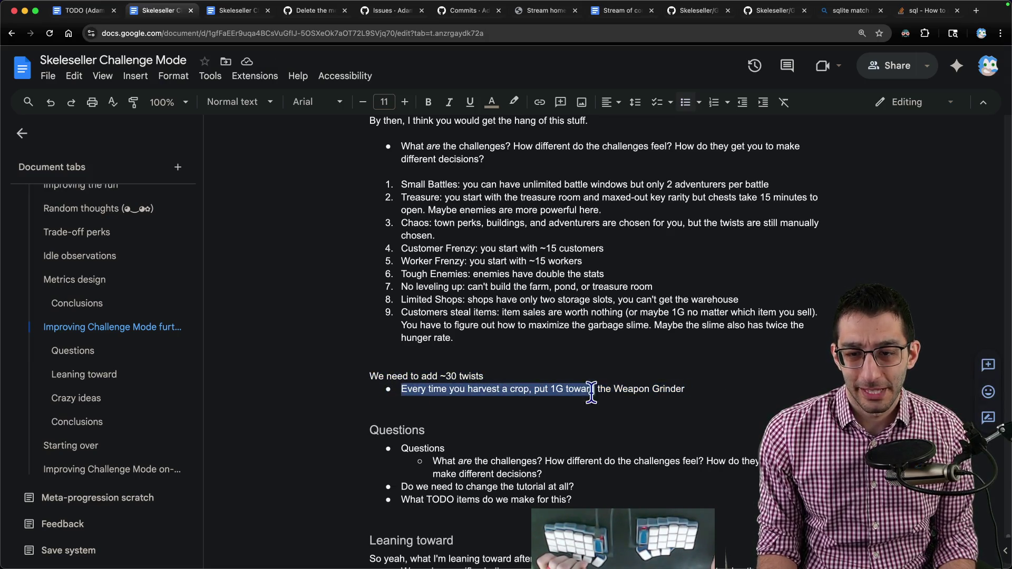
triple_click(405, 203)
left_click_drag(398, 388, 751, 385)
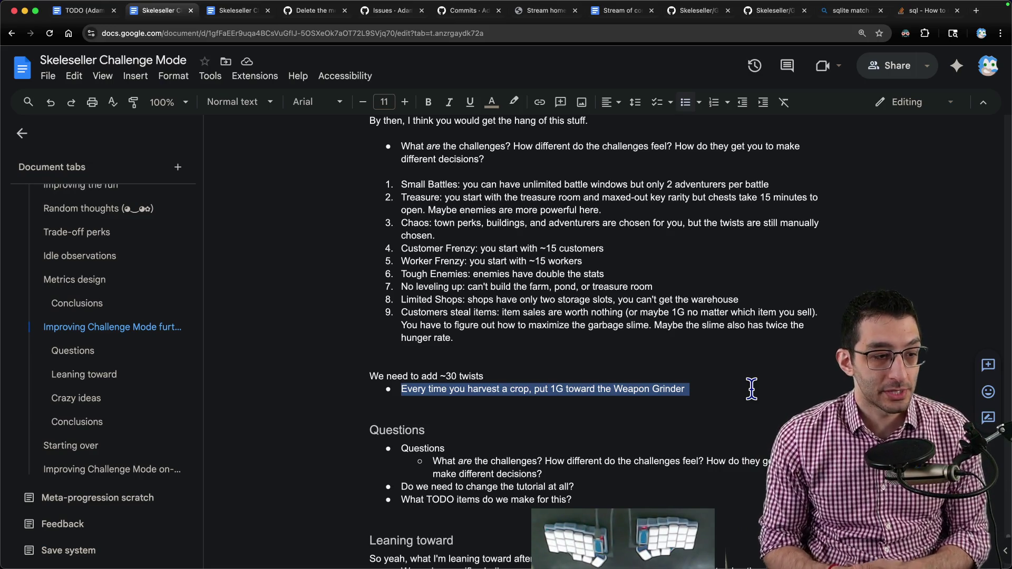
key("BackSpace")
key("BackSpace")
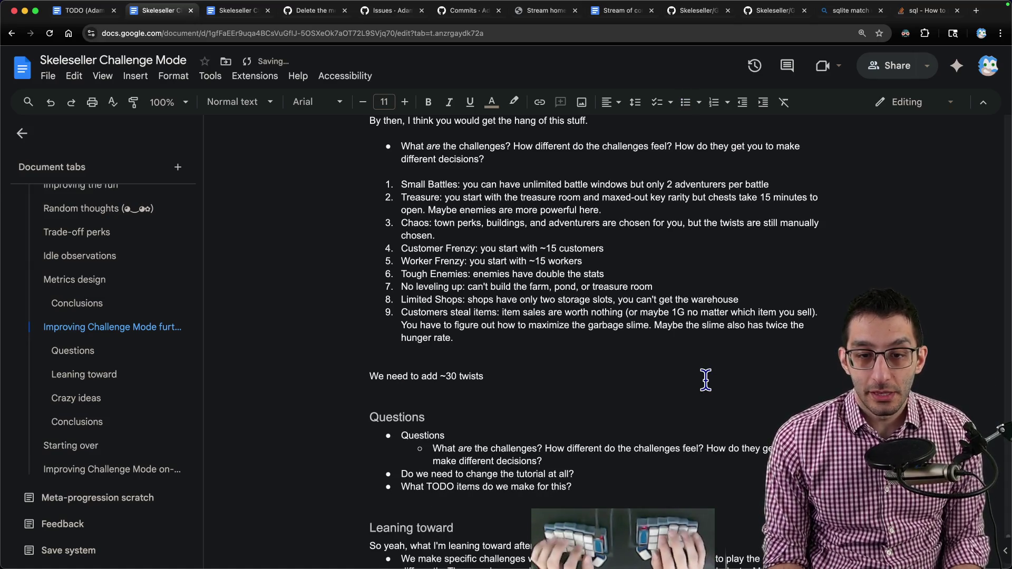
key("shift+Home")
key("BackSpace")
key("BackSpace")
key("BackSpace")
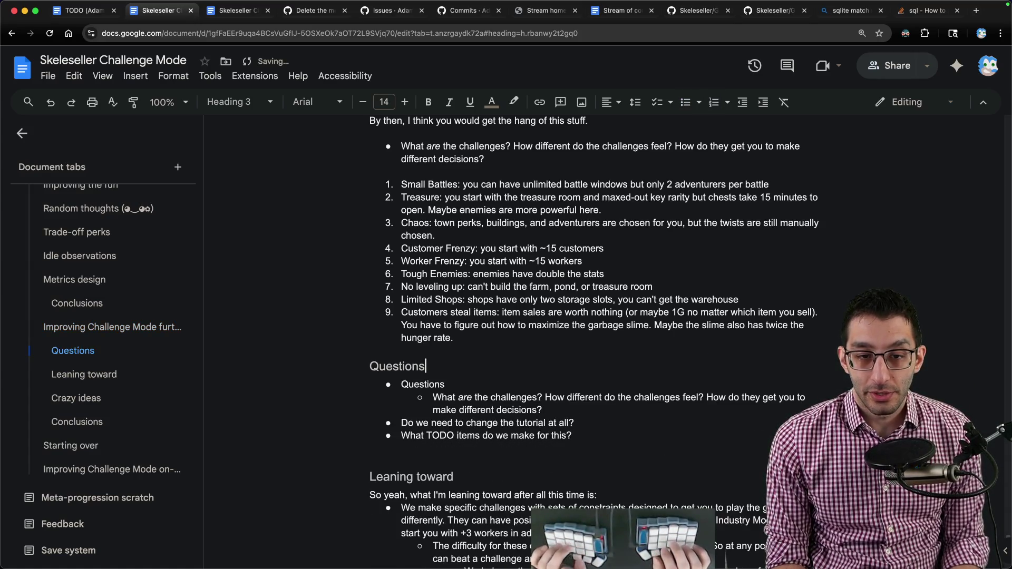
key("super+Tab")
type("Farming ")
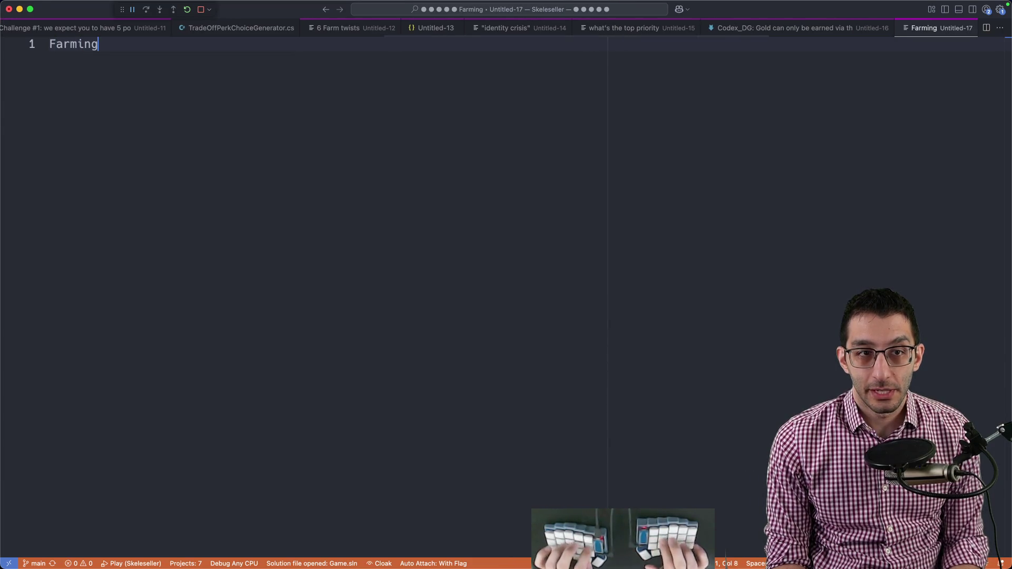
type("Specialization")
- Write indented Farming Specialization paragraphs on ignoring the farm, system-hate and system-love
key("Return")
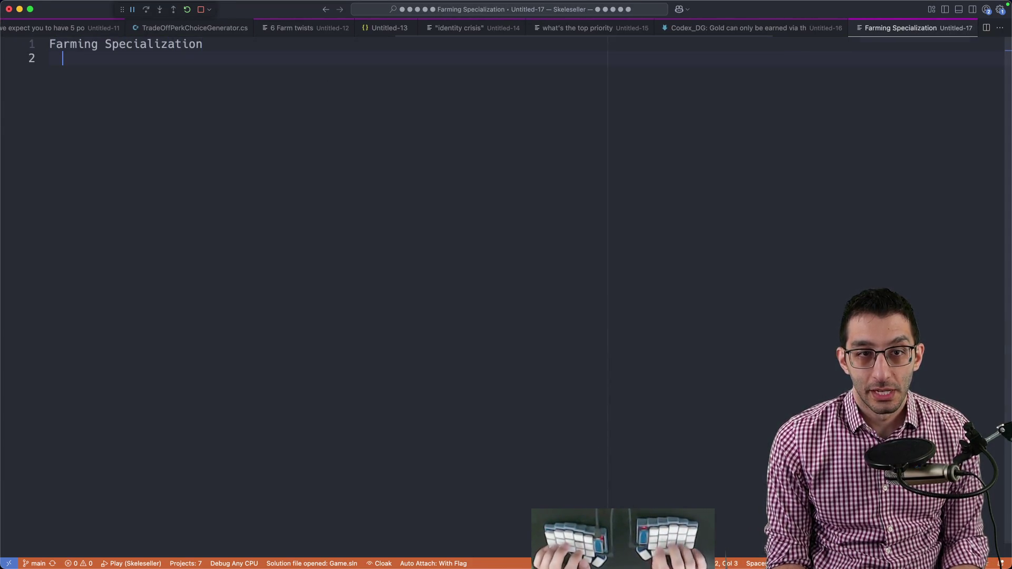
key("Tab")
type("The whole point was to s")
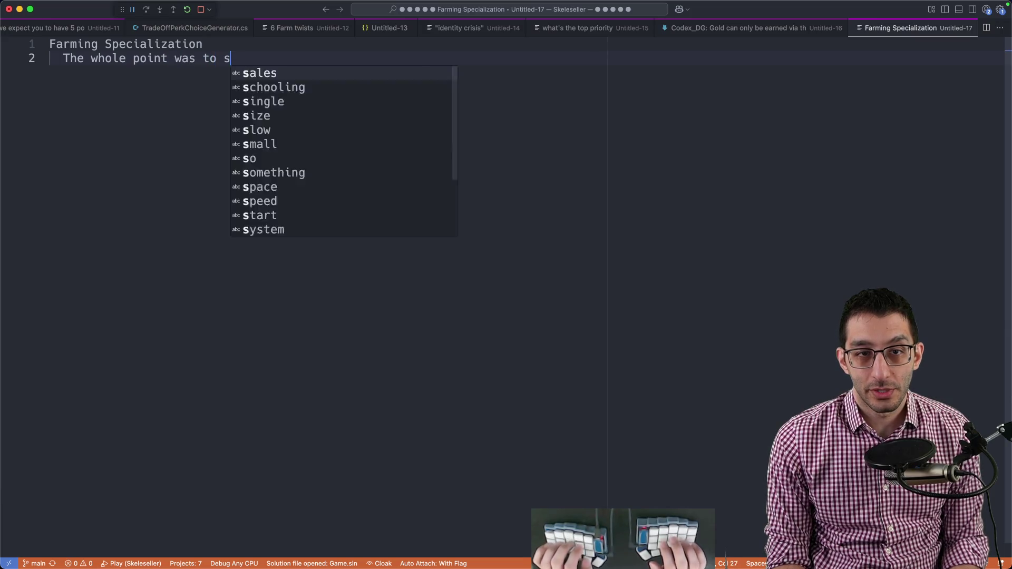
type("tart you with the farm")
key("Return")
key("Return")
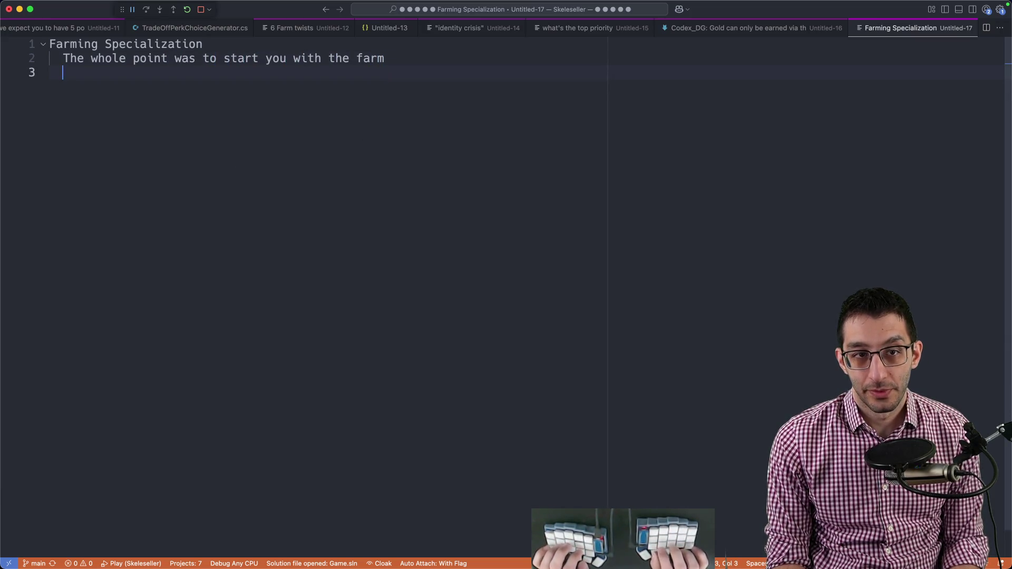
type("The farm is just one of")
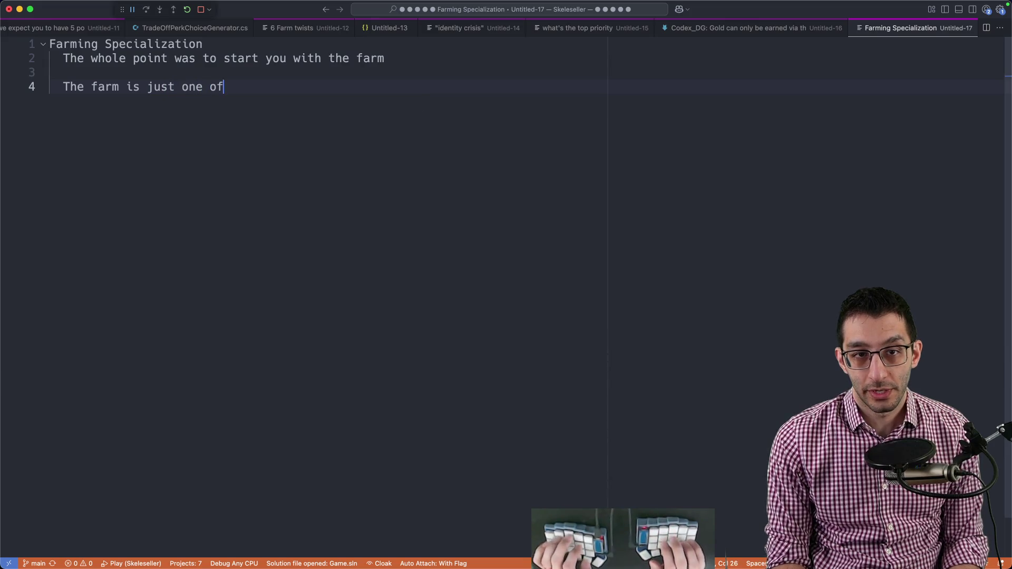
type(" three ways to boost y")
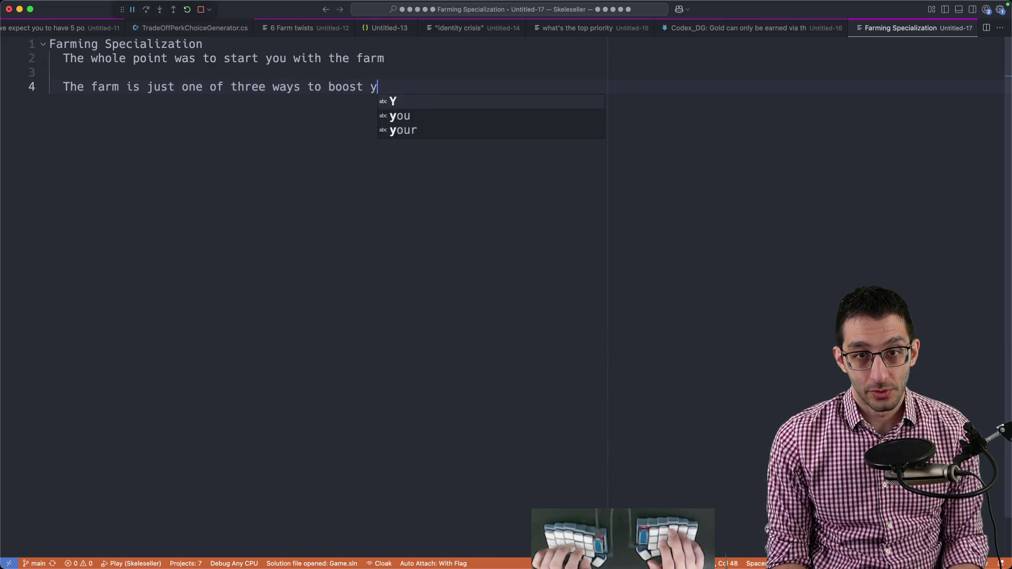
type("our adventurers' power.")
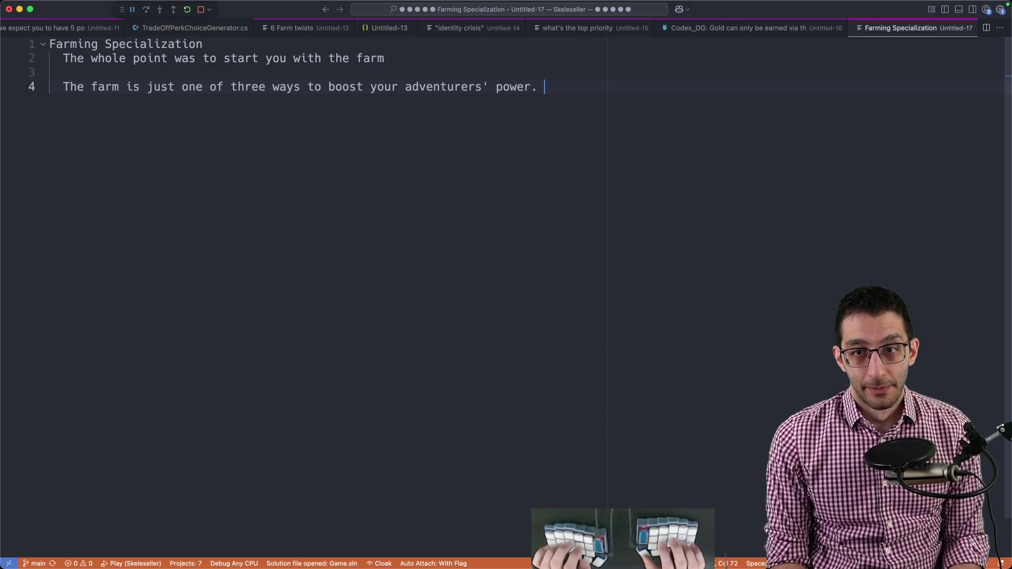
type(" What if you i")
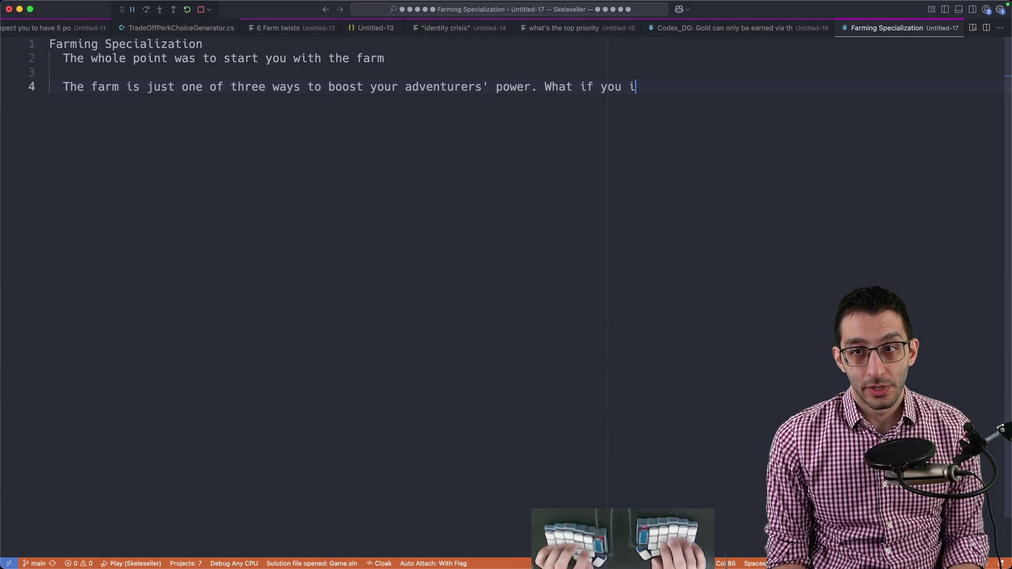
type("gnored the farm")
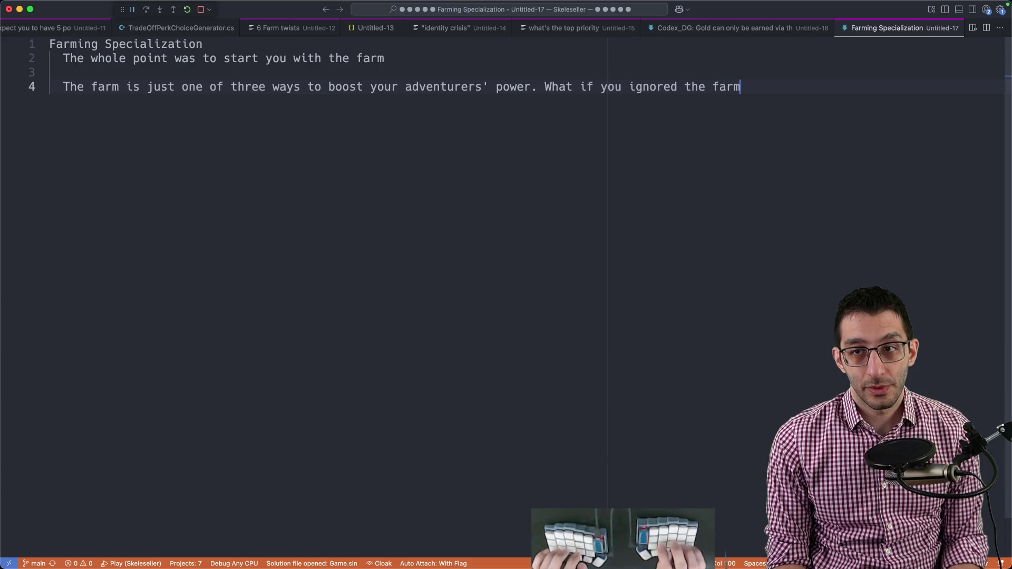
type("?")
key("Return")
key("Return")
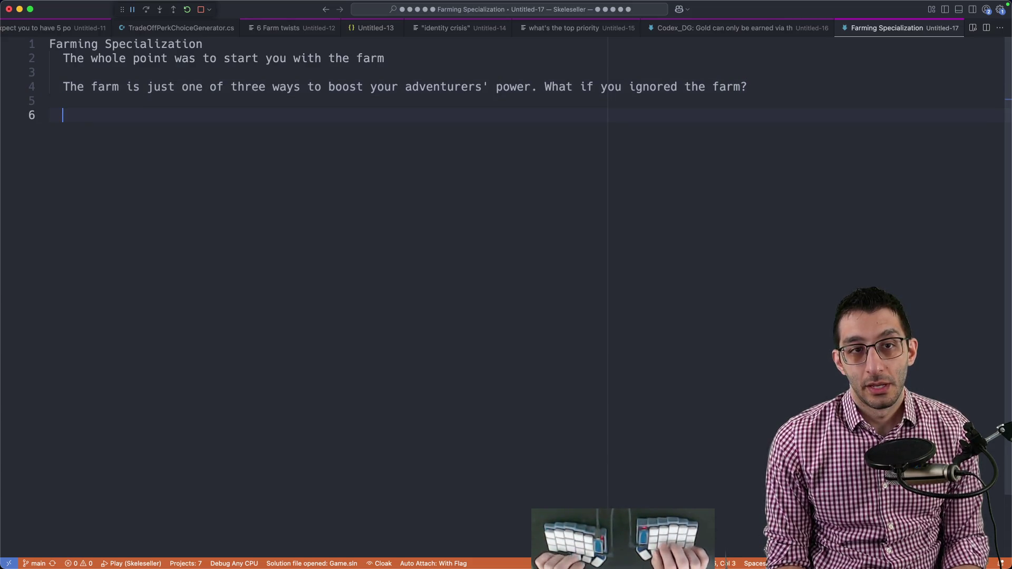
type("The only real")
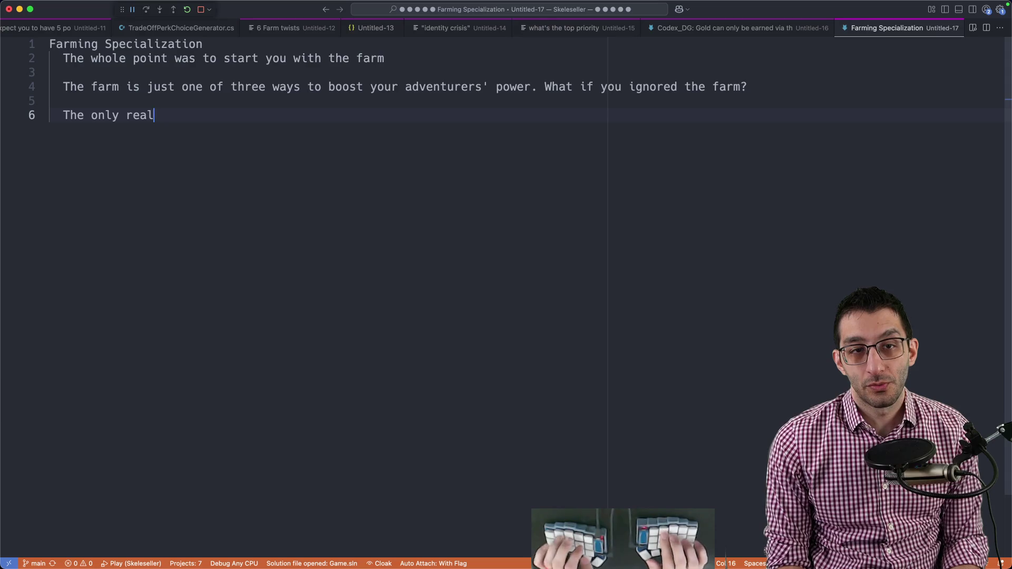
type("ould be some kind of system-hate")
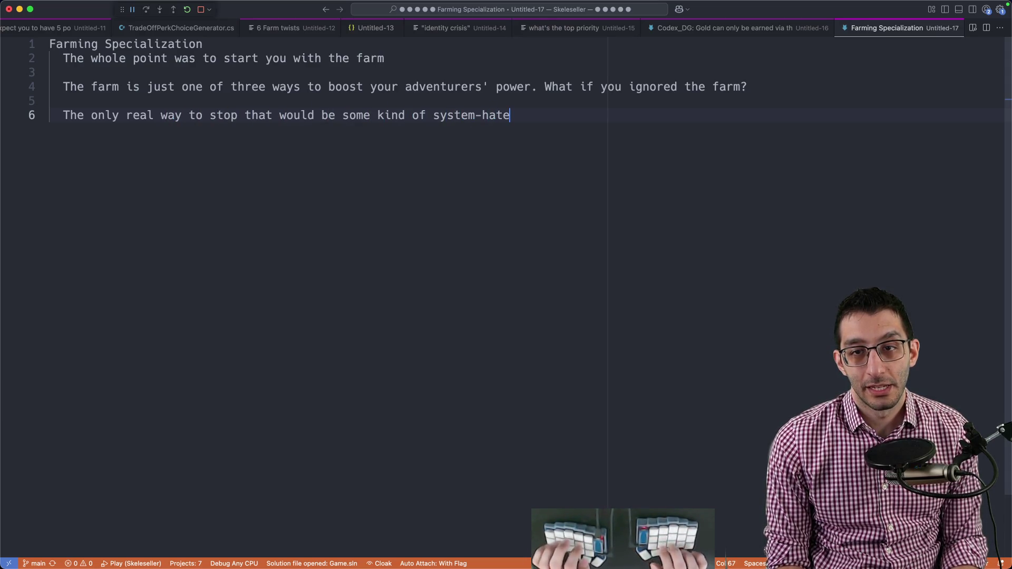
type(", but we could also add system-love into")
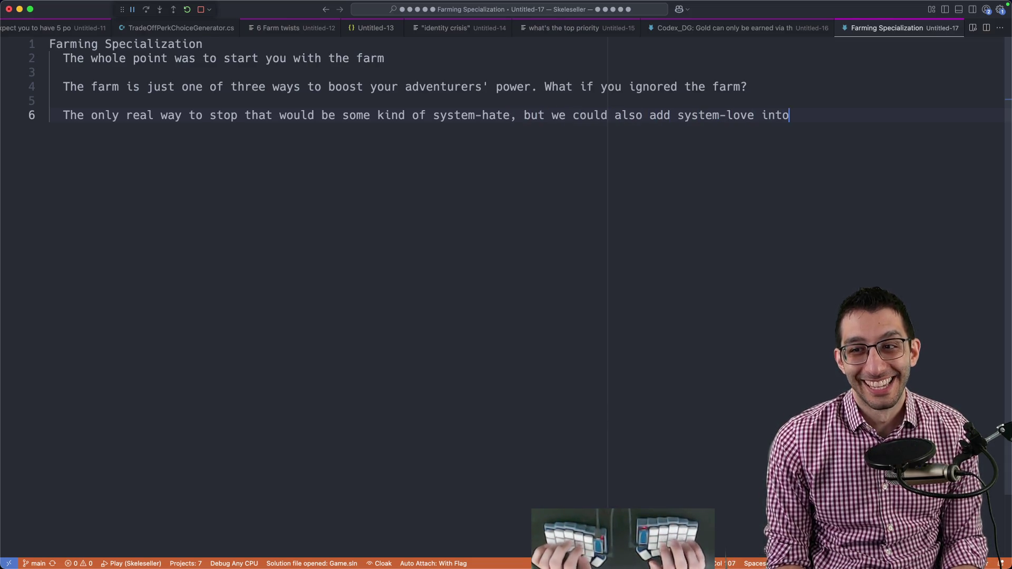
type(" the game to make the farm eve")
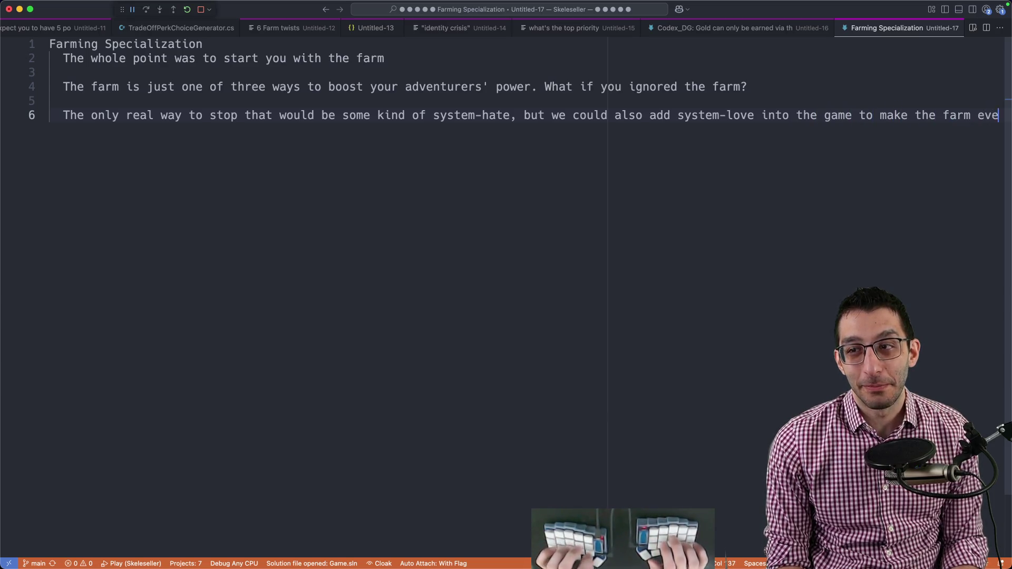
type("n better")
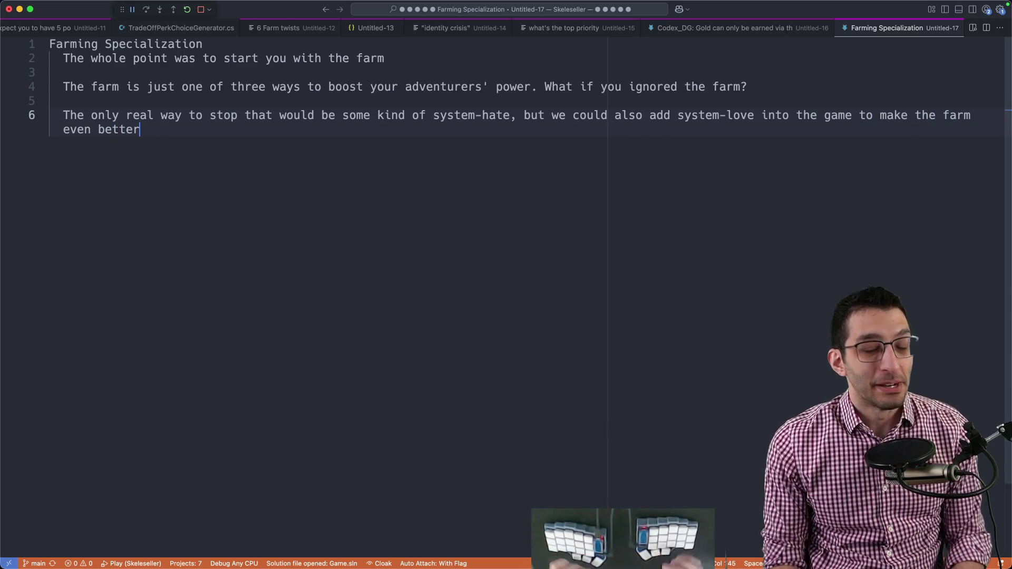
key("super+a")
key("Right")
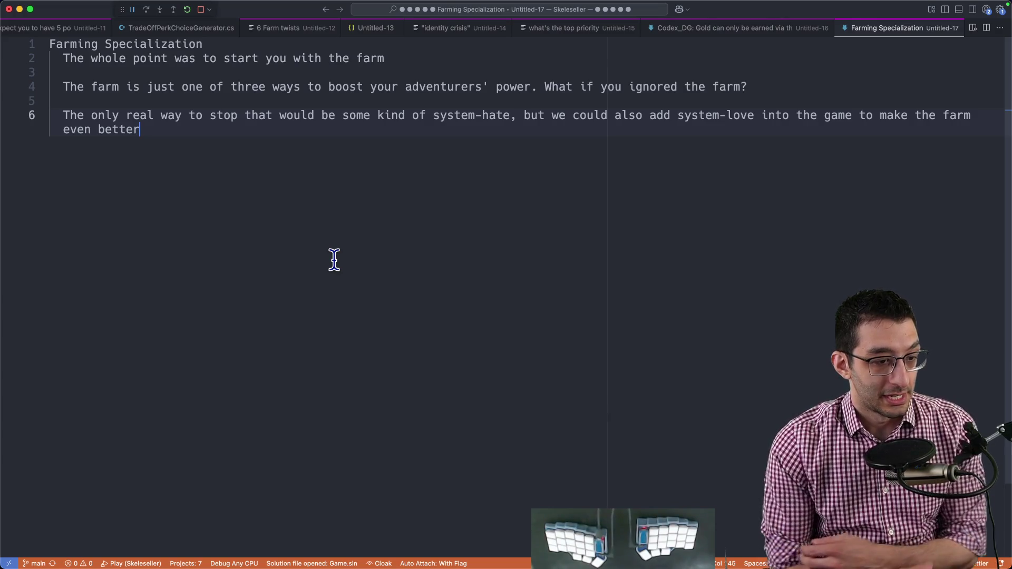
- Return to the Challenge Mode doc and move to the end of the ninth challenge
key("super+Tab")
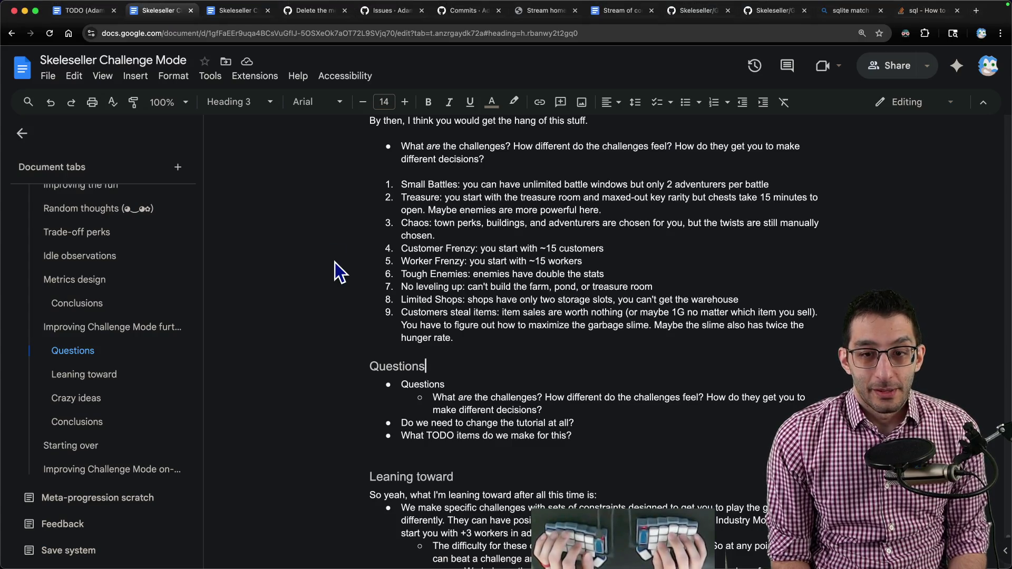
key("Up")
key("shift+Up")
key("shift+Up")
key("shift+Up")
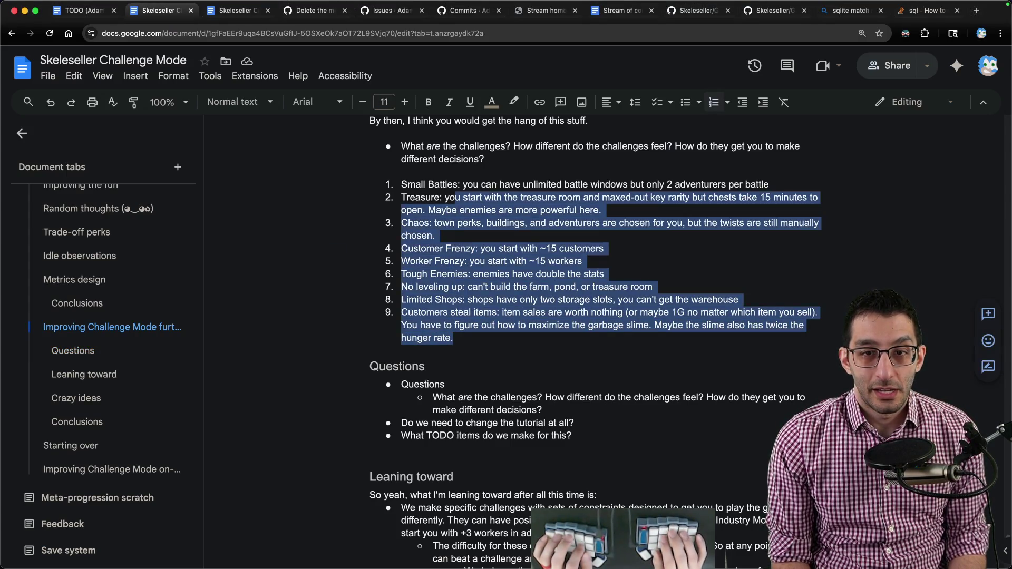
key("shift+Up")
key("shift+Up")
key("Down")
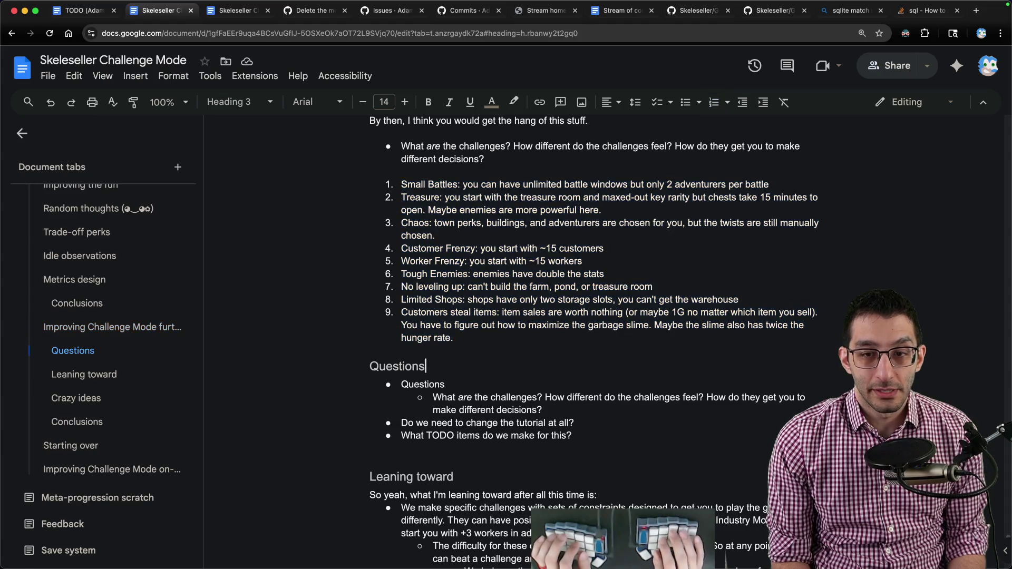
key("Up")
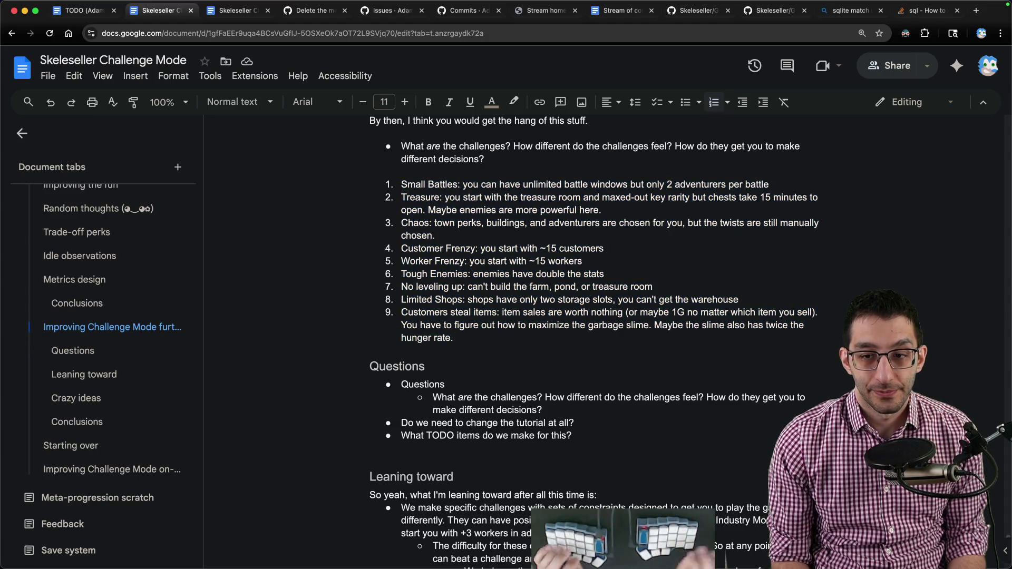
scroll(338, 263, "up", 3)
scroll(804, 276, "up", 3)
scroll(804, 276, "up", 4)
scroll(752, 251, "down", 4)
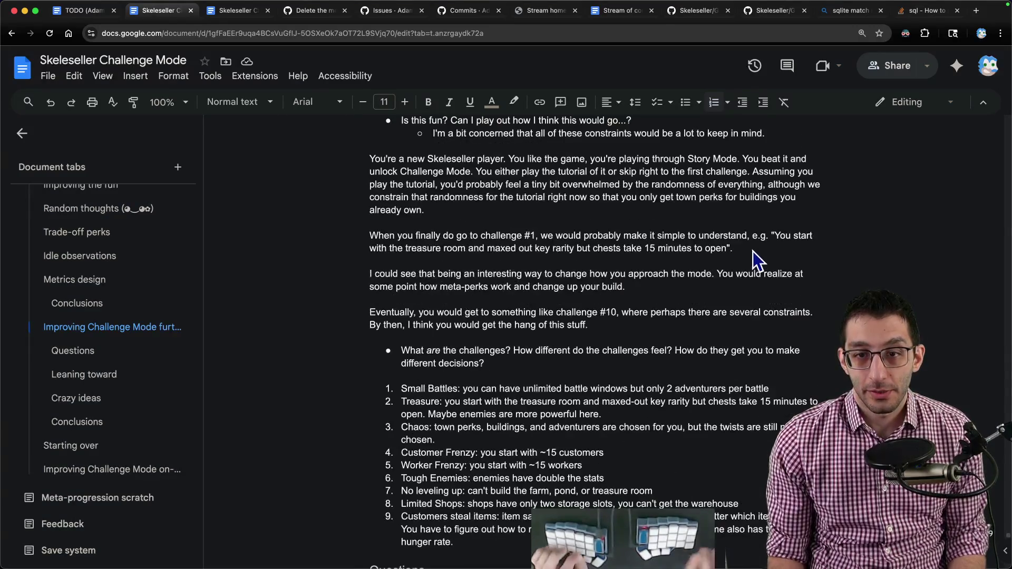
- Glance at the GitHub farming difficulties, then bring the Challenge Mode doc back up
key("ctrl+Tab")
key("ctrl+Tab")
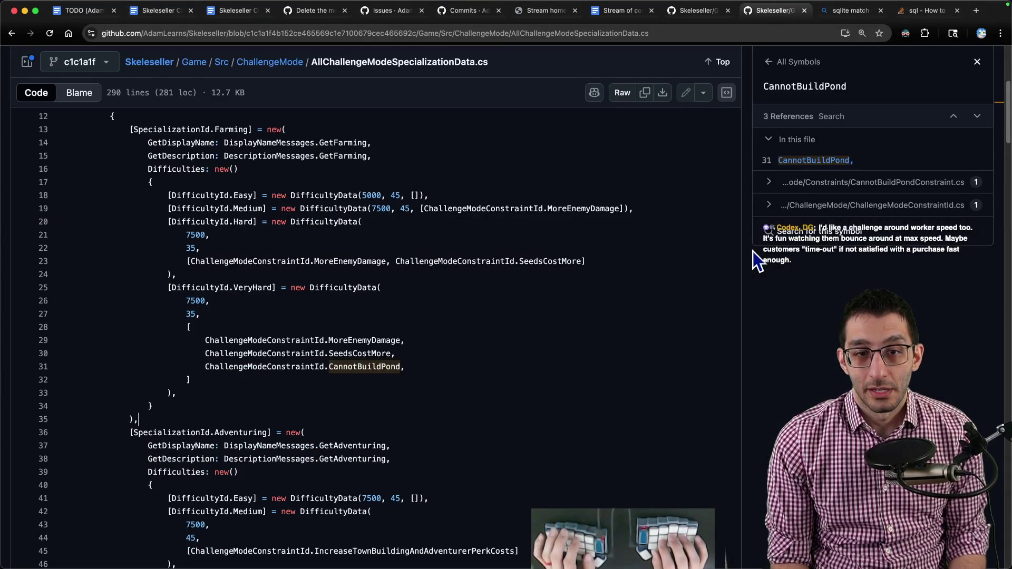
key("super+1")
key("super+2")
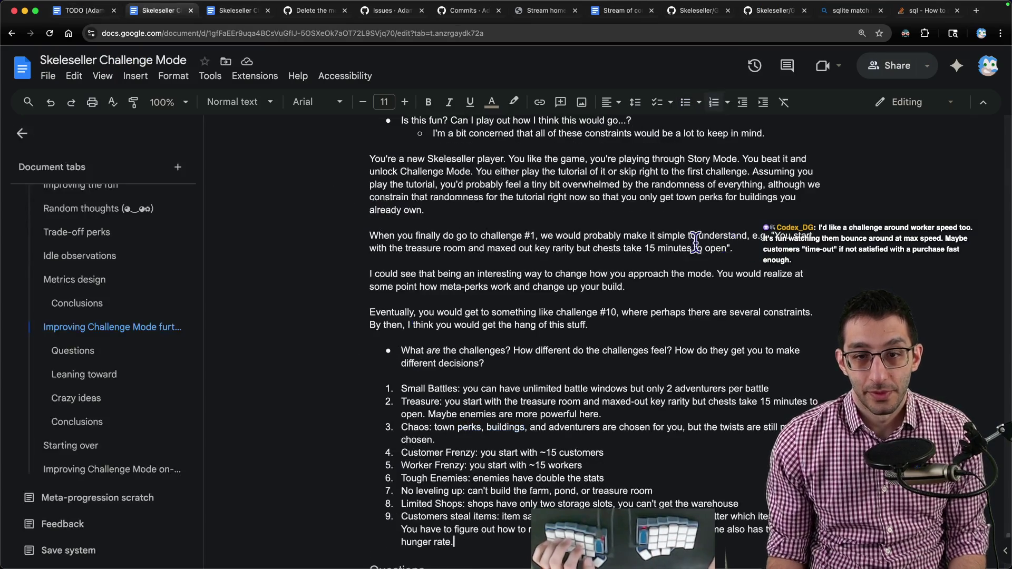
scroll(696, 242, "down", 5)
- Add challenge 10, Farming: maxed farm perks but pricier seeds and harder enemies
key("Return")
type("Farming:")
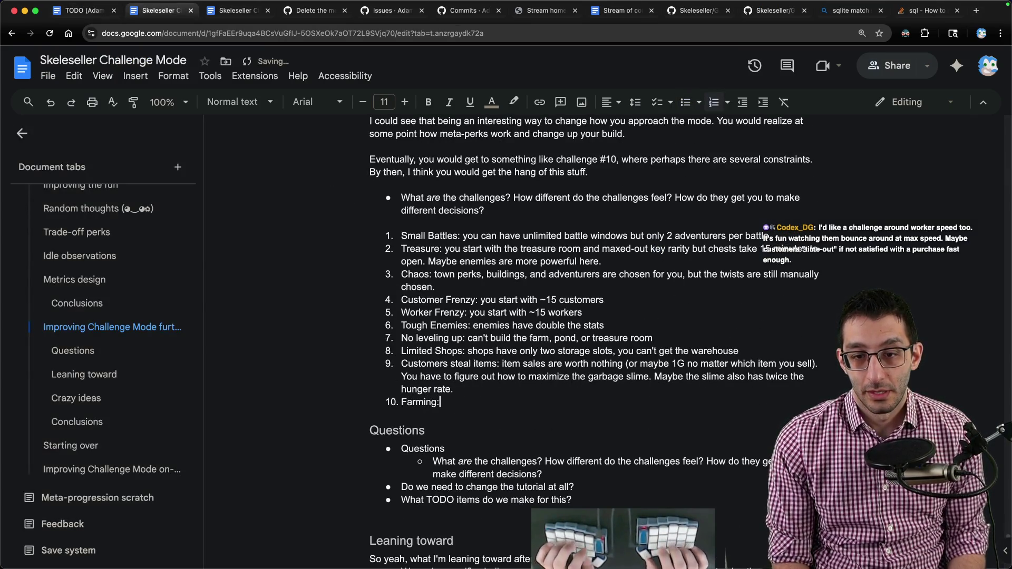
type(" you start with the farm")
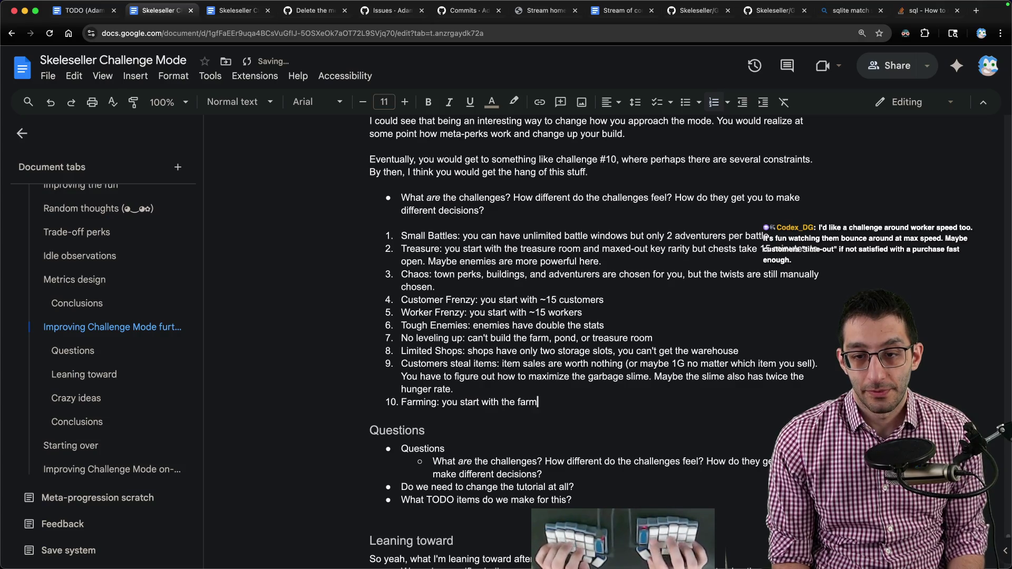
type(" and probably lots of pthe er")
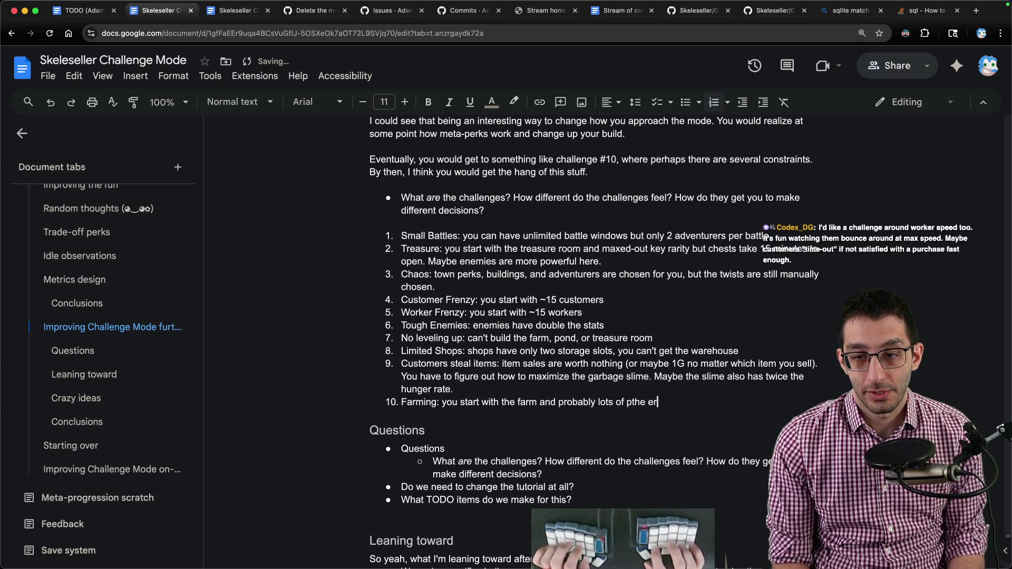
key("alt+BackSpace")
key("alt+BackSpace")
type("t, but seeds cost more")
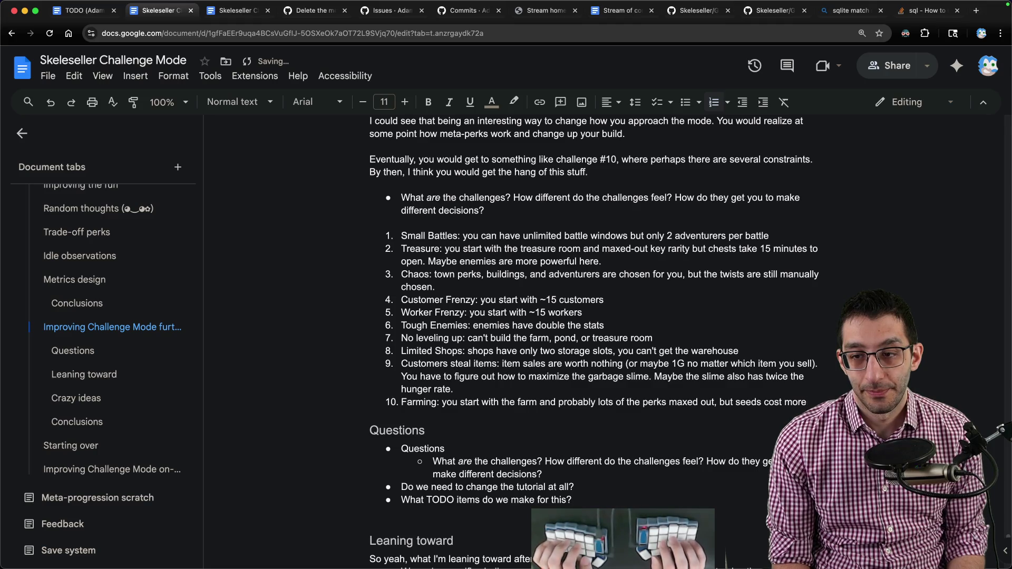
type(" and enemies are harder.")
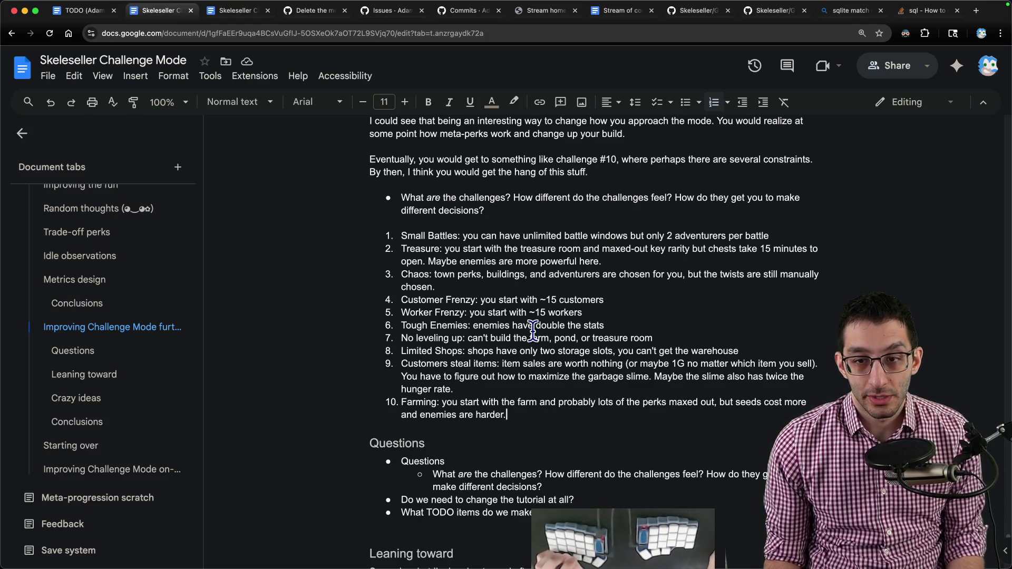
triple_click(544, 312)
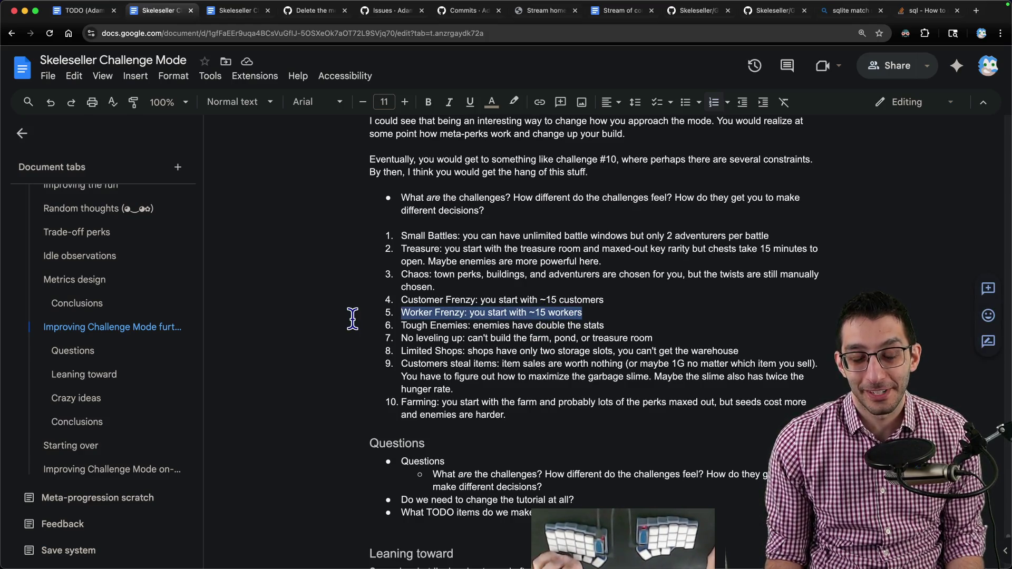
- Quit to the title screen and start a fresh Challenge Mode run
left_click(506, 553)
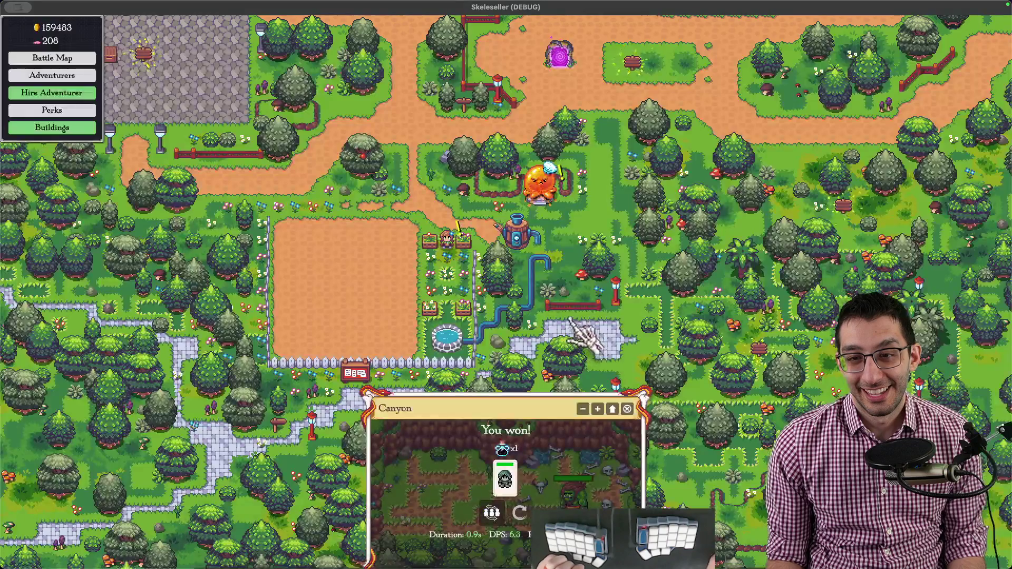
left_click_drag(602, 309, 454, 312)
key("Escape")
left_click(506, 388)
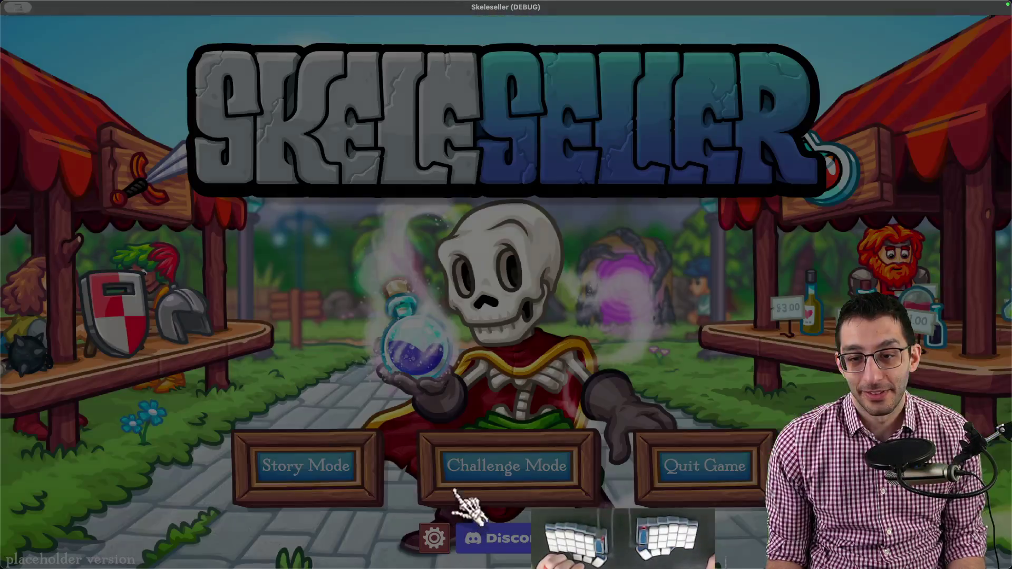
left_click(506, 467)
left_click(444, 319)
left_click(467, 388)
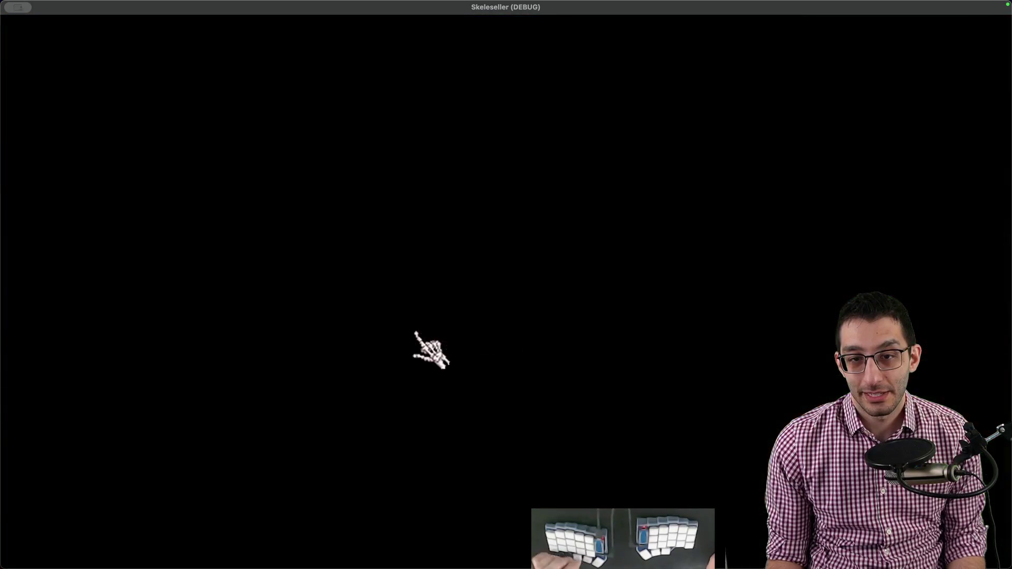
- Check the debug menu, pan to the portal and send the Mage into a Forest battle
key("F1")
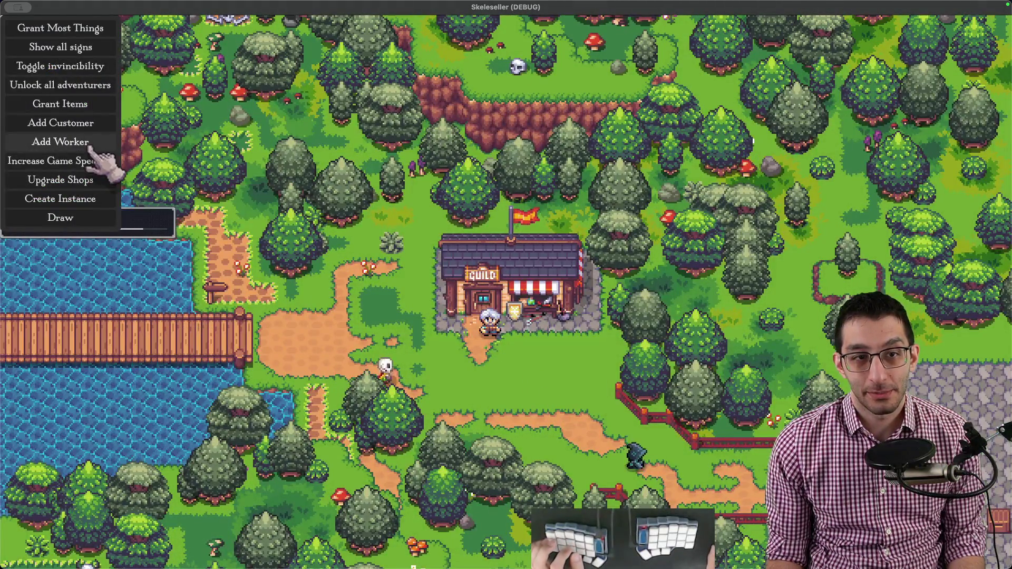
left_click(61, 141)
left_click_drag(475, 317, 659, 366)
scroll(659, 366, "down", 3)
left_click_drag(522, 317, 396, 300)
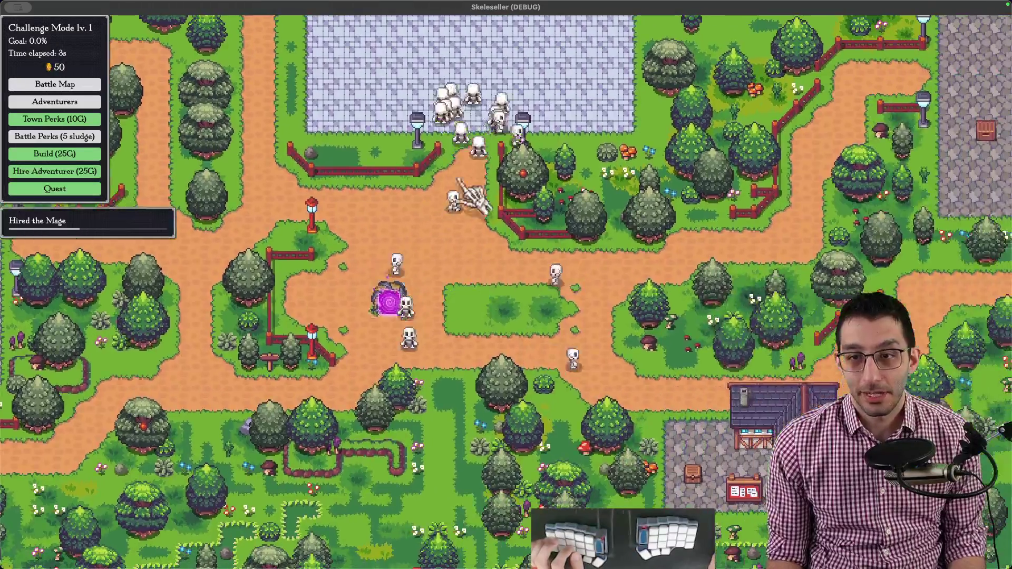
left_click(389, 301)
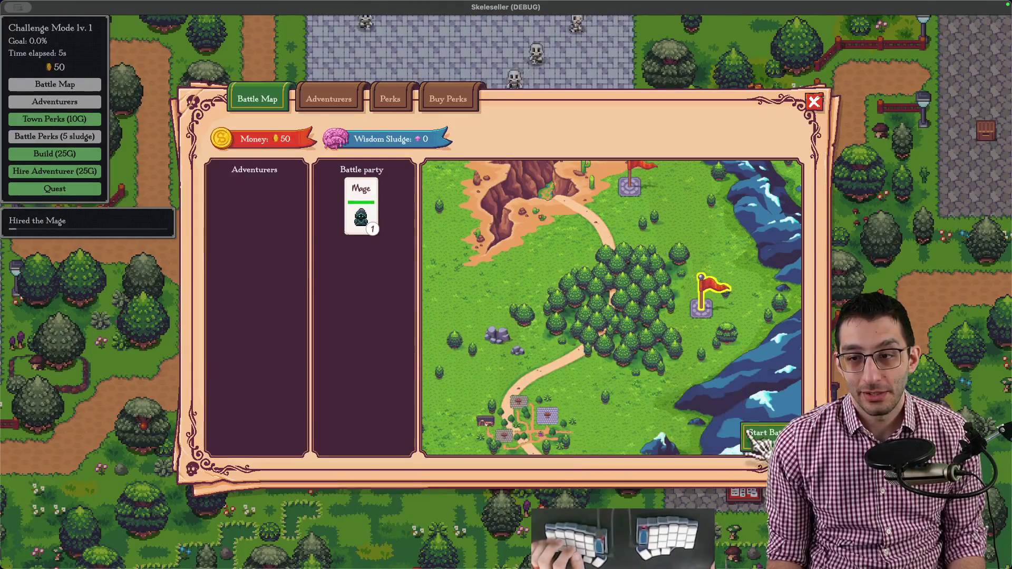
left_click(759, 300)
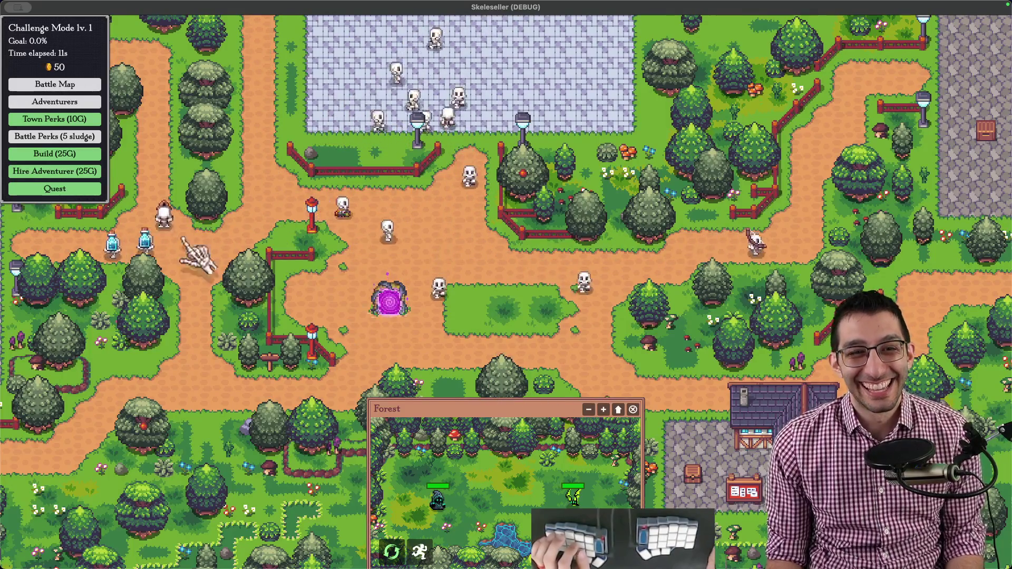
- Hire a Paladin for 25 gold, add it to the party and start a Forest battle
left_click(55, 171)
left_click(500, 309)
left_click(478, 288)
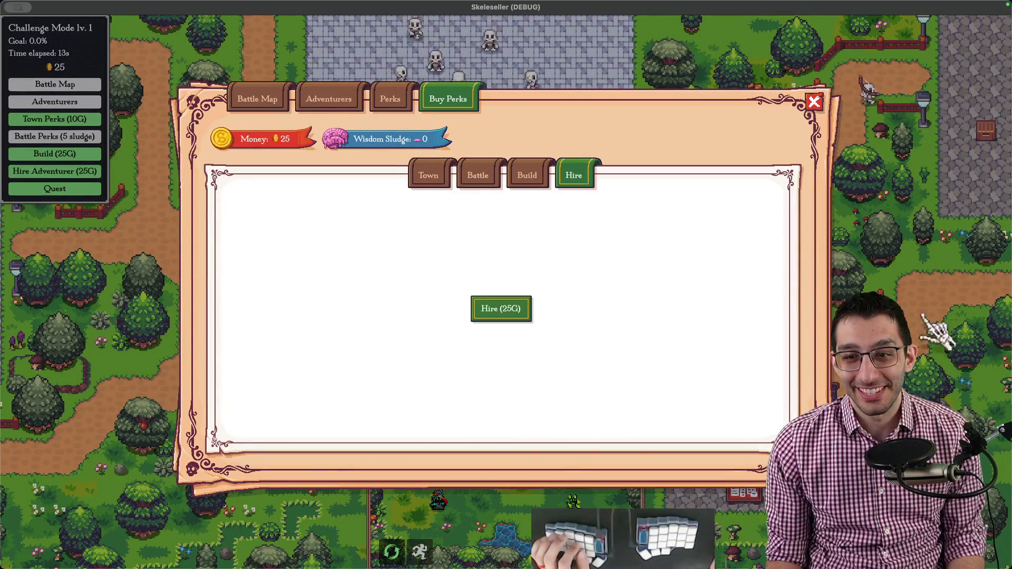
key("Escape")
left_click(55, 84)
left_click(271, 207)
left_click(702, 301)
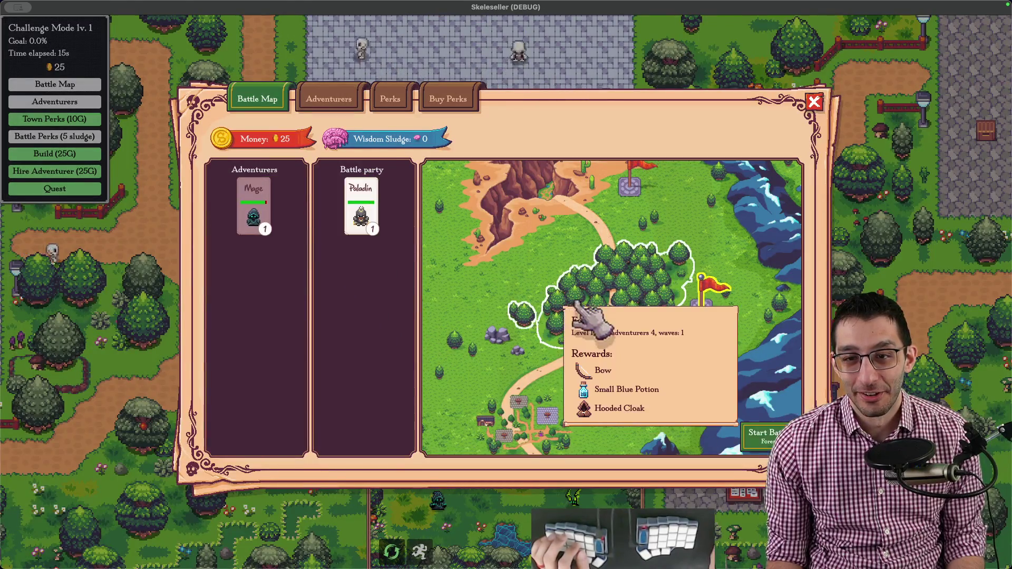
left_click(763, 433)
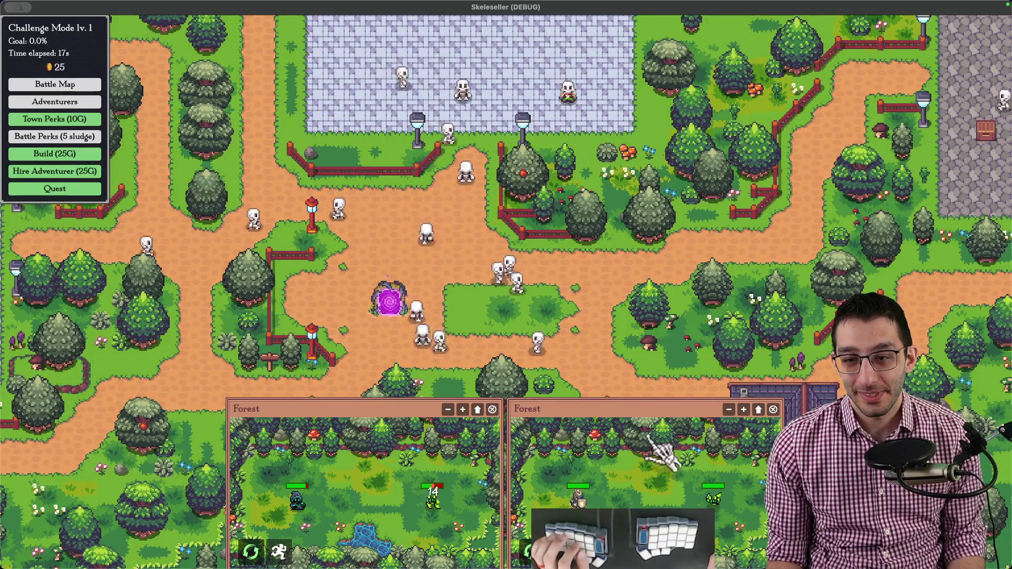
- Hire a Warrior for 25 gold and send it into the Forest battle
left_click(55, 171)
left_click(500, 308)
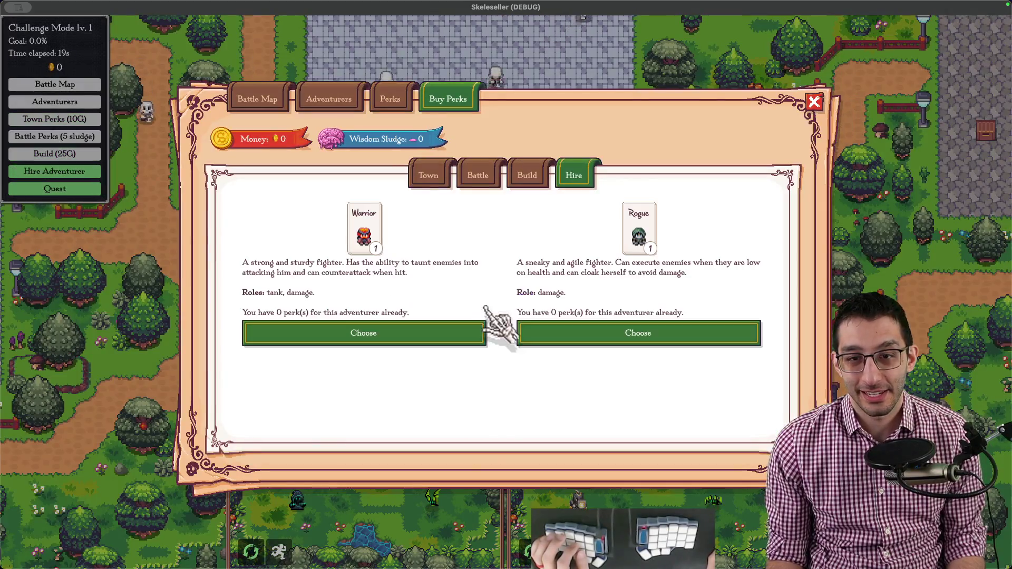
left_click(361, 348)
key("Escape")
left_click(54, 85)
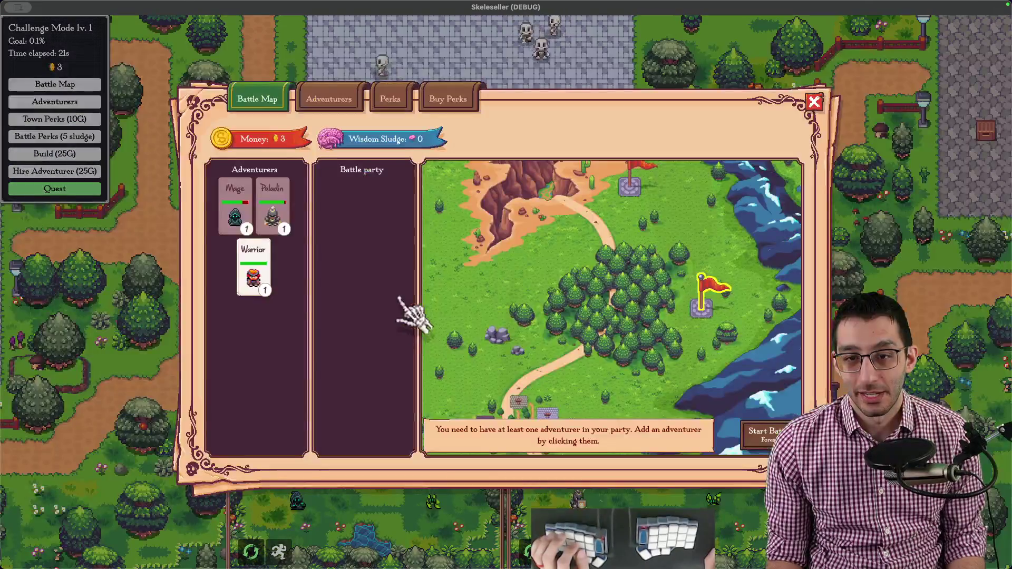
left_click(272, 208)
left_click(765, 433)
scroll(625, 356, "down", 3)
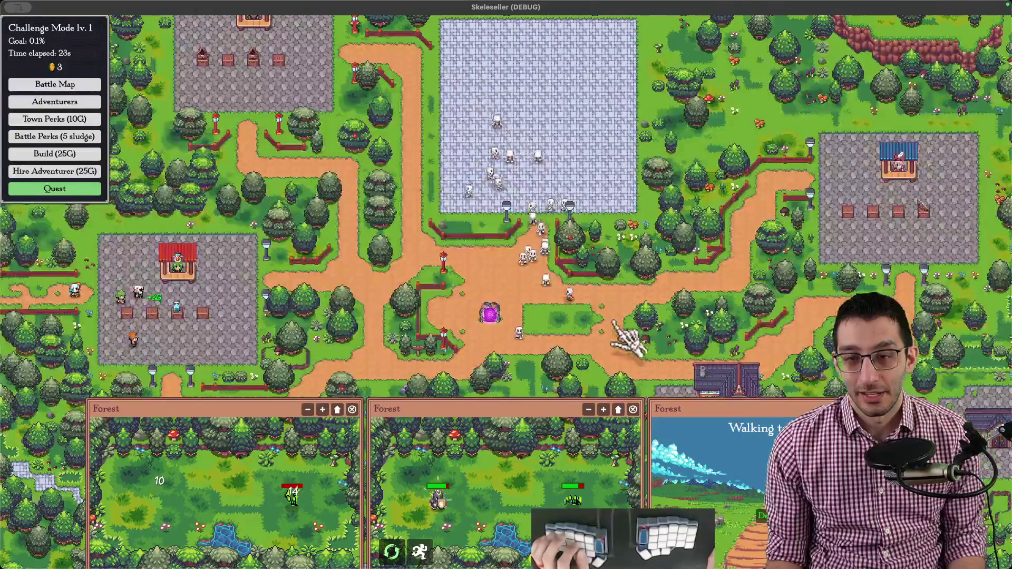
scroll(625, 356, "down", 2)
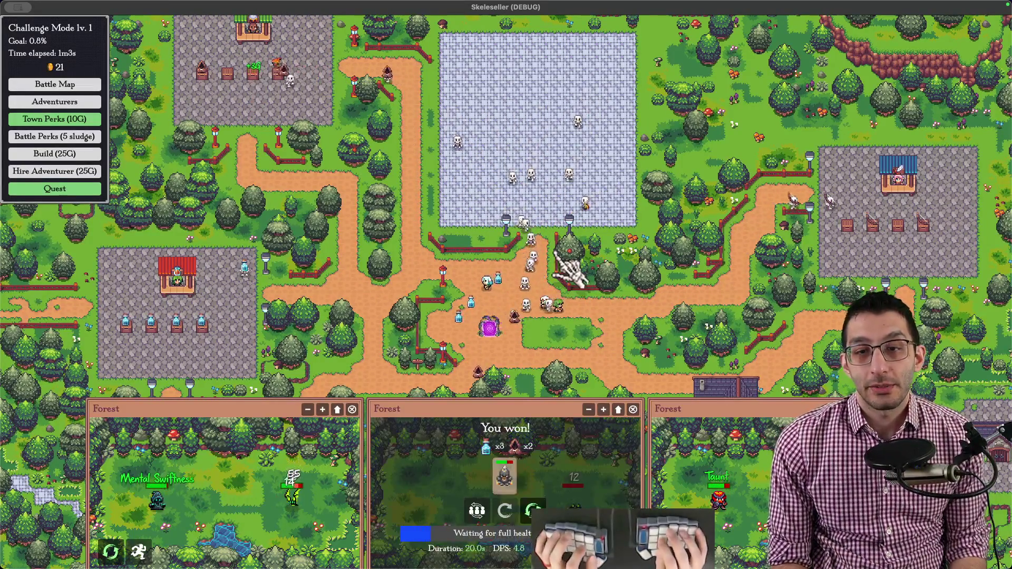
- After the Forest battles, return via the challenge doc to a new blank note in the editor
key("alt+Tab")
key("Down")
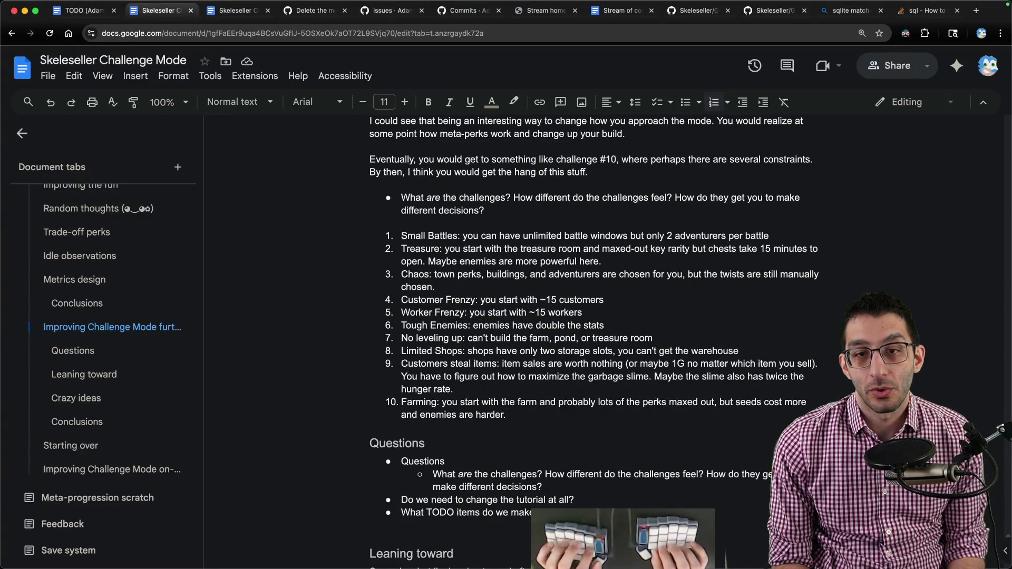
key("super+Tab")
key("super+n")
type("goal: get")
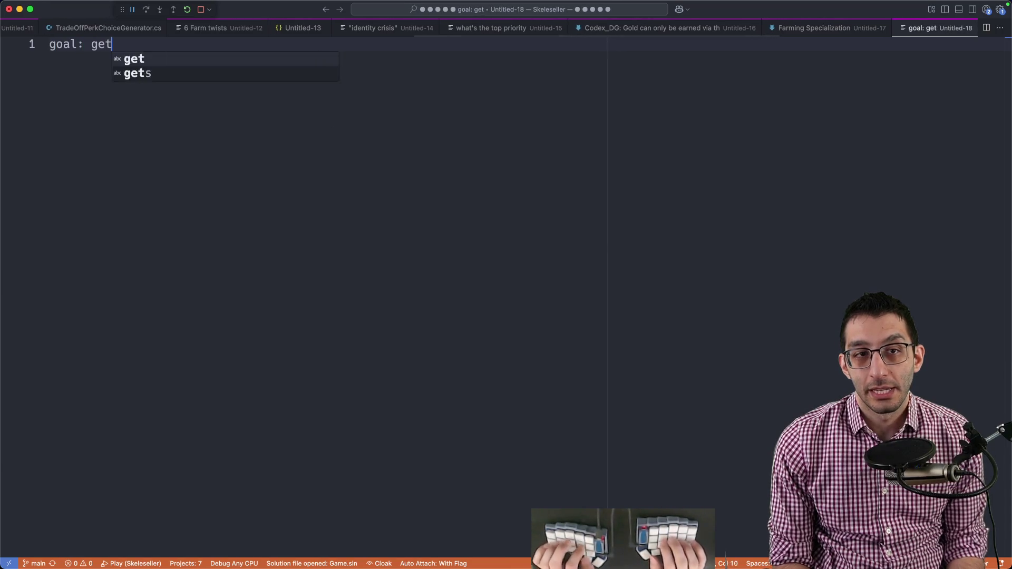
type(" 10 levels of a certian per")
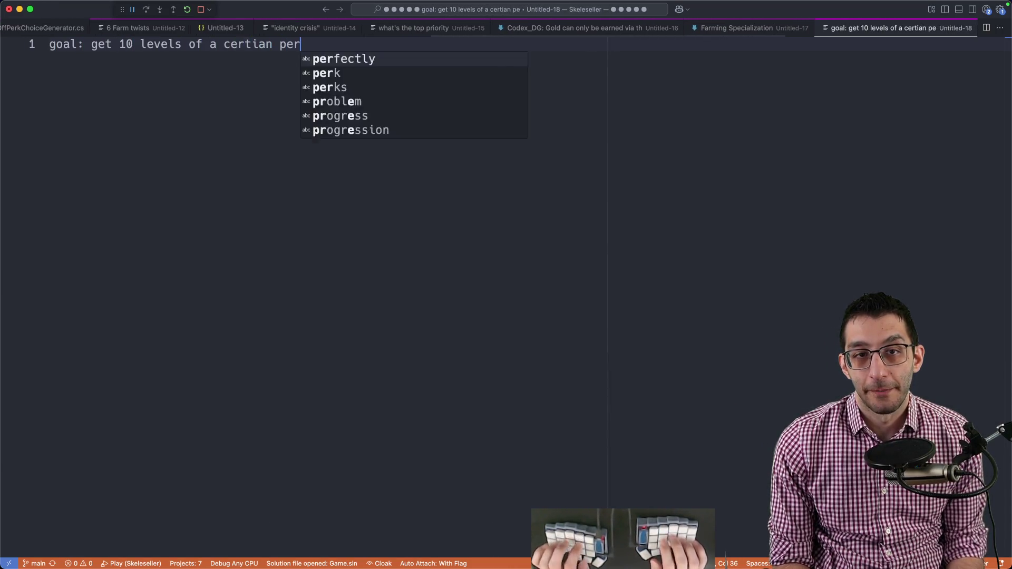
type("k")
- Note the goal and Shiny Loot perk details, then leave for the Challenge Mode document
key("Left")
key("Left")
key("Left")
key("Left")
key("Left")
key("Left")
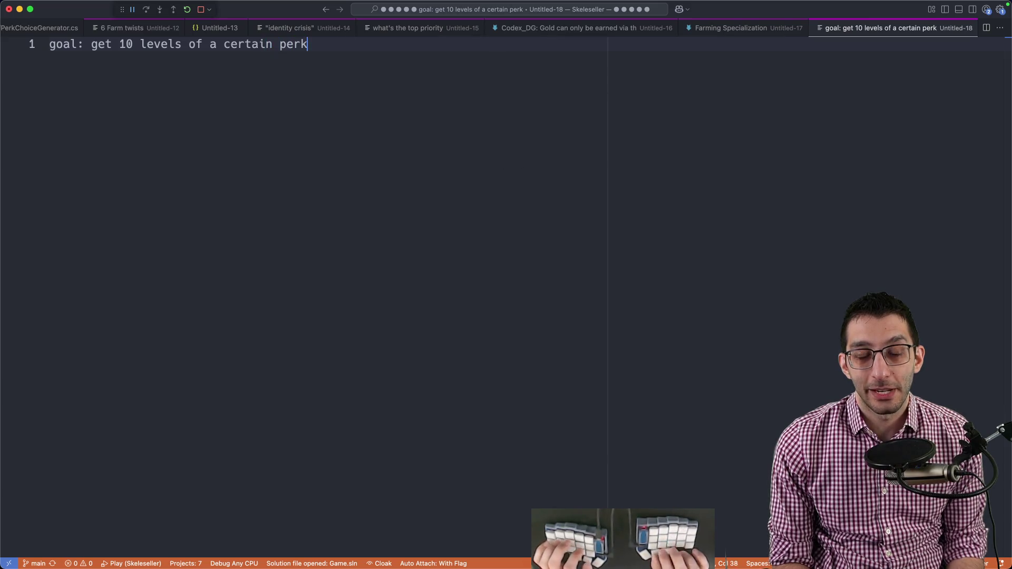
key("Return")
key("Return")
key("Return")
key("Tab")
type("Shiny Loot     ")
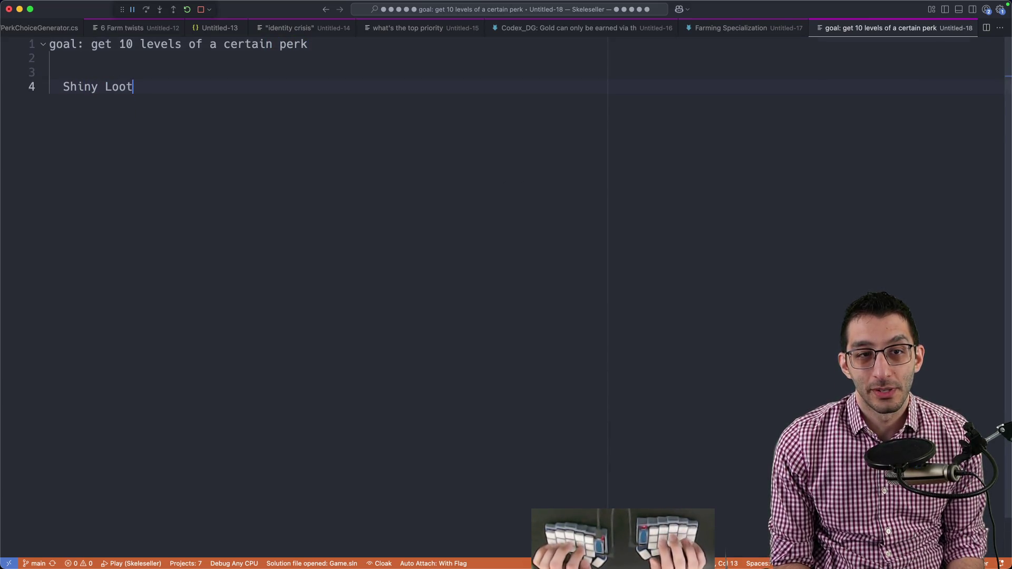
type("max of 10 l")
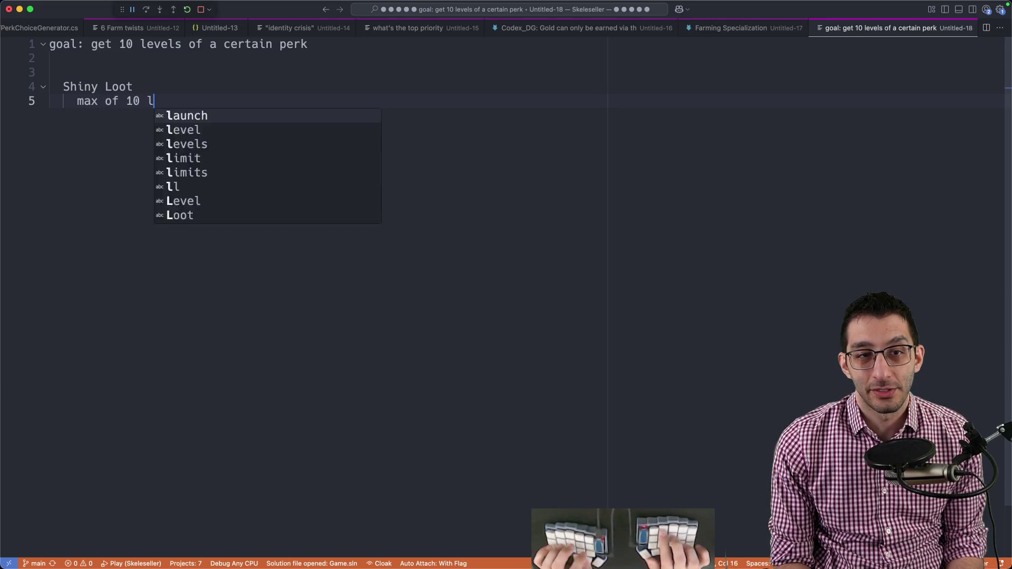
type("evels")
key("Return")
type("+25% value → +50")
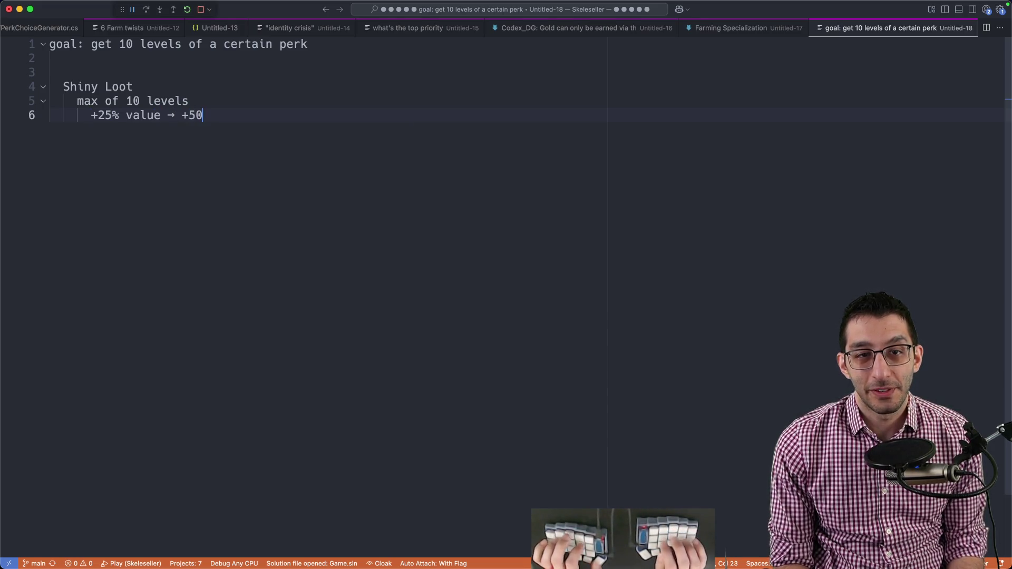
type("% → 100% → 200% →")
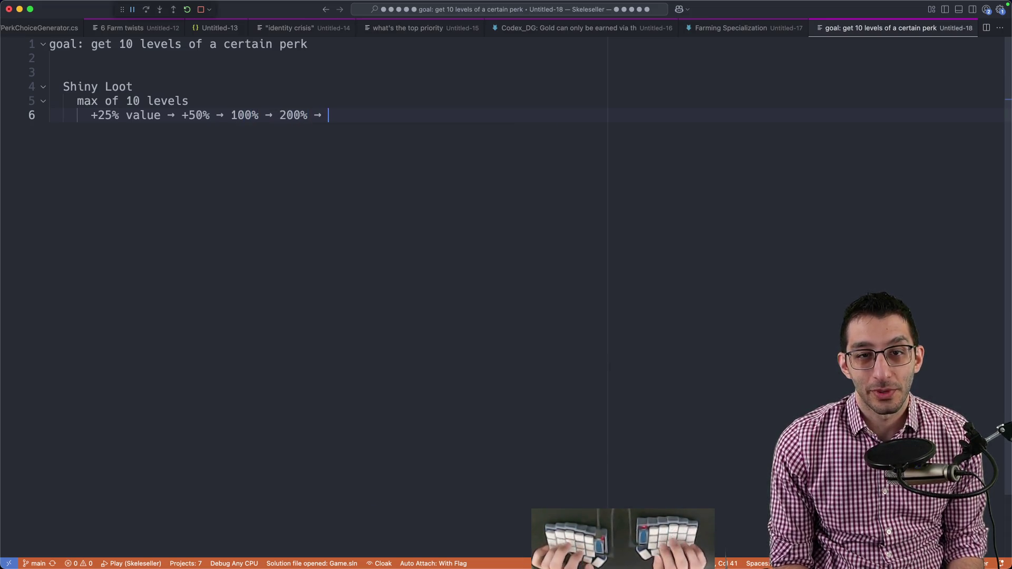
type("small poti")
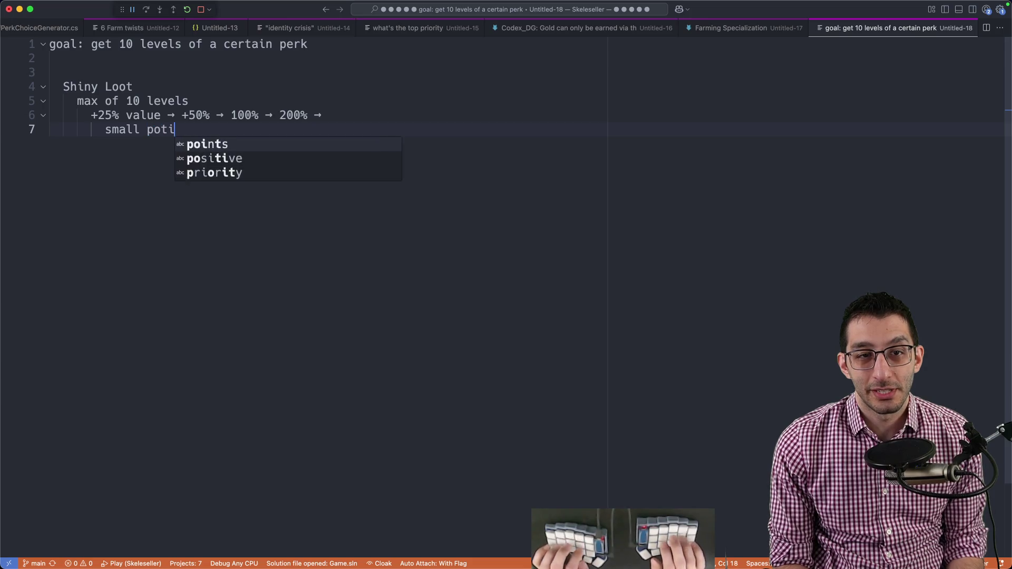
type("ons are selling for 500G")
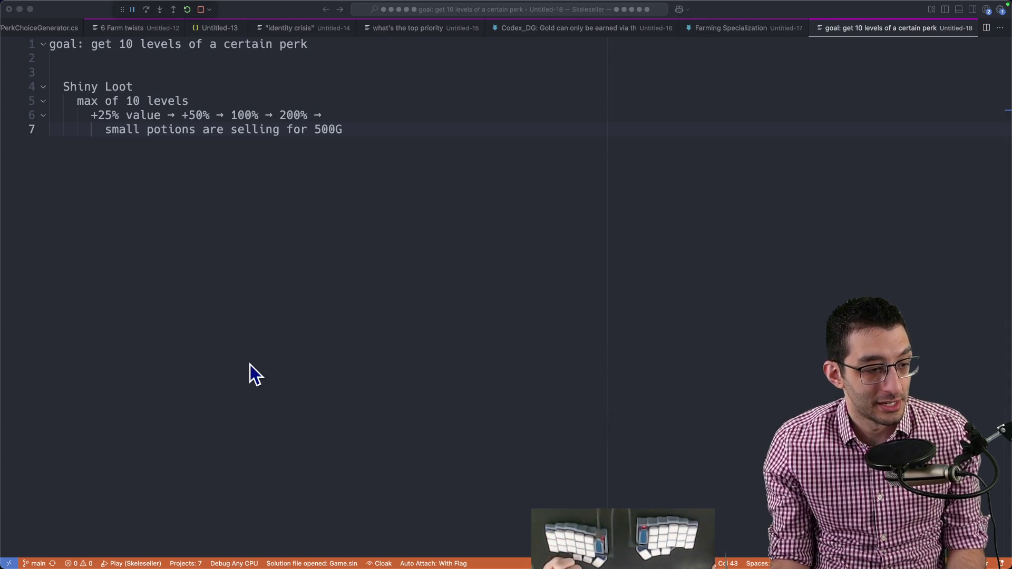
left_click(417, 345)
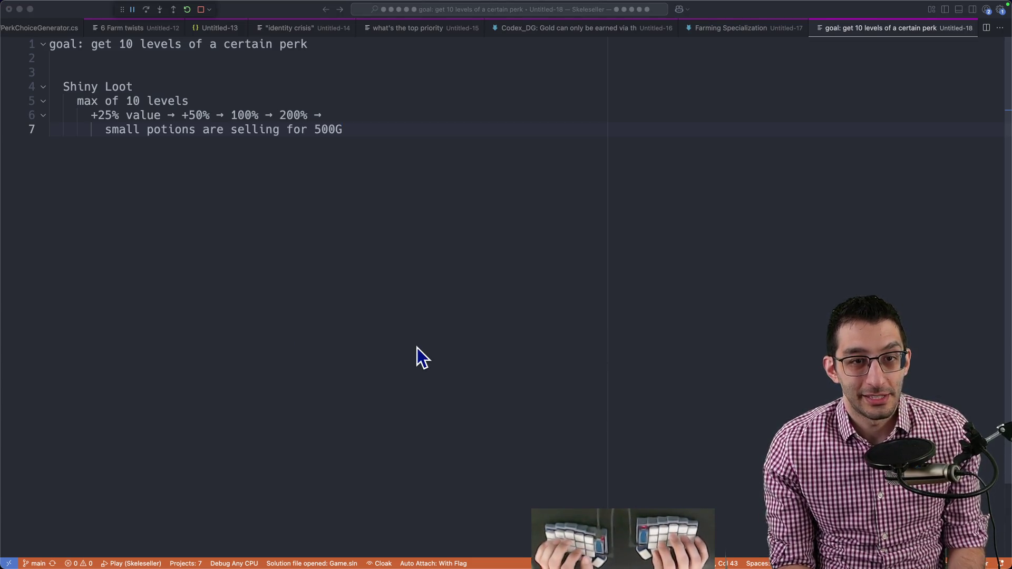
key("super+Tab")
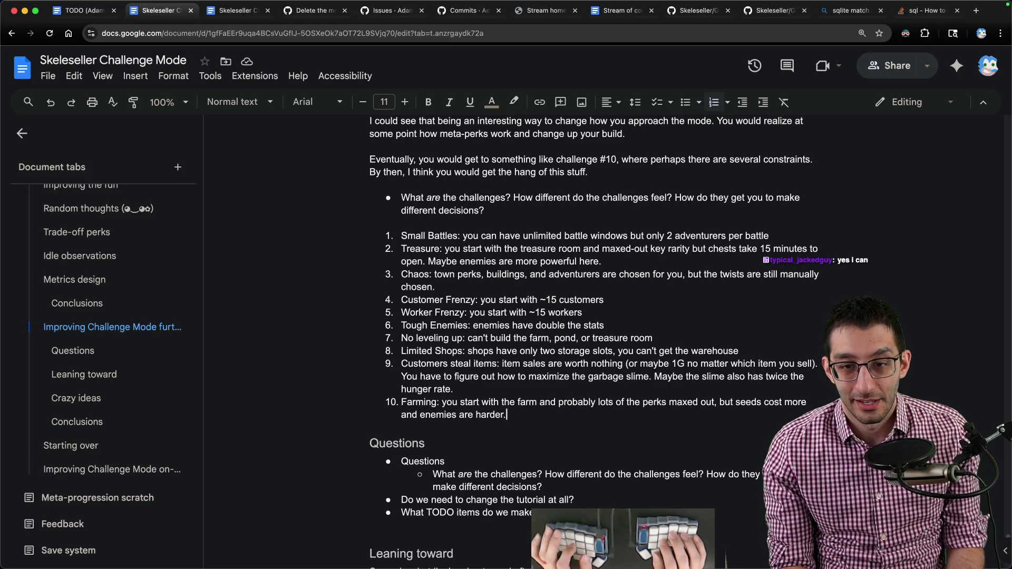
- Switch through windows and tabs to the GitHub specialization data file
key("super+Tab")
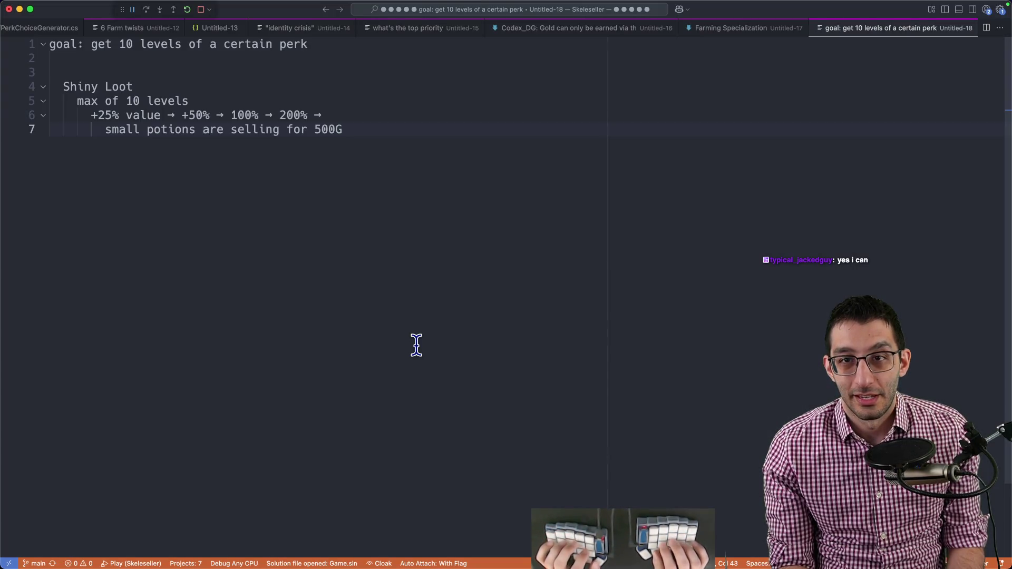
key("super+Tab")
key("ctrl+Tab")
key("ctrl+Tab")
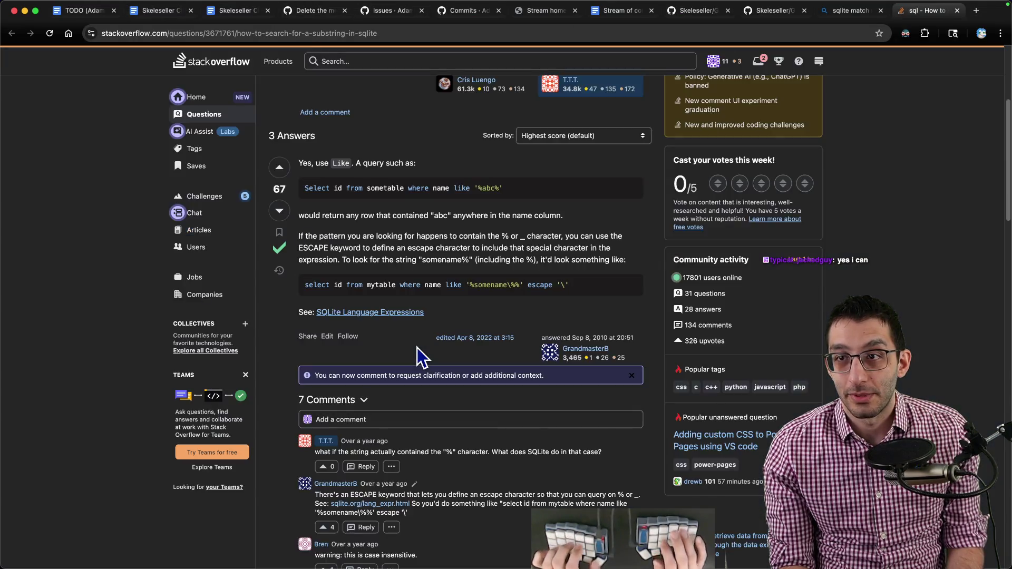
key("ctrl+shift+Tab")
key("ctrl+shift+Tab")
scroll(417, 345, "down", 5)
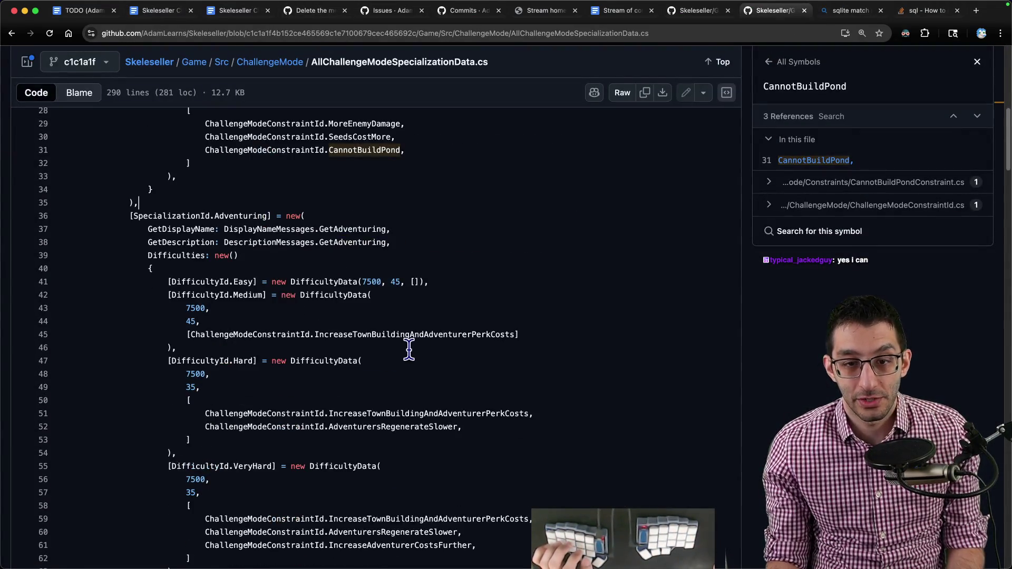
scroll(332, 283, "down", 3)
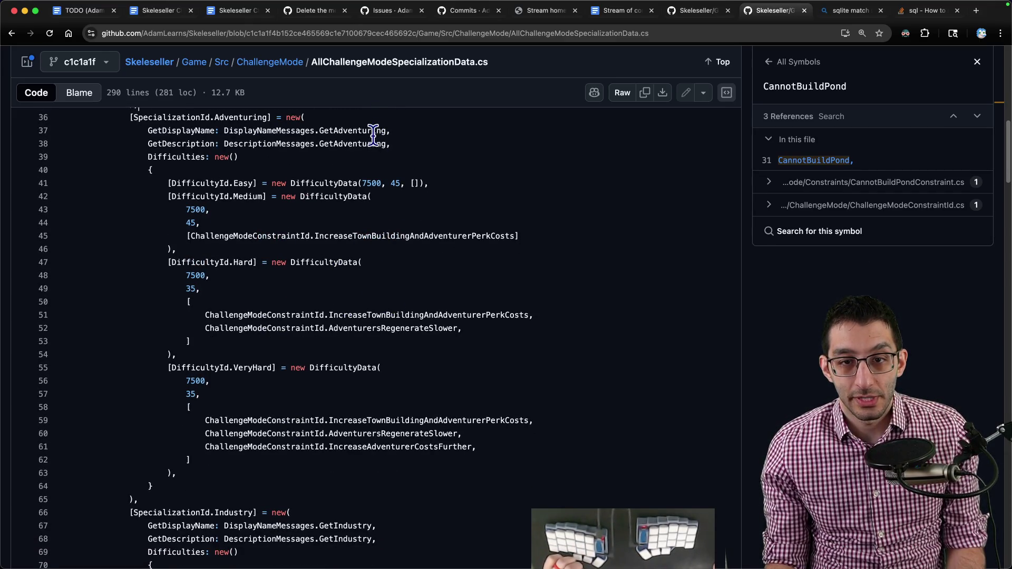
- Inspect and select the three Very Hard Adventuring constraint lines, then return to the doc
left_click(379, 420)
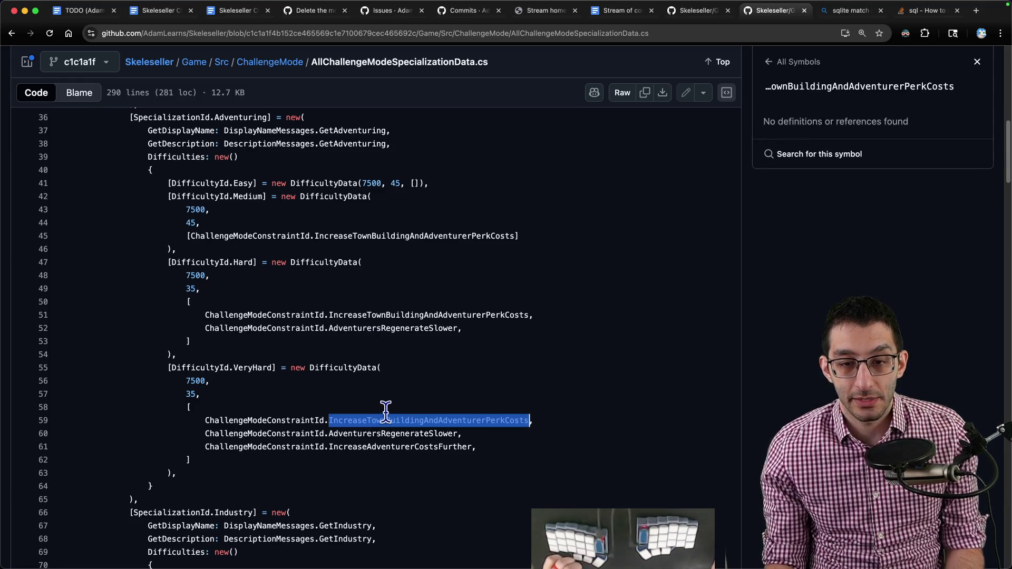
left_click(382, 434)
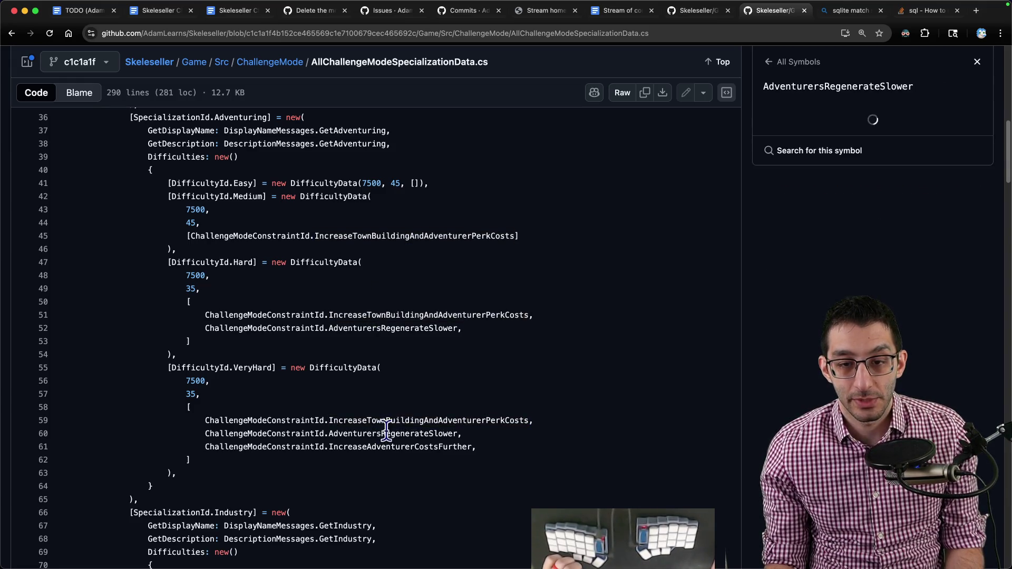
left_click(465, 446)
left_click_drag(476, 446, 192, 407)
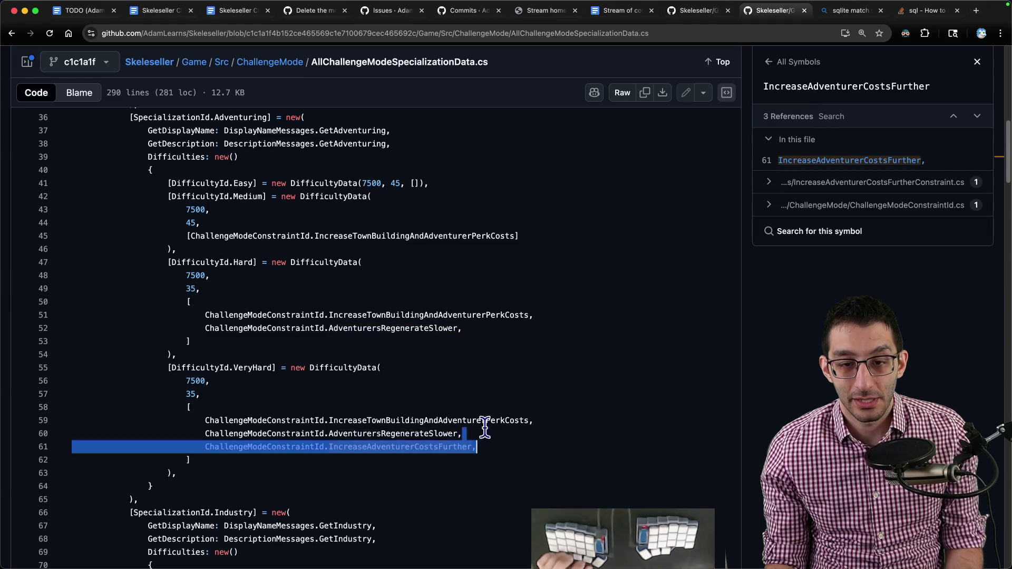
left_click(161, 11)
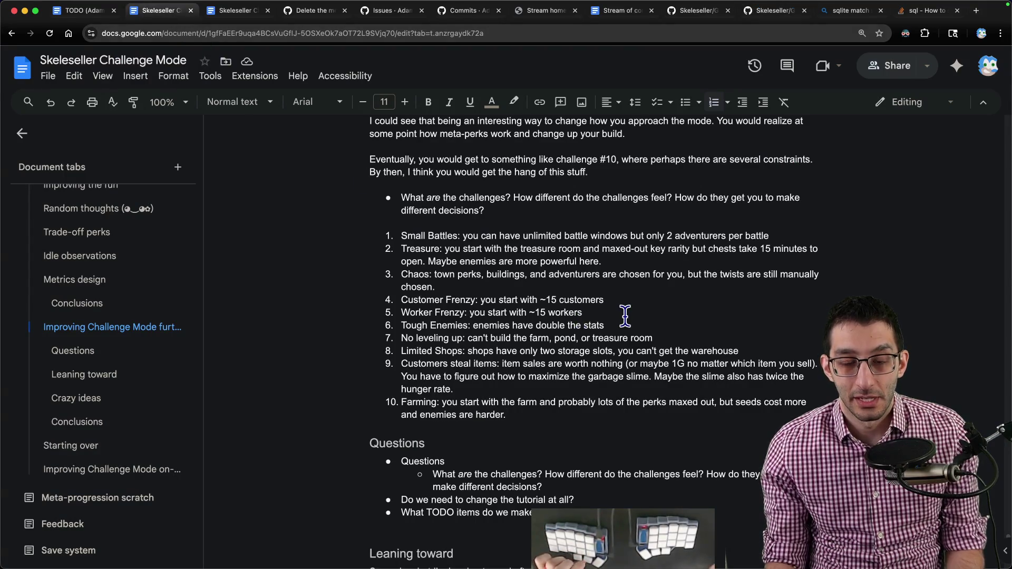
- Add challenge 11, Adventuring: starting battle perks, costly hiring, slower regeneration, removing the pasted code lines
key("super+v")
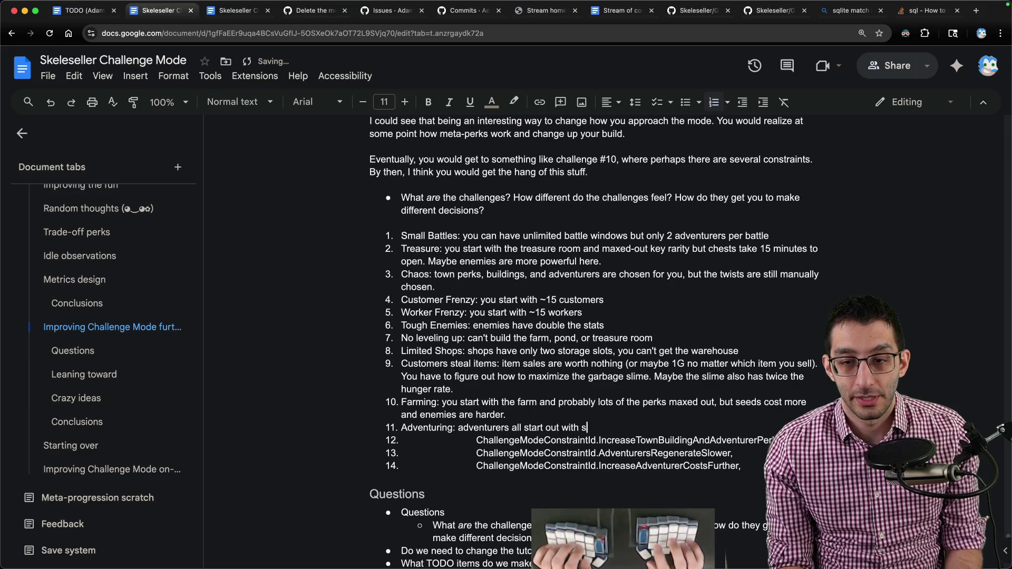
type("ome number of battle perks, but hiring them is")
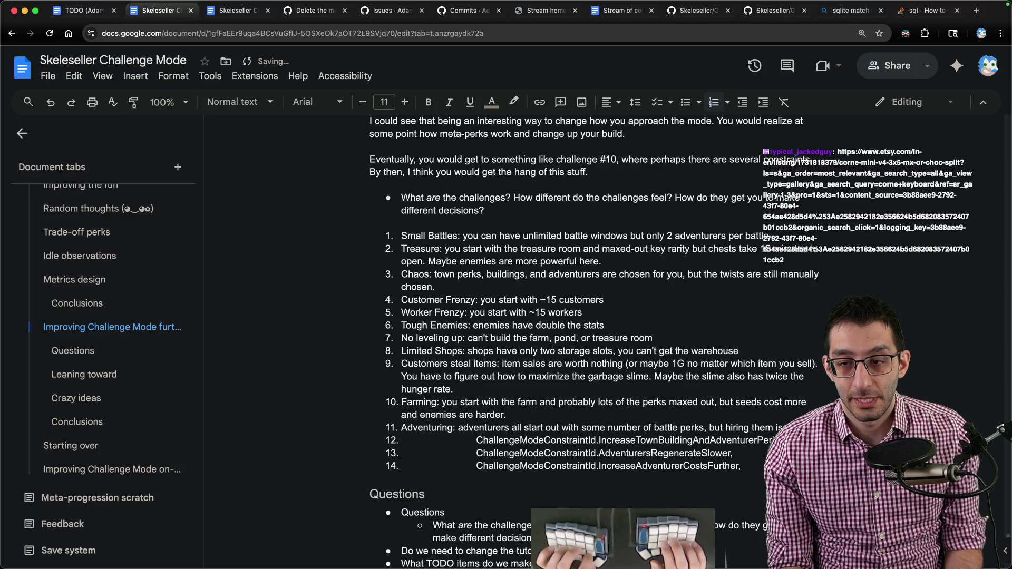
type("expensive and they regene")
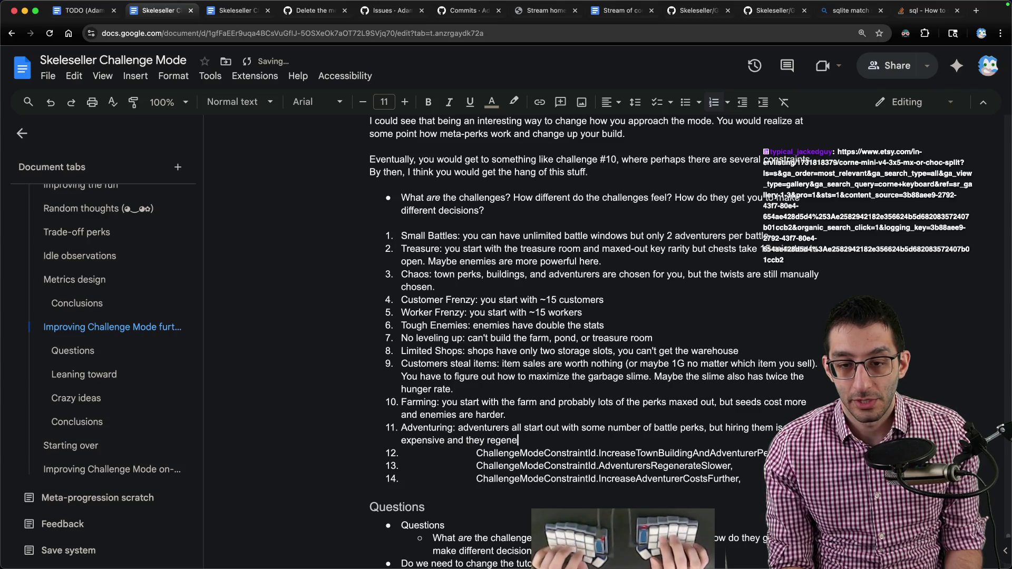
type("rate slower.")
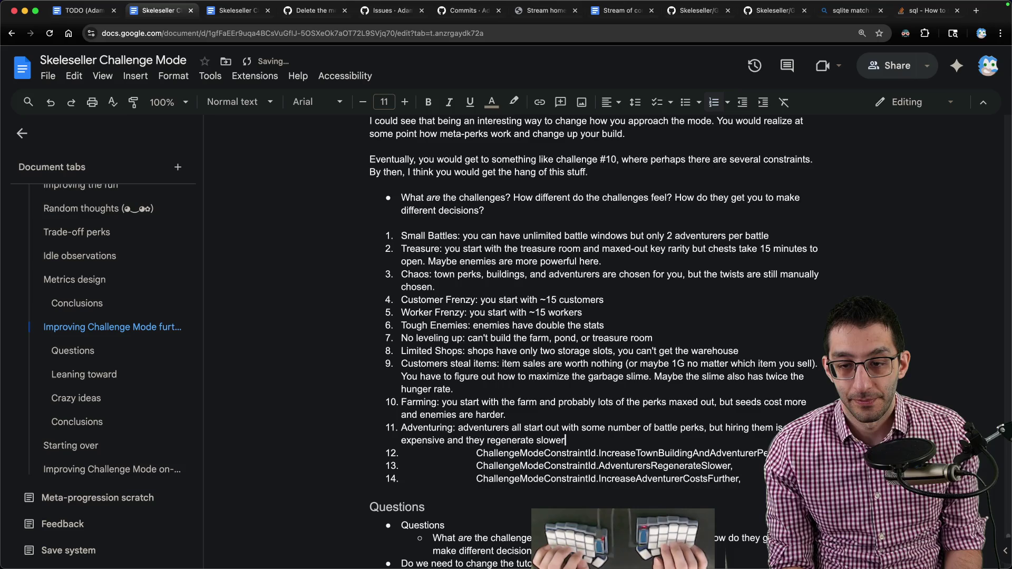
left_click_drag(567, 440, 742, 478)
key("BackSpace")
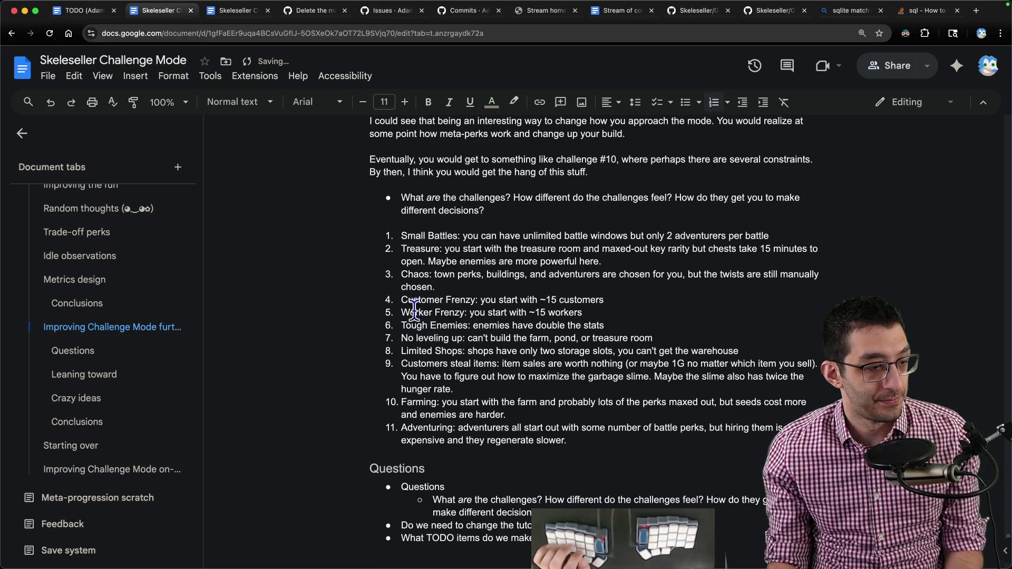
key("super+Tab")
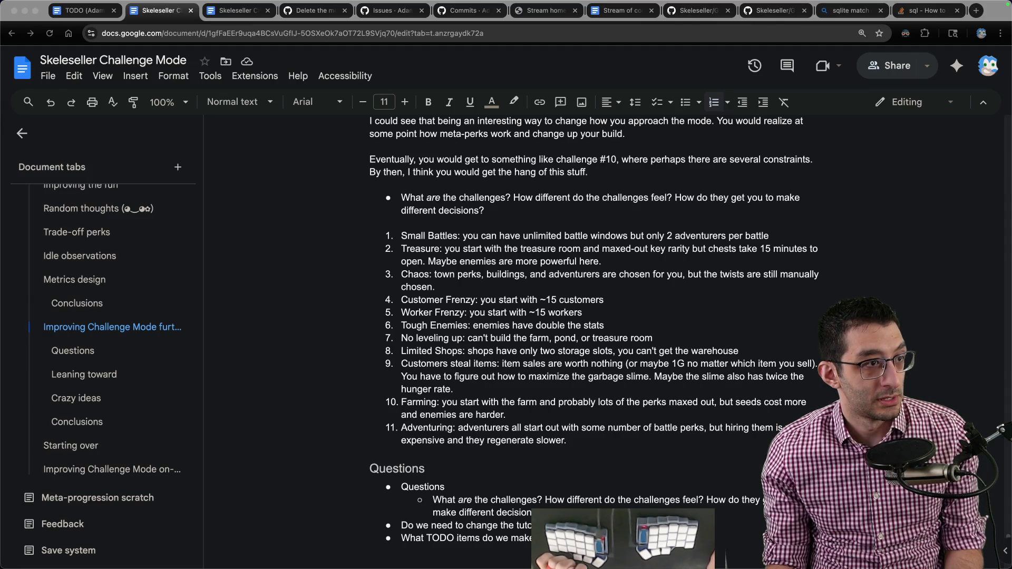
key("super+Tab")
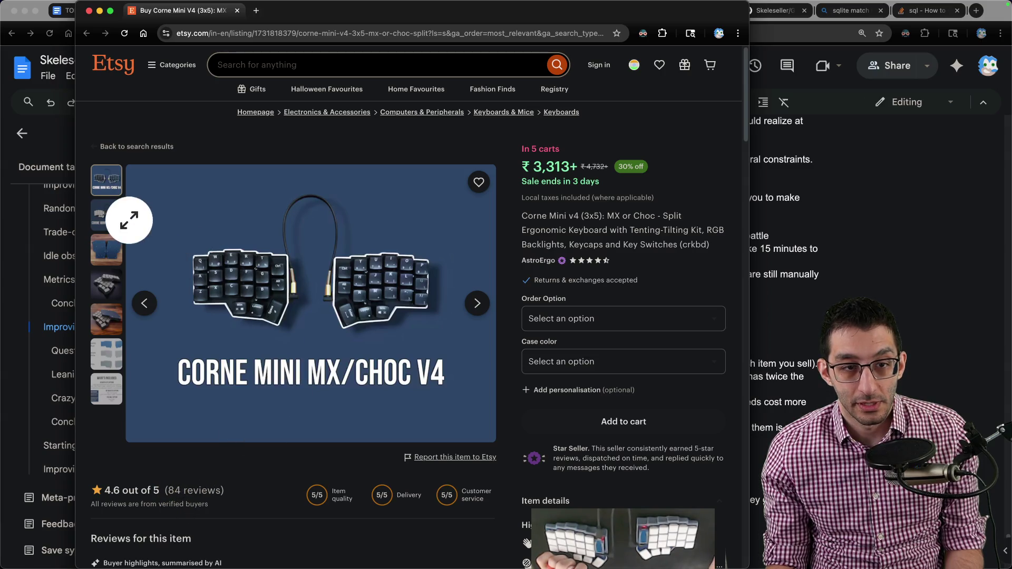
- Browse the Corne Mini v4 gallery photos, including the case colour chart and What's Included image
left_click(106, 219)
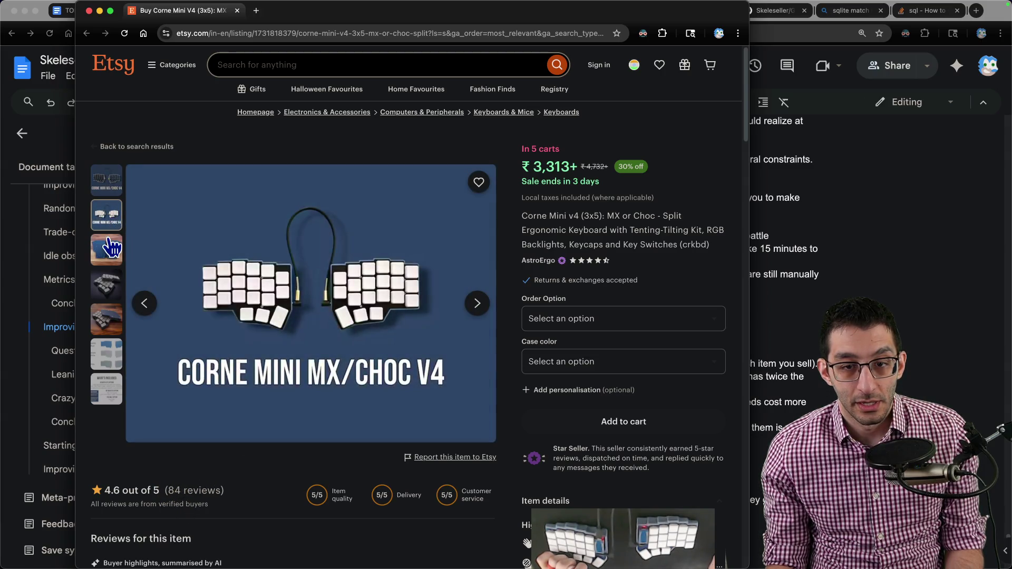
left_click(111, 248)
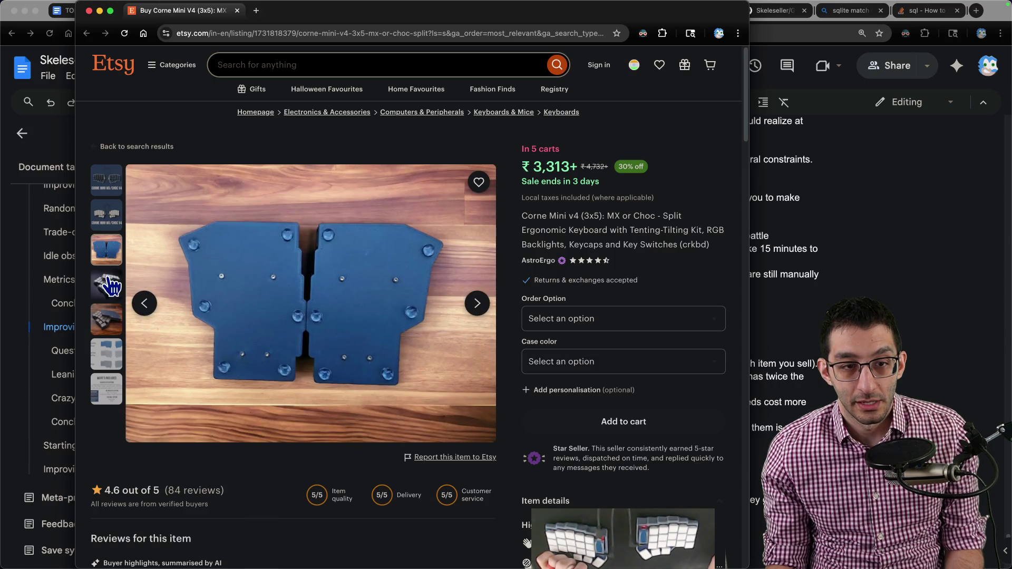
left_click(107, 283)
left_click(107, 329)
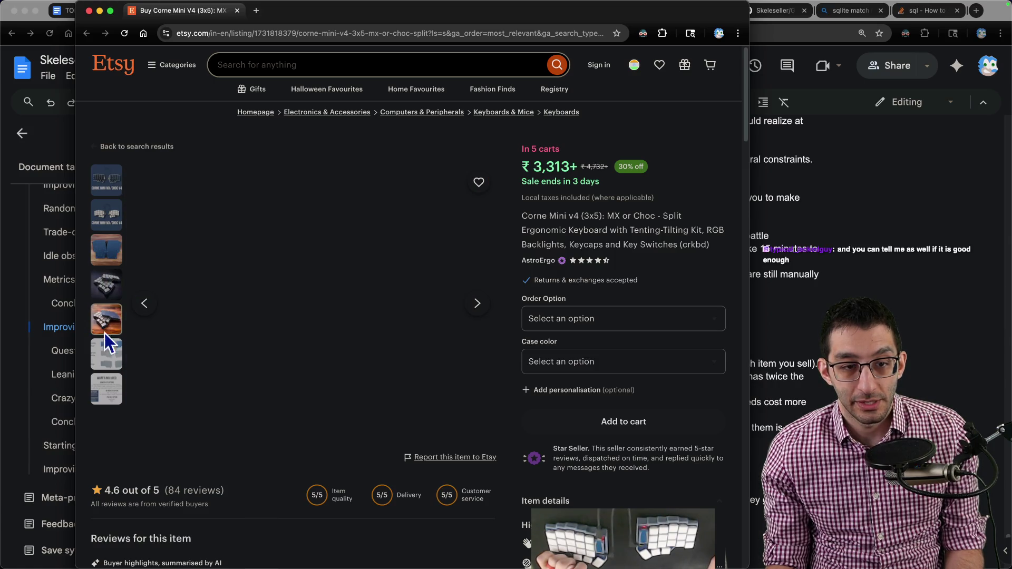
left_click(107, 360)
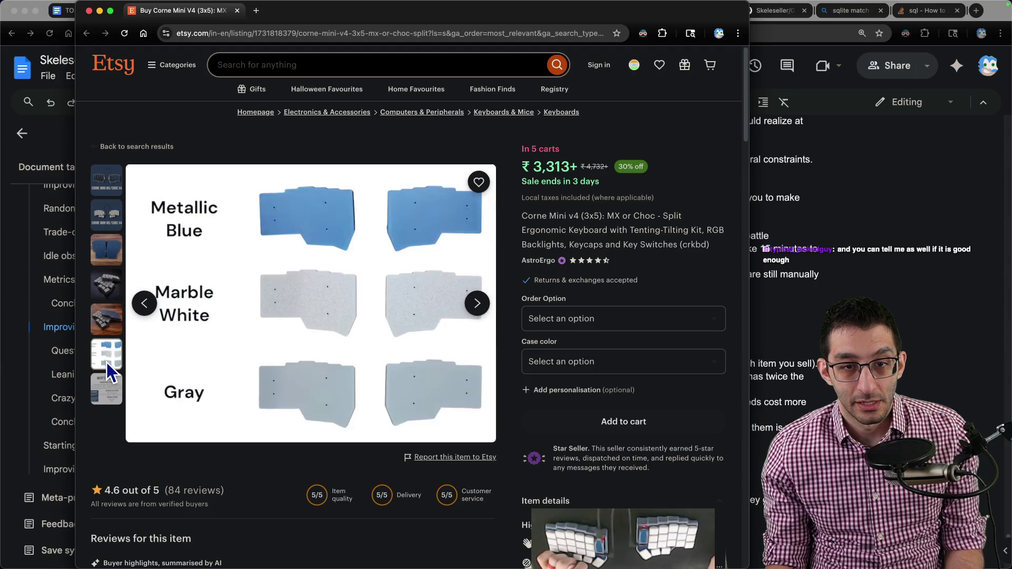
left_click(108, 391)
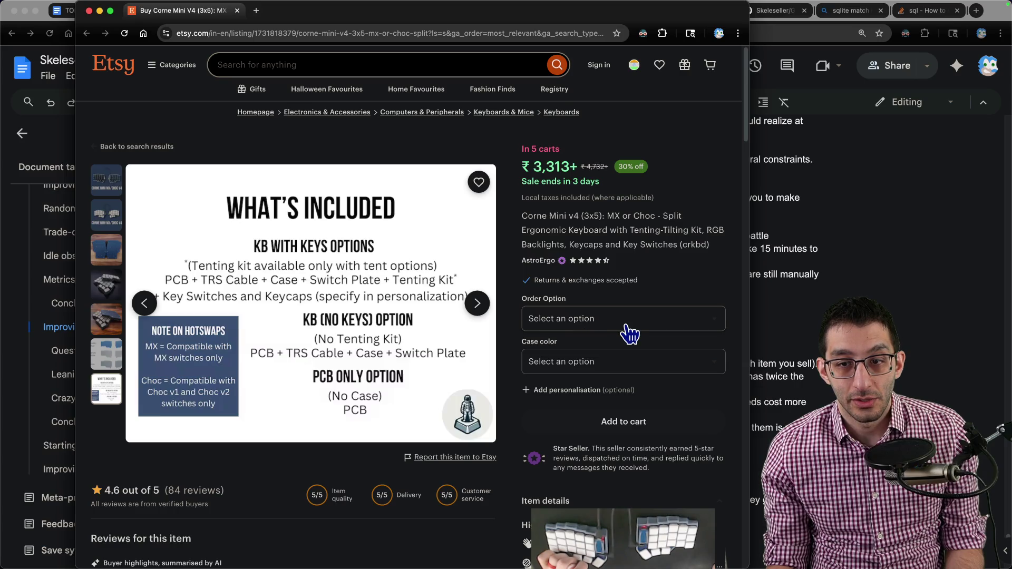
- Hide the Etsy window to show the doc, then bring the keyboard listing back
key("super+w")
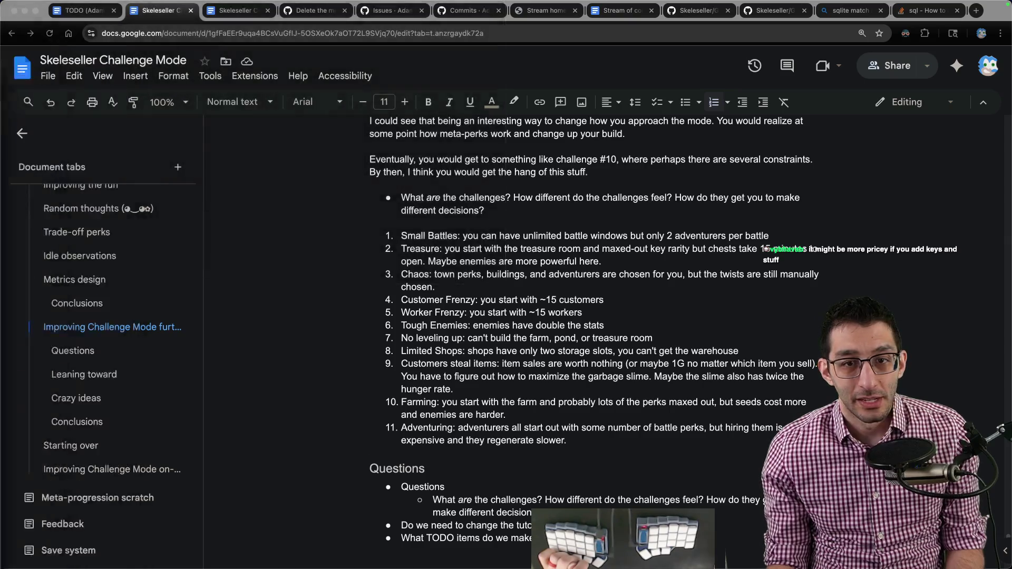
key("alt+Tab")
- Pick the KB + blank keys MX order option with a Metallic Blue case
left_click(496, 364)
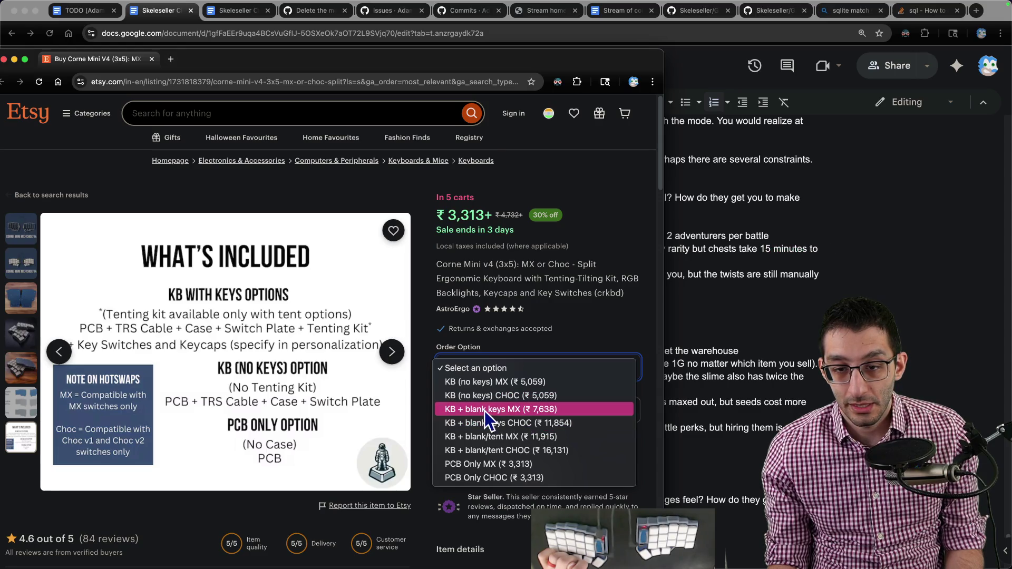
left_click(572, 412)
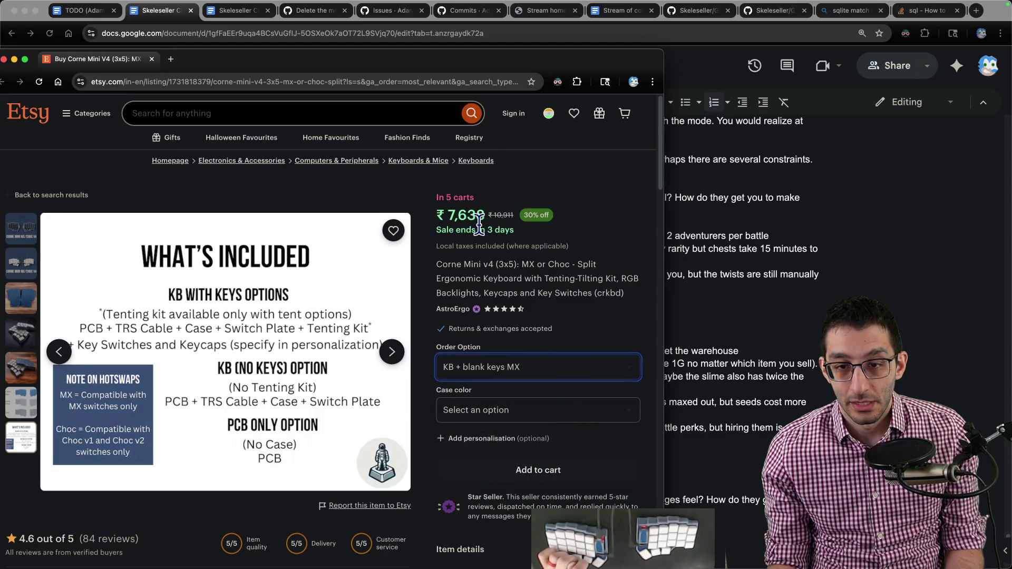
left_click(510, 413)
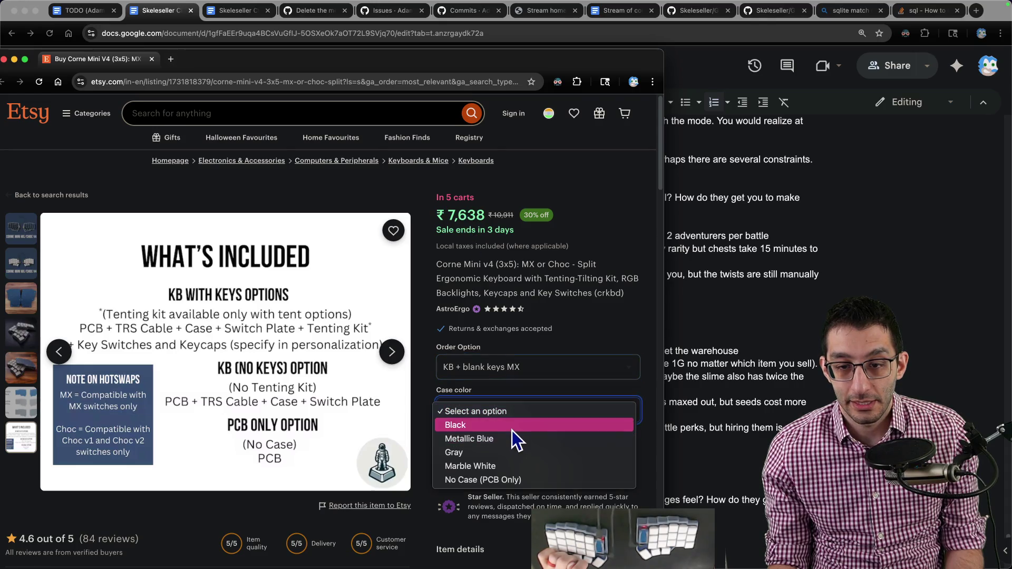
key("Escape")
left_click(511, 409)
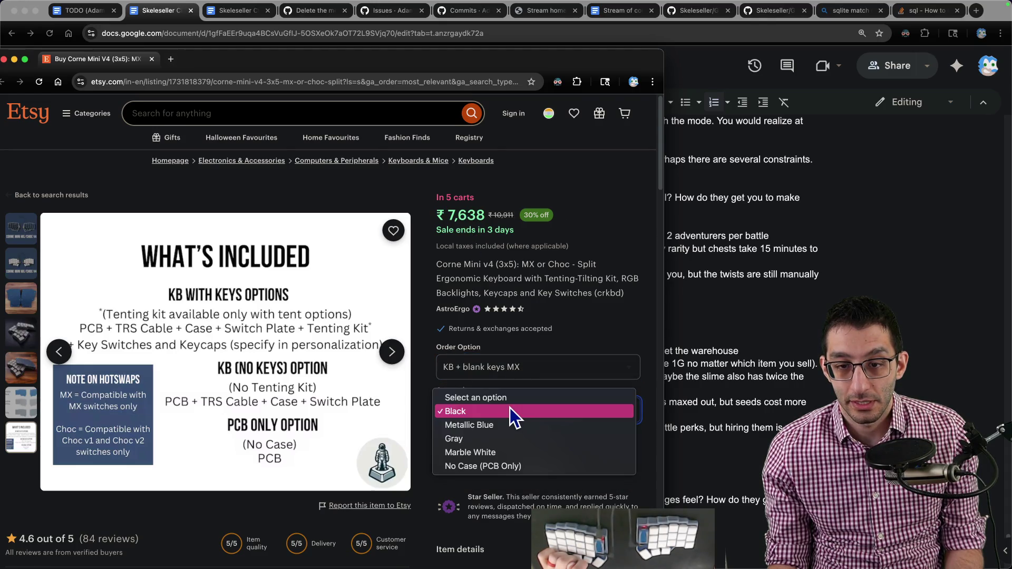
left_click(506, 429)
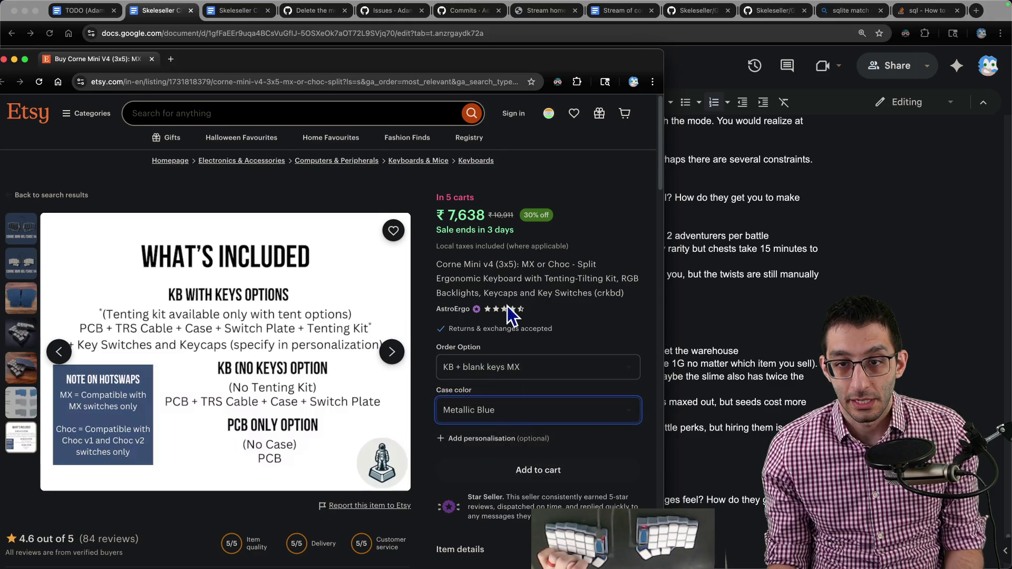
left_click(507, 365)
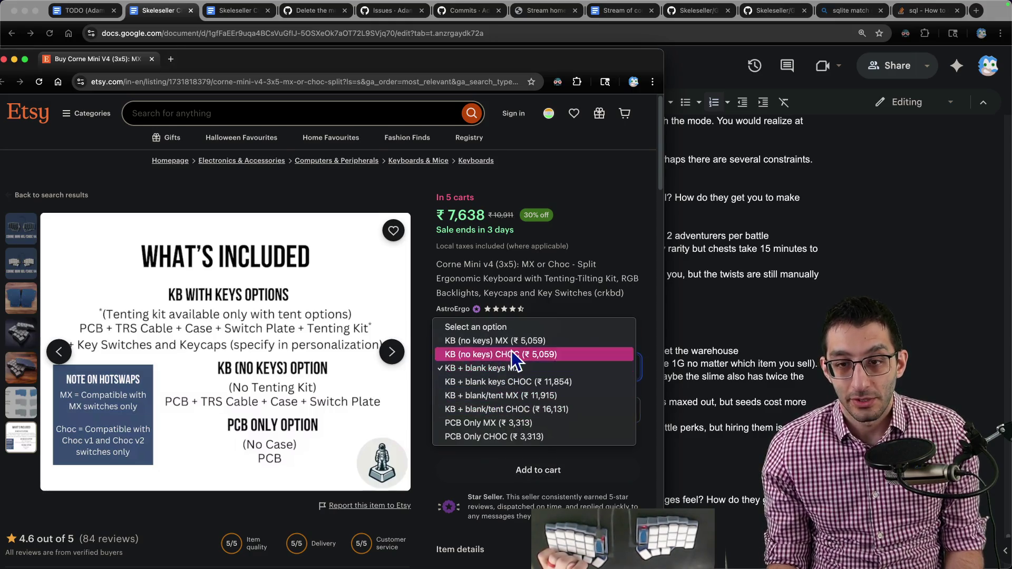
left_click(518, 283)
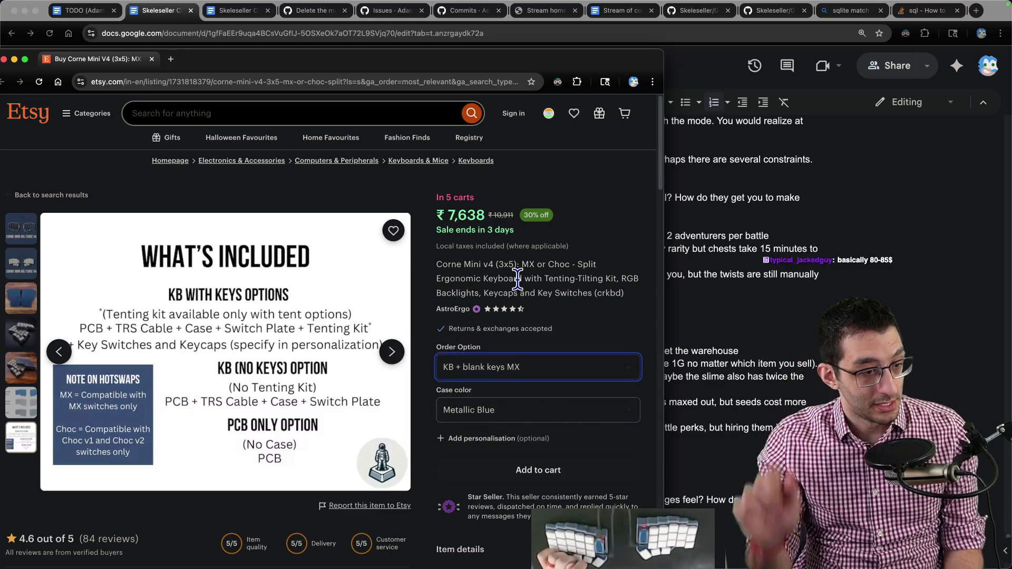
- Look through the gallery again, settling on the white-keycap keyboard photo
left_click(22, 230)
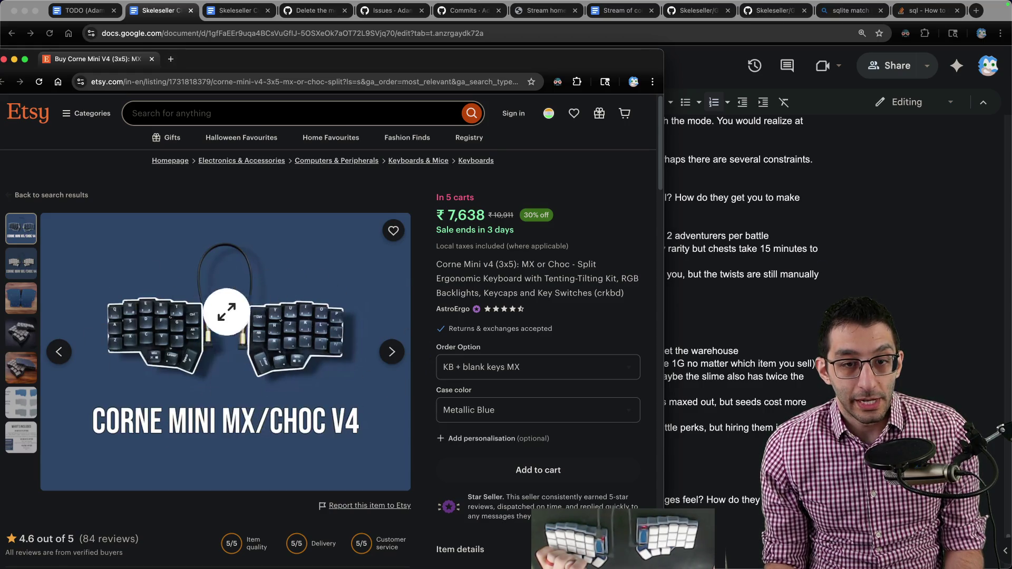
left_click(30, 273)
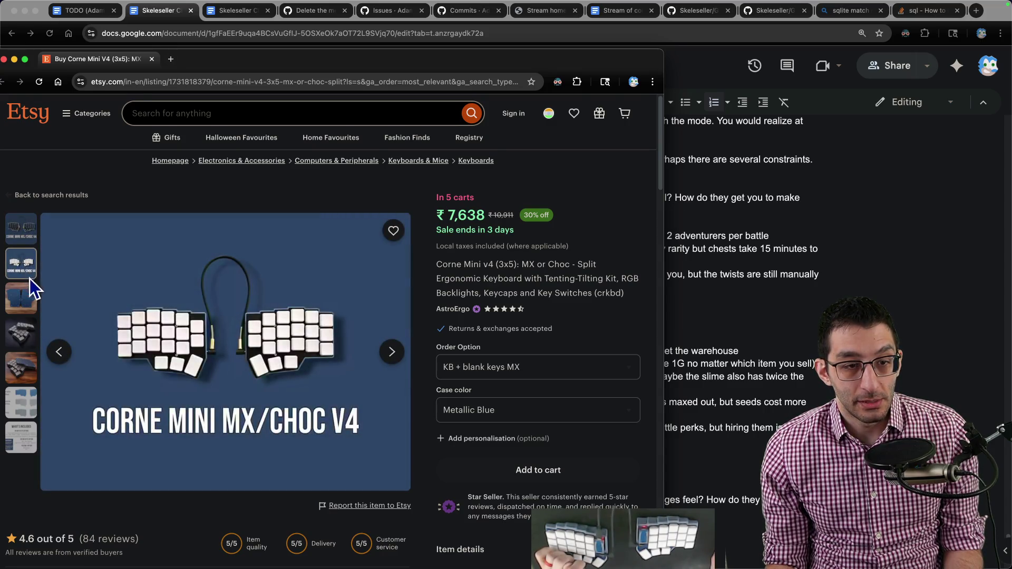
key("Down")
key("Down")
key("Down")
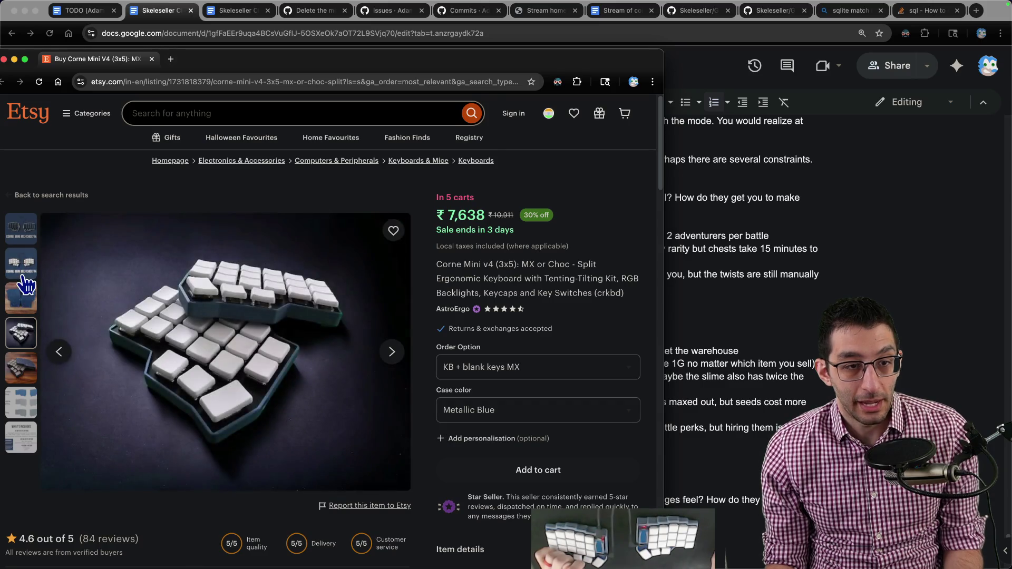
key("Home")
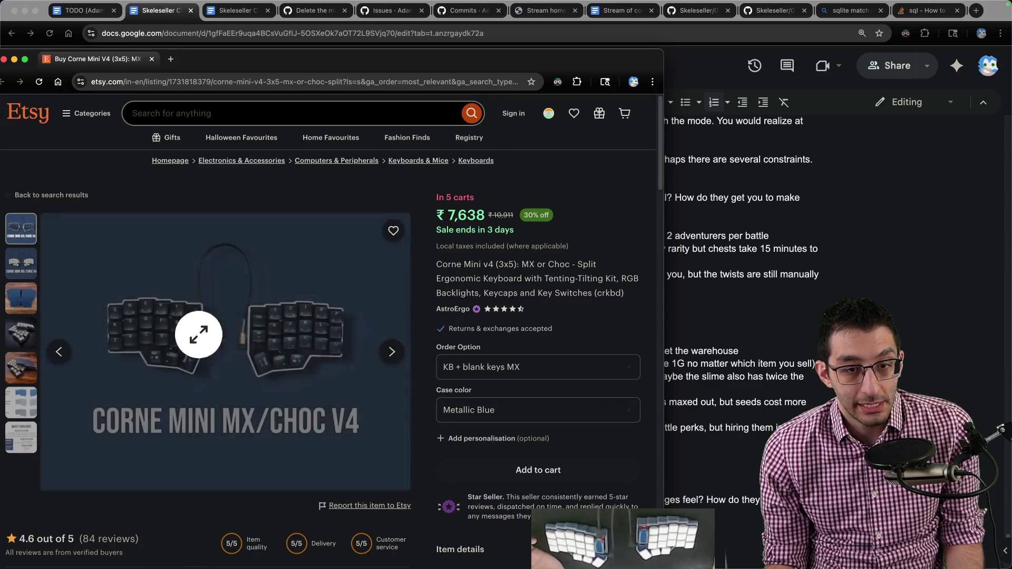
left_click(23, 267)
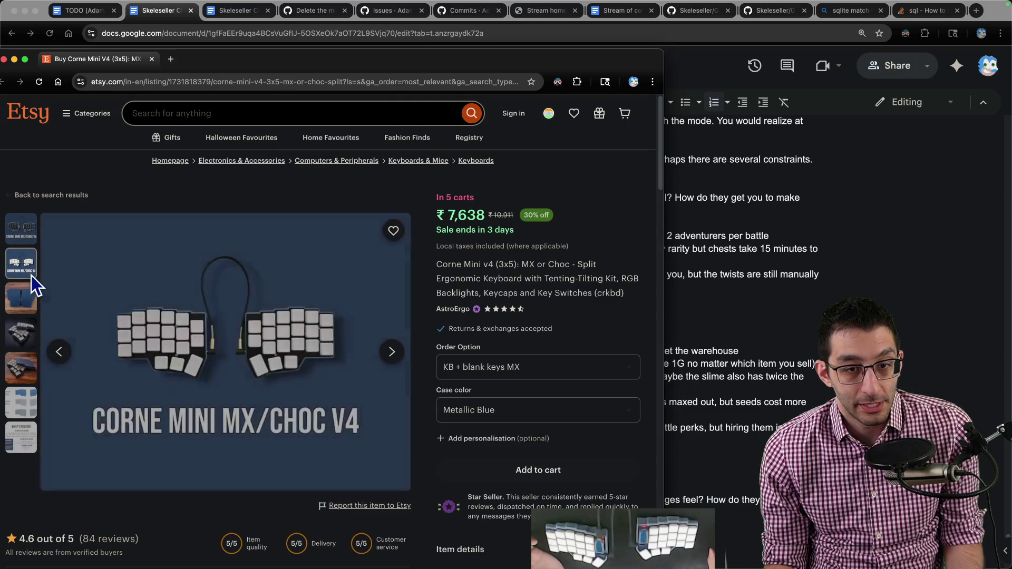
- Compare KB + blank keys CHOC at ₹11,854 with KB (no keys) CHOC at ₹5,059, then close the listing
left_click(557, 370)
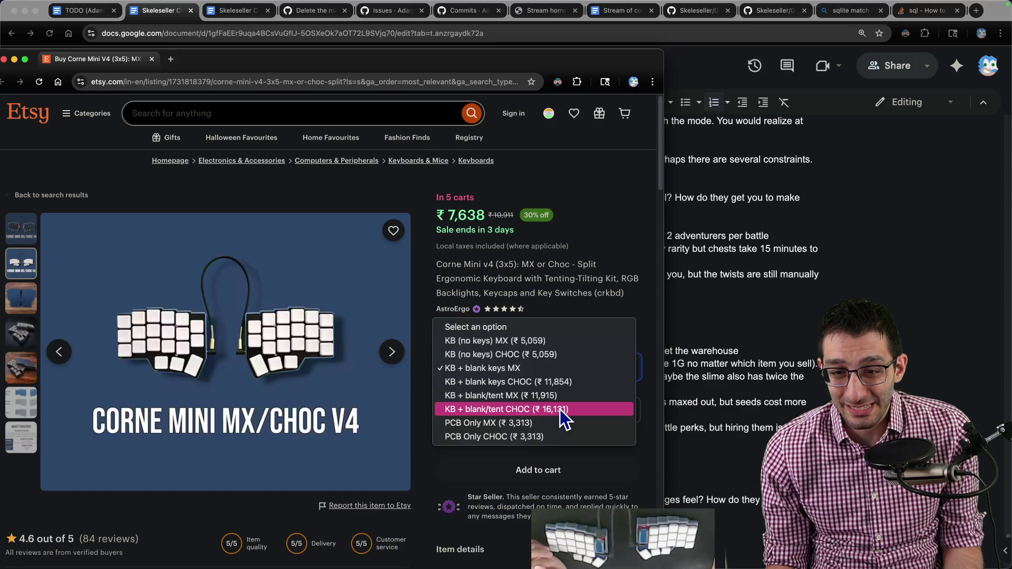
left_click(556, 386)
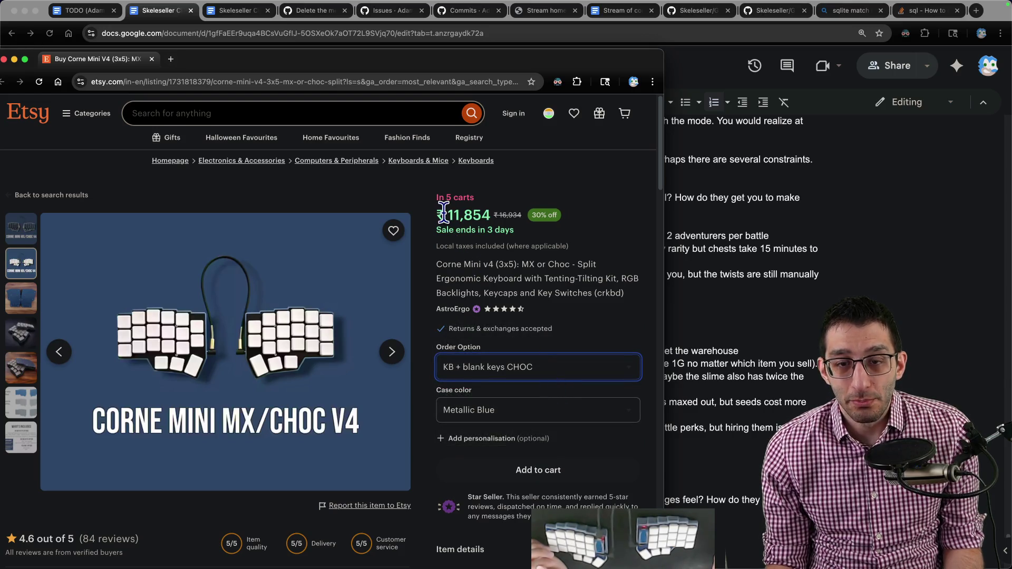
double_click(466, 215)
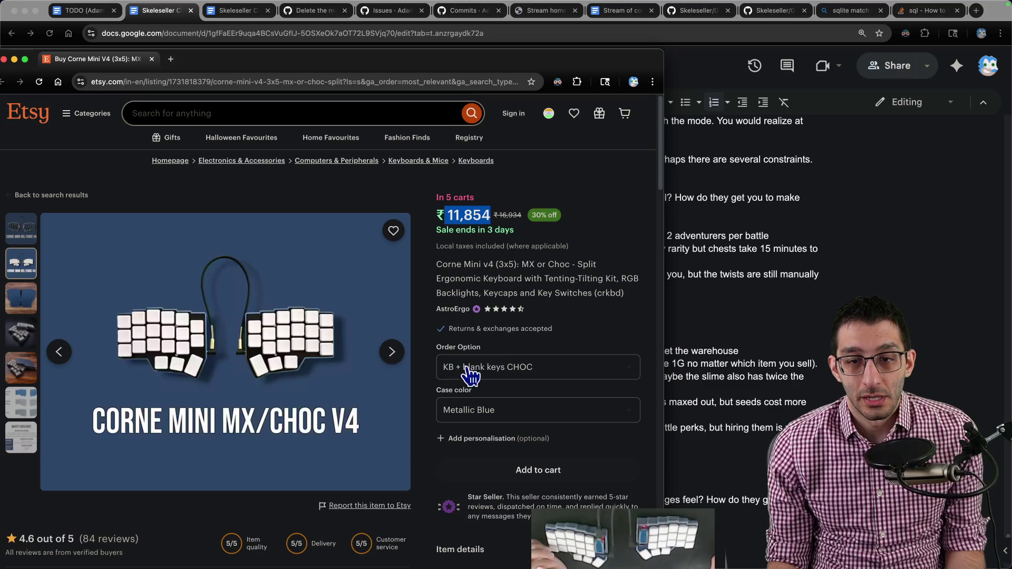
left_click(529, 367)
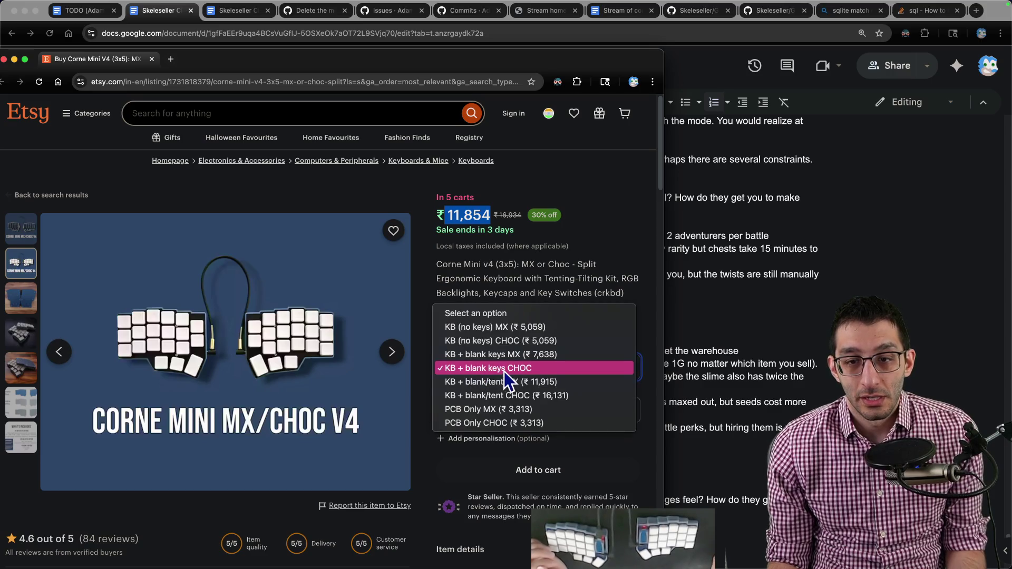
left_click(524, 342)
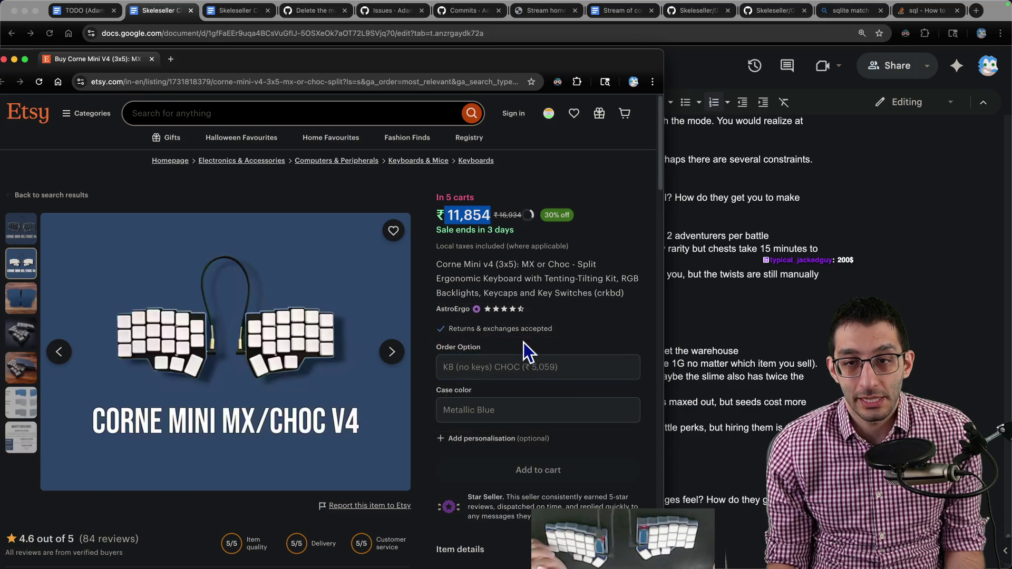
left_click_drag(445, 214, 494, 216)
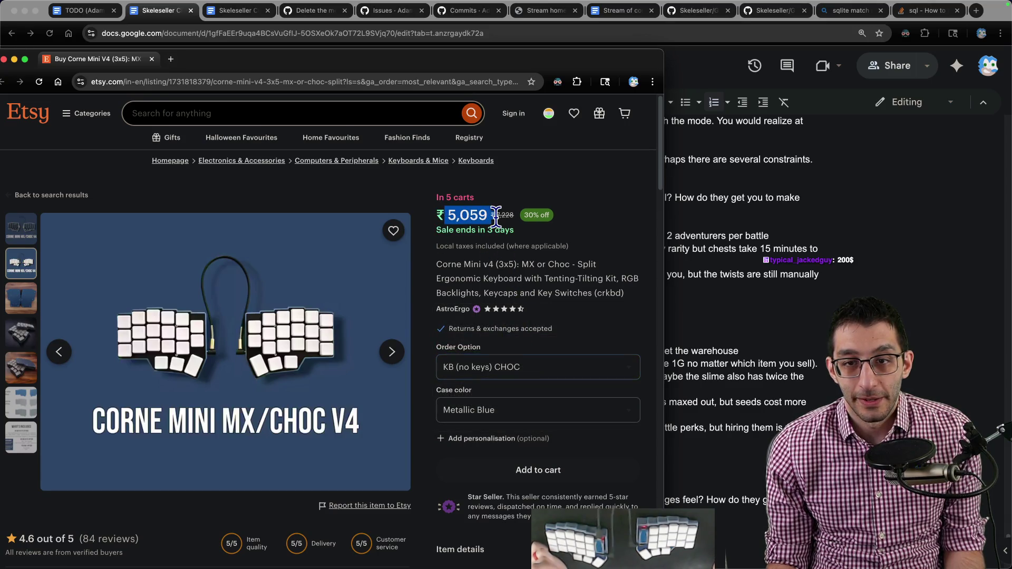
left_click(519, 285)
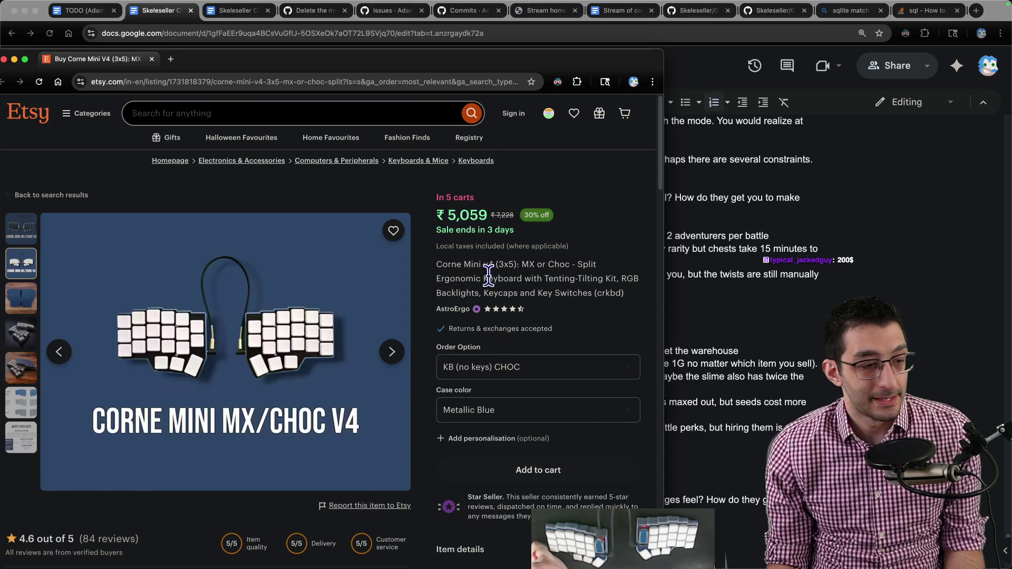
key("super+w")
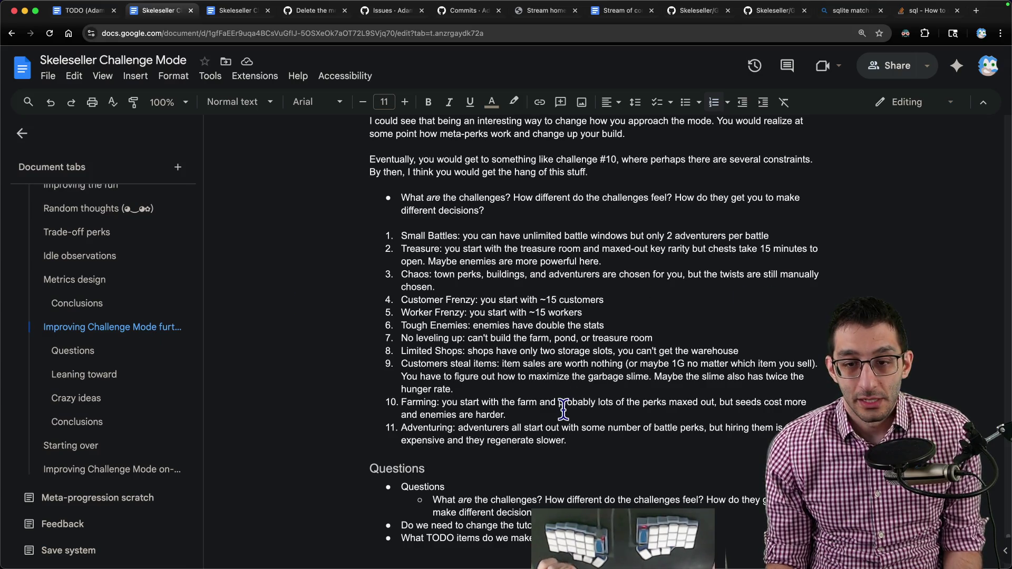
scroll(615, 380, "down", 1)
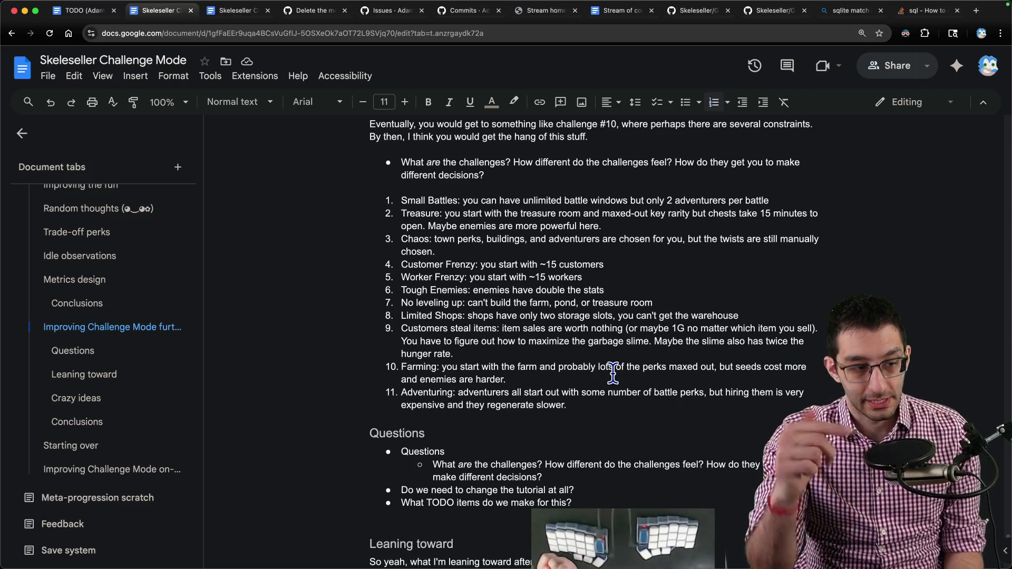
scroll(625, 375, "down", 2)
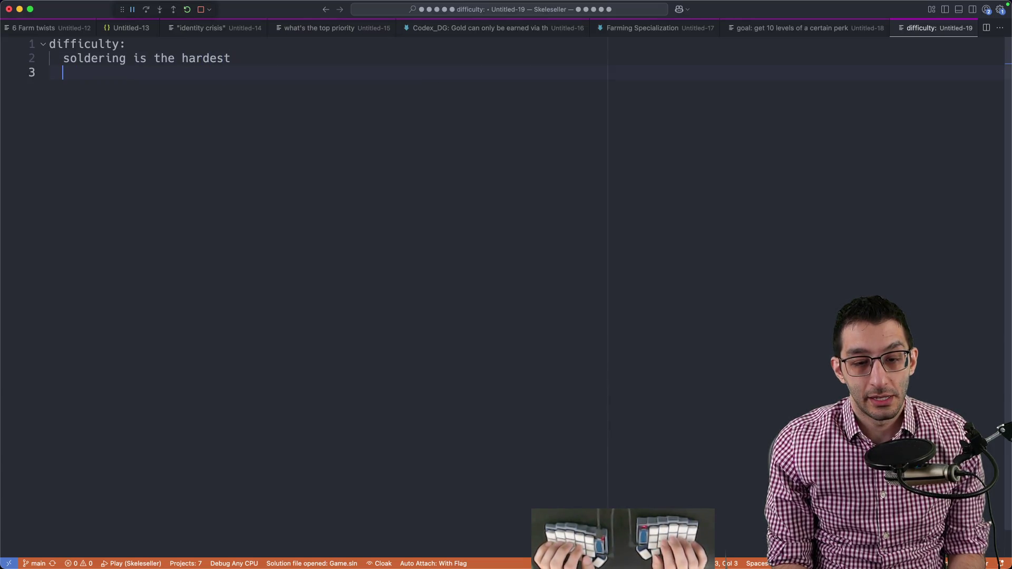
type("pu")
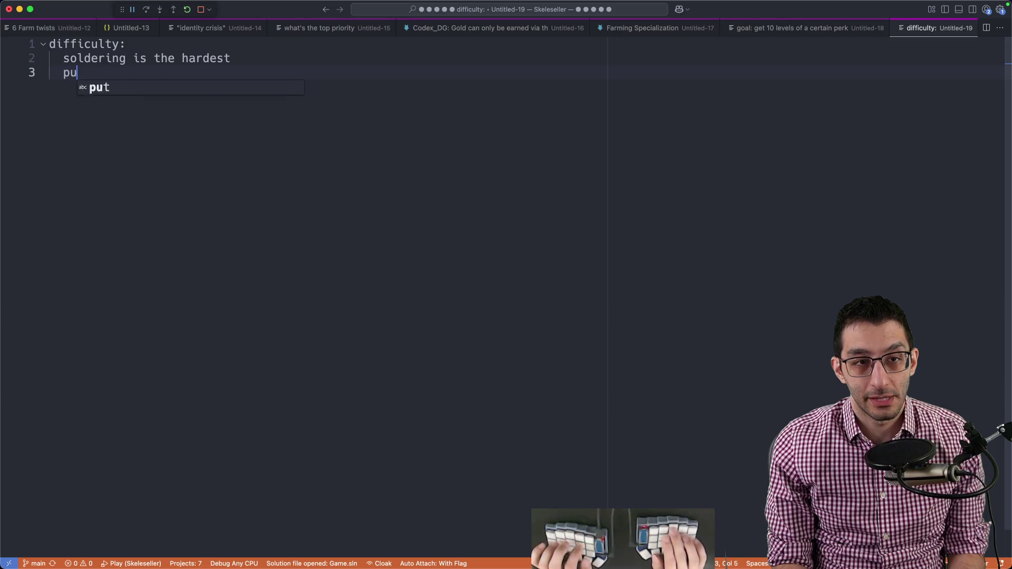
type("tting switches and keycaps")
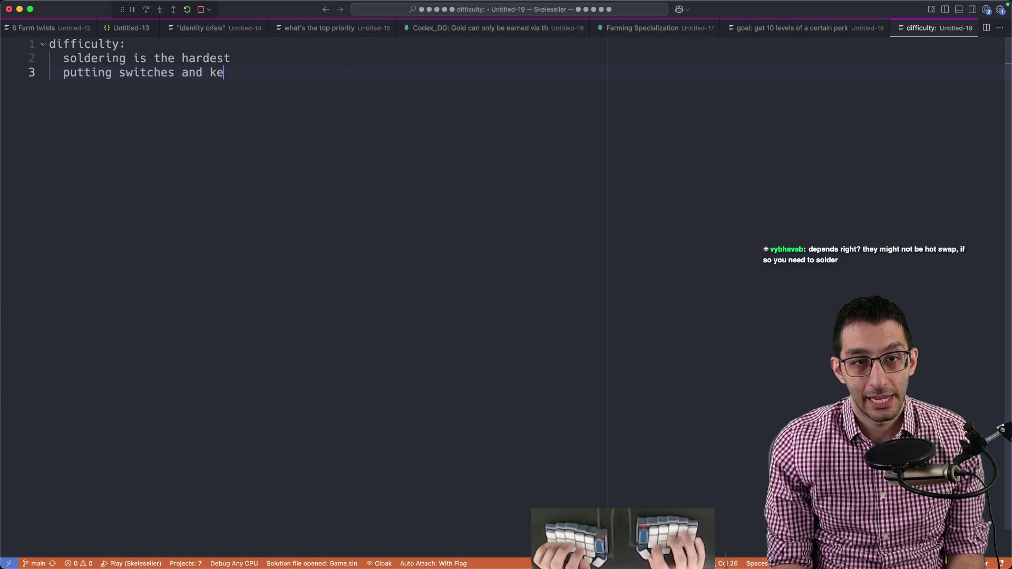
type(" == something")
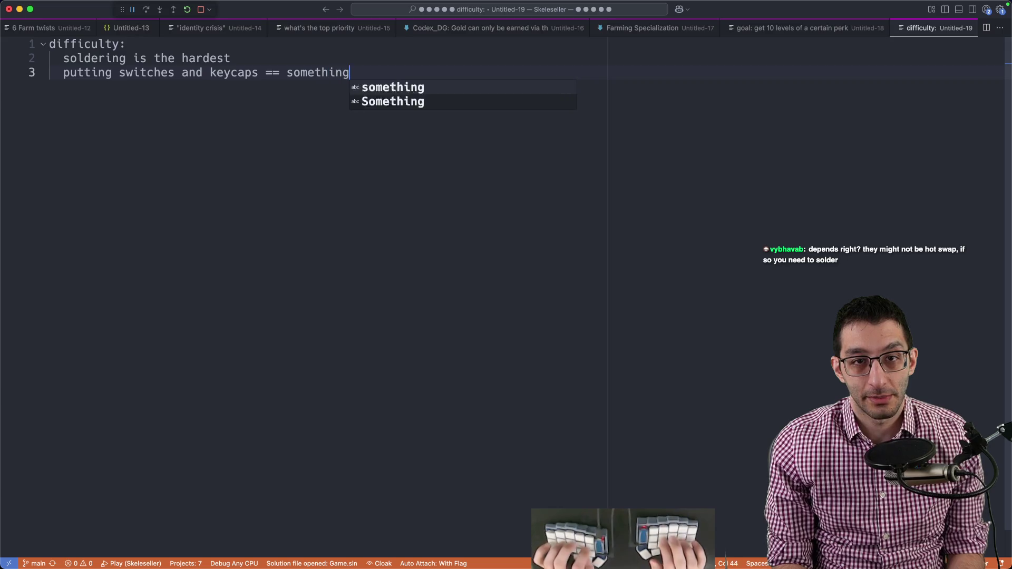
type(" anyone can do")
- Highlight the soldering and switches-and-keycaps difficulty lines in the notes file
key("shift+Home")
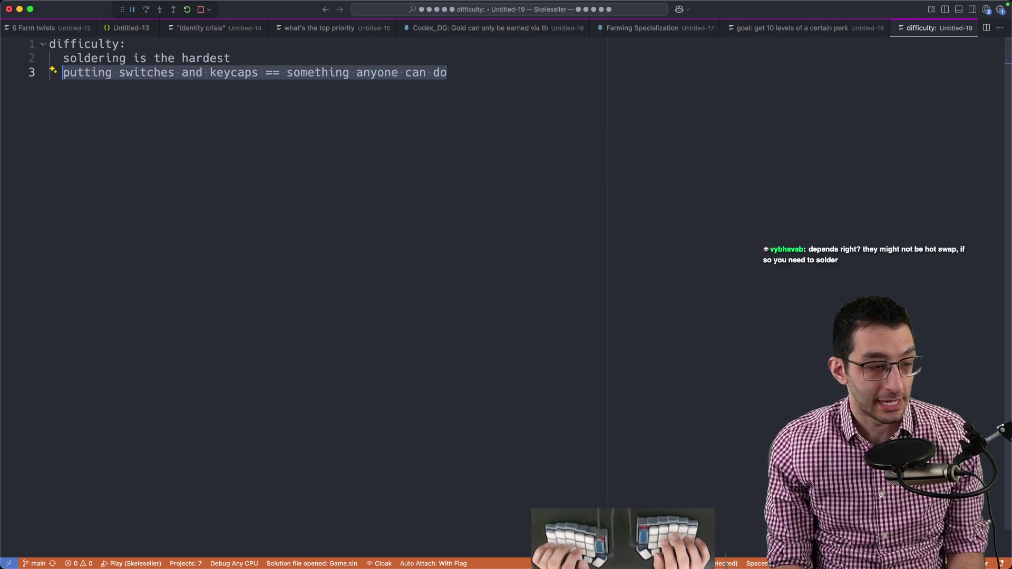
key("Up")
key("shift+End")
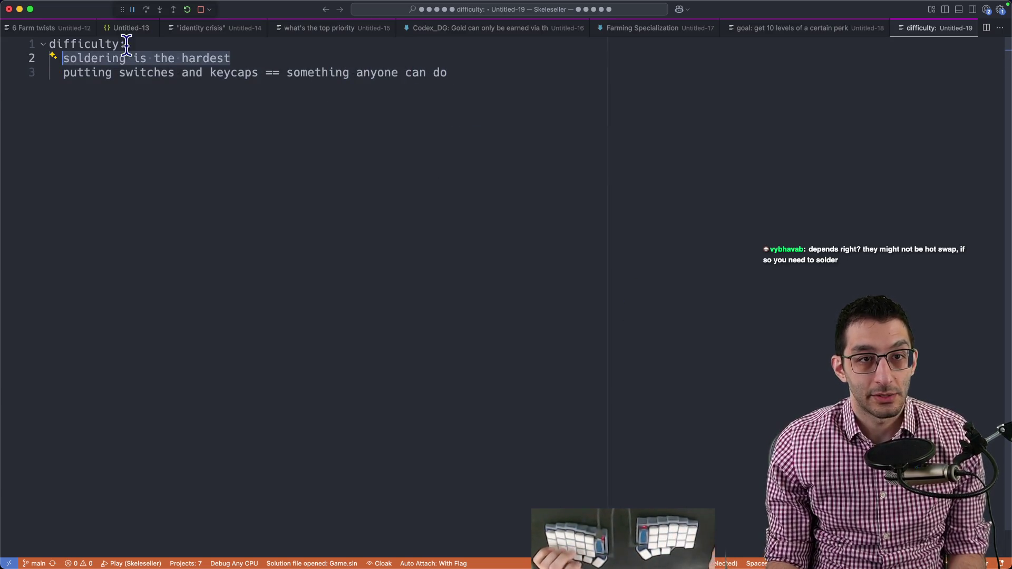
left_click(306, 56)
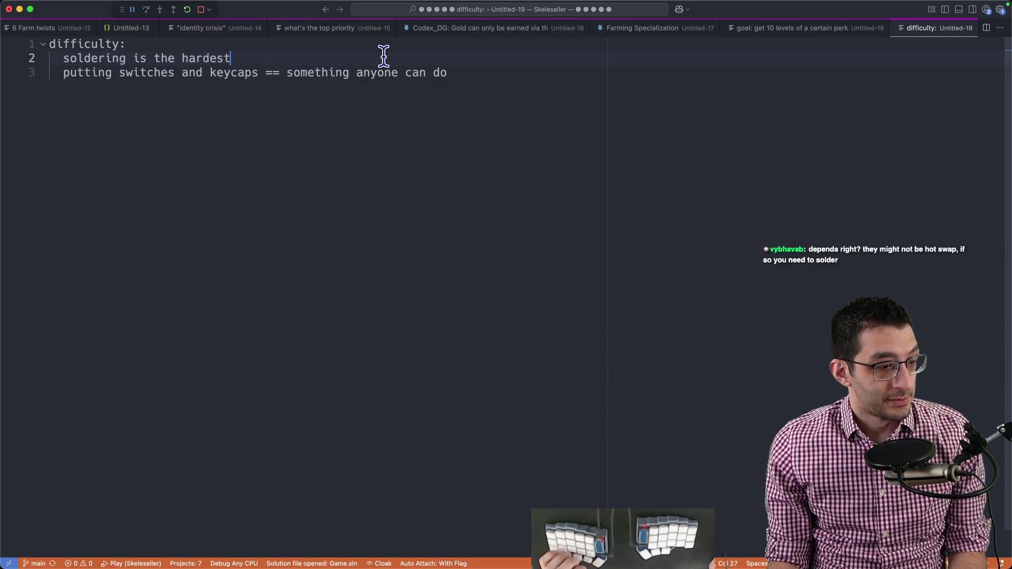
key("Down")
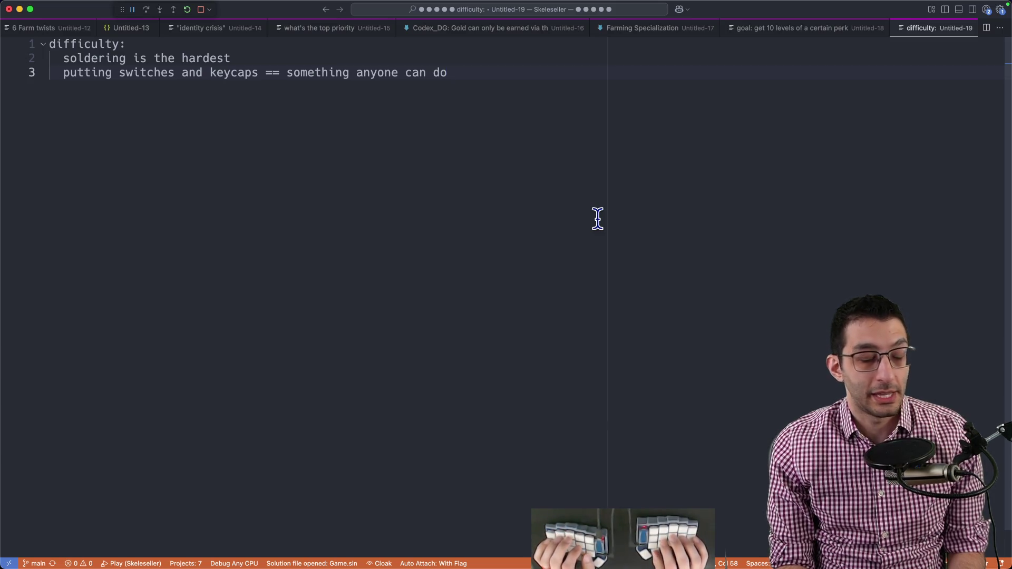
- Close the untitled notes without saving and return to the Google Doc
key("super+w")
key("super+d")
key("super+Tab")
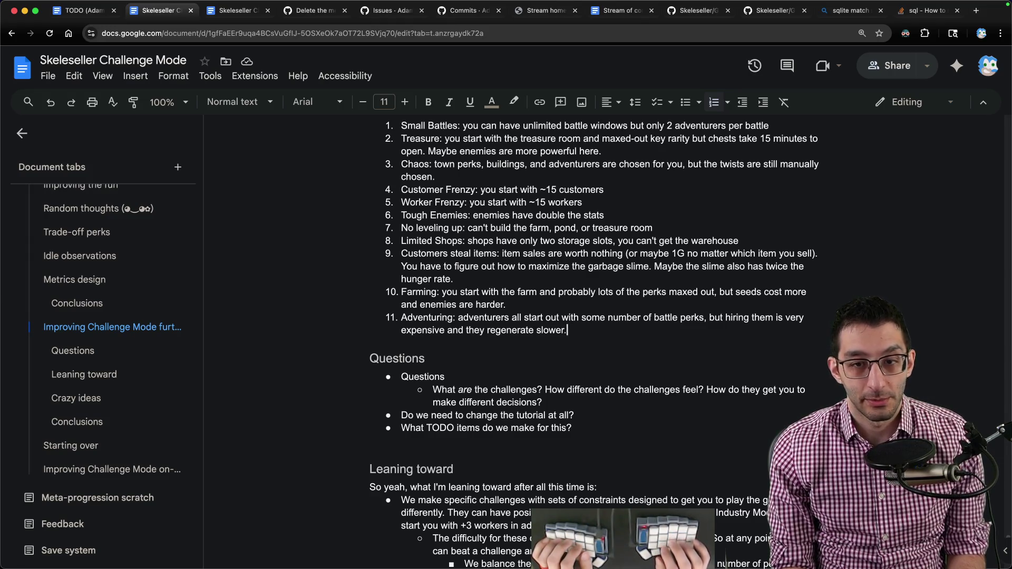
left_click(775, 10)
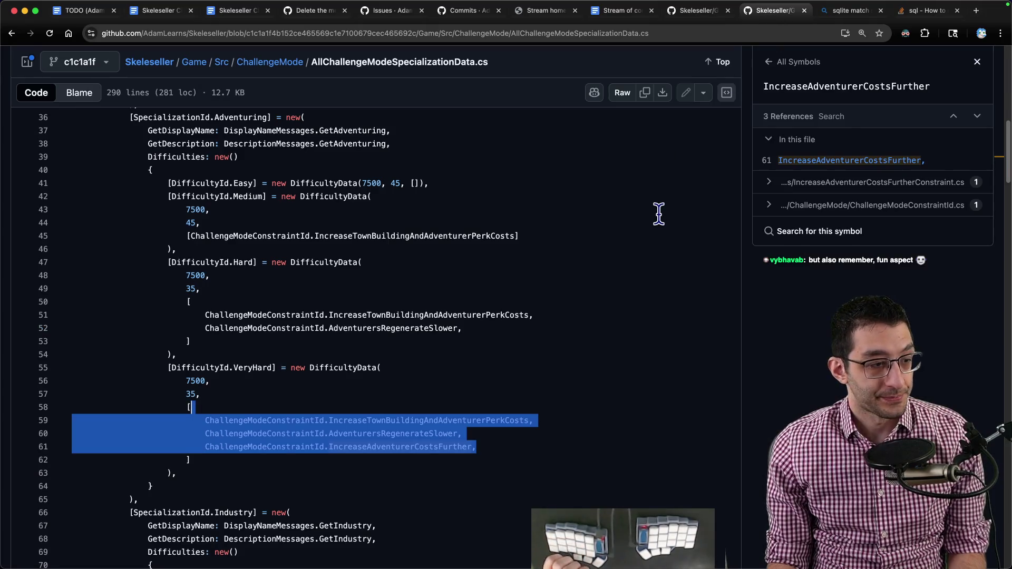
scroll(546, 316, "down", 5)
scroll(475, 324, "down", 5)
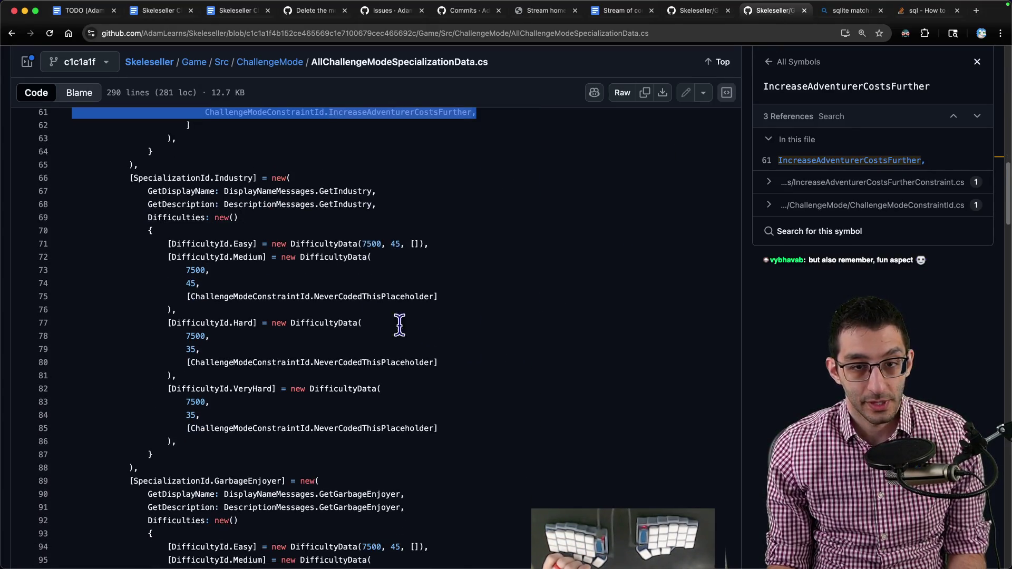
left_click_drag(130, 178, 459, 437)
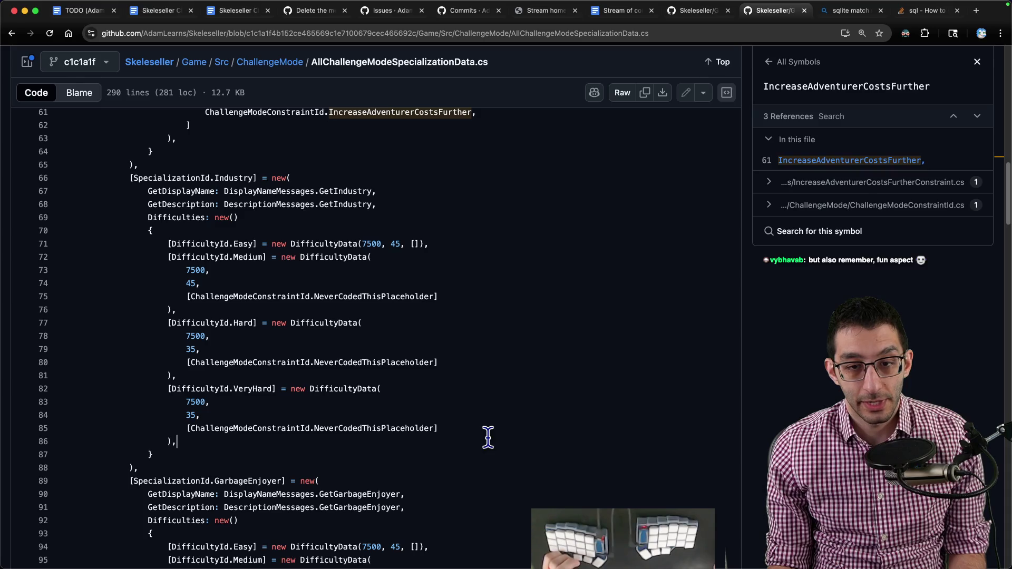
scroll(488, 437, "down", 3)
scroll(474, 411, "down", 2)
scroll(458, 395, "down", 3)
scroll(443, 388, "down", 2)
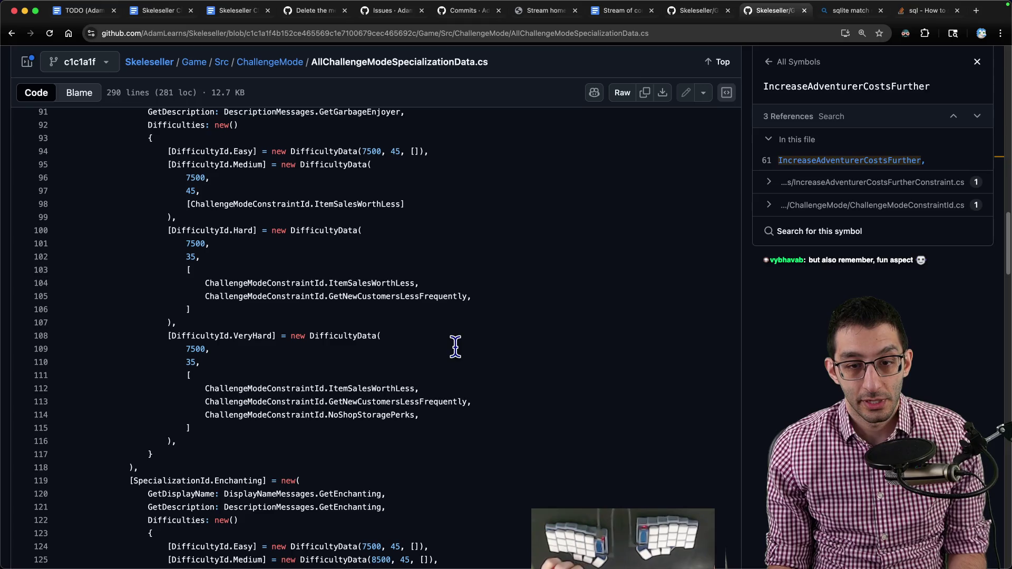
left_click(84, 10)
scroll(411, 229, "up", 5)
scroll(407, 228, "up", 5)
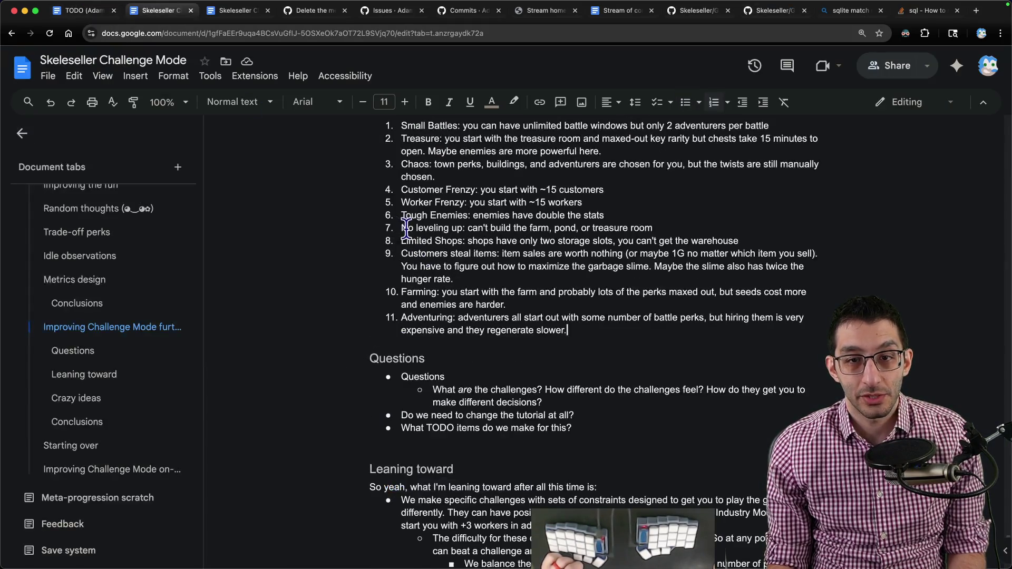
- Rename challenge 9 from 'Customers steal items' to 'Garbage Enjoy'
left_click_drag(402, 254, 497, 253)
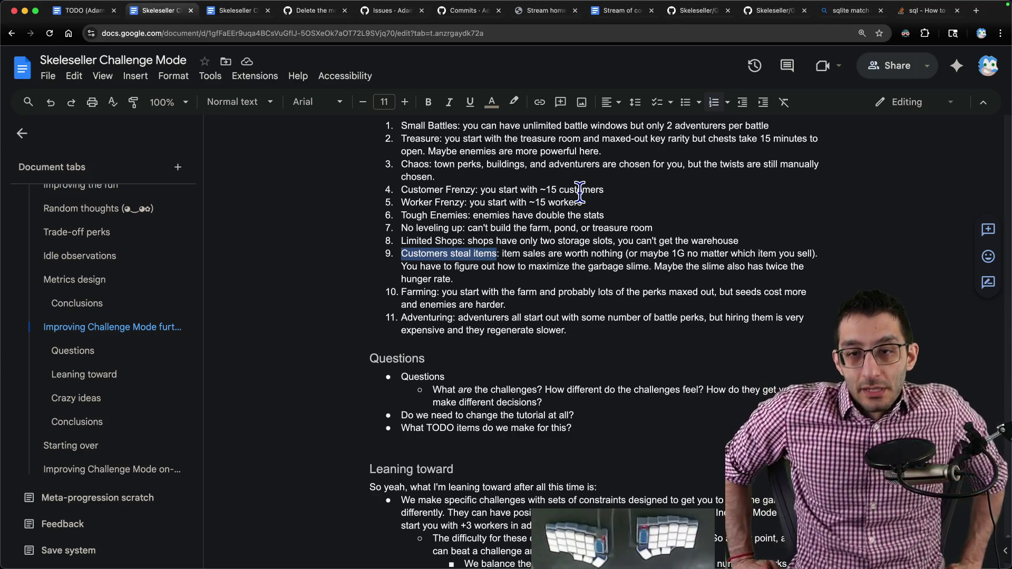
key("Home")
type("Garbage En")
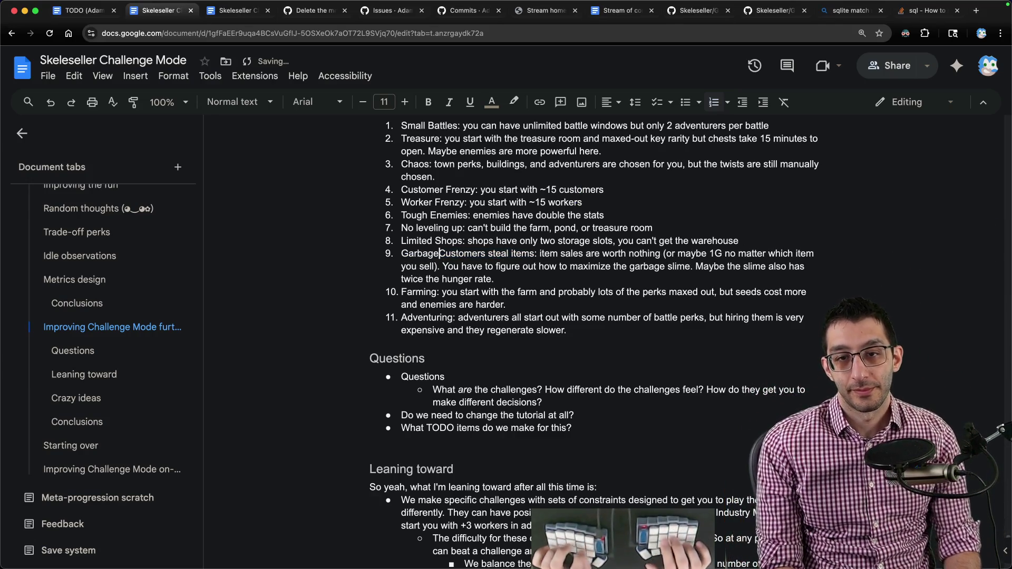
type("joyCustomers")
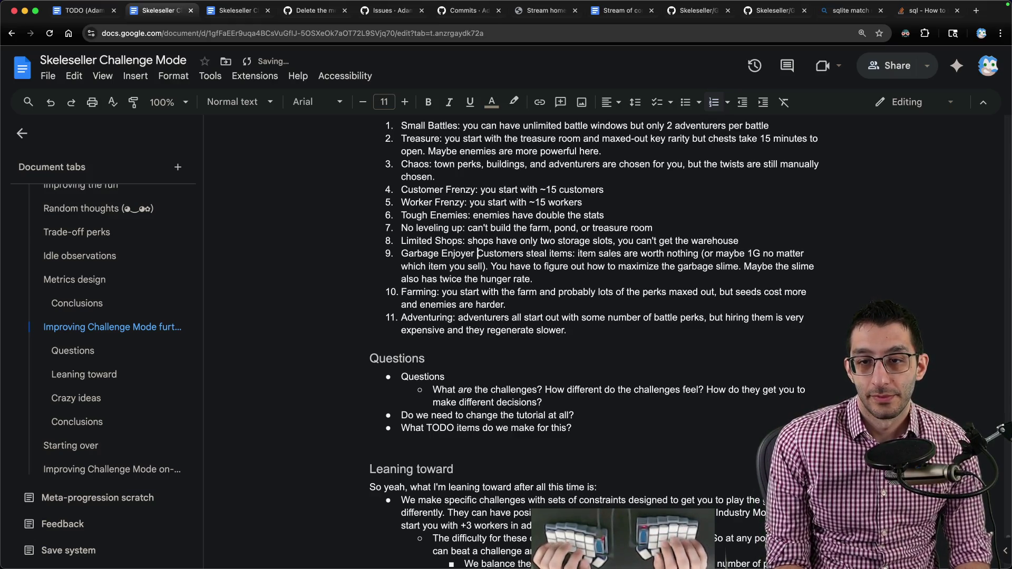
key("BackSpace")
key("BackSpace")
key("Delete")
key("Delete")
key("Delete")
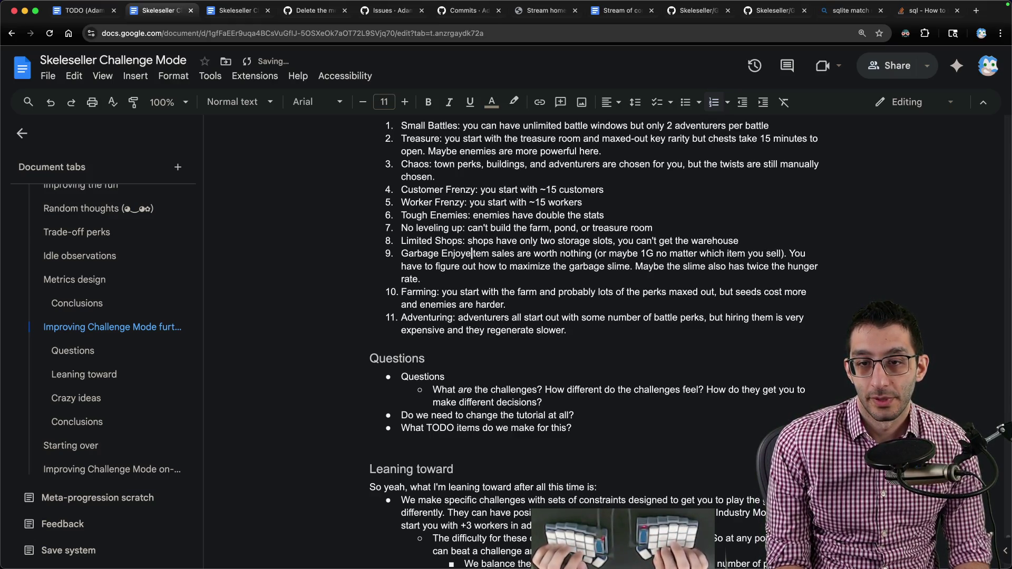
key("BackSpace")
key("BackSpace")
type(": ite")
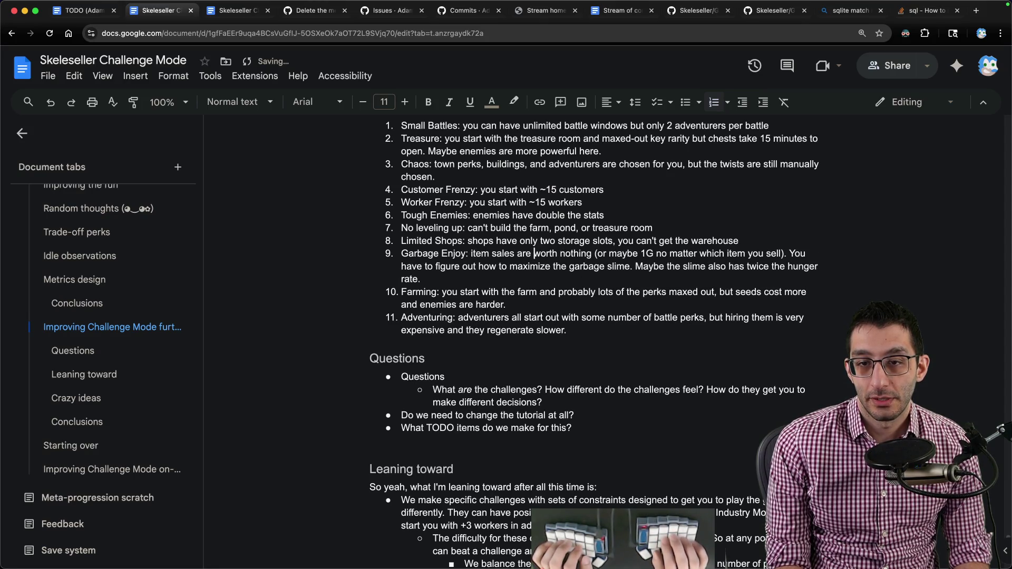
type("all items sell for 1G")
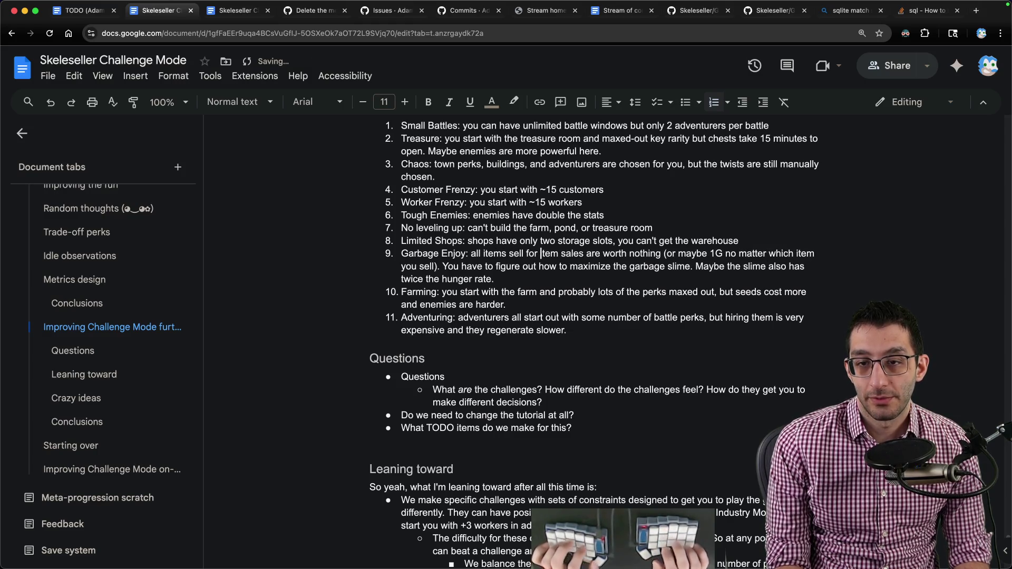
- Replace the old item-sales rule with 'all items sell for 1G' and drop the stray period
key("shift+Down")
key("shift+Left")
key("shift+Left")
key("shift+Left")
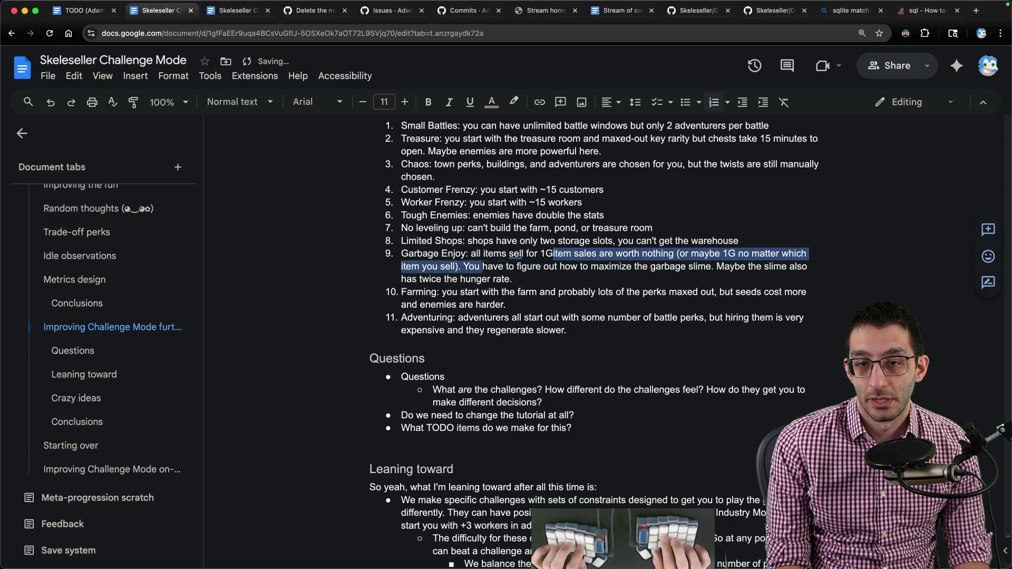
key("BackSpace")
key("Delete")
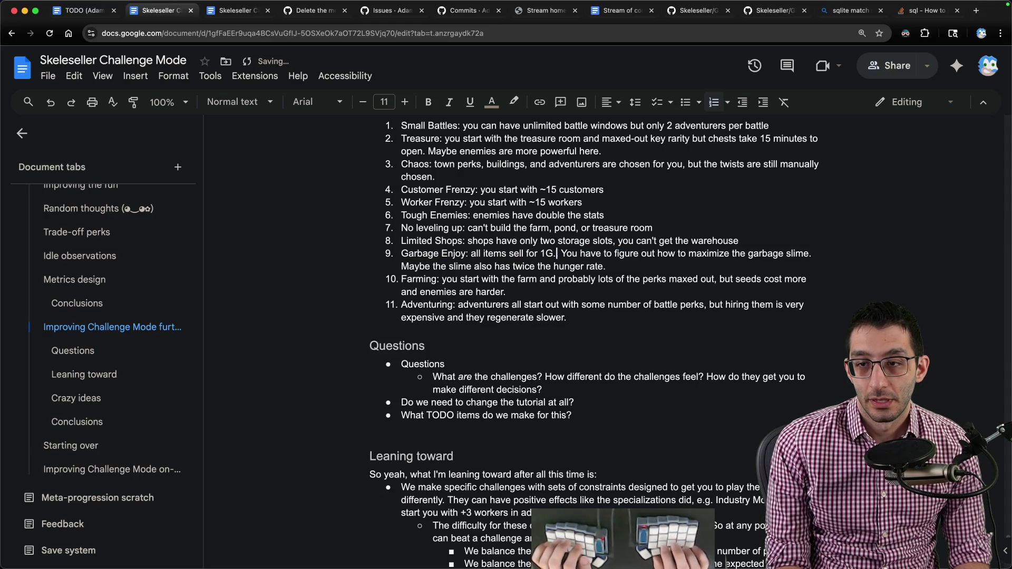
- Review GarbageEnjoyer's ItemSalesWorthLess constraints in the GitHub specialization data, then head to the code editor
key("super+9")
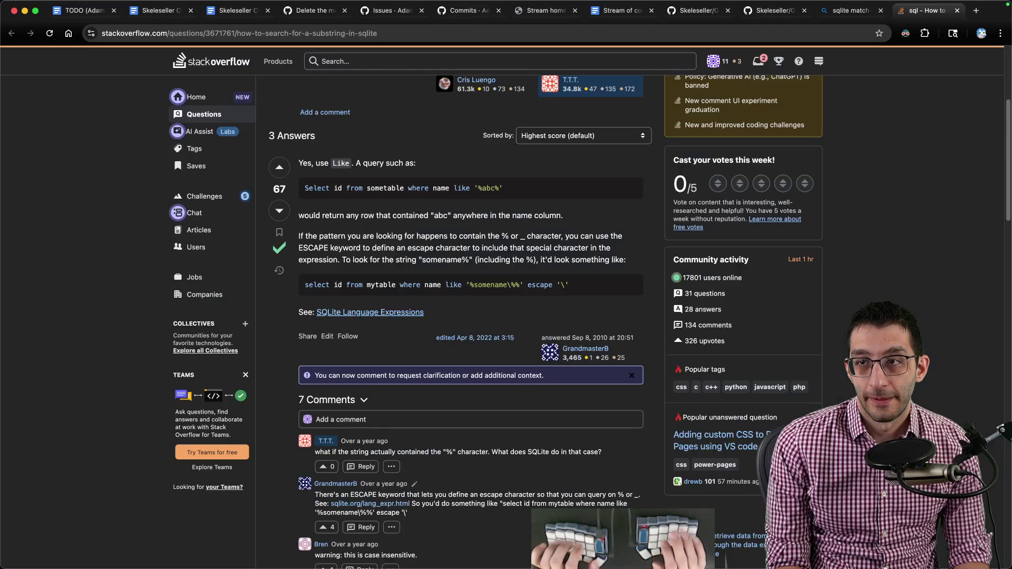
key("ctrl+shift+Tab")
key("ctrl+shift+Tab")
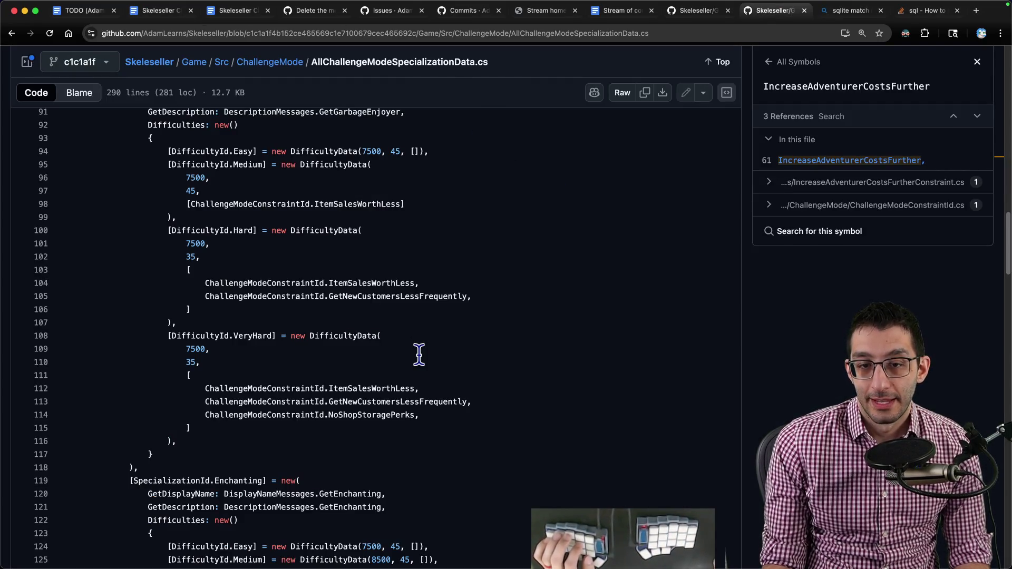
scroll(419, 354, "up", 1)
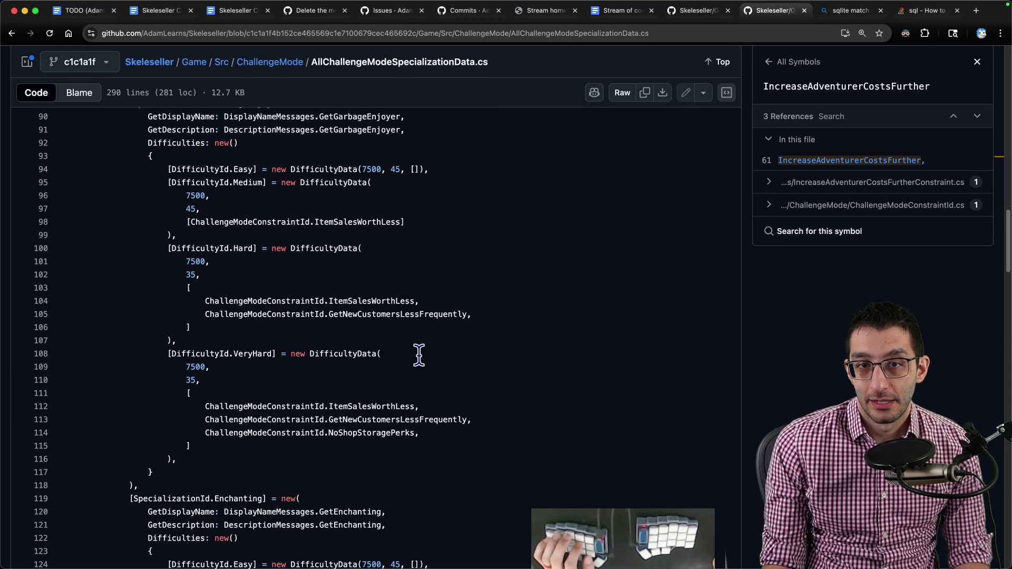
scroll(419, 355, "up", 2)
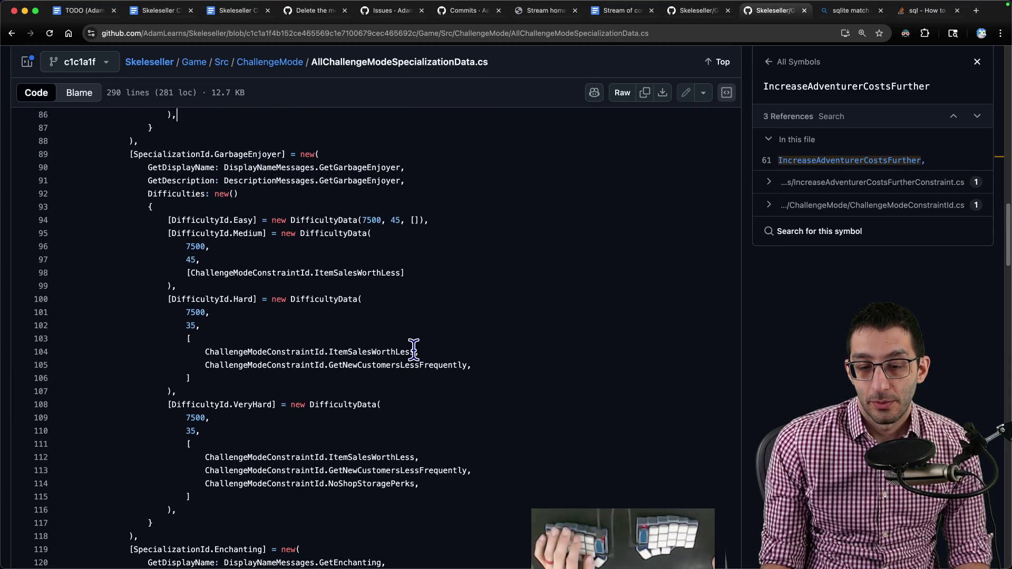
key("super+Tab")
- Open TradeOffPerkChoiceGenerator.cs, check GarbageSlimeEatsFromWarehouse among the positive abilities, and return to GitHub
key("super+shift+o")
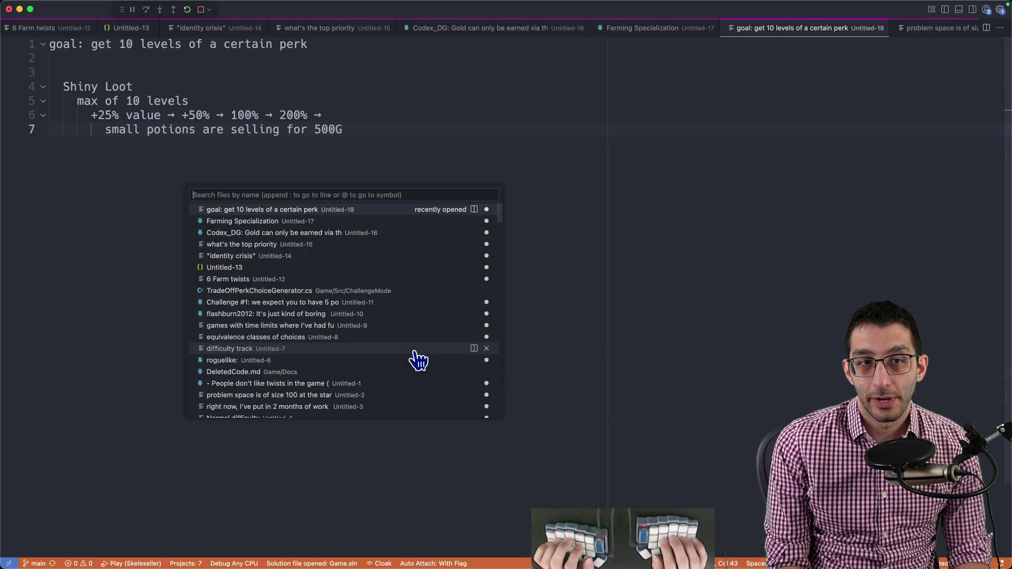
type("tradeoff")
key("Return")
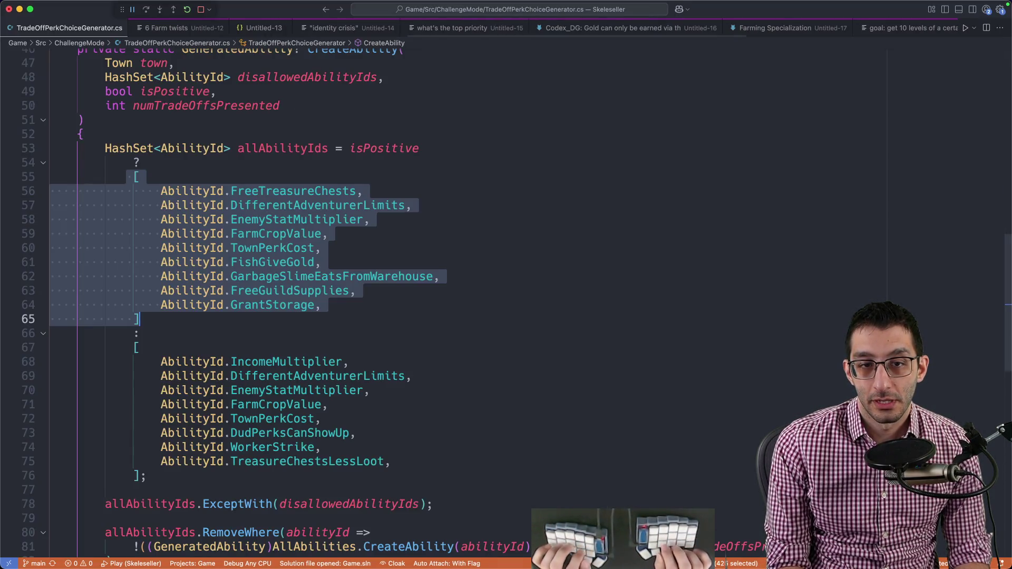
mouse_move(272, 249)
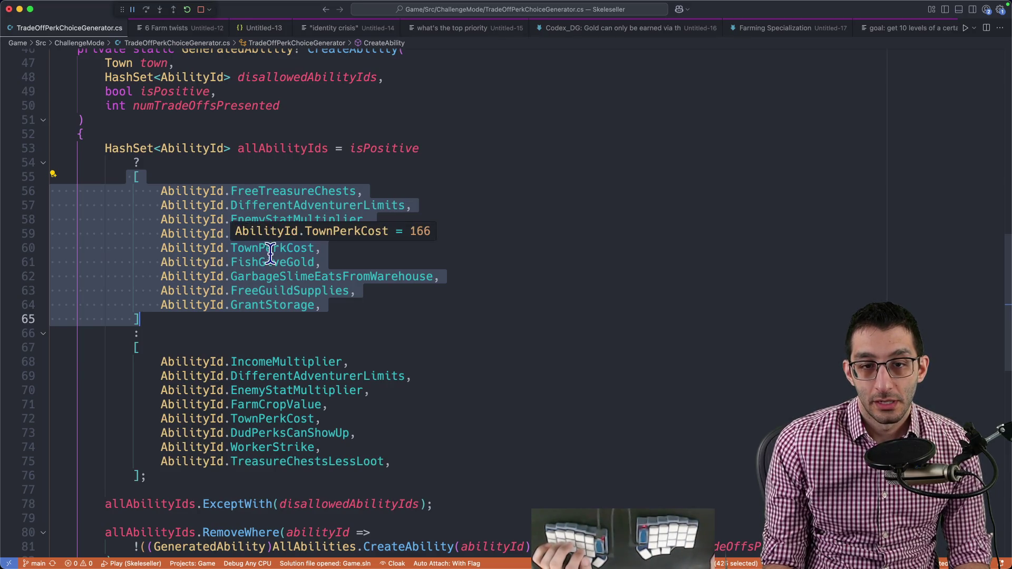
double_click(330, 276)
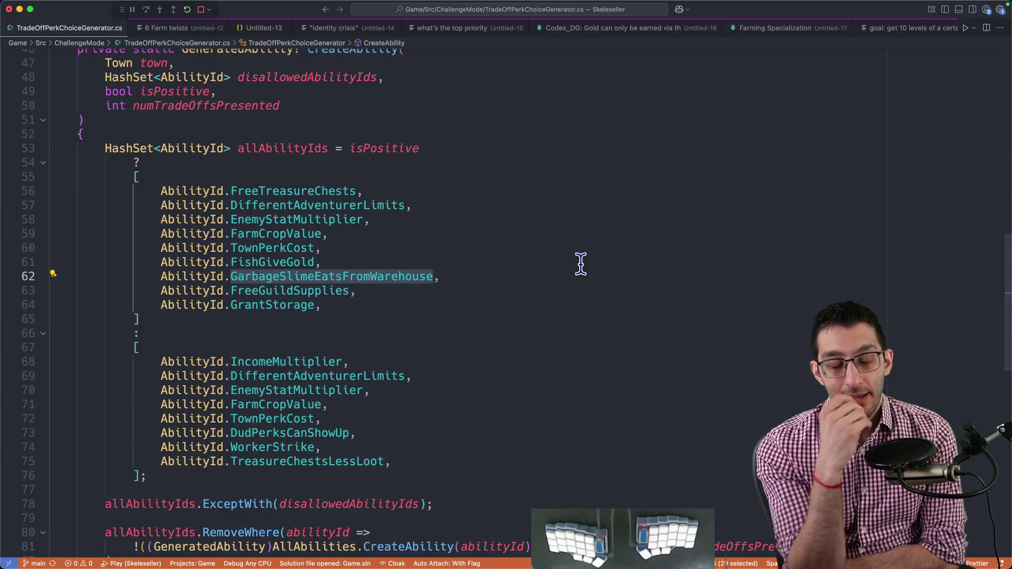
key("super+Tab")
scroll(580, 267, "down", 5)
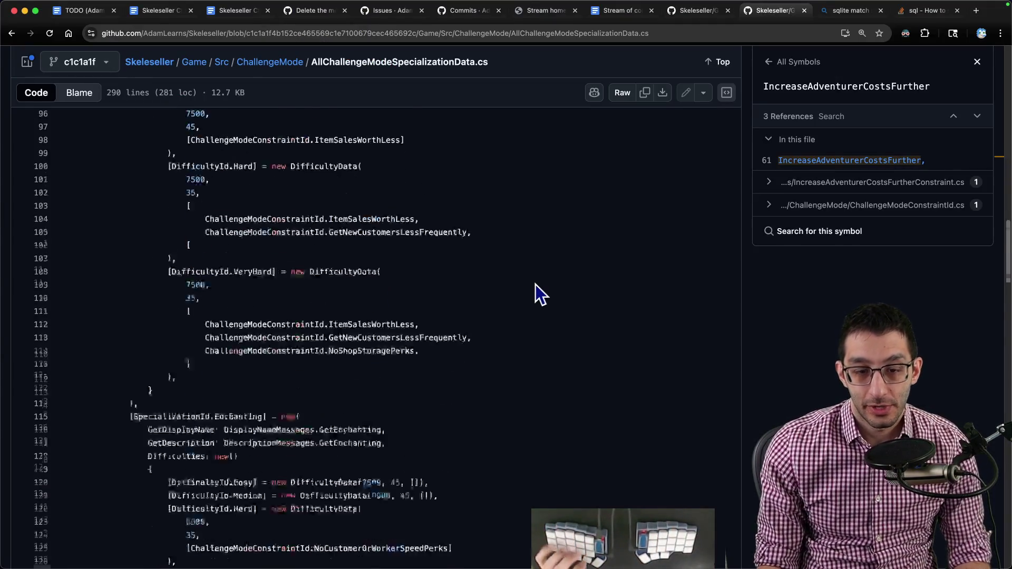
scroll(536, 286, "down", 4)
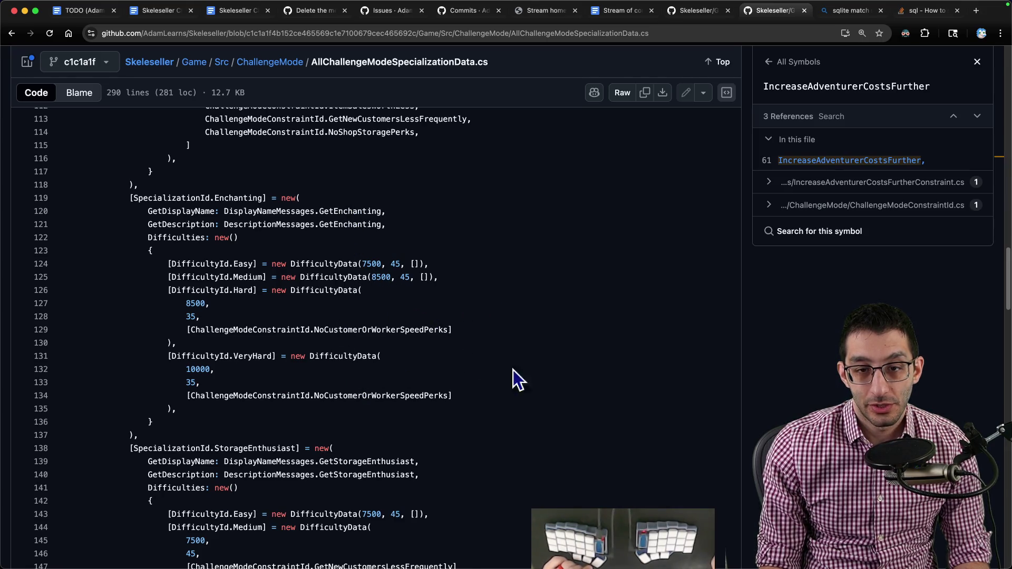
- Return to the Challenge Mode doc and start a twelfth list item after challenge 11
key("super+1")
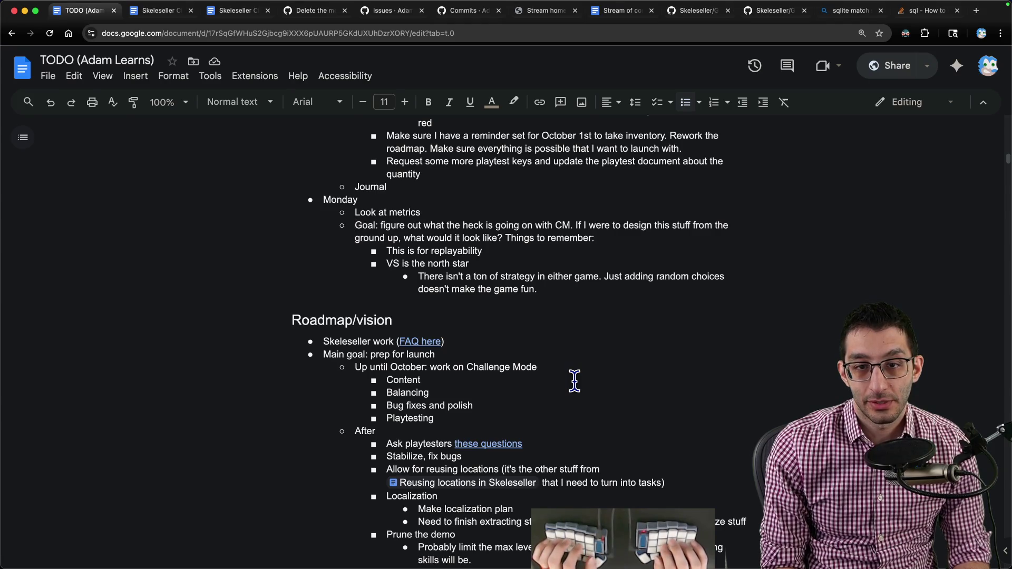
key("super+2")
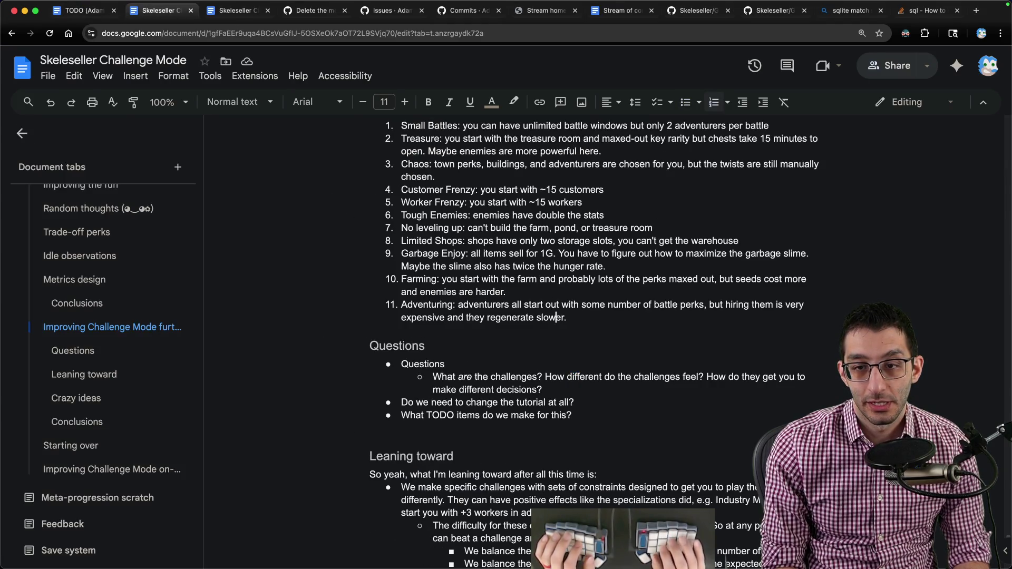
key("End")
key("Return")
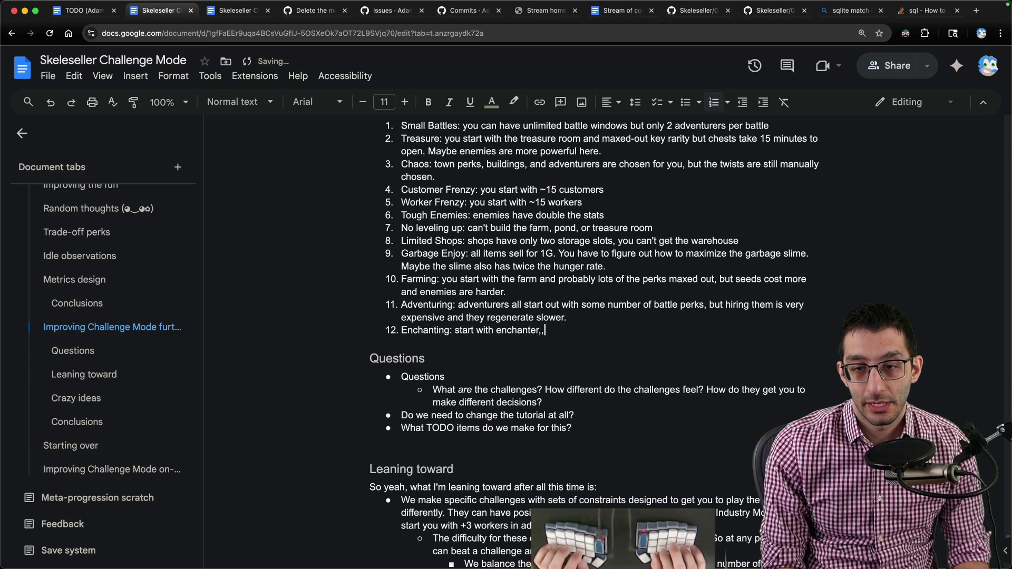
type("o increase worker or customer speed")
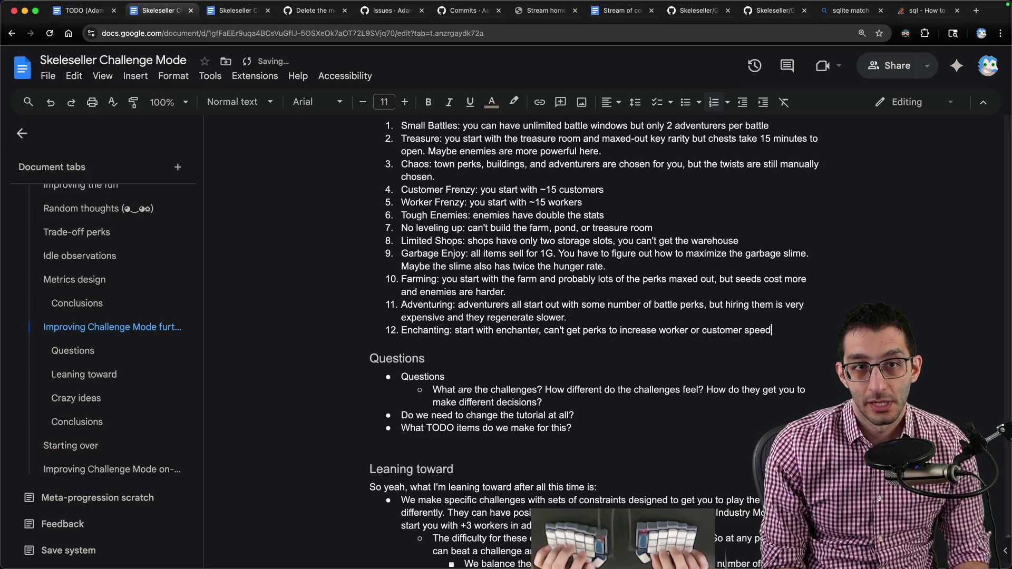
- Switch to the code editor after writing the Enchanting challenge
key("super+Tab")
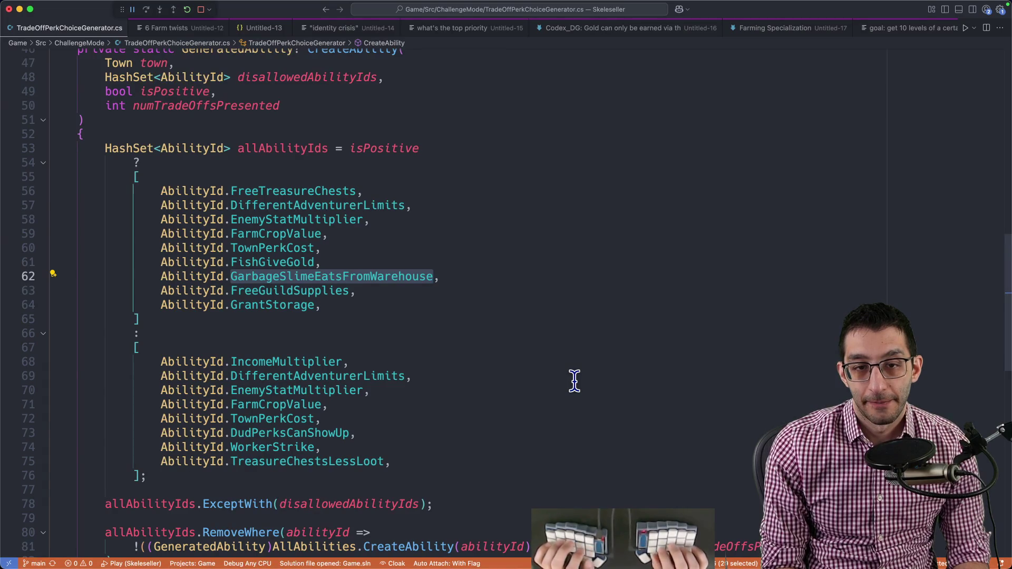
- Select and copy StorageEnthusiast's four very-hard constraints from the GitHub data file
key("super+Tab")
key("ctrl+Tab")
key("ctrl+Tab")
key("ctrl+Tab")
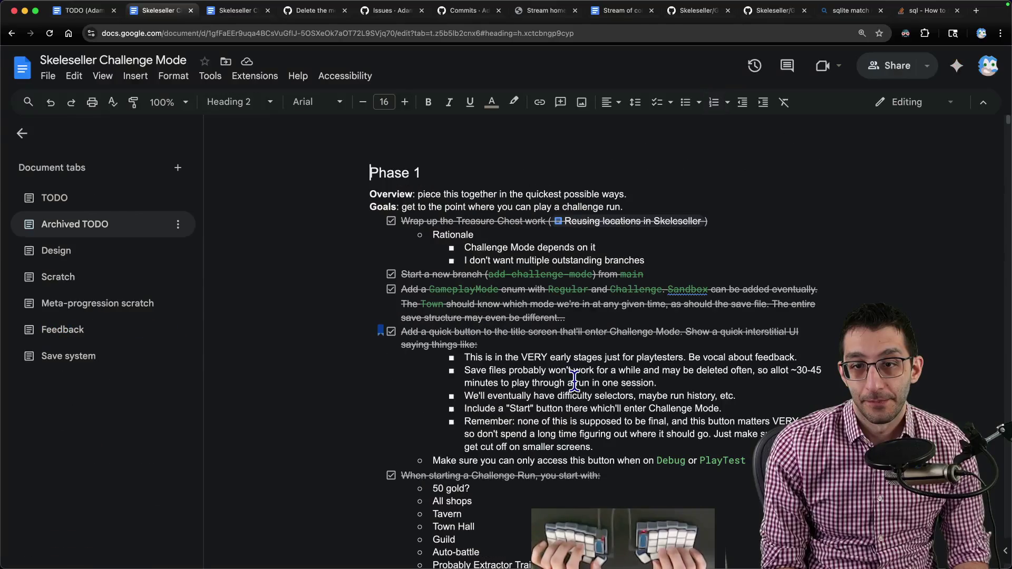
key("ctrl+Tab")
key("ctrl+Tab")
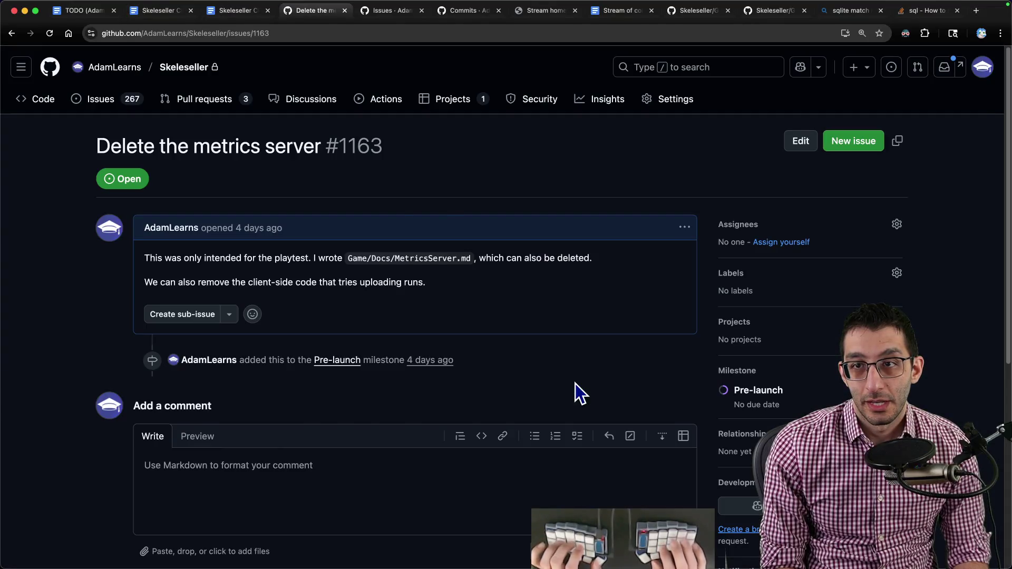
key("ctrl+Tab")
key("ctrl+Tab")
scroll(575, 381, "down", 5)
scroll(474, 372, "down", 4)
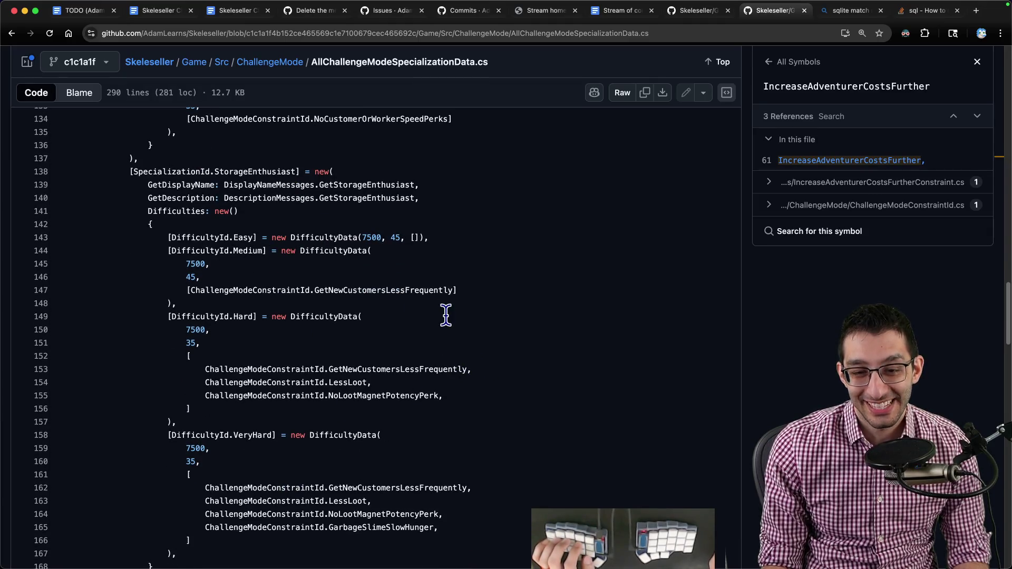
scroll(431, 340, "down", 3)
left_click(380, 419)
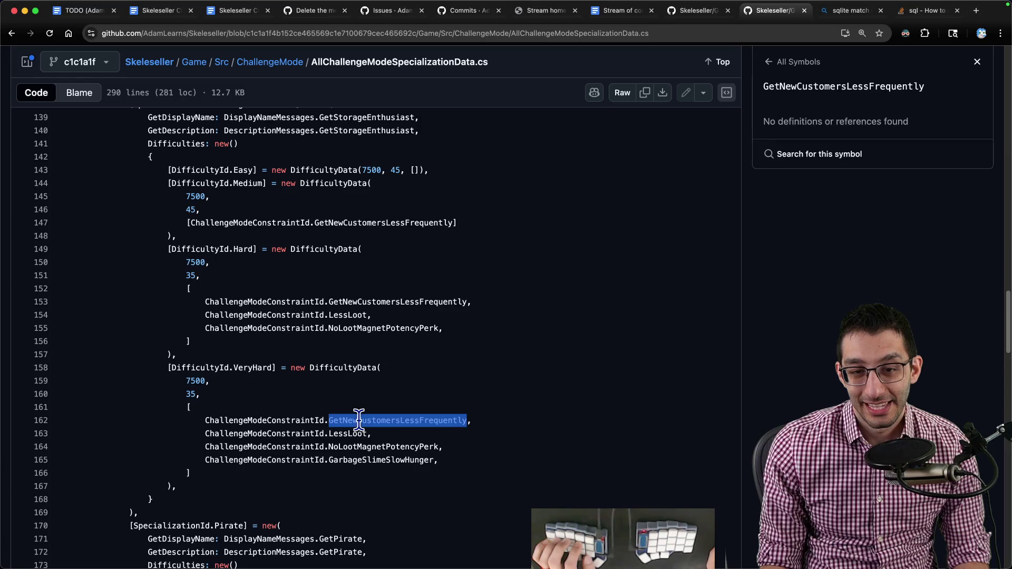
left_click(348, 433)
left_click(386, 447)
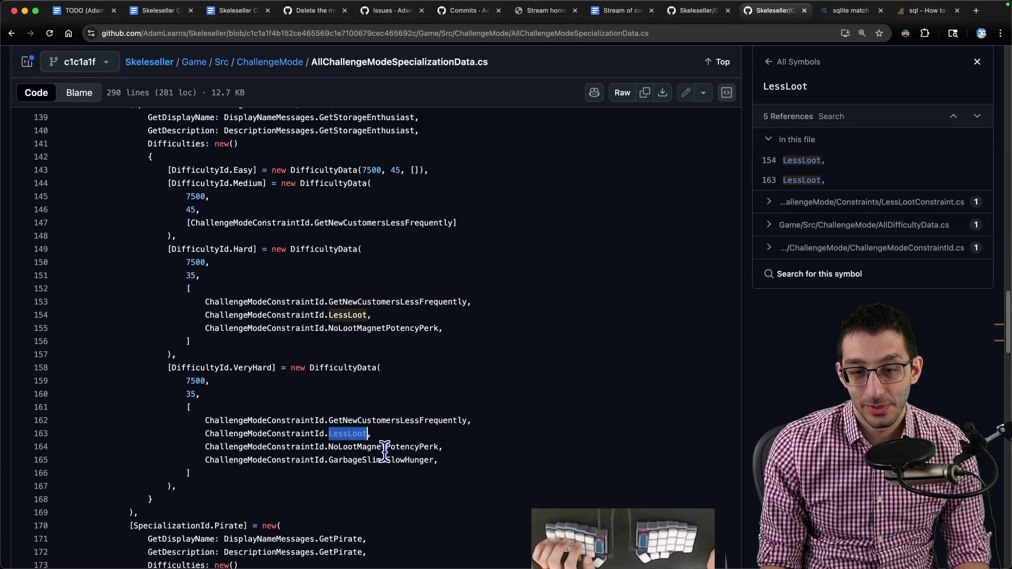
mouse_move(438, 460)
left_mouse_down()
mouse_move(469, 416)
mouse_move(205, 420)
left_mouse_up()
key("ctrl+c")
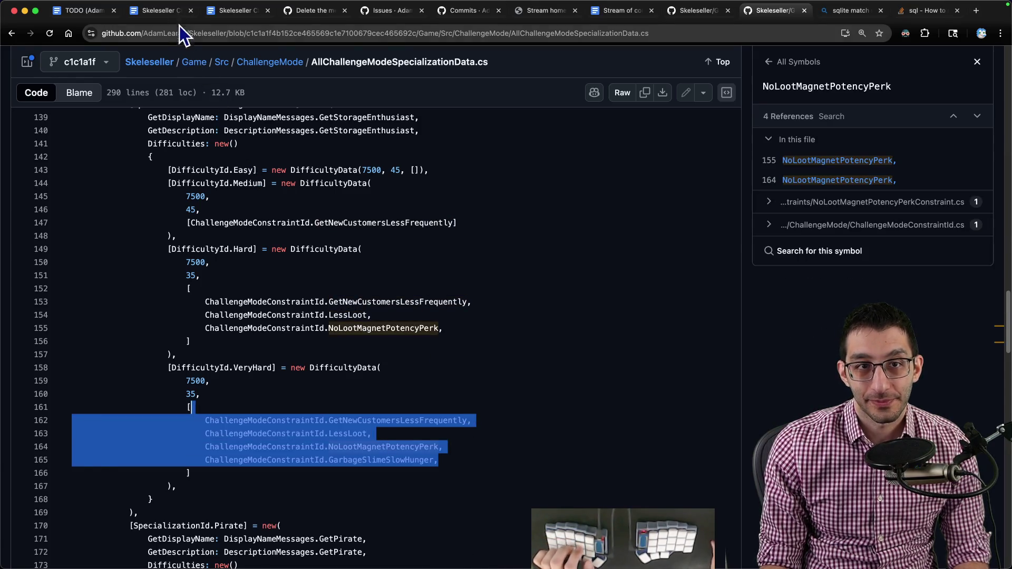
left_click(162, 10)
- Start a thirteenth list item after challenge 12 for Storage Enthusiast
left_click(772, 329)
key("Return")
type("Storage Enthusiast:")
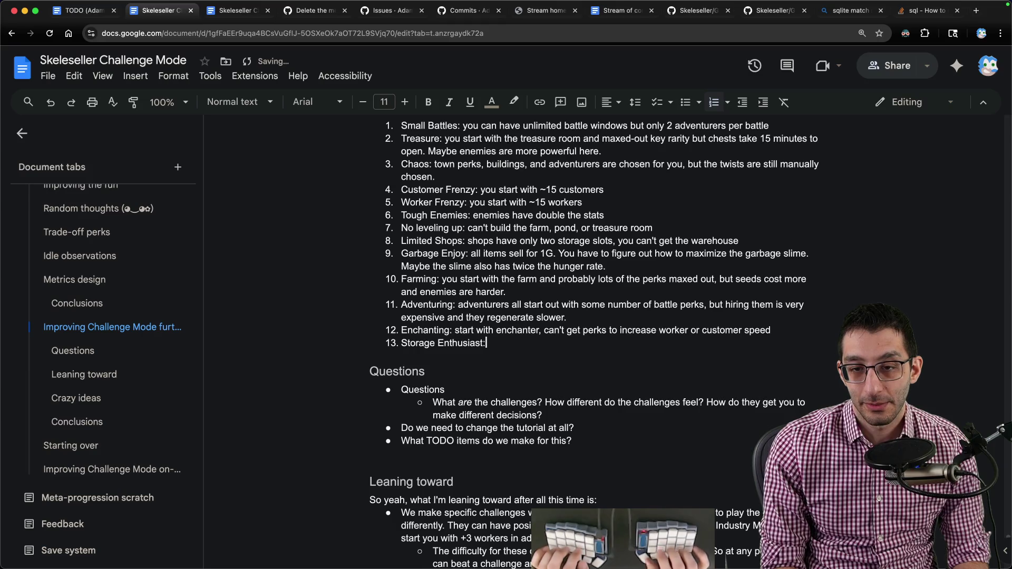
- Paste the four constraints as indented sub-items and strip their ChallengeModeConstraintId prefixes
key("Return")
key("Tab")
key("ctrl+v")
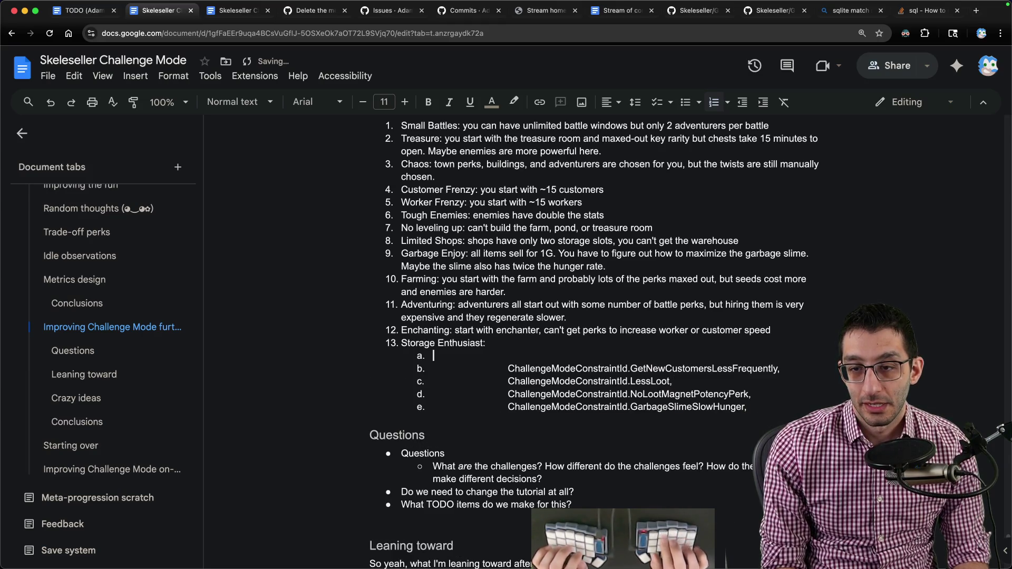
key("Delete")
key("ctrl+Delete")
key("ctrl+Delete")
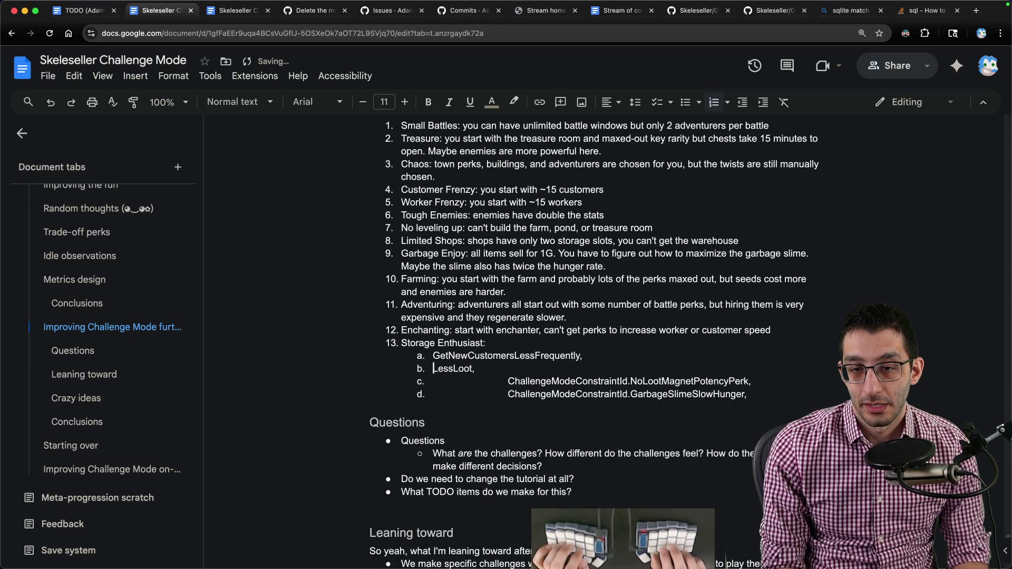
key("ctrl+Delete")
type("N")
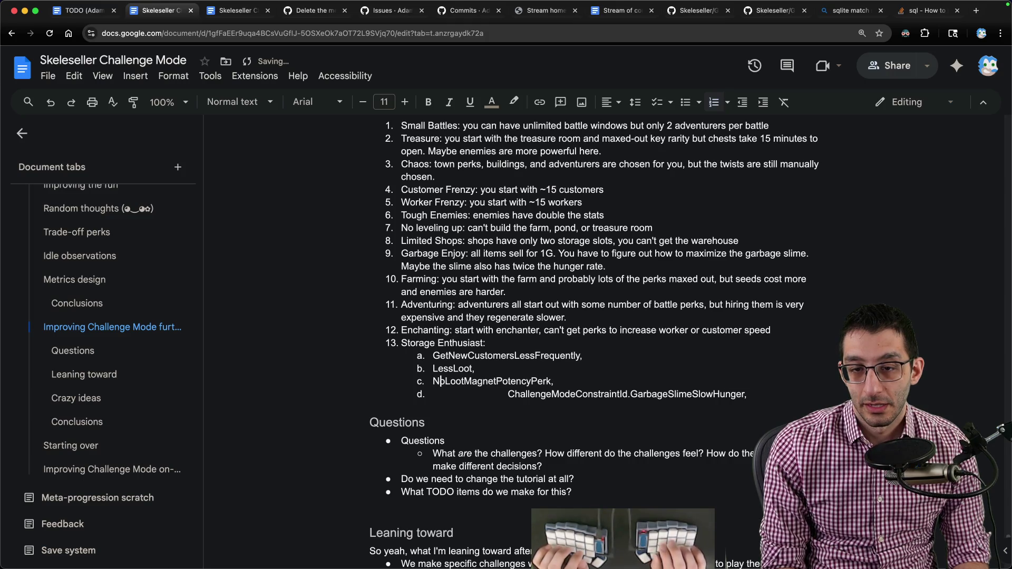
key("ctrl+Delete")
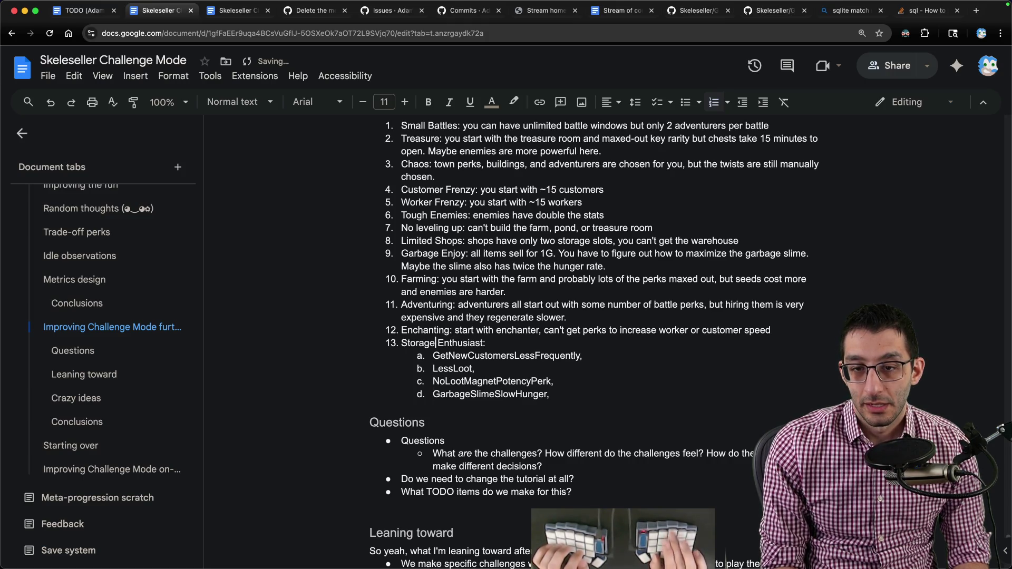
- Finish 'start with all storage possible, but:' and remove trailing commas, keeping NoLootMagnetPotencyPerk intact
key("End")
type("start with ")
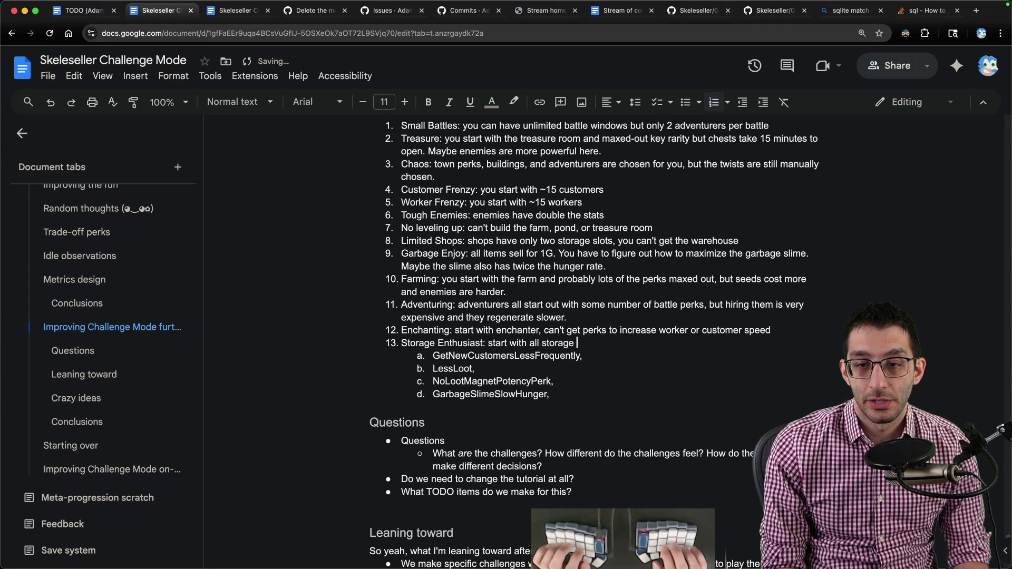
type("possible, but:")
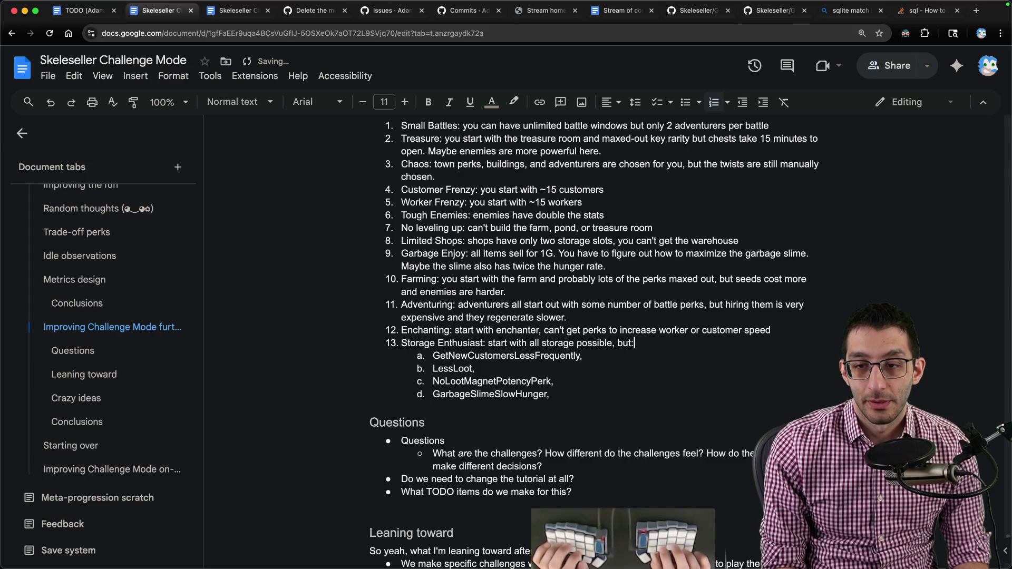
key("Down")
key("BackSpace")
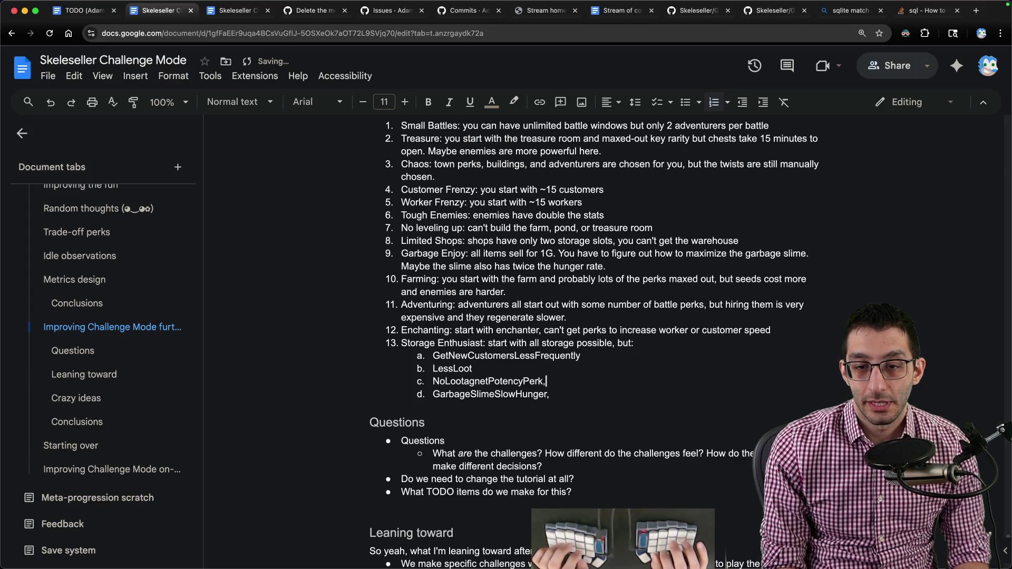
key("ctrl+z")
key("ctrl+z")
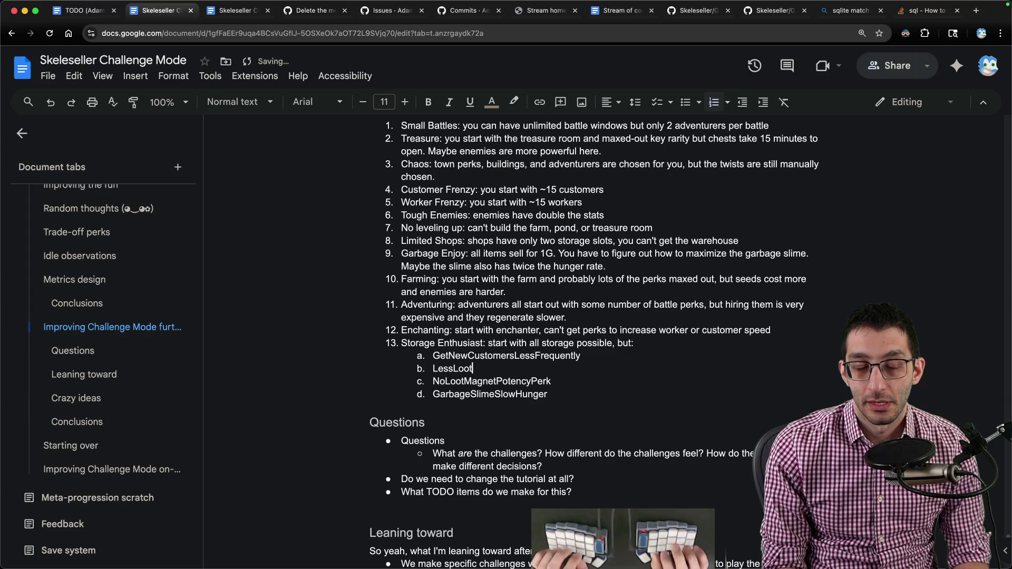
key("ctrl+Tab")
key("ctrl+Tab")
key("ctrl+Tab")
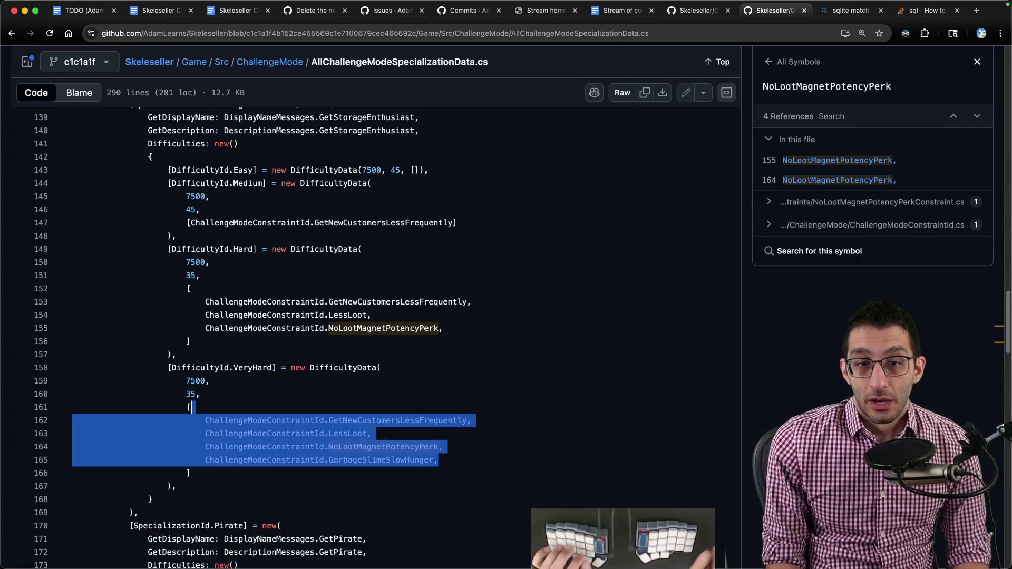
scroll(392, 379, "down", 10)
scroll(392, 378, "up", 4)
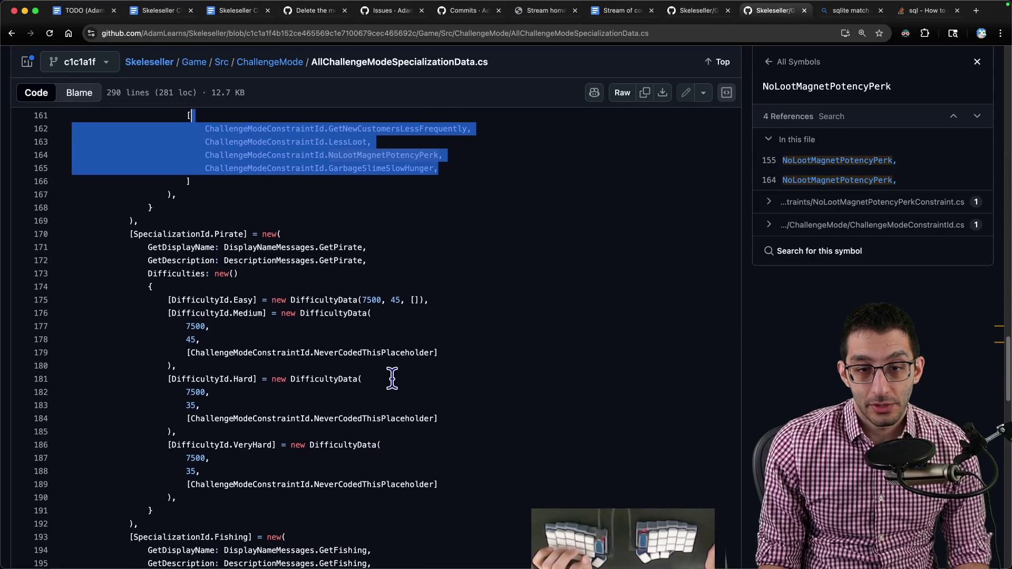
scroll(392, 378, "down", 5)
scroll(392, 378, "down", 3)
scroll(422, 354, "down", 2)
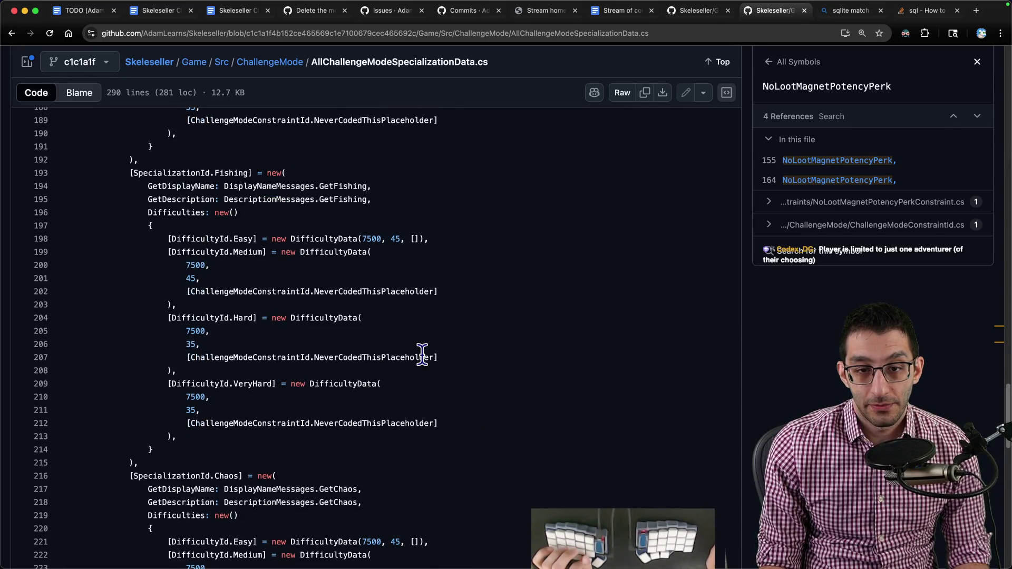
scroll(387, 371, "down", 5)
scroll(332, 310, "down", 5)
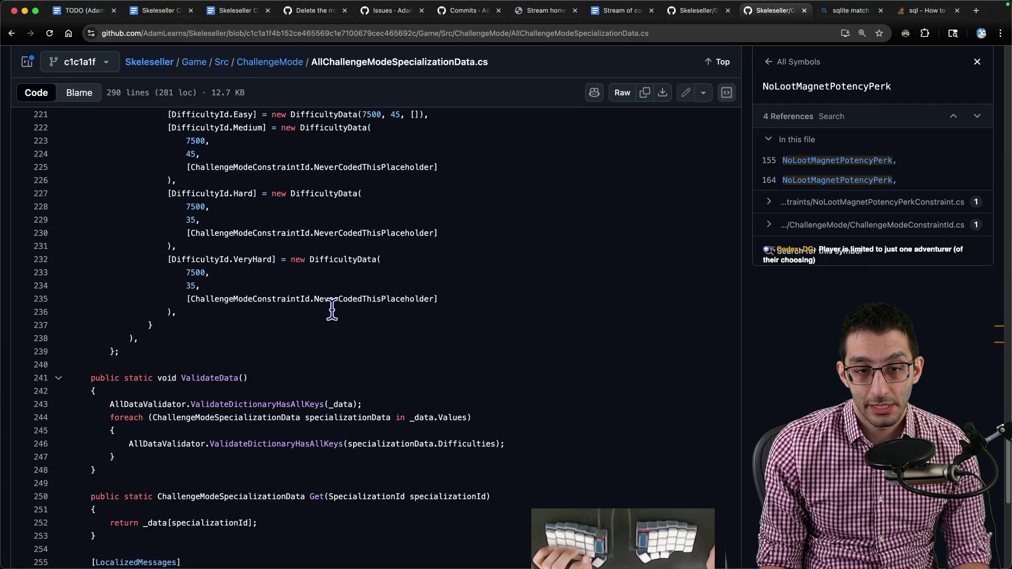
- Return from the GitHub specialization data to the Skeleseller Challenge Mode doc
left_click(159, 10)
scroll(554, 317, "up", 3)
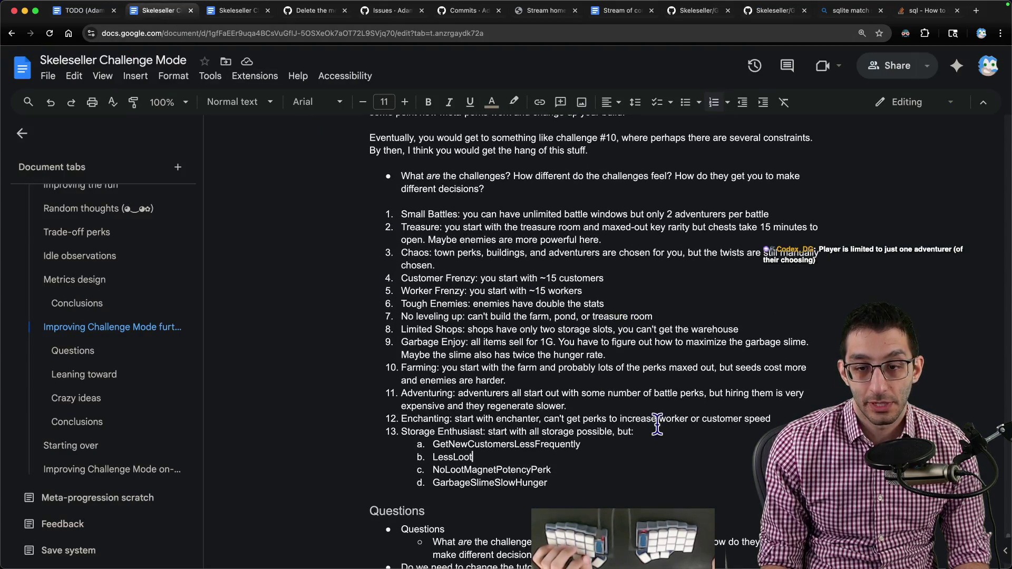
- Add challenge 14 'Fishing: start with fishing pond' and begin a fifteenth entry 'Solo'
left_click(553, 483)
key("Return")
key("shift+Tab")
type("Fishing")
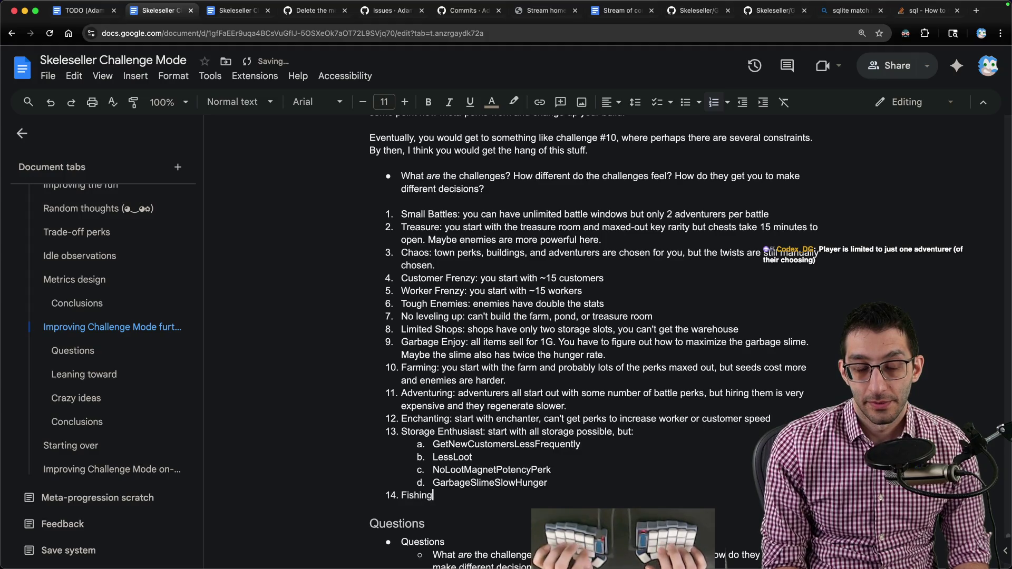
type(": start with fishi")
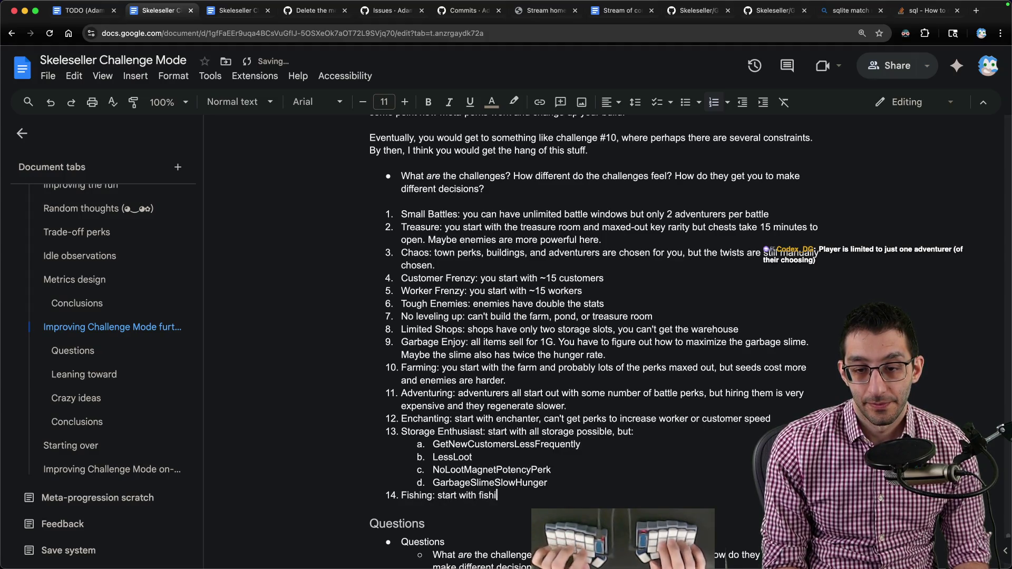
type("ng pond")
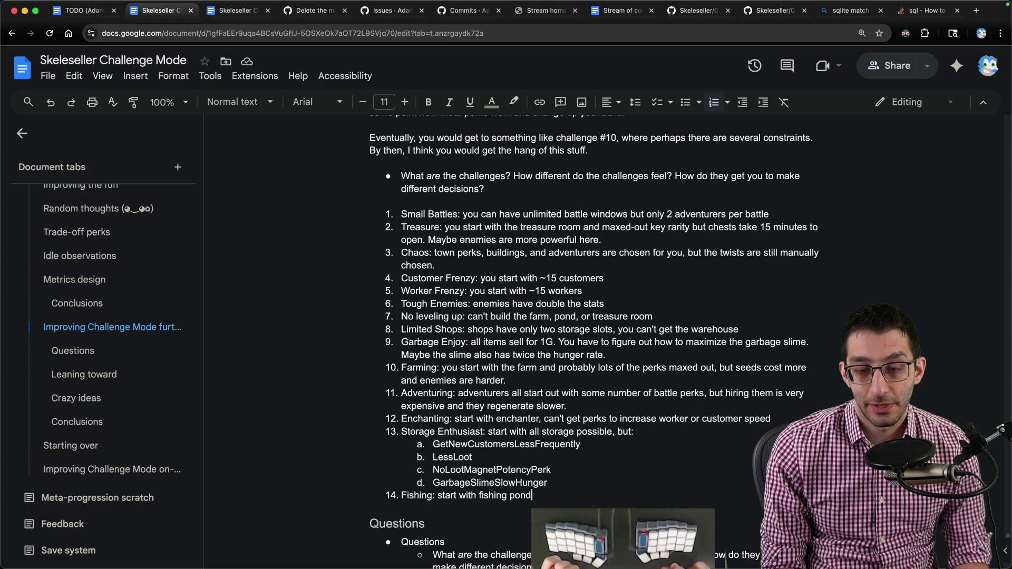
key("Return")
type("Solo")
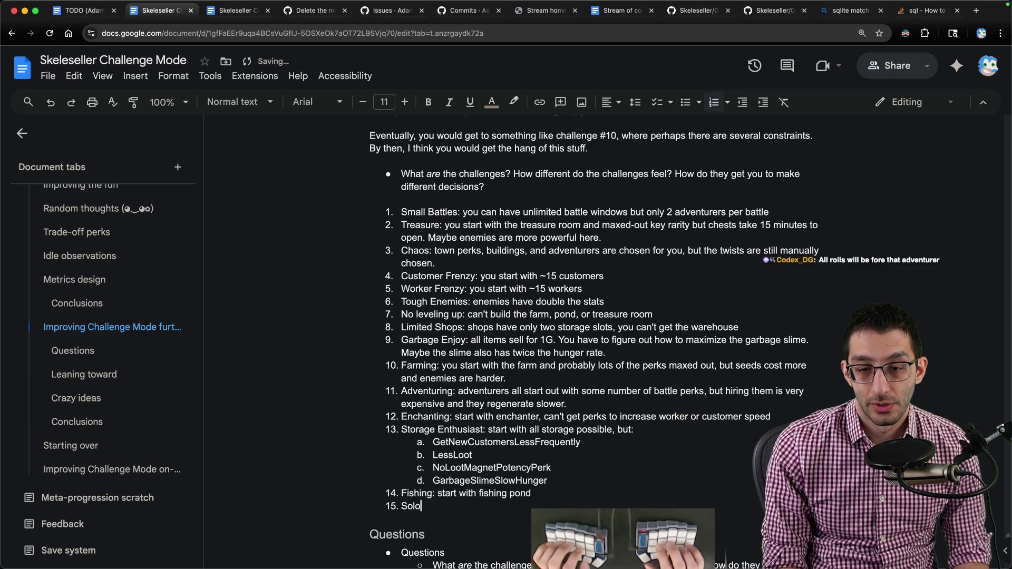
type(" Mode: you get one adv")
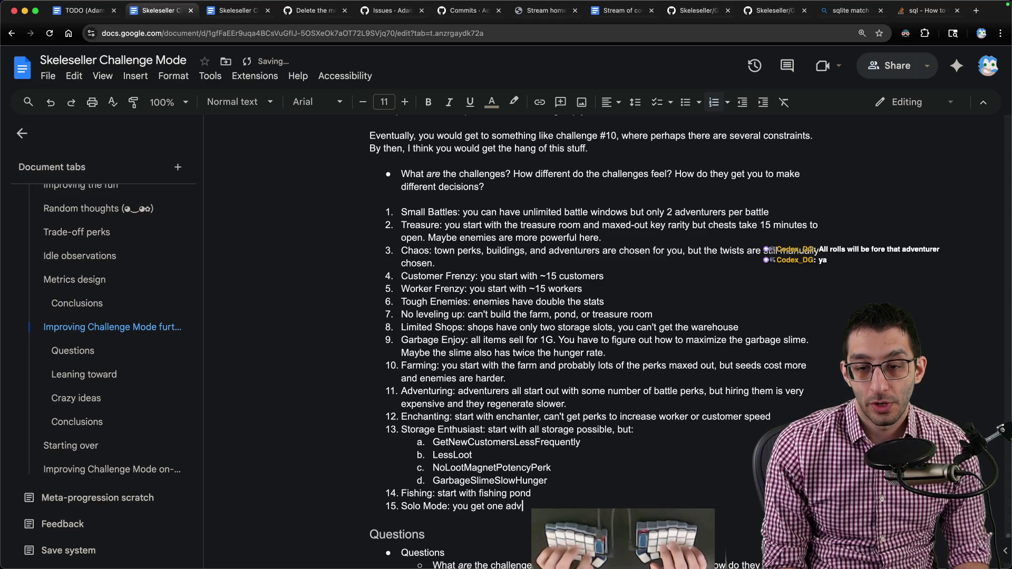
- Finish 'Solo Mode: you only get your starting adventurer... all perks' and add a sub-note on costlier battle perks
key("alt+BackSpace")
key("alt+BackSpace")
key("alt+BackSpace")
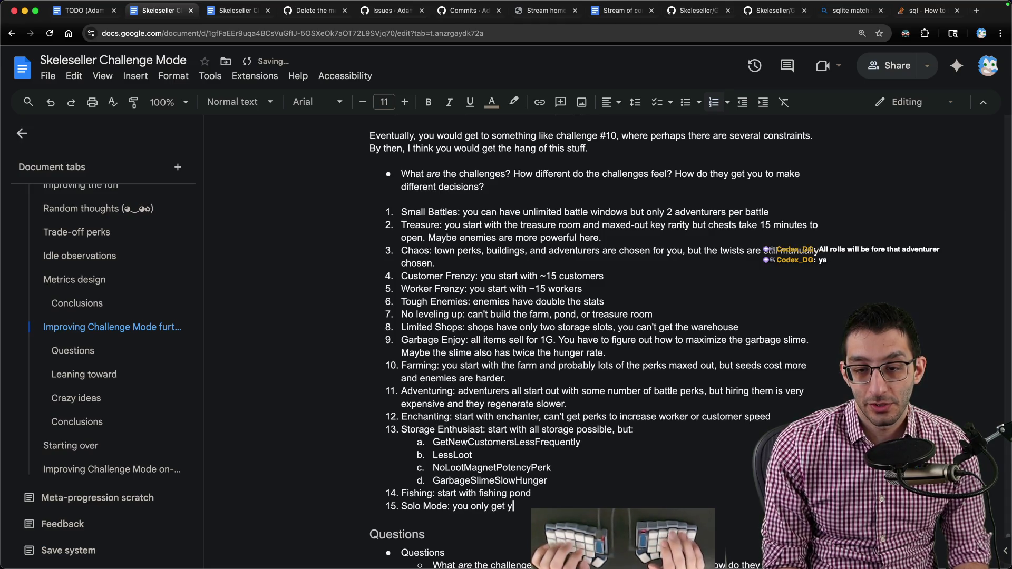
type("adventurer (")
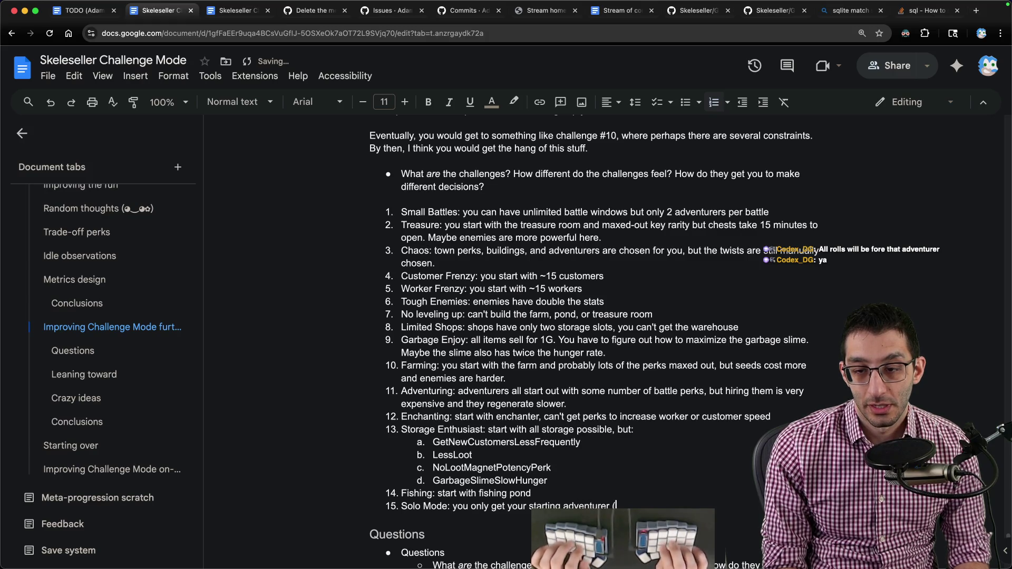
type("which is totally random)")
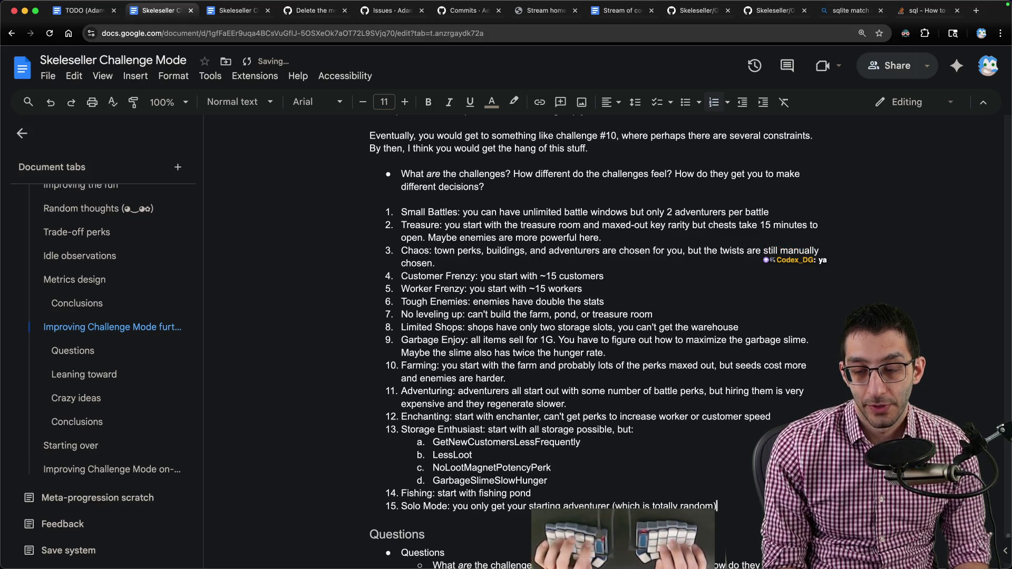
type(" but they g")
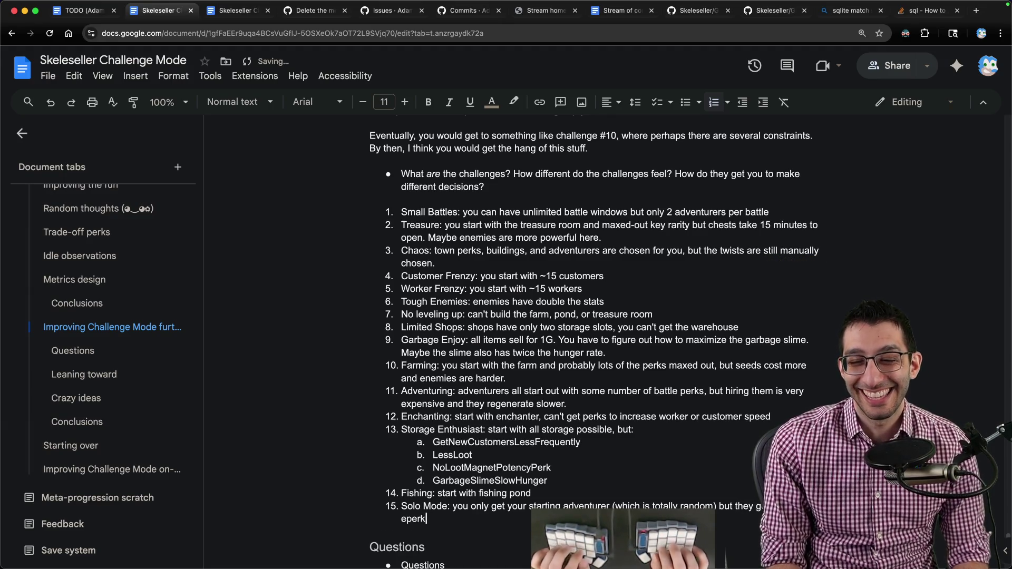
type(" perks.")
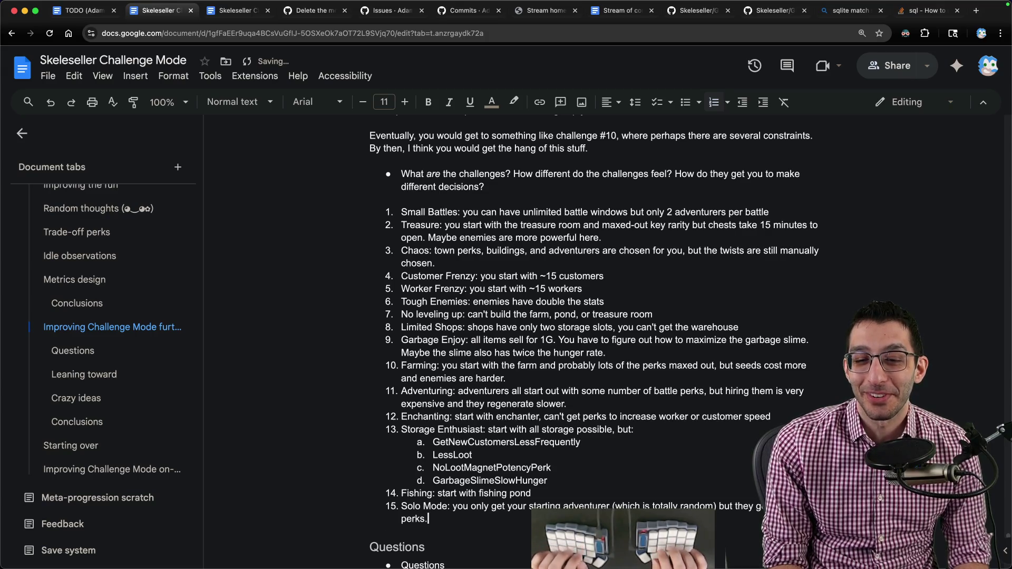
key("Return")
key("Tab")
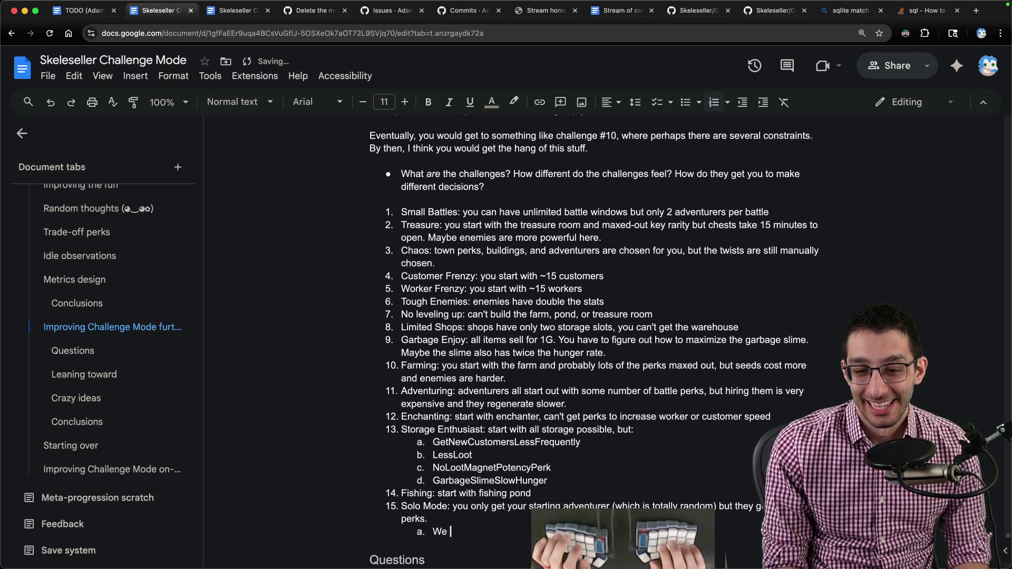
type("We would probably nee")
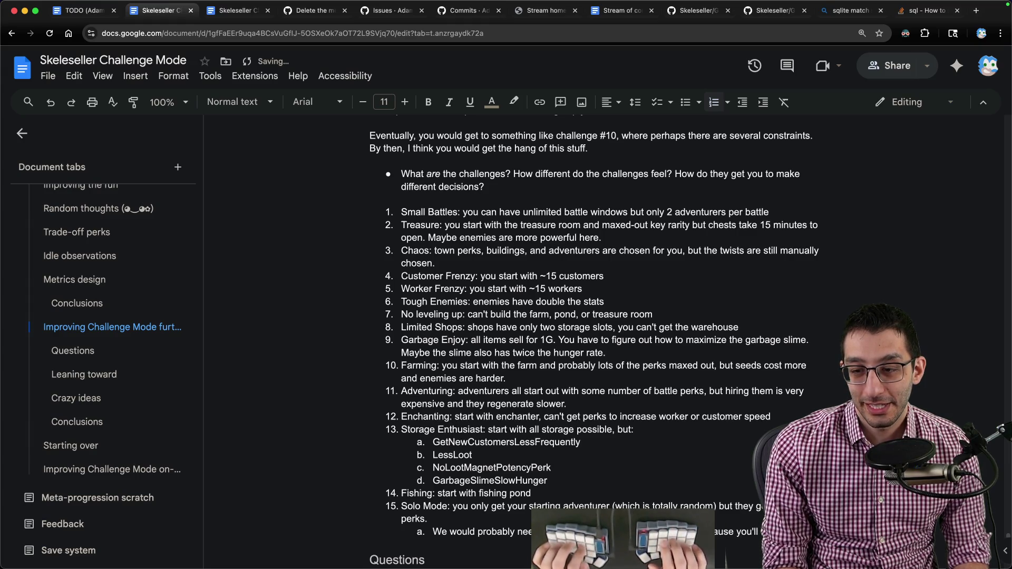
type("100% dodge or 100% r")
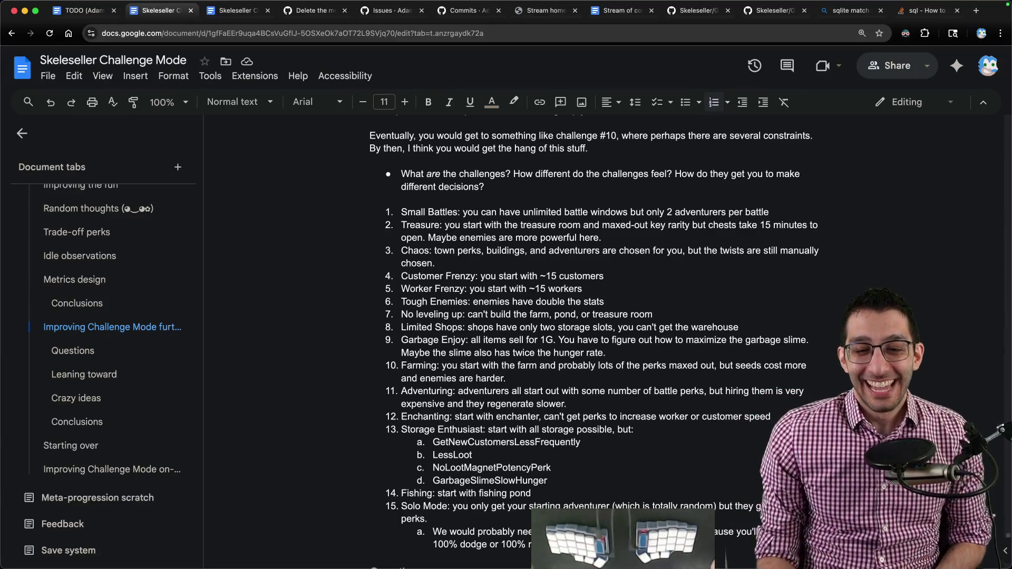
scroll(593, 500, "down", 1)
left_click(390, 486)
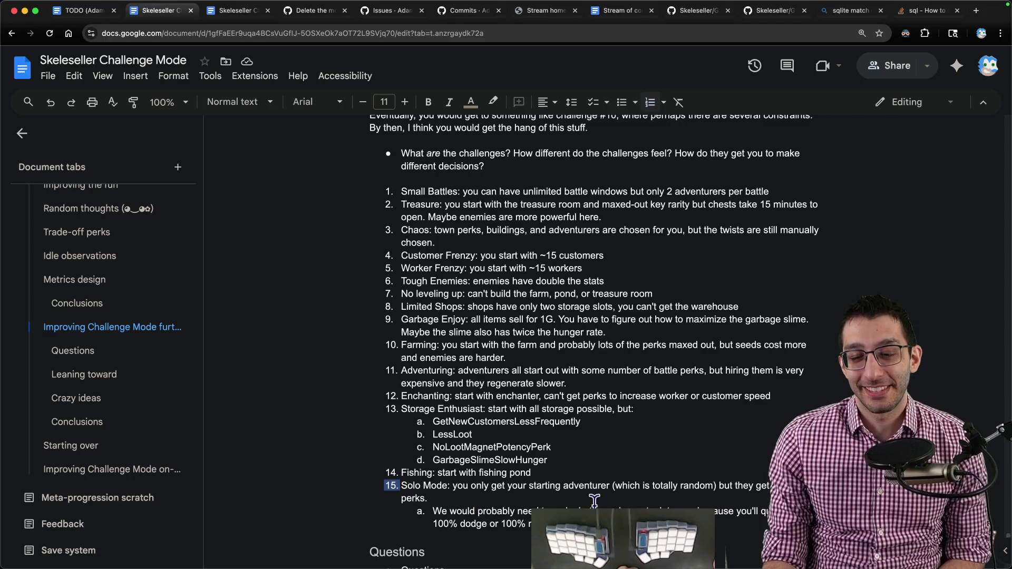
left_click_drag(402, 486, 755, 518)
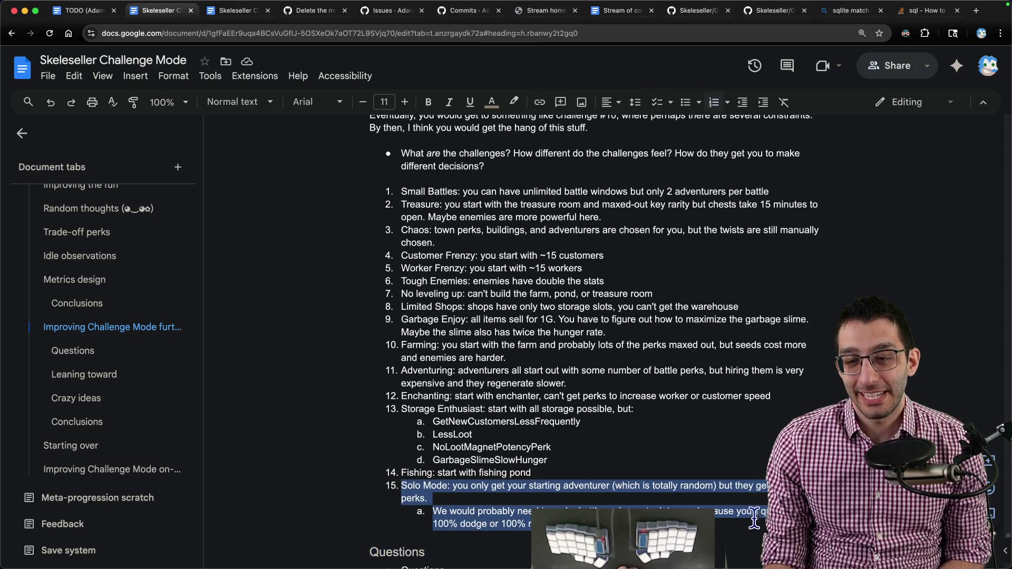
scroll(755, 518, "down", 3)
scroll(751, 506, "up", 2)
scroll(746, 497, "up", 5)
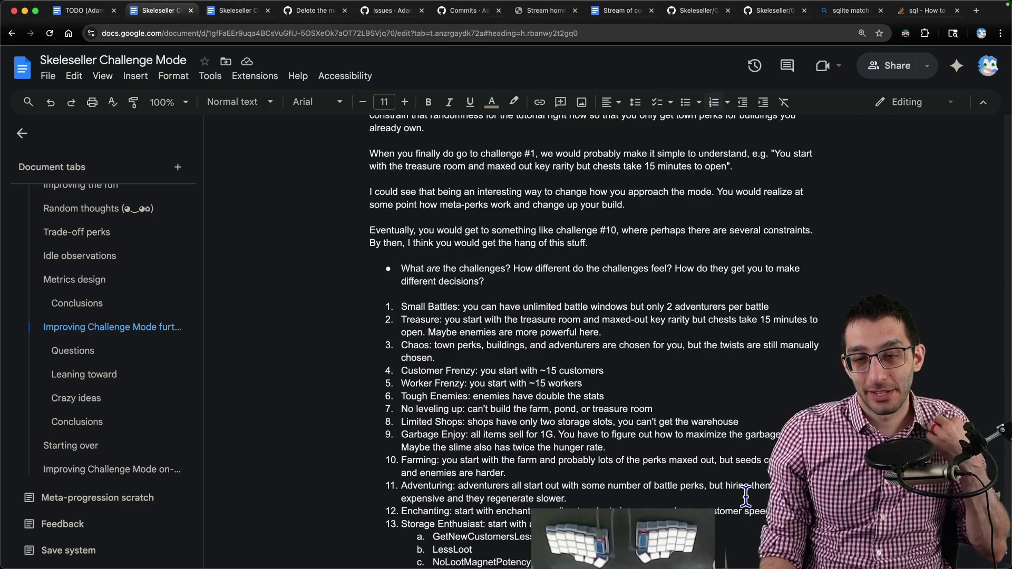
scroll(747, 497, "down", 6)
scroll(747, 497, "up", 2)
scroll(746, 496, "up", 2)
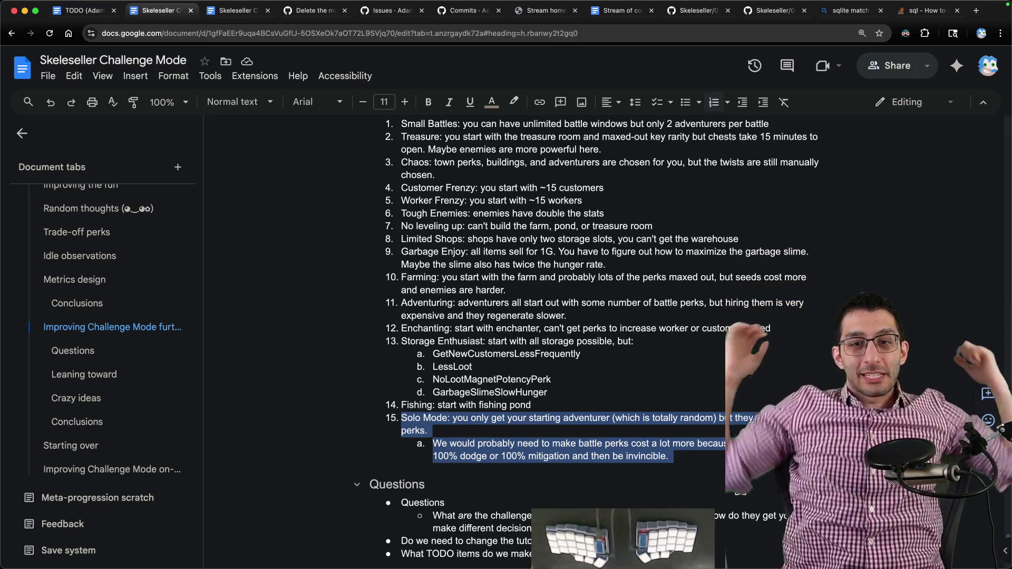
scroll(673, 384, "up", 8)
scroll(661, 384, "down", 2)
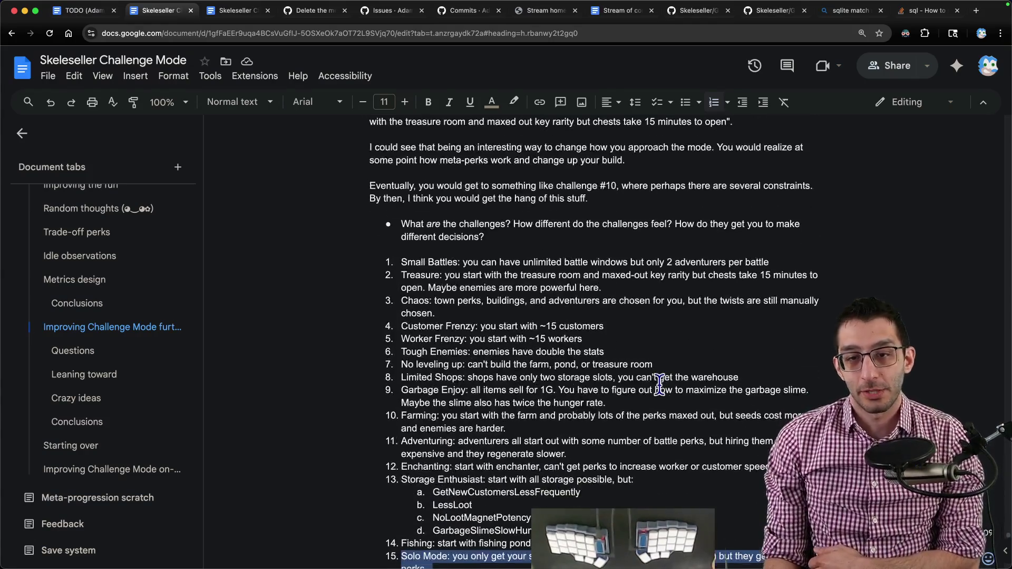
scroll(661, 383, "down", 2)
triple_click(540, 339)
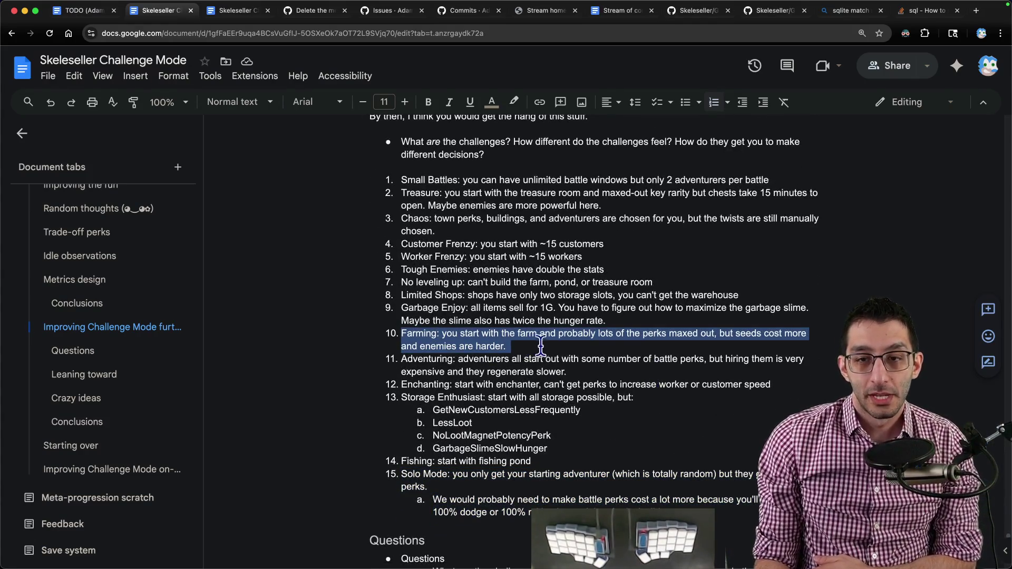
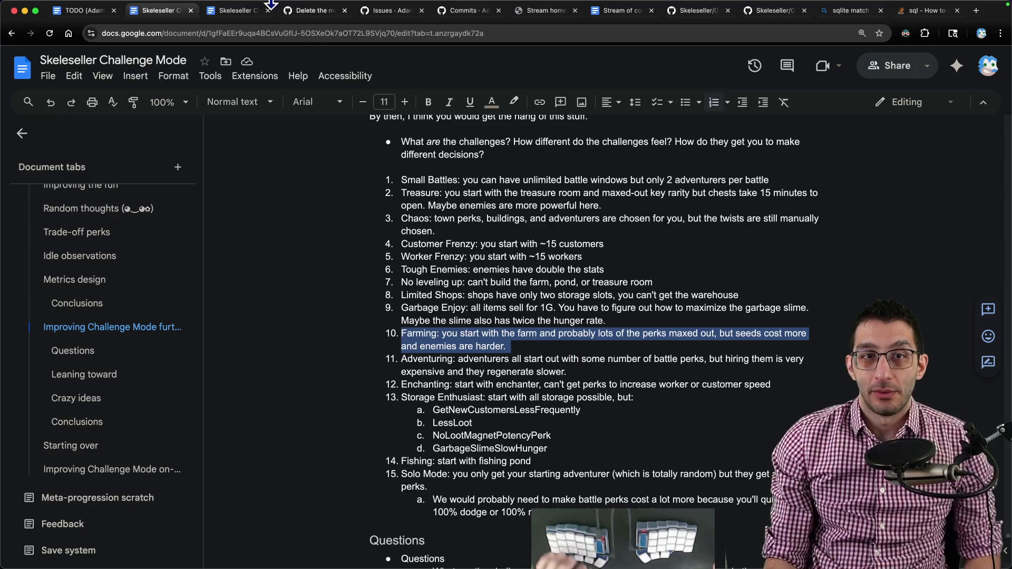
scroll(504, 274, "down", 10)
scroll(504, 274, "down", 8)
scroll(504, 274, "down", 5)
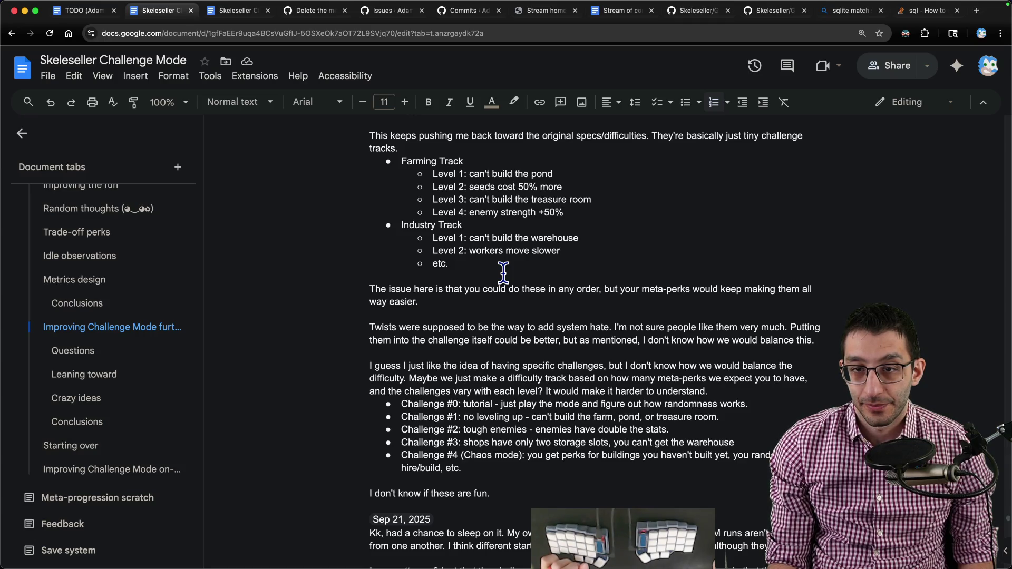
scroll(504, 272, "down", 1)
scroll(528, 287, "up", 4)
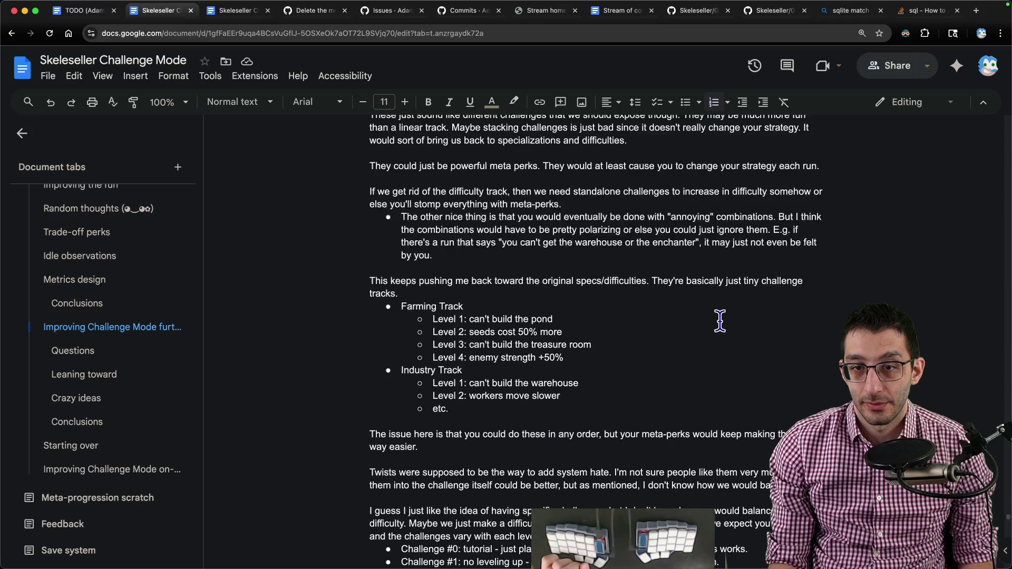
scroll(719, 320, "down", 10)
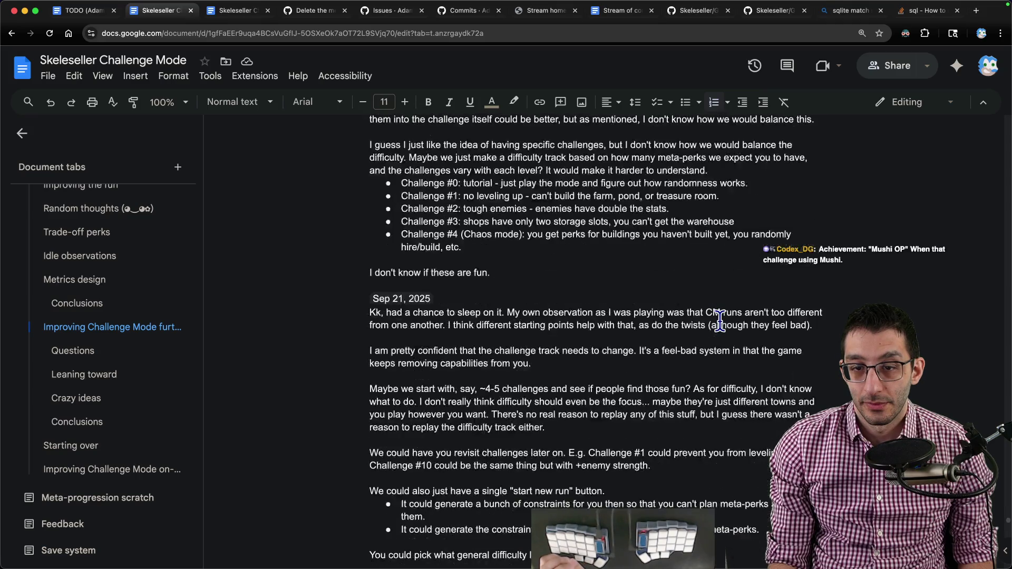
scroll(716, 316, "up", 1)
scroll(714, 315, "down", 10)
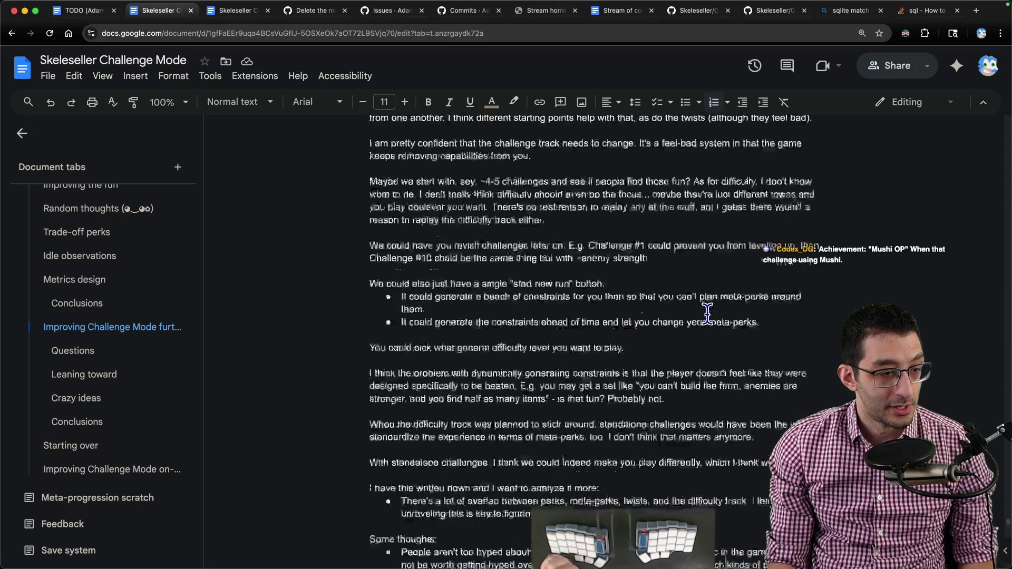
scroll(705, 310, "down", 5)
scroll(694, 319, "down", 10)
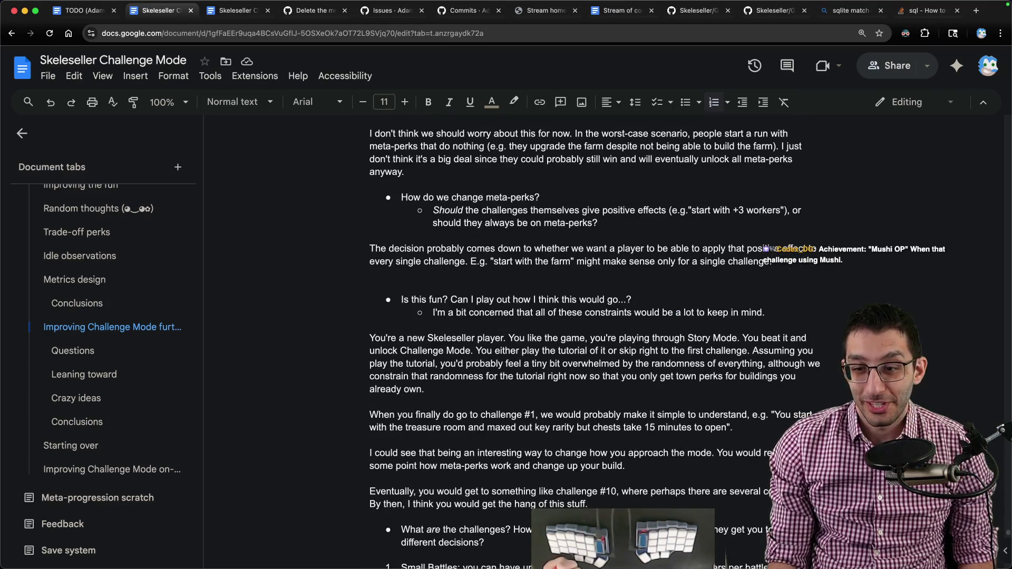
- Bring the running Skeleseller game window to the front
left_click(736, 538)
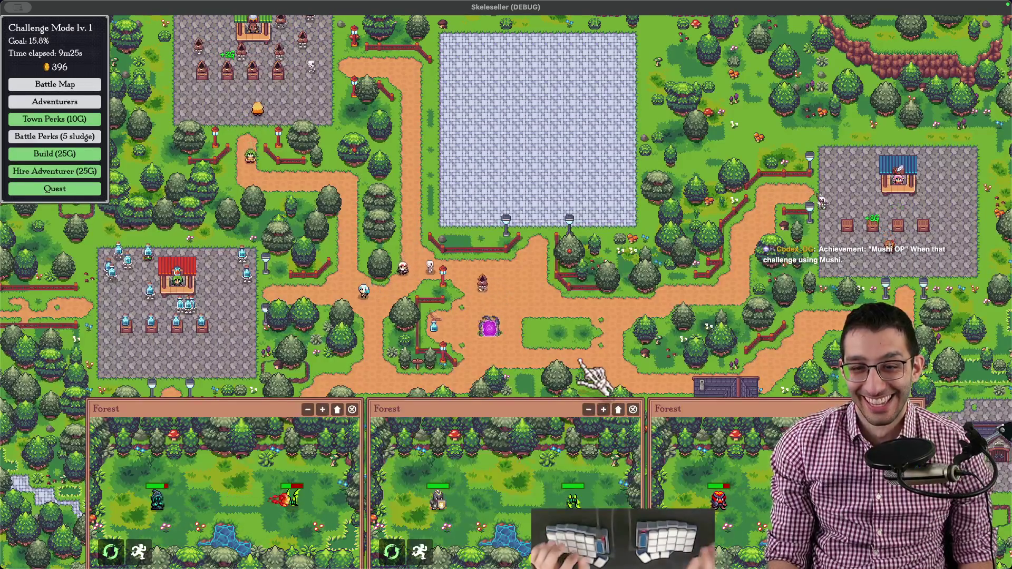
- Switch to VS Code and reach ApplyMetaPerks in TownChallengeModeFunctions.cs via Cmd+P
key("super+Tab")
key("super+p")
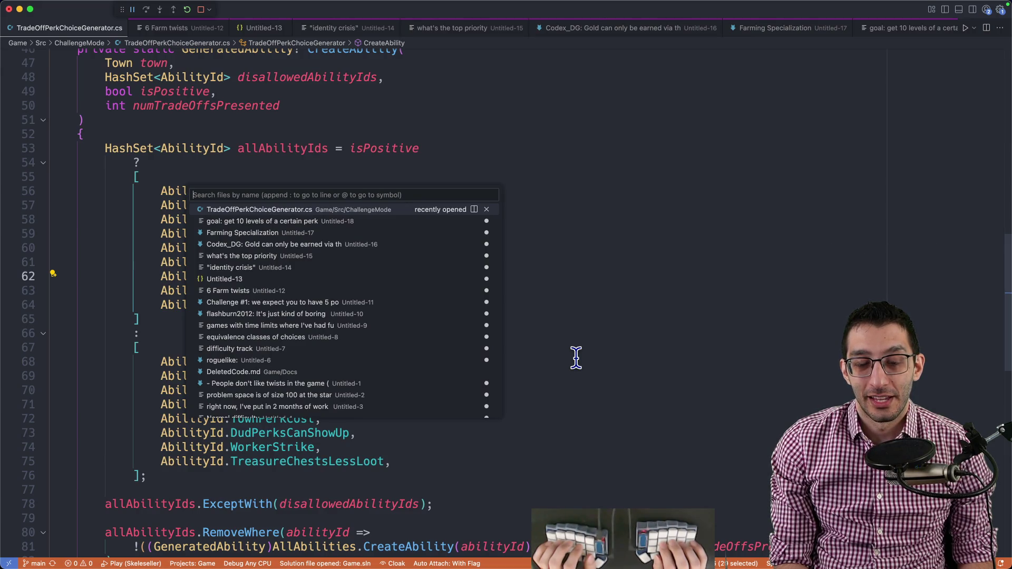
type("townchall")
key("Down")
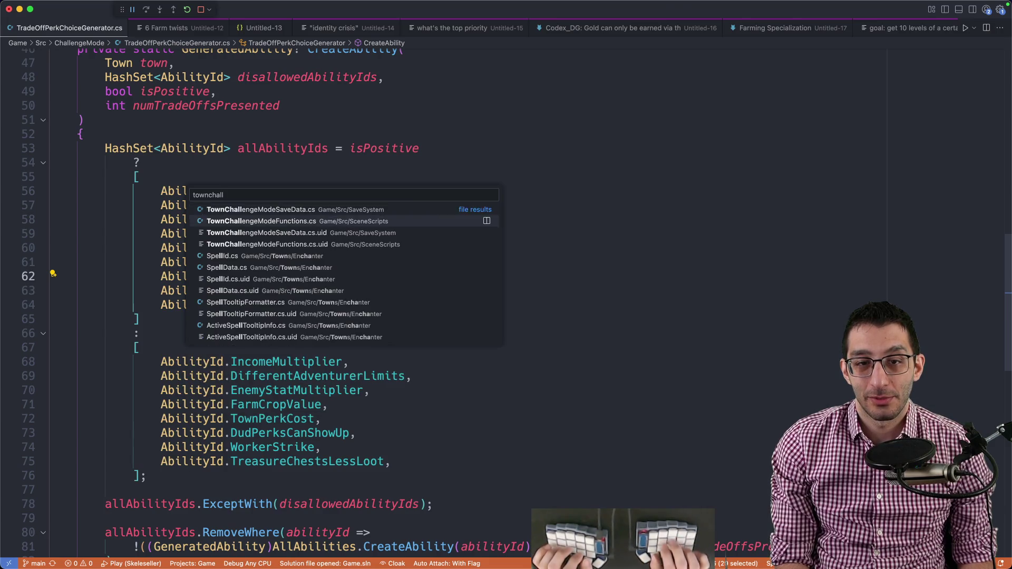
key("Return")
key("Escape")
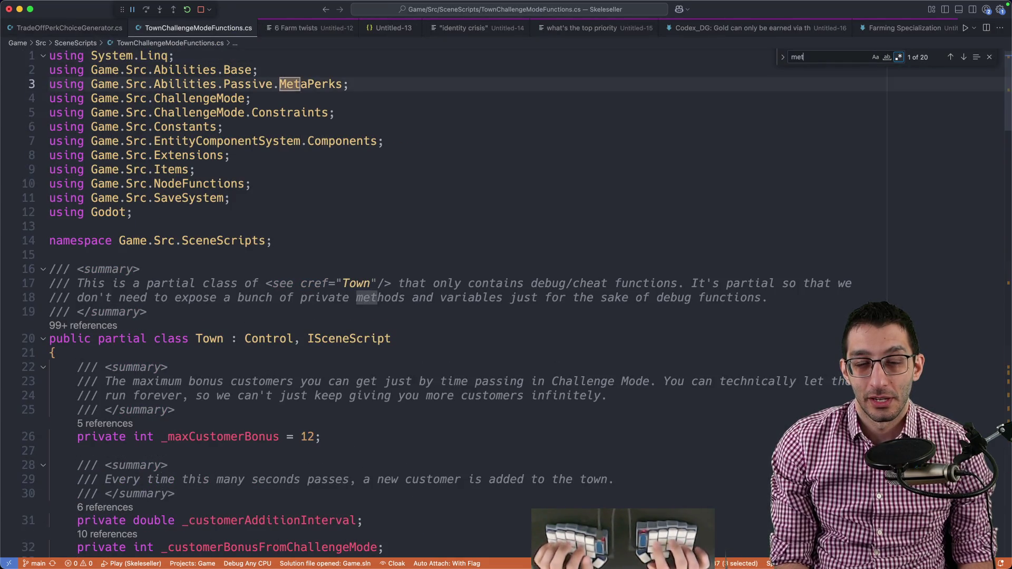
key("ctrl+End")
scroll(342, 357, "up", 6)
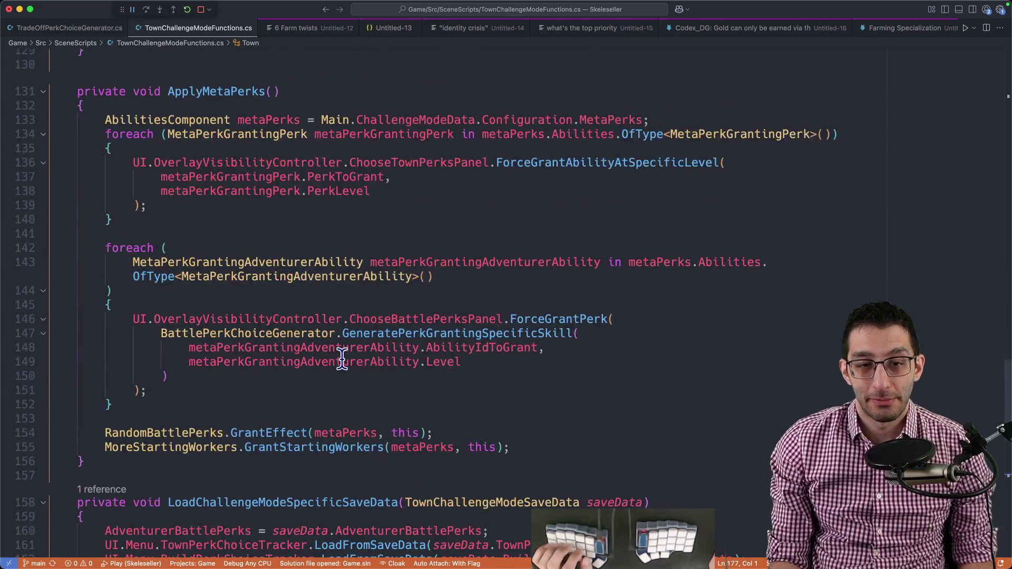
- Go to the definition of RandomBattlePerks.GrantEffect and its adventurer class assignment
left_click(273, 433)
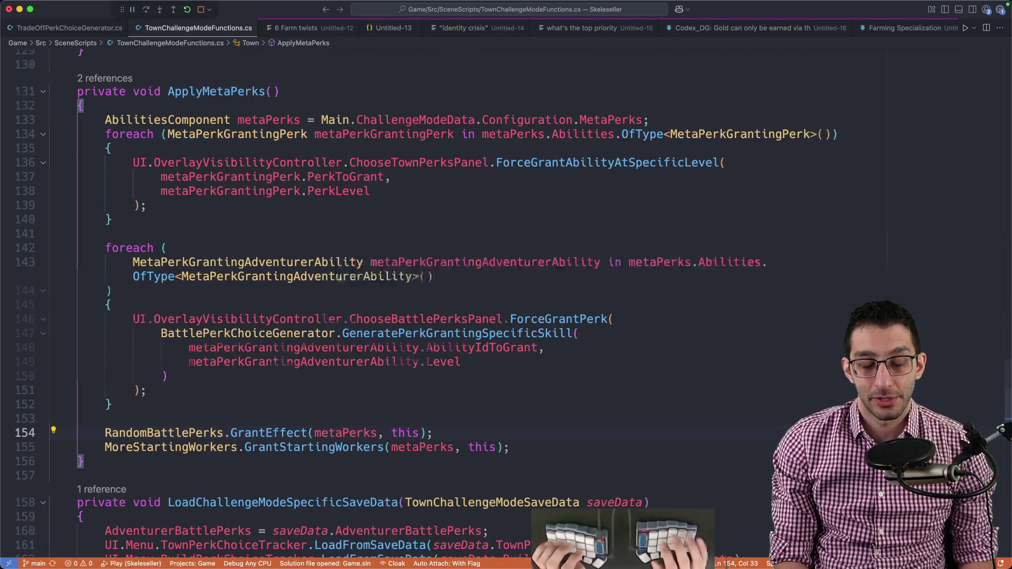
key("F12")
scroll(537, 341, "down", 5)
scroll(537, 340, "down", 3)
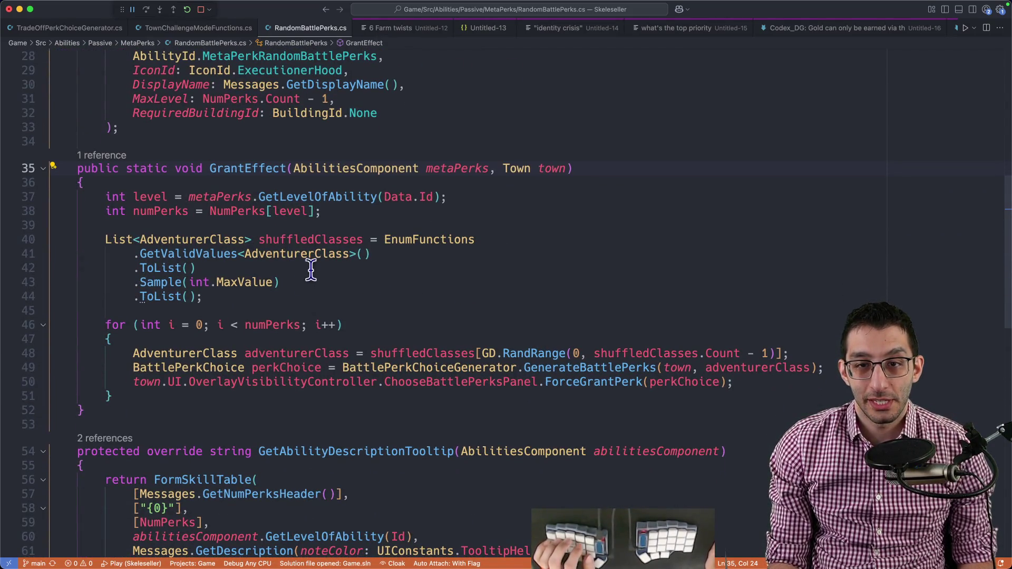
scroll(204, 352, "down", 2)
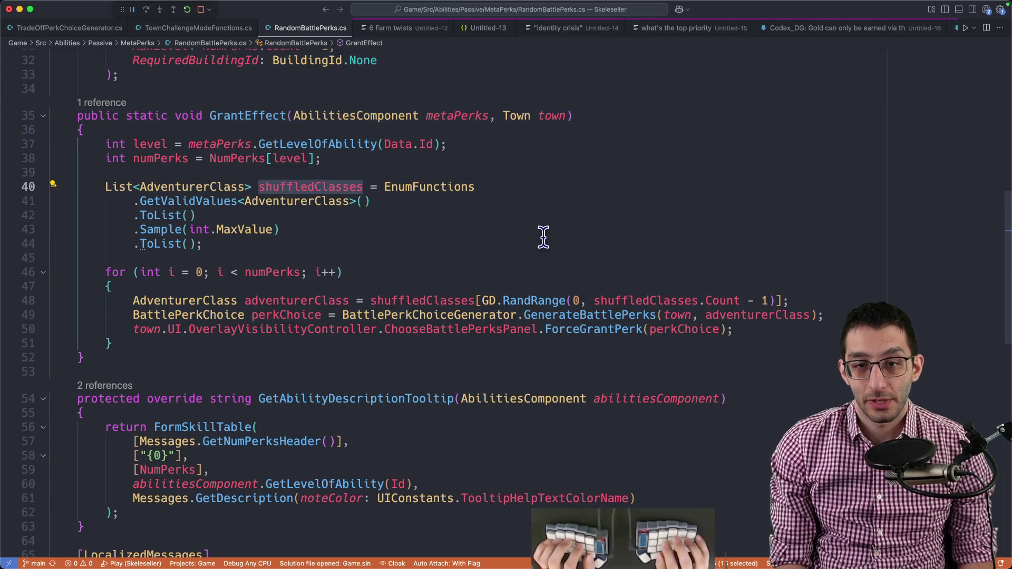
key("Down")
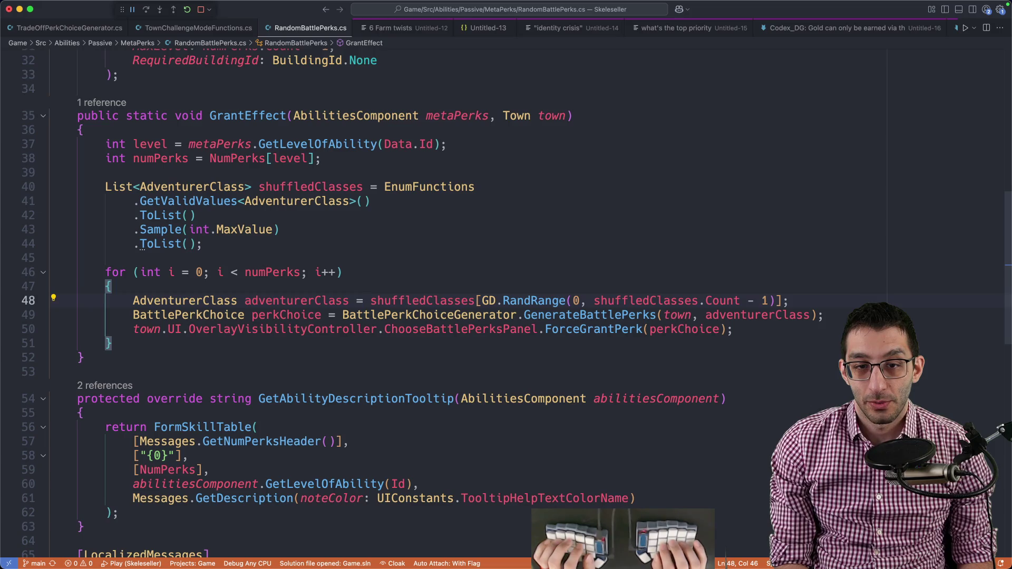
type("Adventurer")
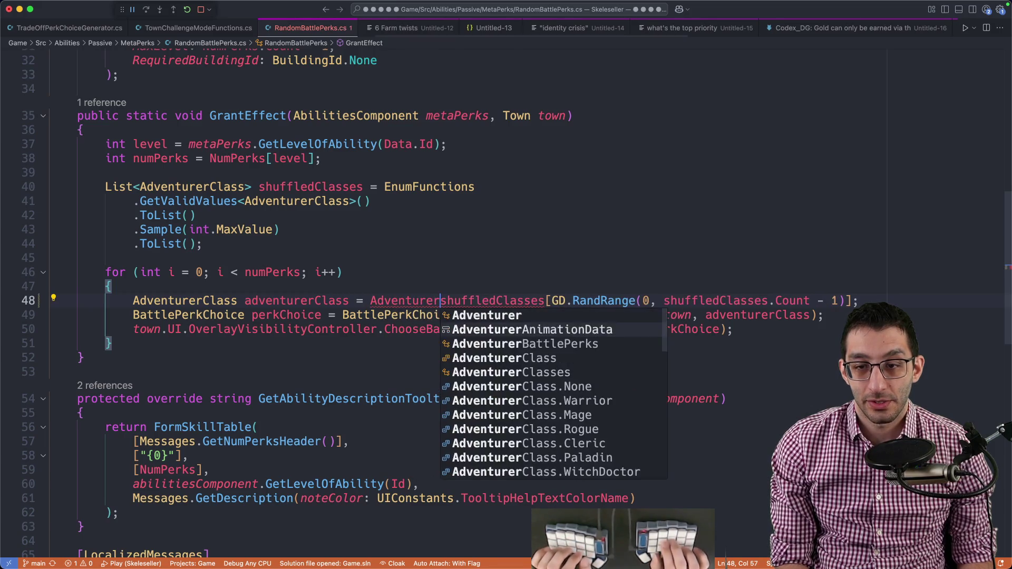
- Hard-code AdventurerClass.Mushroom and a 15-iteration loop with numPerks commented out, save, and run
key("Down")
key("Down")
key("Down")
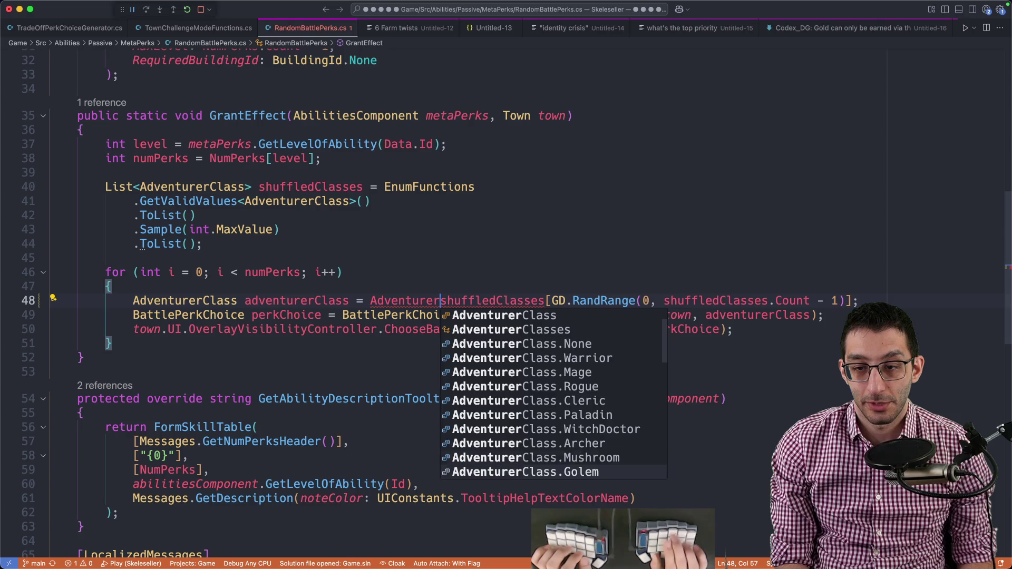
key("Return")
type("; //")
key("Up")
key("Up")
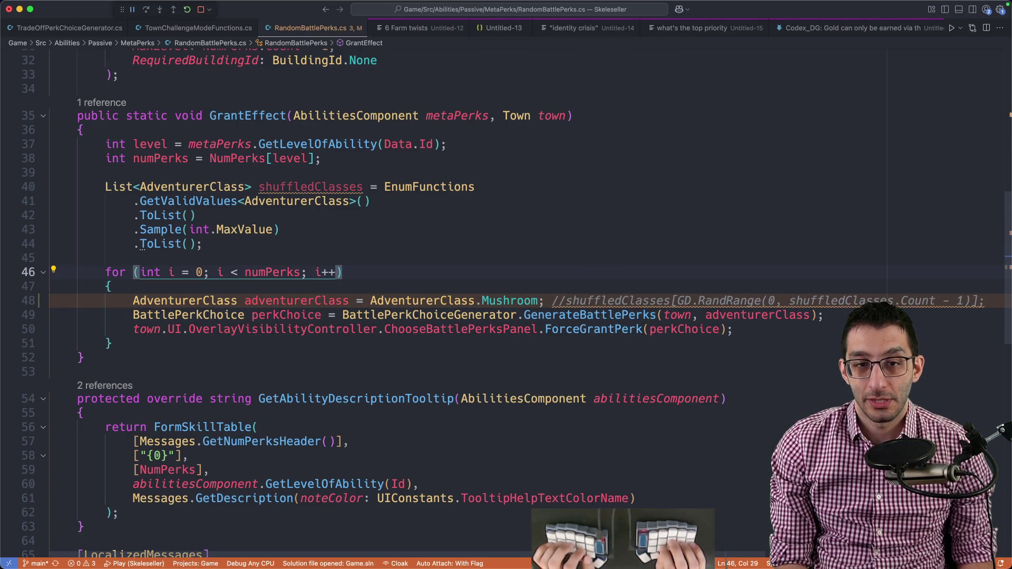
type("15")
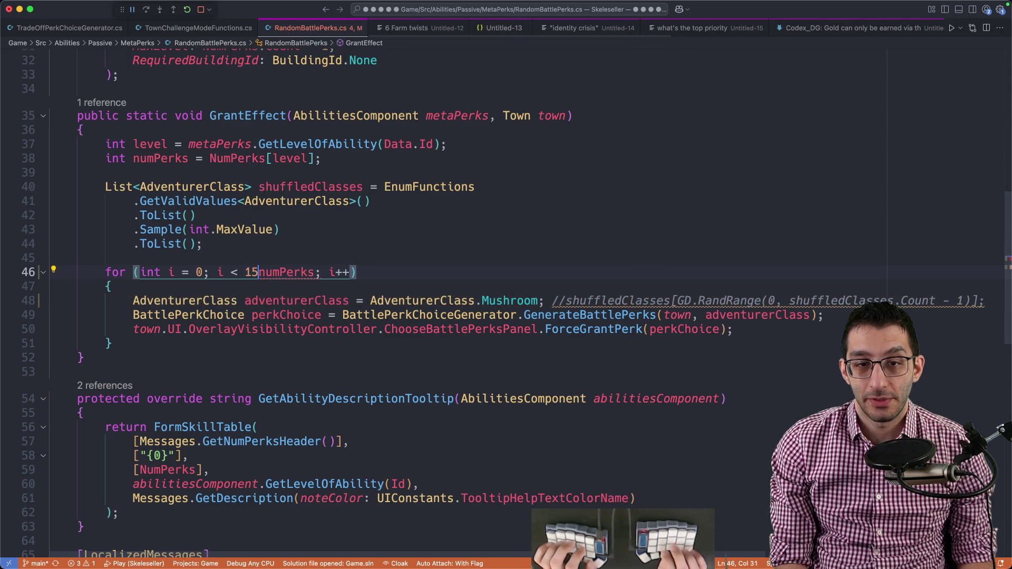
type("/*")
key("ctrl+Right")
type("*/")
key("ctrl+s")
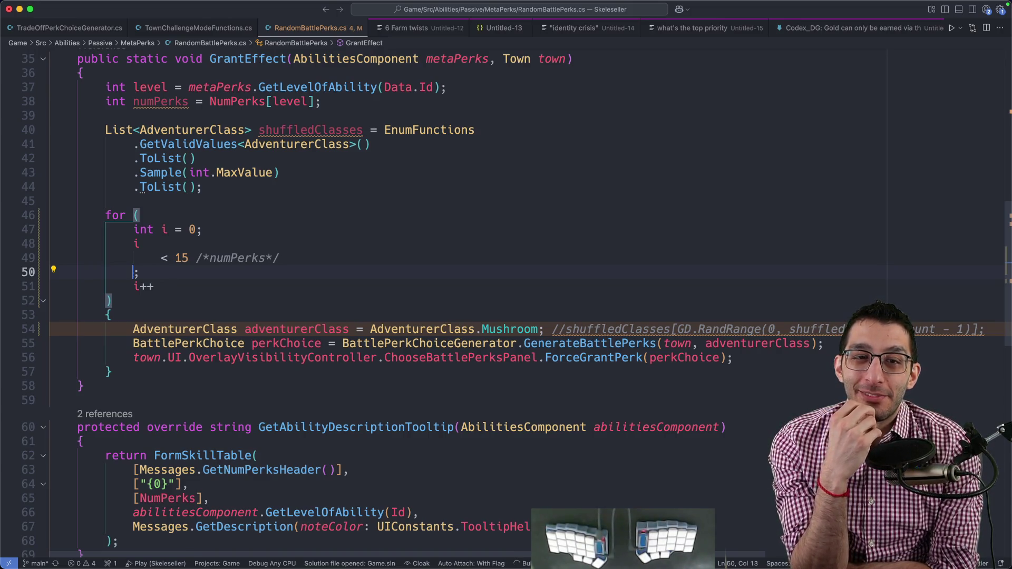
key("F5")
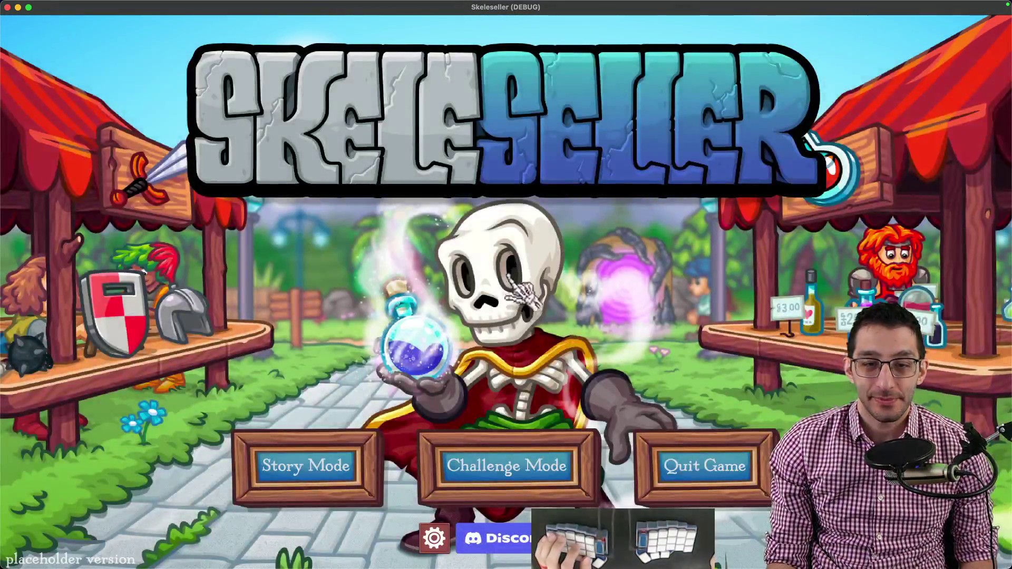
- Start a new Challenge Mode run, unlock all adventurers, and review Mushi's level 16 stats and perks
left_click(506, 465)
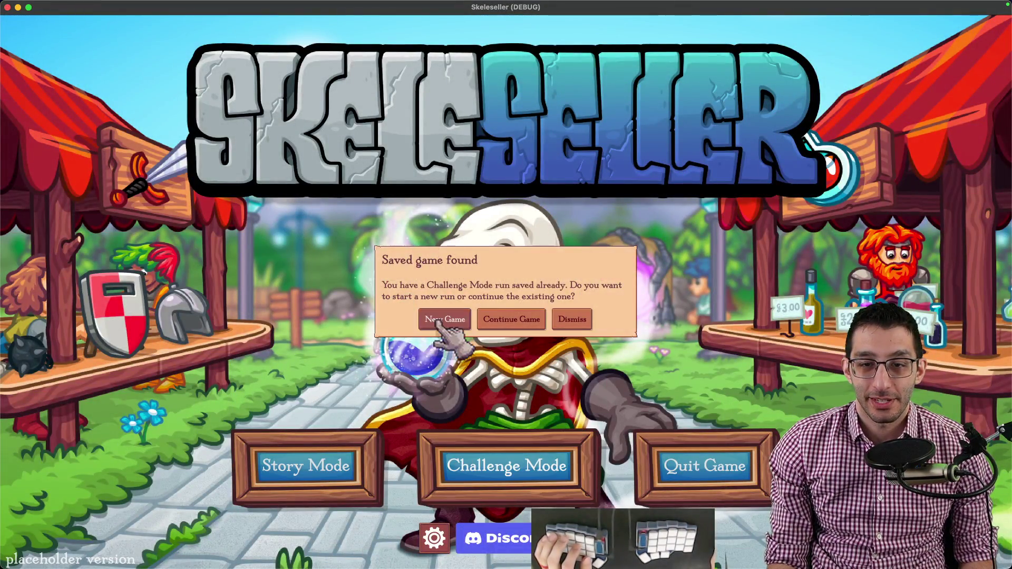
left_click(433, 329)
left_click(471, 396)
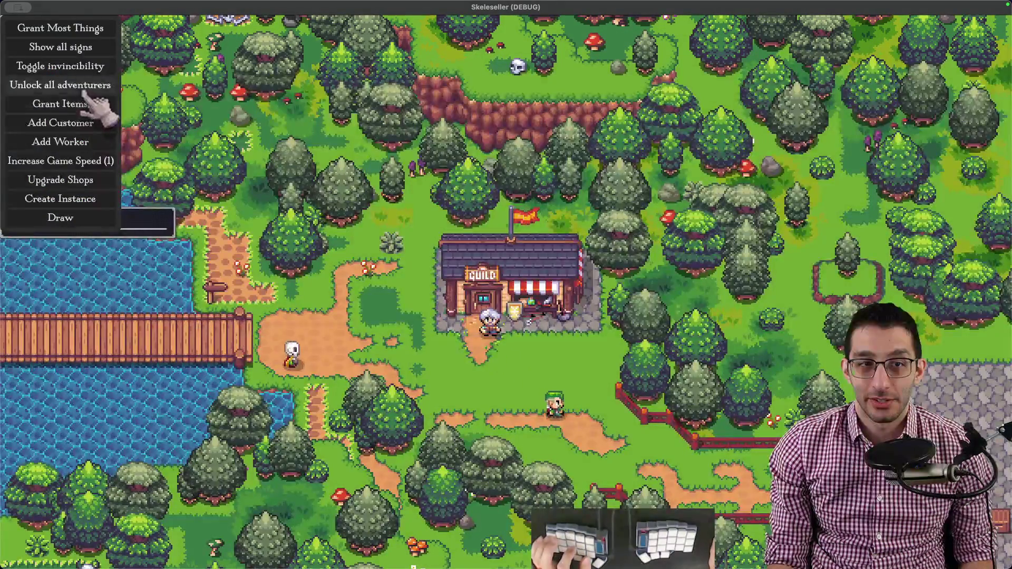
left_click(83, 103)
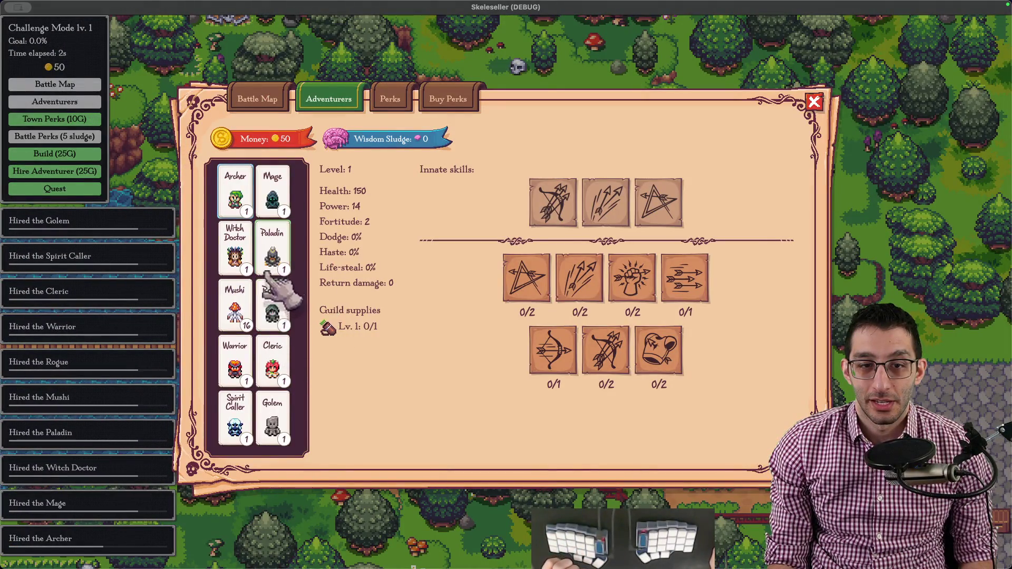
left_click(238, 304)
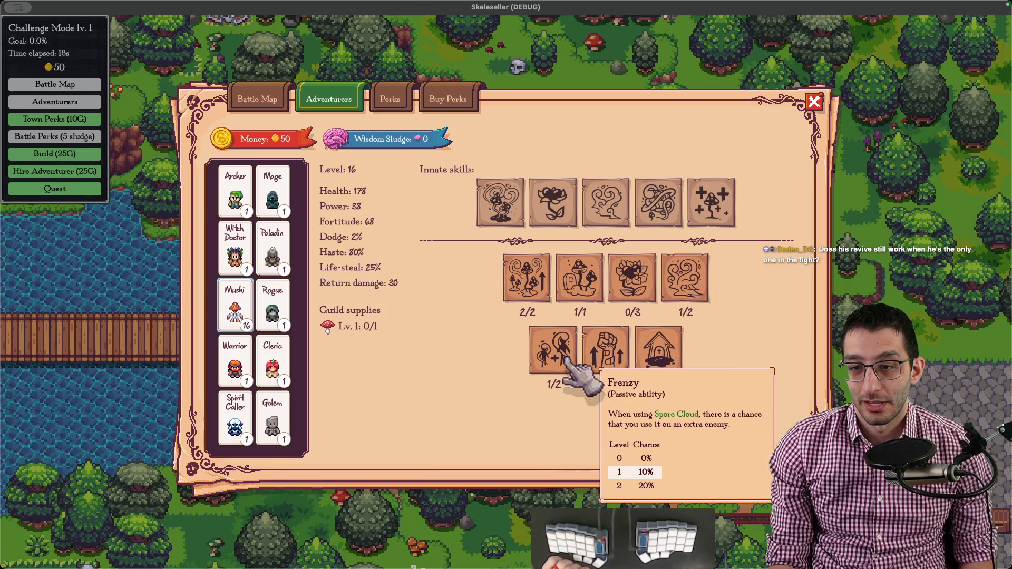
mouse_move(658, 350)
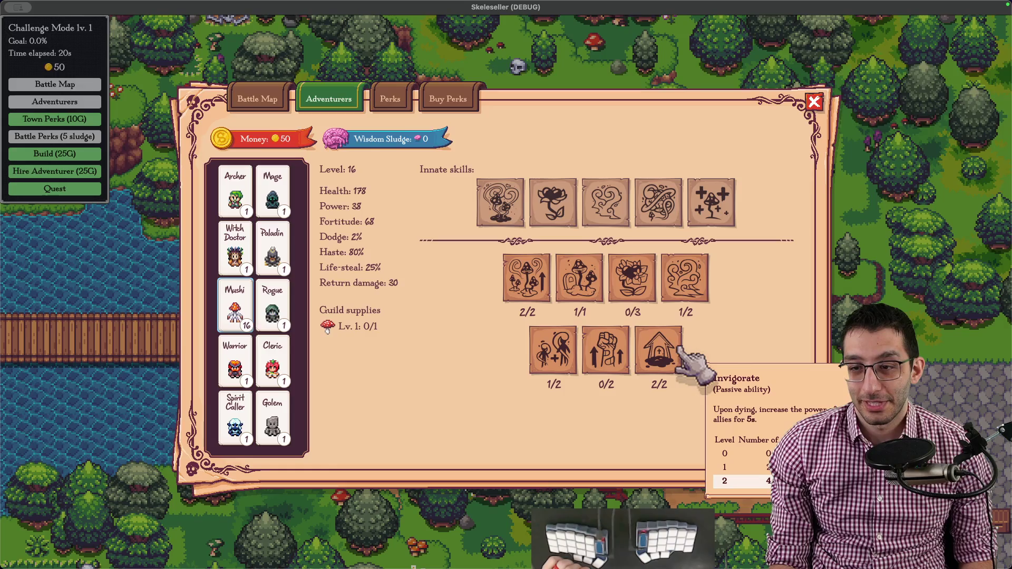
key("Escape")
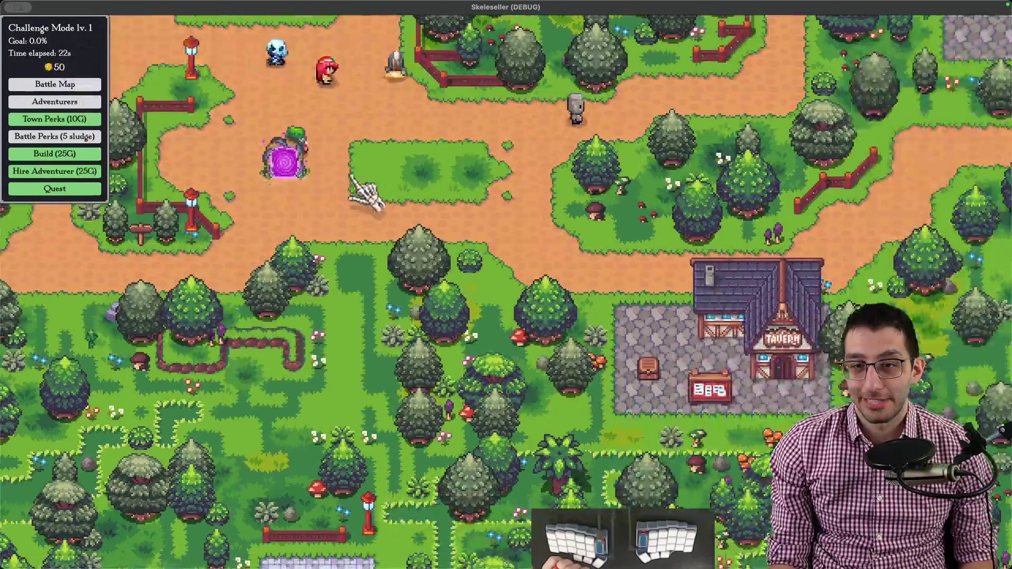
- Add Mushi to the party on the battle map and start the Jungle battle
key("b")
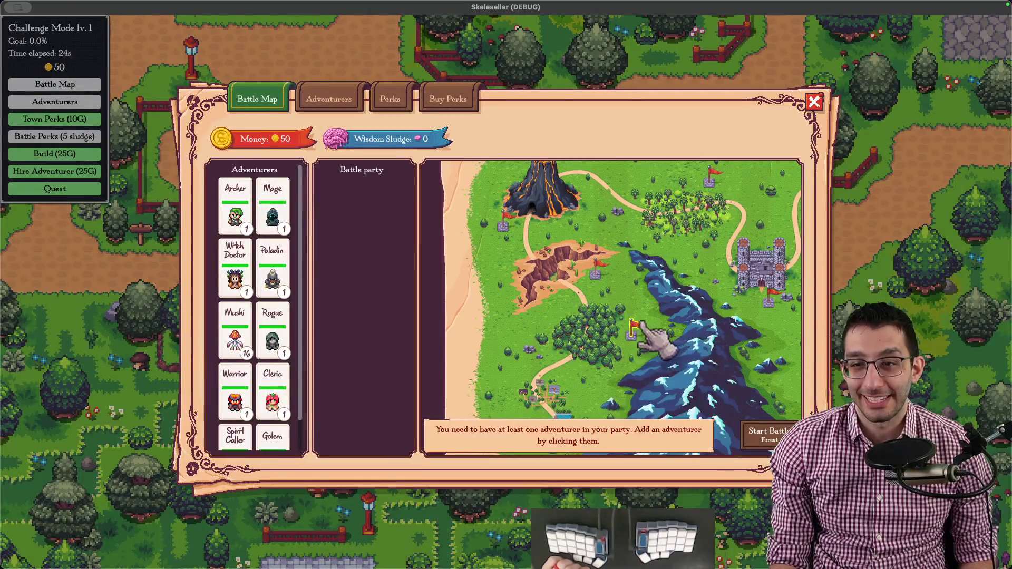
left_click(235, 341)
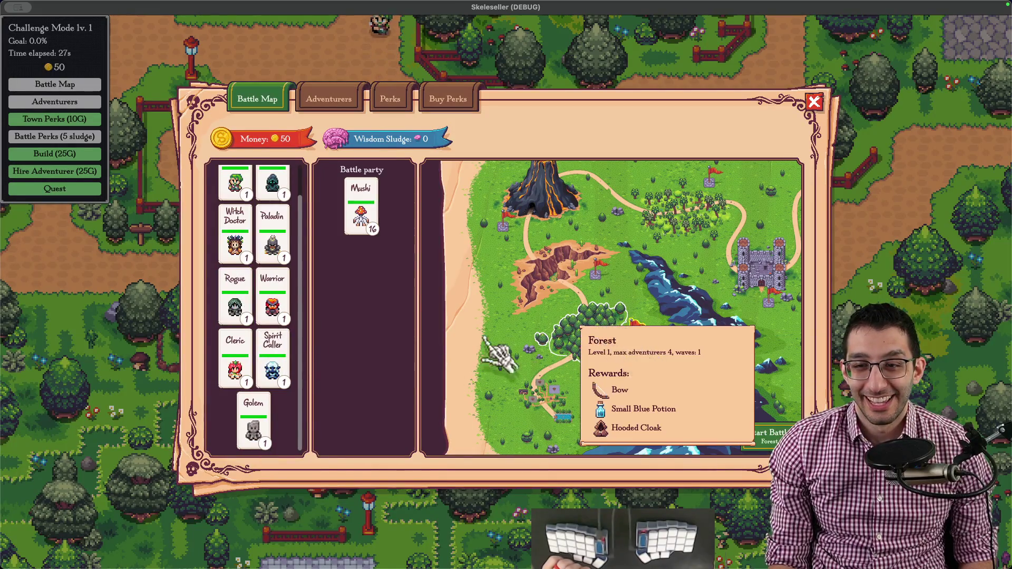
scroll(688, 229, "up", 1)
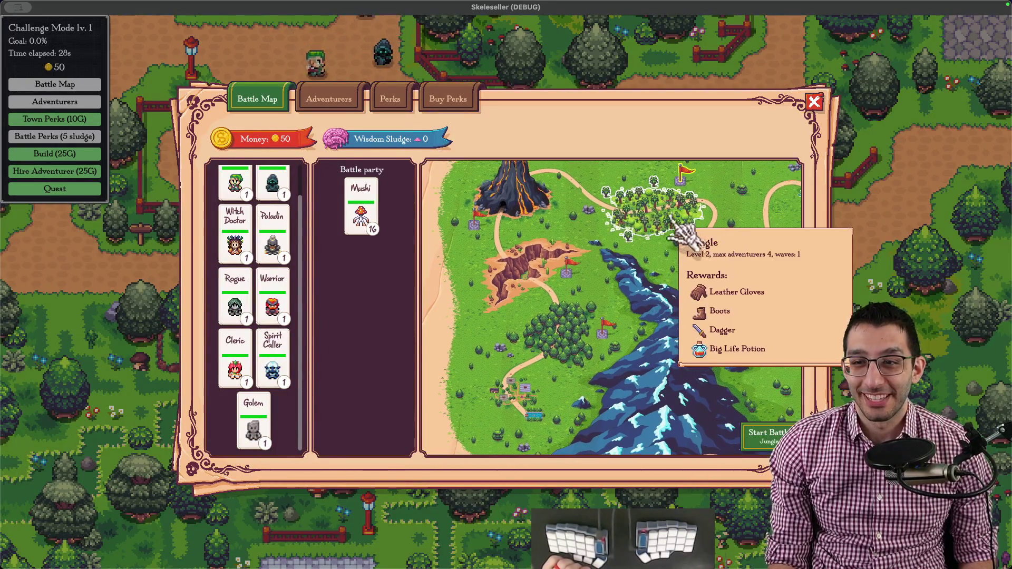
left_click(771, 434)
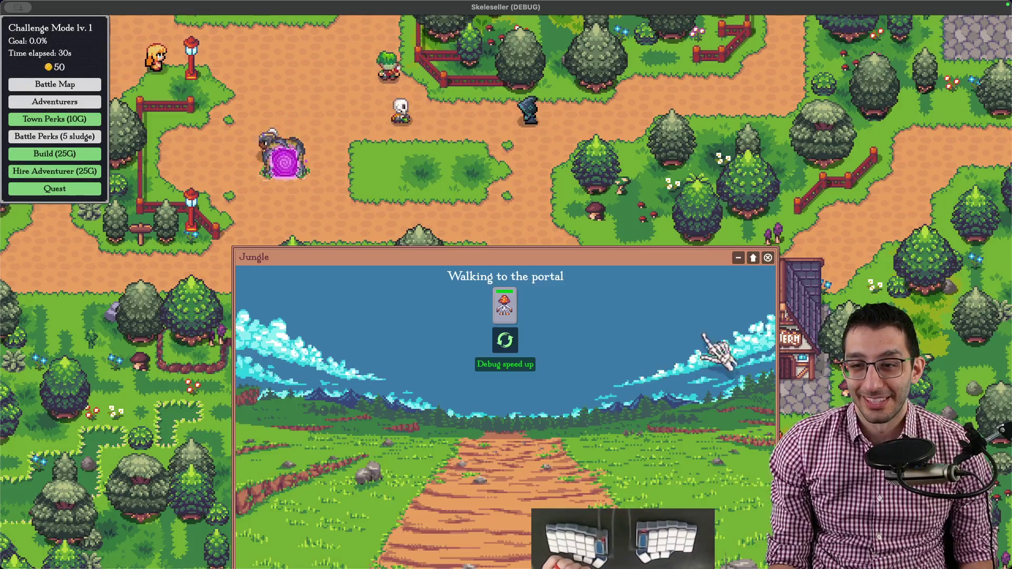
left_click(752, 257)
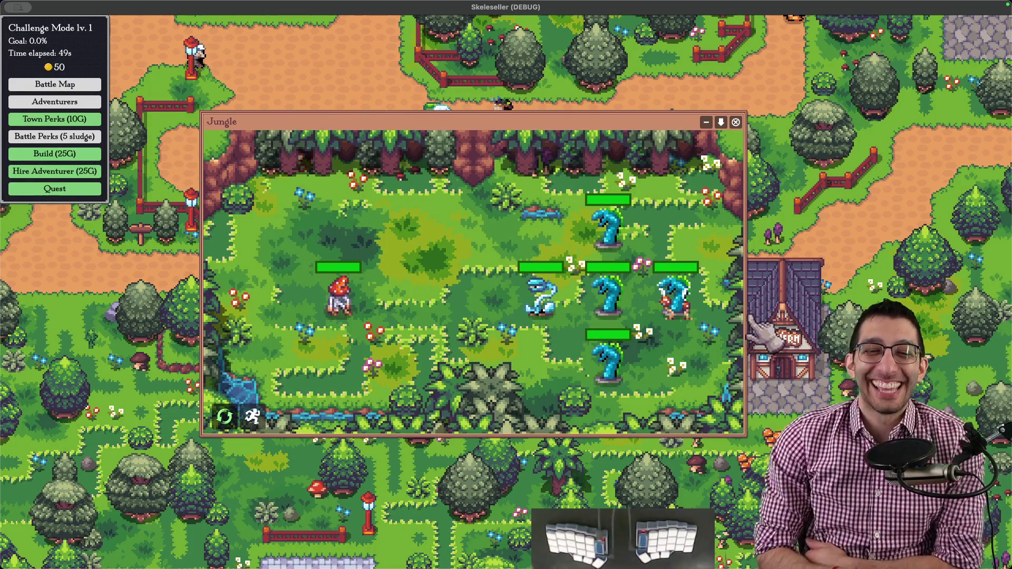
- Speed the battle up to 1.5x via debug cheats, then return to the title screen
key("F1")
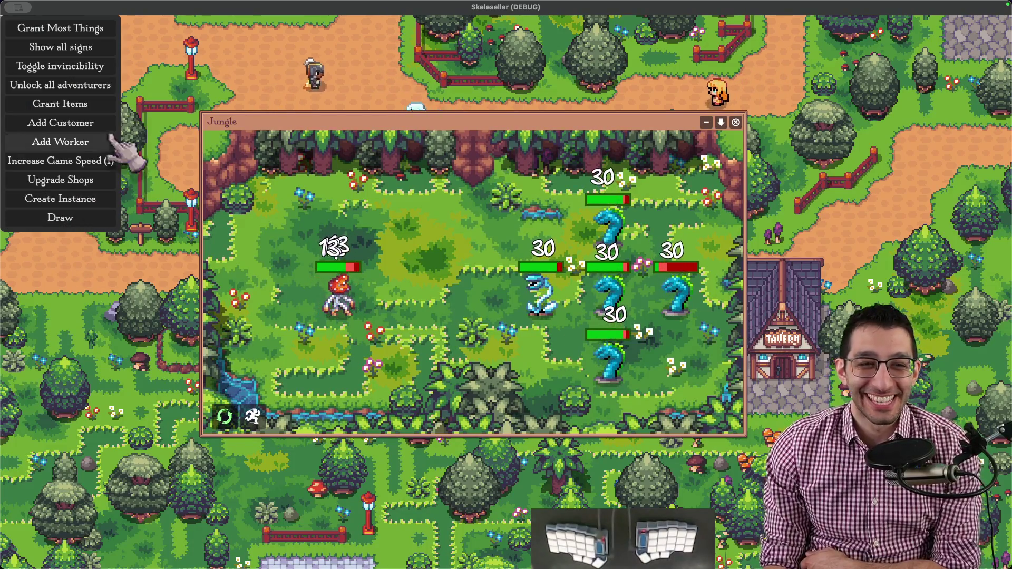
left_click(64, 161)
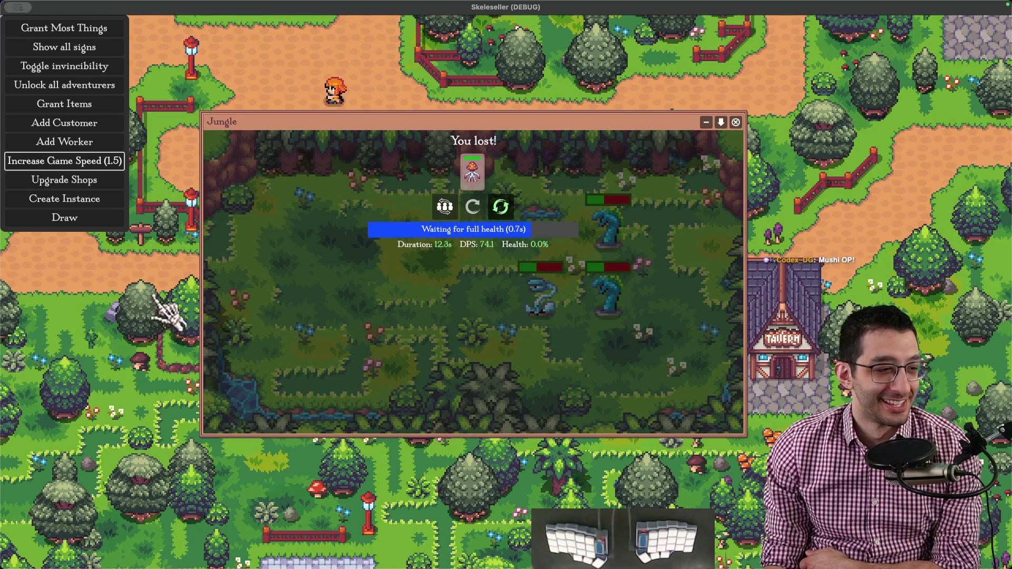
key("Escape")
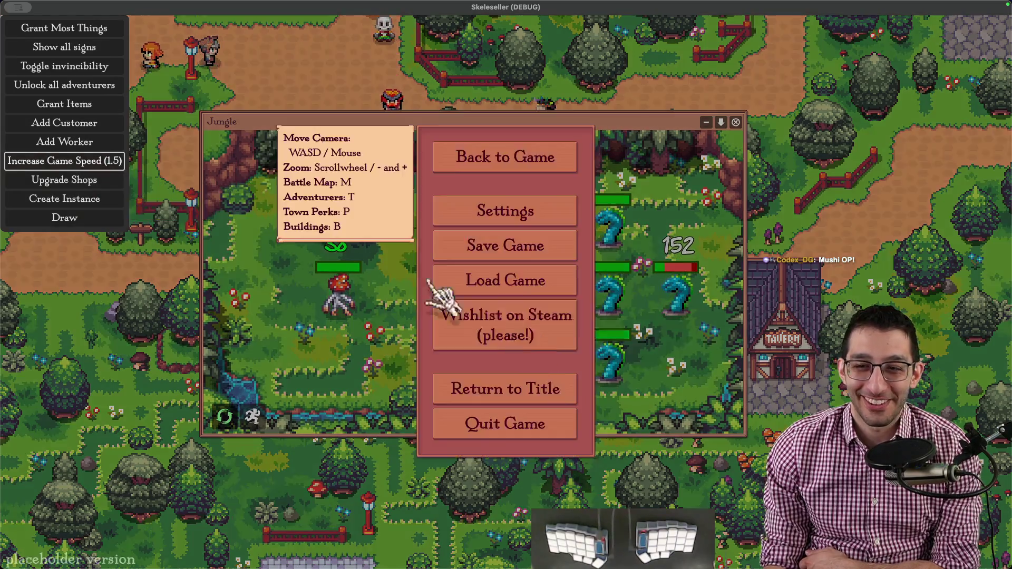
left_click(505, 390)
- Start a new Challenge Mode run, unlock all adventurers, and inspect Mushi's stats
left_click(507, 403)
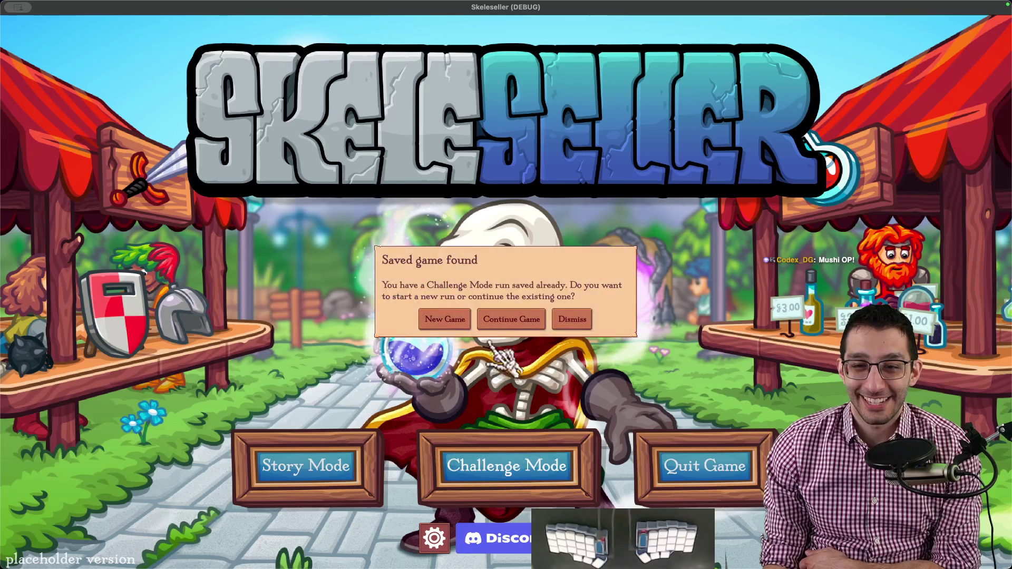
left_click(444, 319)
left_click(490, 392)
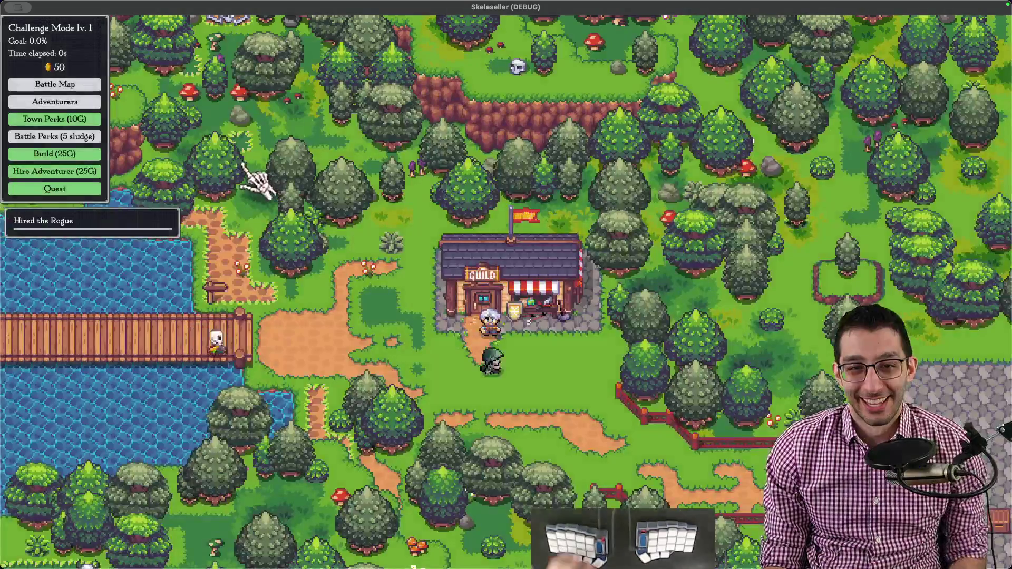
key("F1")
left_click(108, 95)
left_click(54, 102)
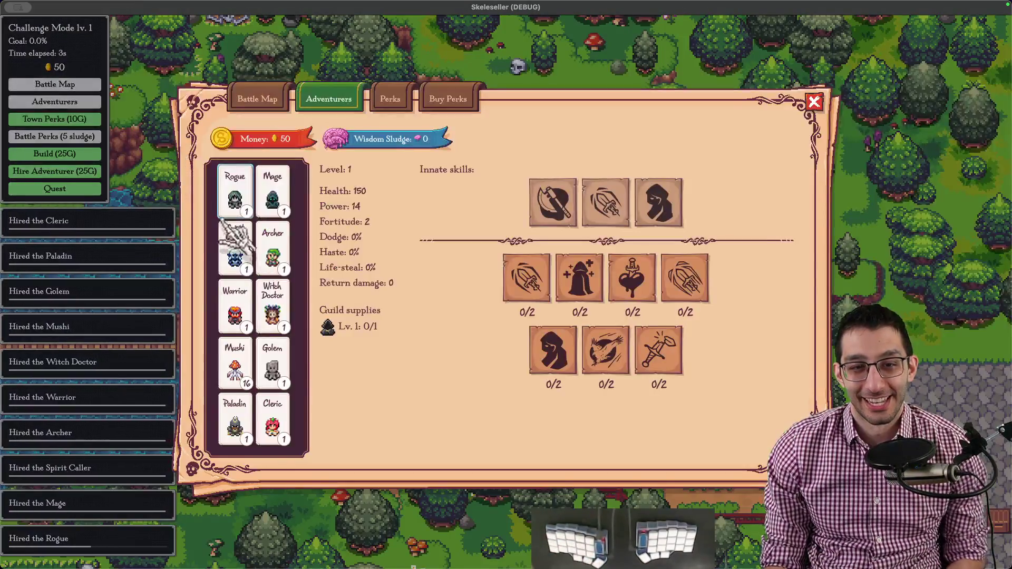
left_click(235, 368)
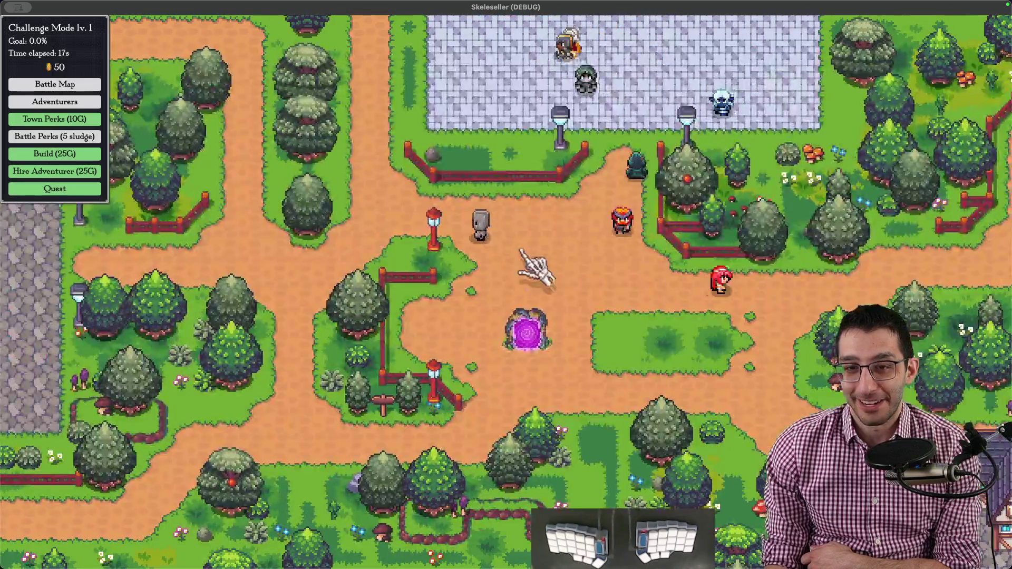
- Send Mushi into a Jungle battle at 1.5x speed, check adventurers, then switch back to the code editor
left_click(54, 84)
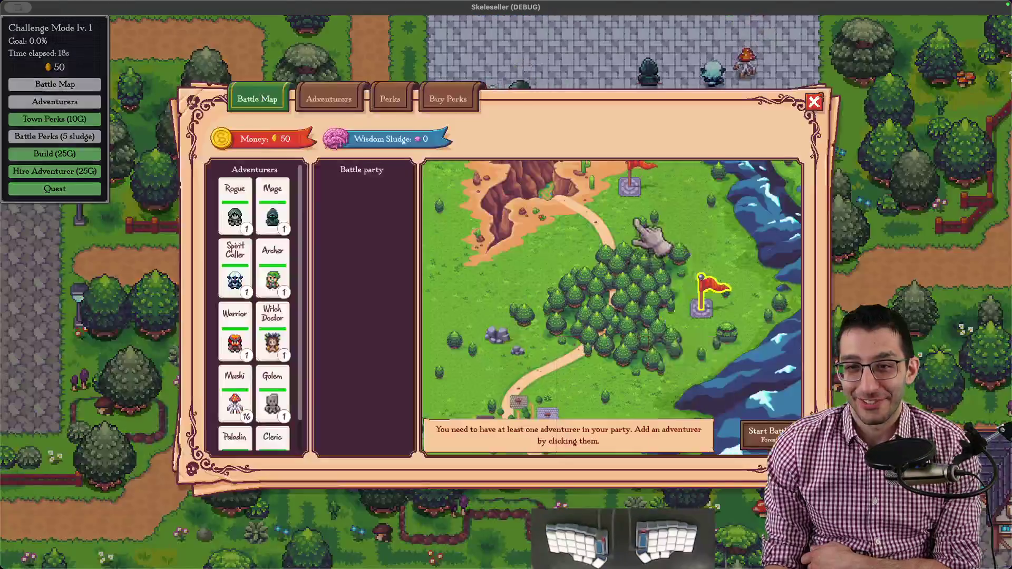
scroll(289, 324, "down", 1)
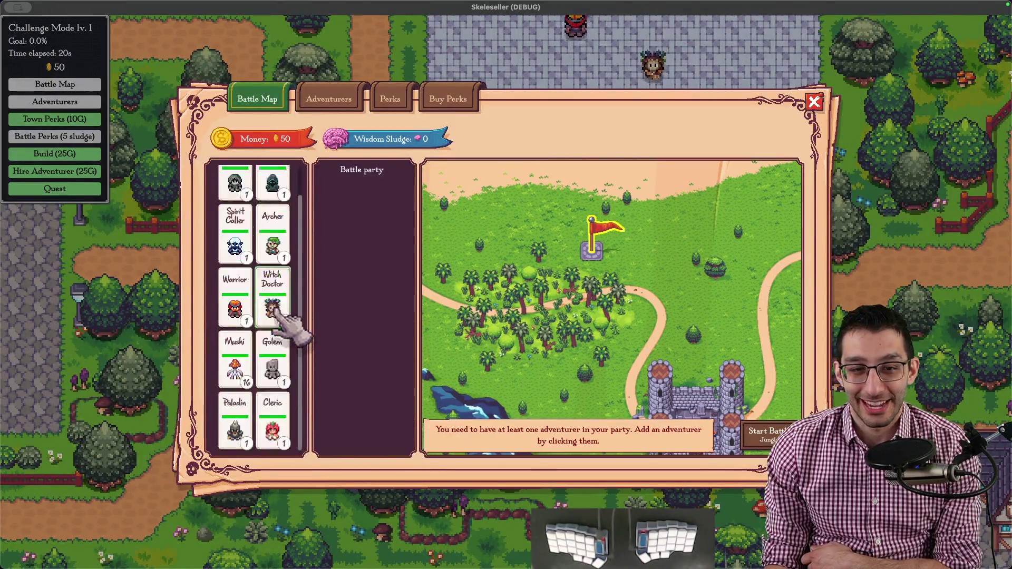
left_click(234, 360)
left_click(770, 434)
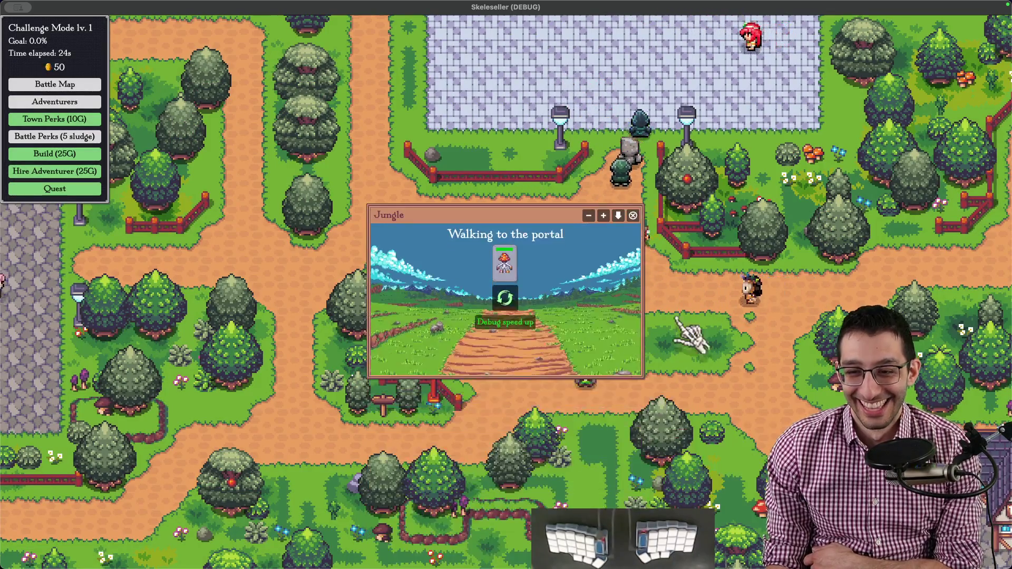
key("F1")
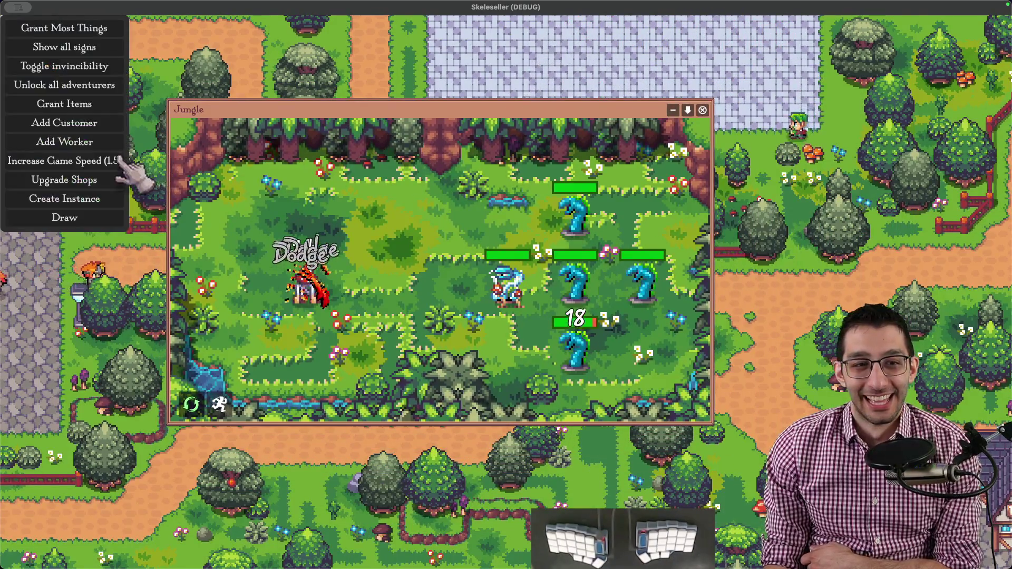
left_click(95, 160)
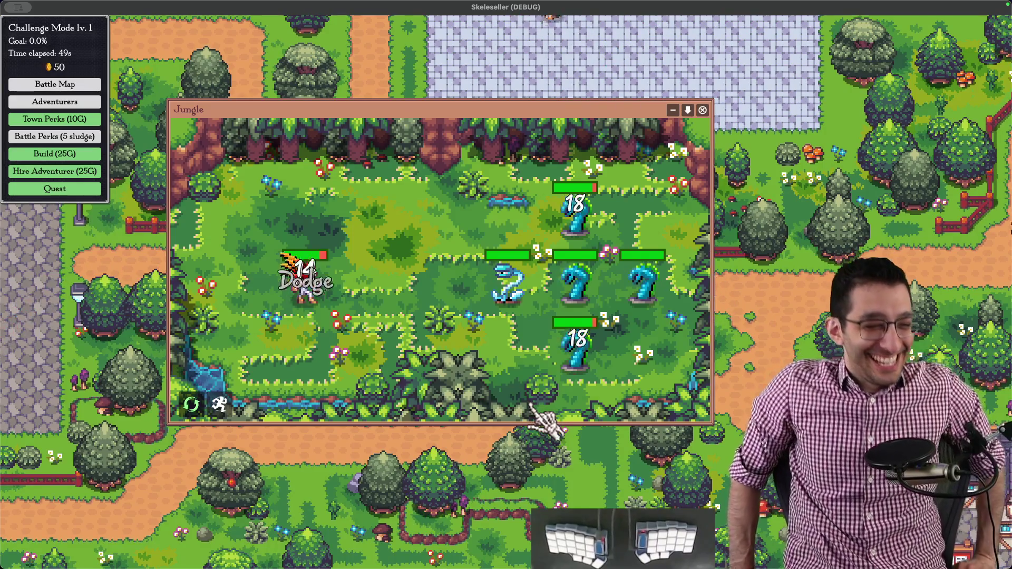
key("a")
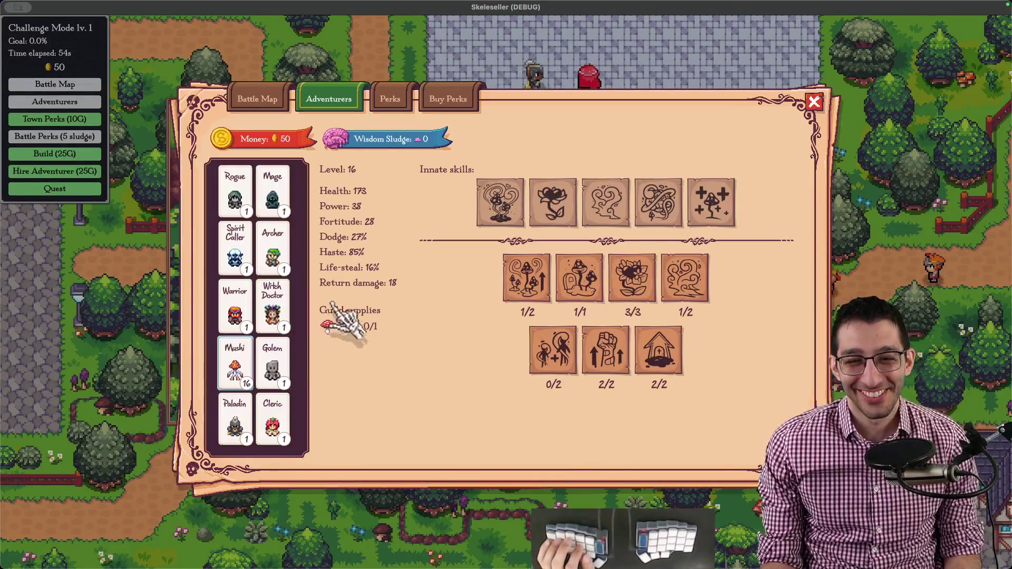
key("Escape")
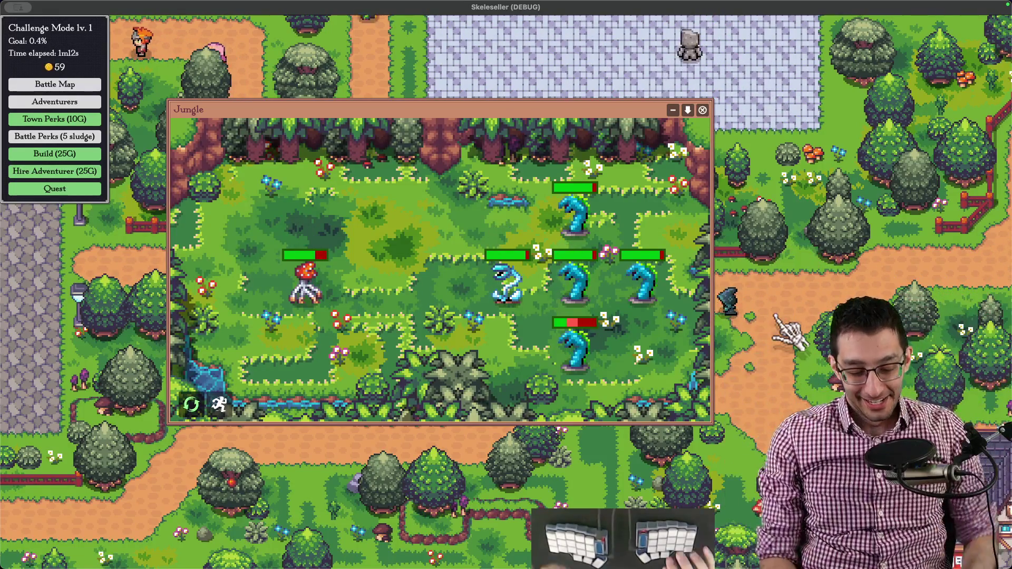
key("super+Tab")
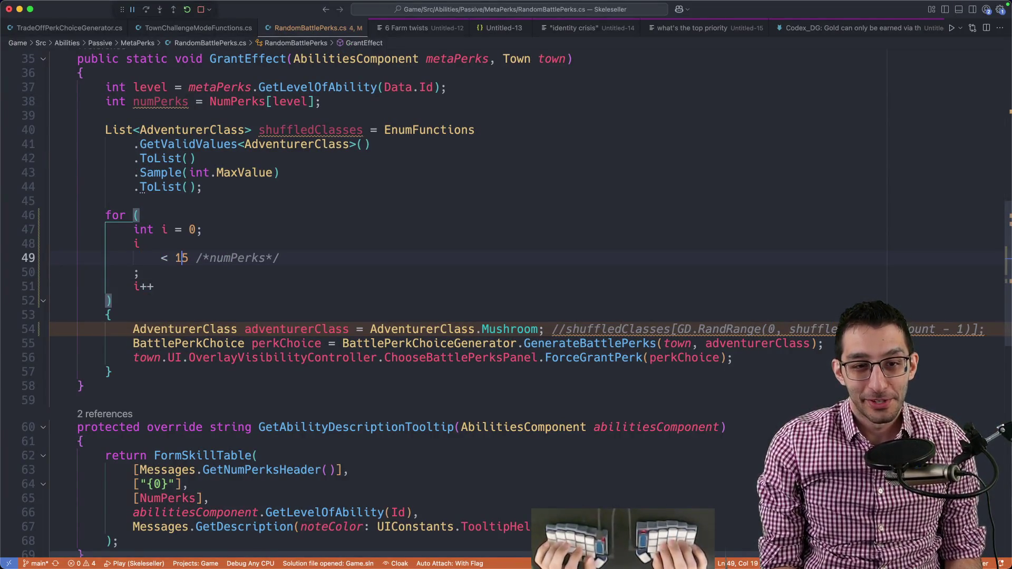
- Change the perk loop limit from 15 to 25, save, relaunch the game and open Challenge Mode
key("BackSpace")
type("2")
key("super+s")
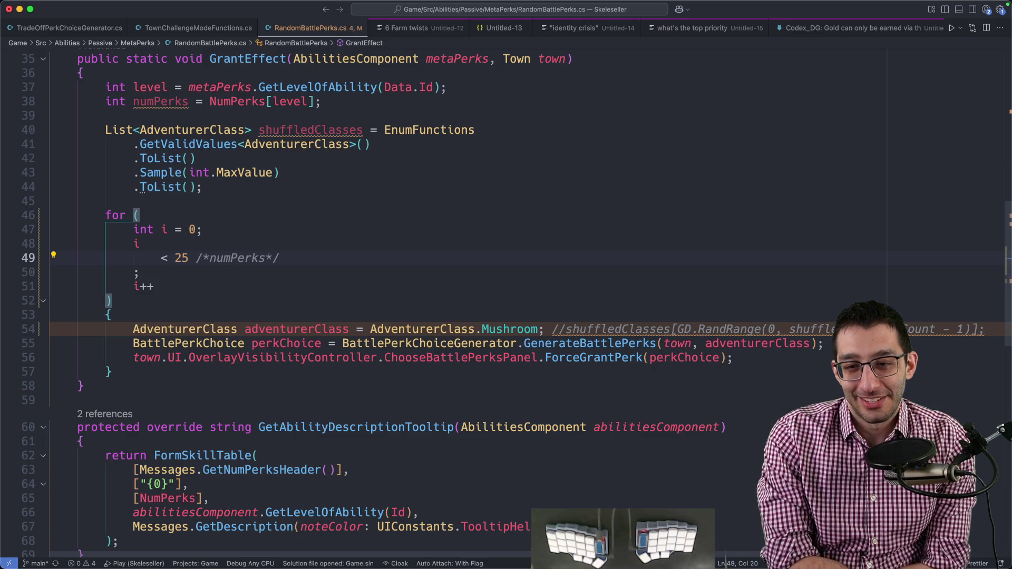
key("super+Tab")
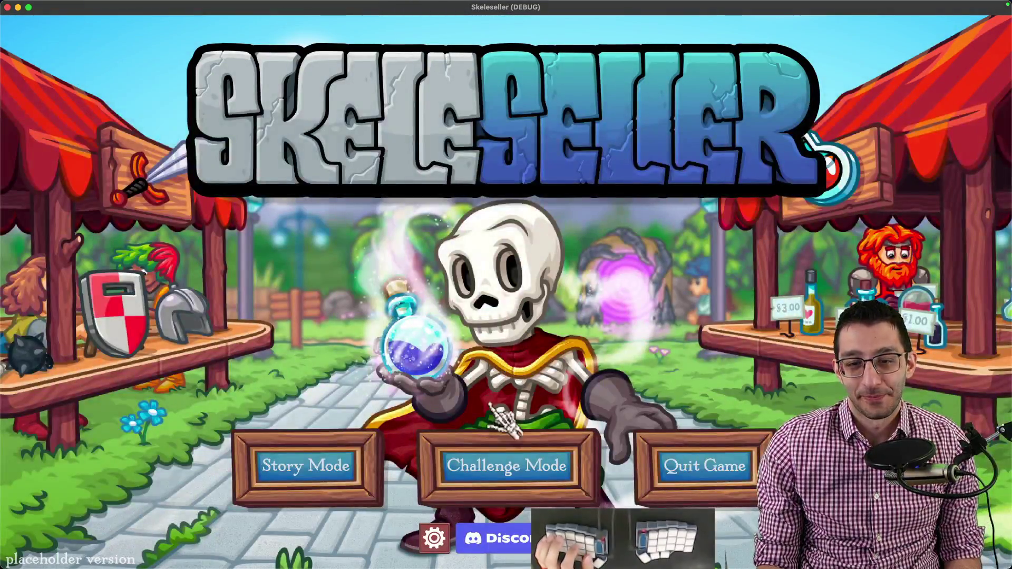
left_click(506, 464)
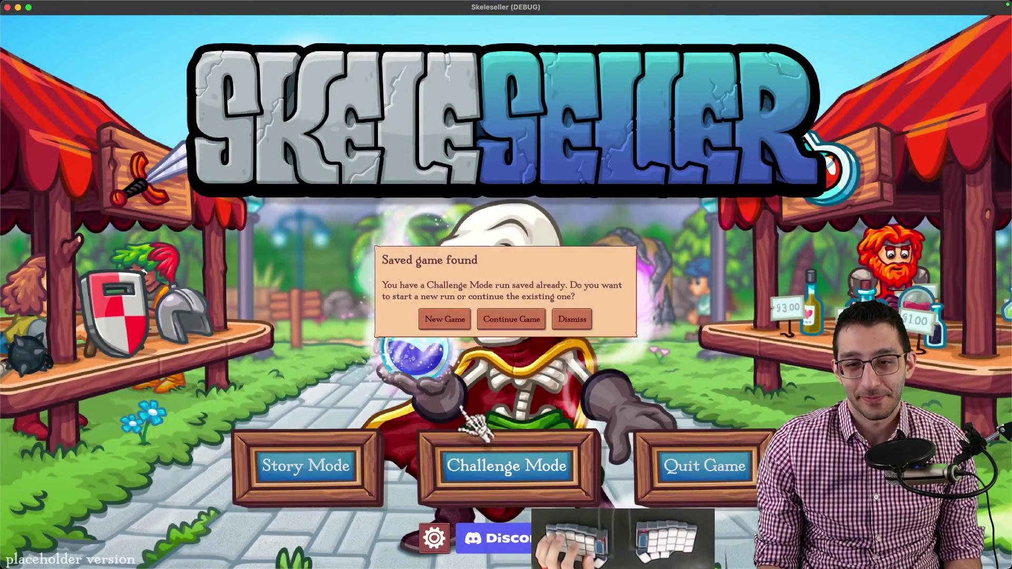
- Start a new run, unlock all adventurers, and check Mushi's level 26 stats
left_click(447, 321)
left_click(506, 390)
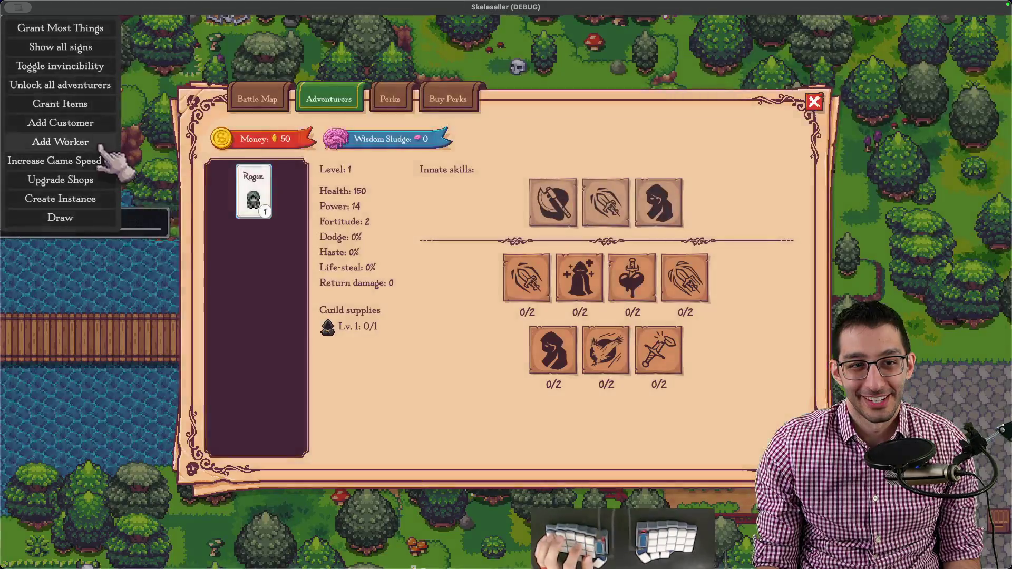
left_click(56, 82)
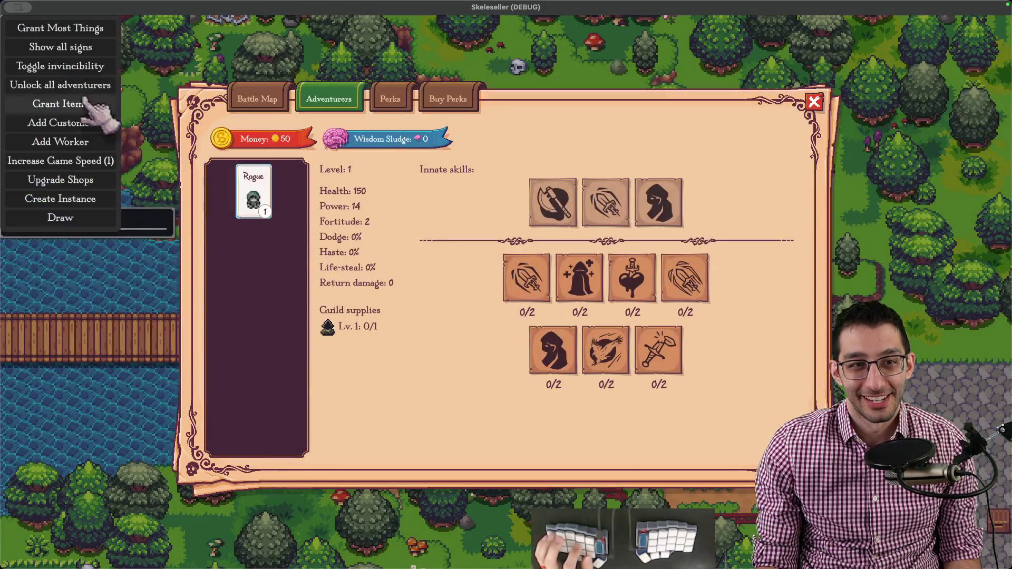
left_click(48, 101)
left_click(272, 359)
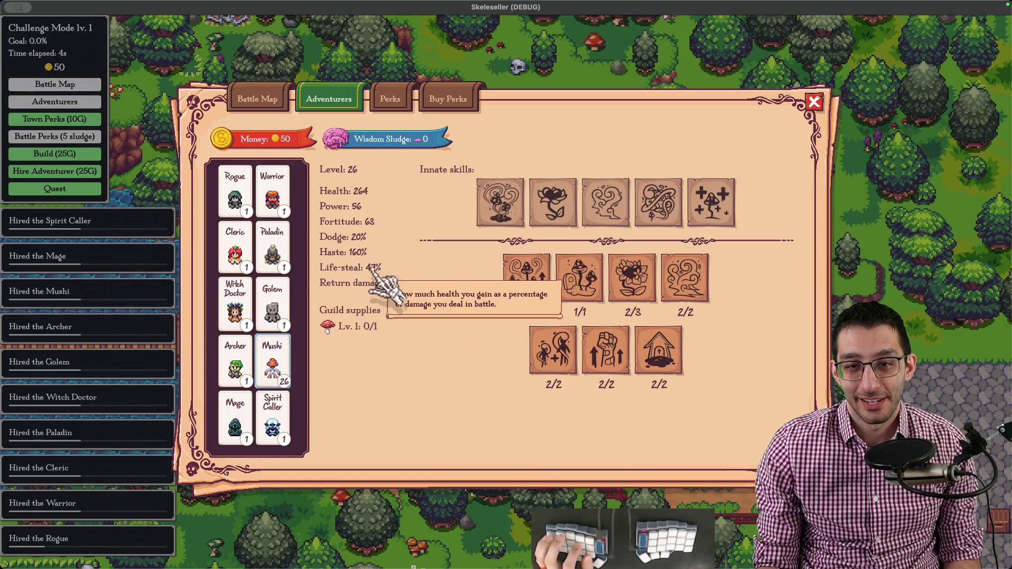
mouse_move(348, 283)
key("Escape")
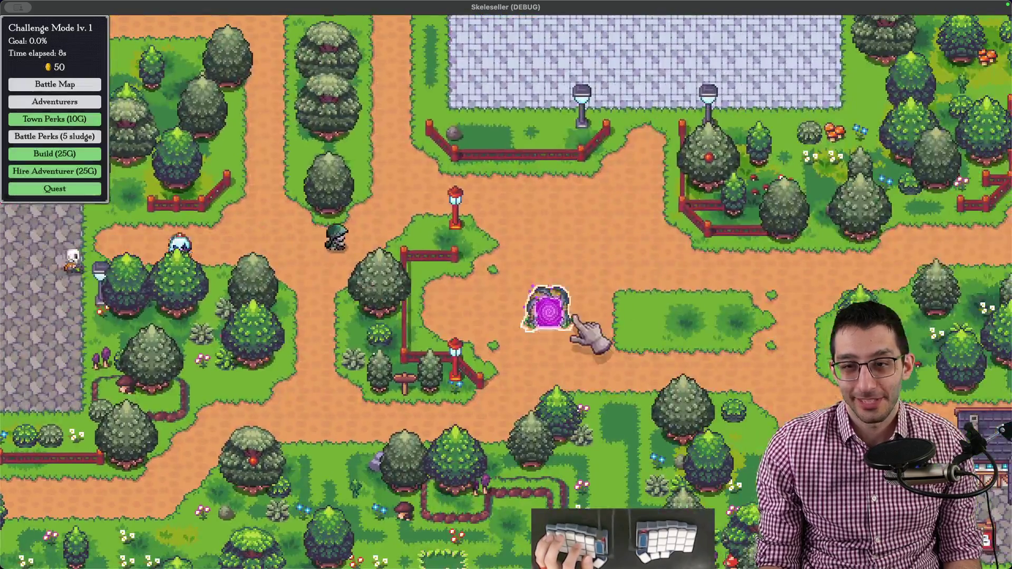
- Start a sped-up Jungle battle with Mushi, rearrange the battle window, then flee it
left_click(554, 312)
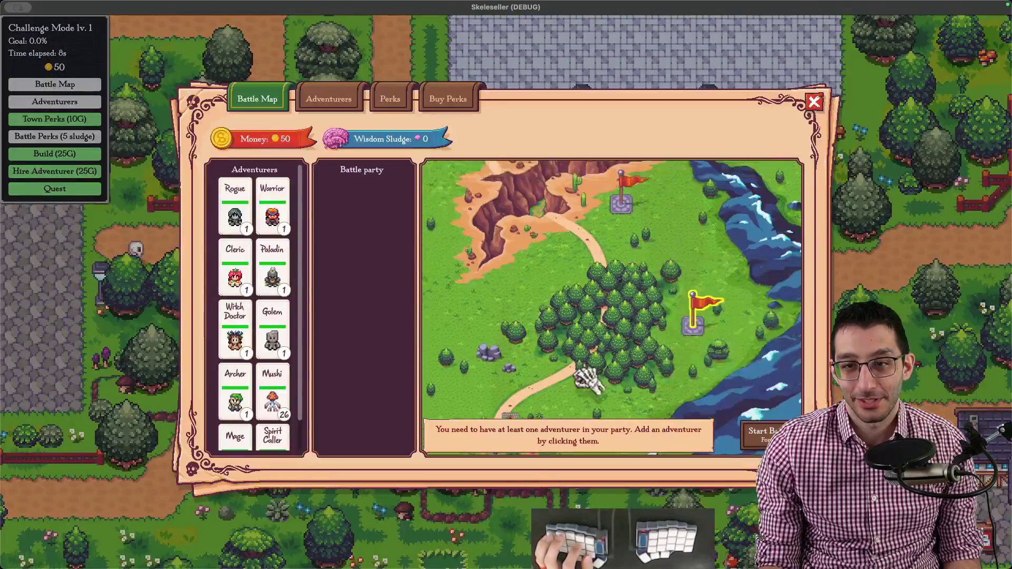
scroll(609, 308, "down", 3)
left_click(288, 380)
left_click(759, 433)
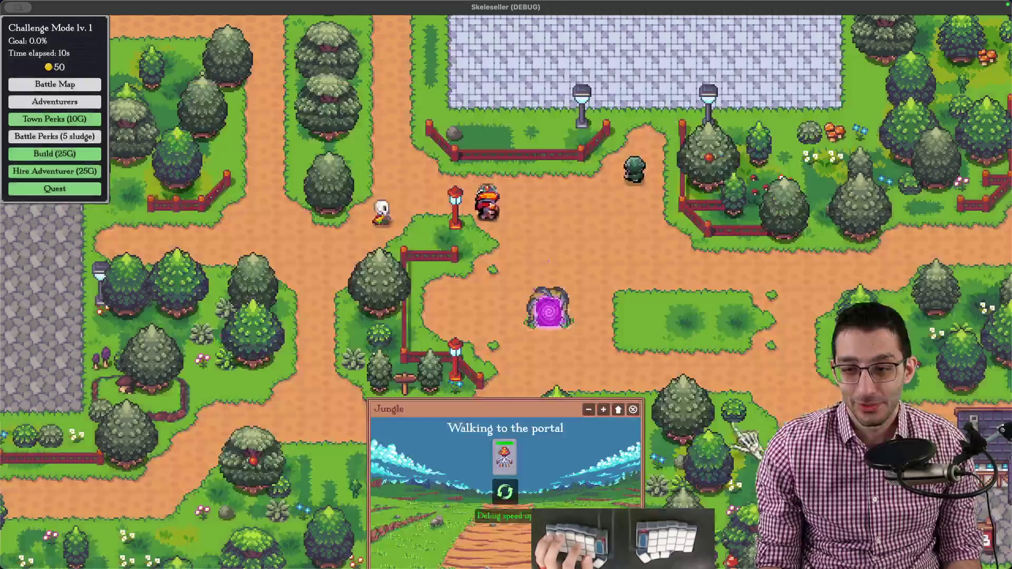
left_click_drag(490, 412, 490, 215)
left_click(602, 215)
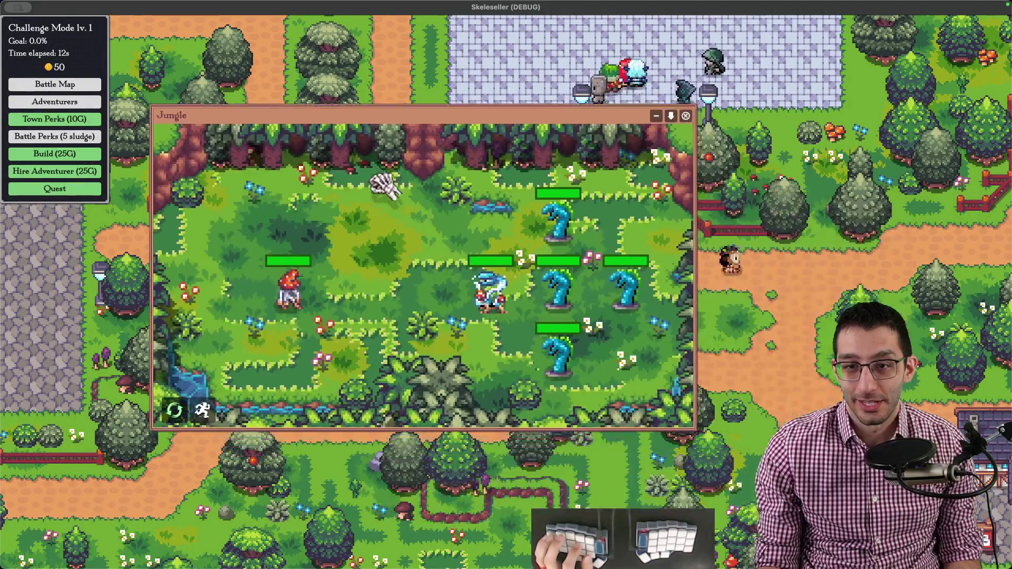
key("F1")
left_click(55, 172)
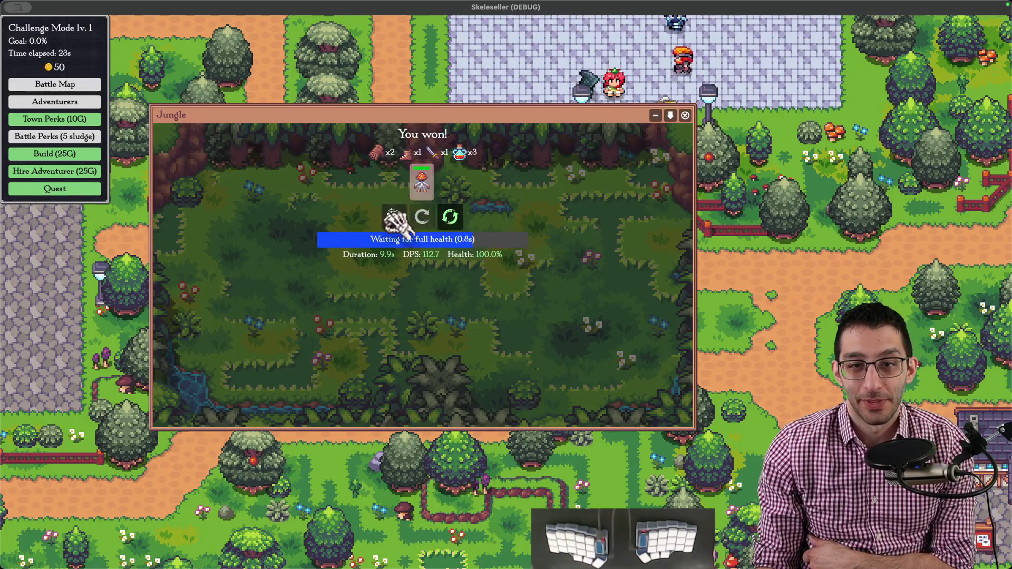
left_click(396, 237)
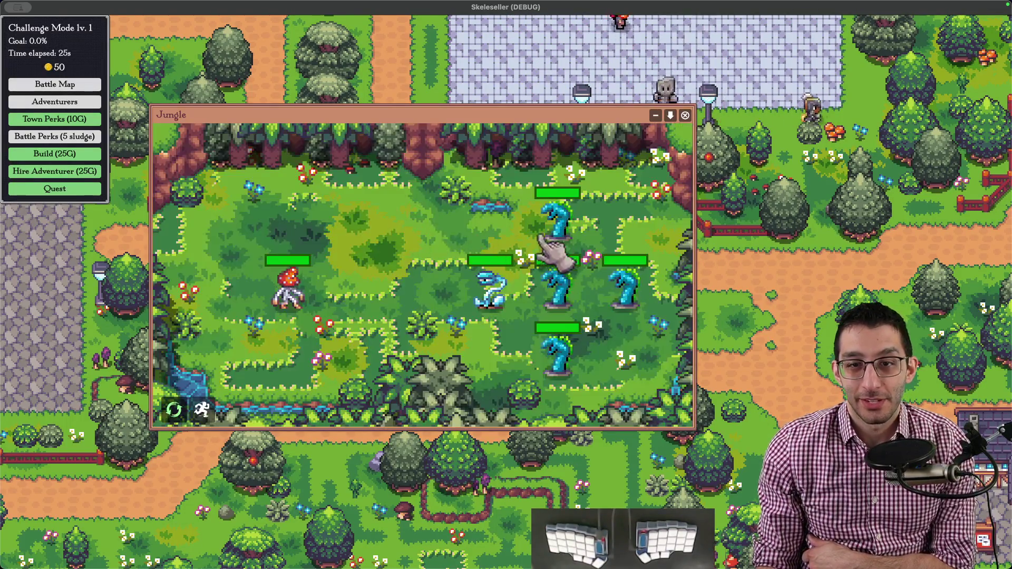
left_click_drag(554, 254, 498, 241)
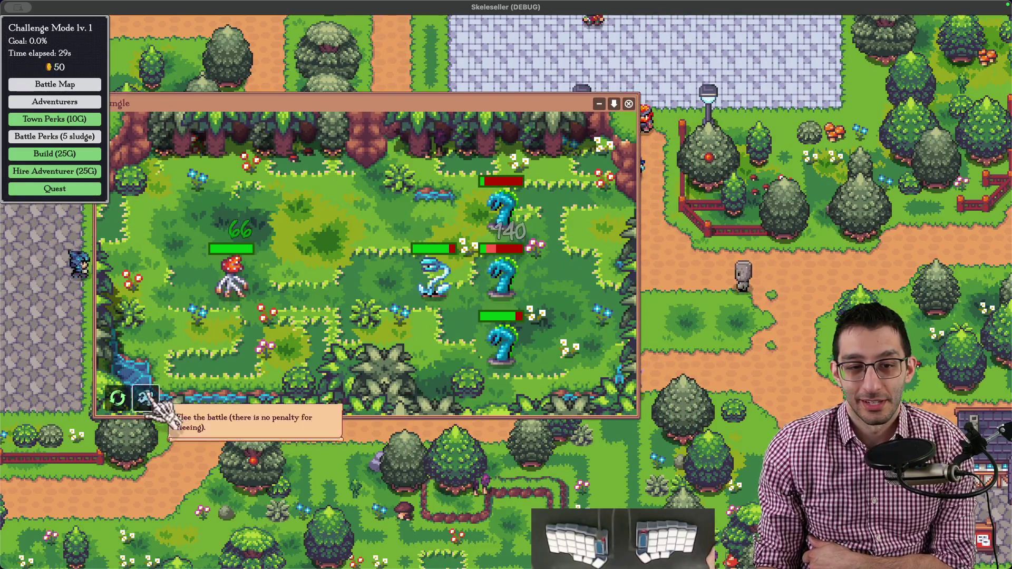
left_click(145, 397)
- Retreat from Waterways, win Deep Forest, then send the party into the Inferno dungeon
left_click(380, 198)
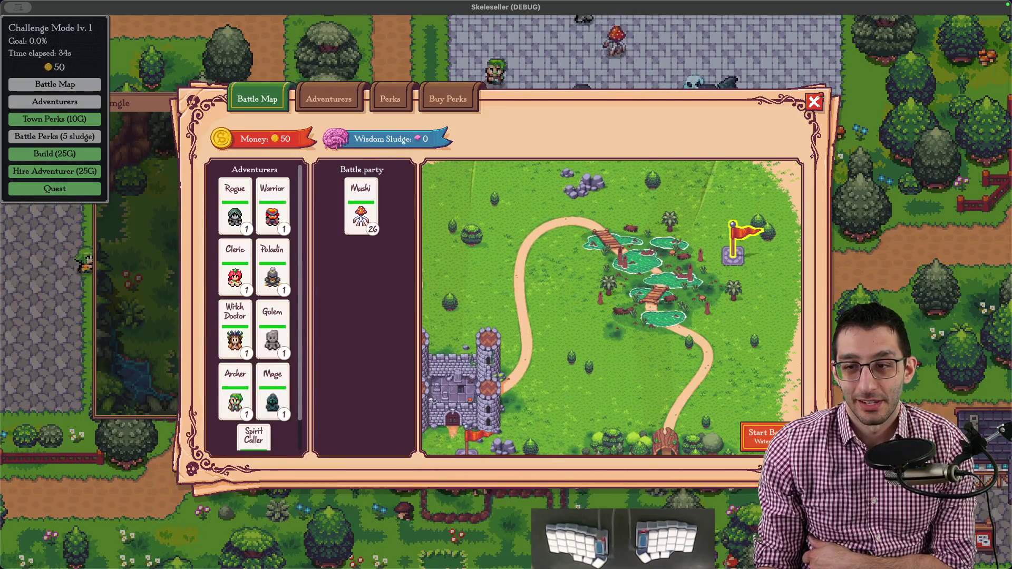
left_click(759, 433)
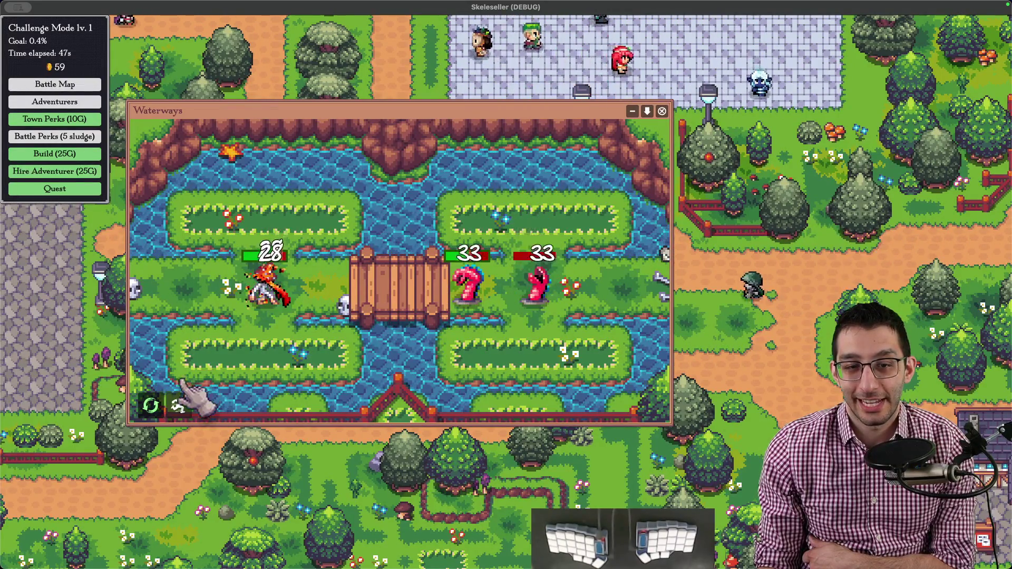
left_click(179, 405)
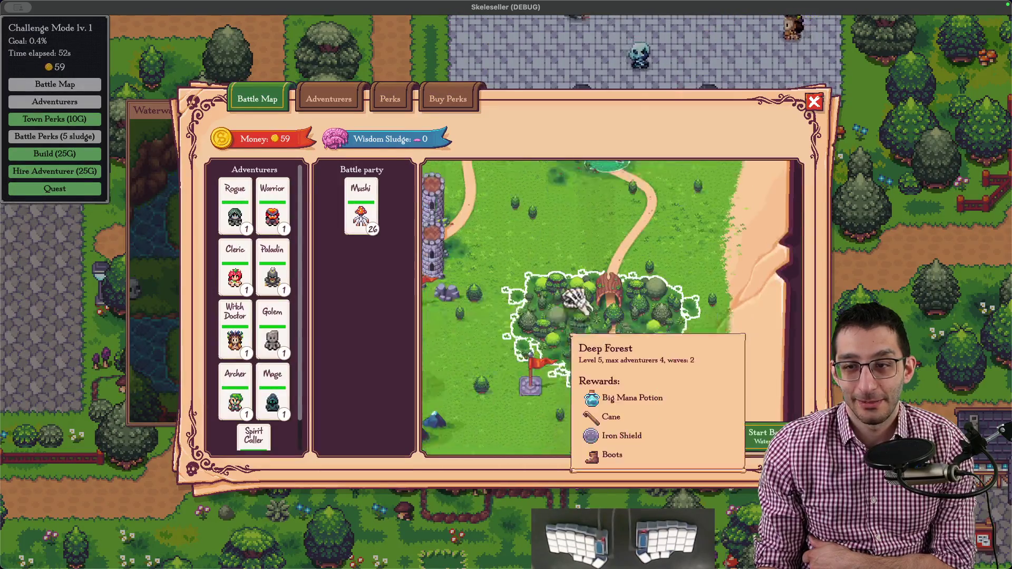
key("Escape")
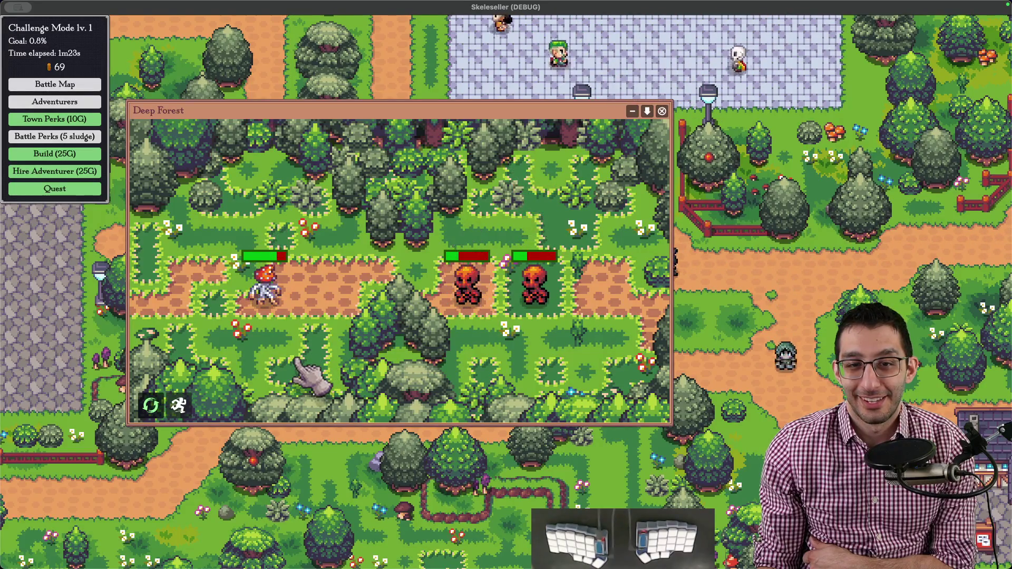
left_click(391, 169)
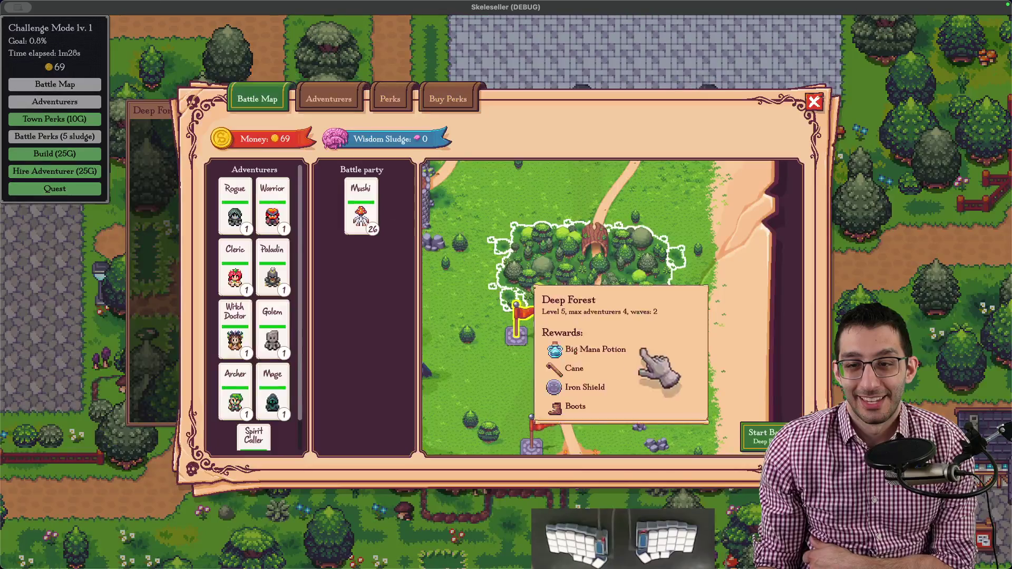
left_click(569, 297)
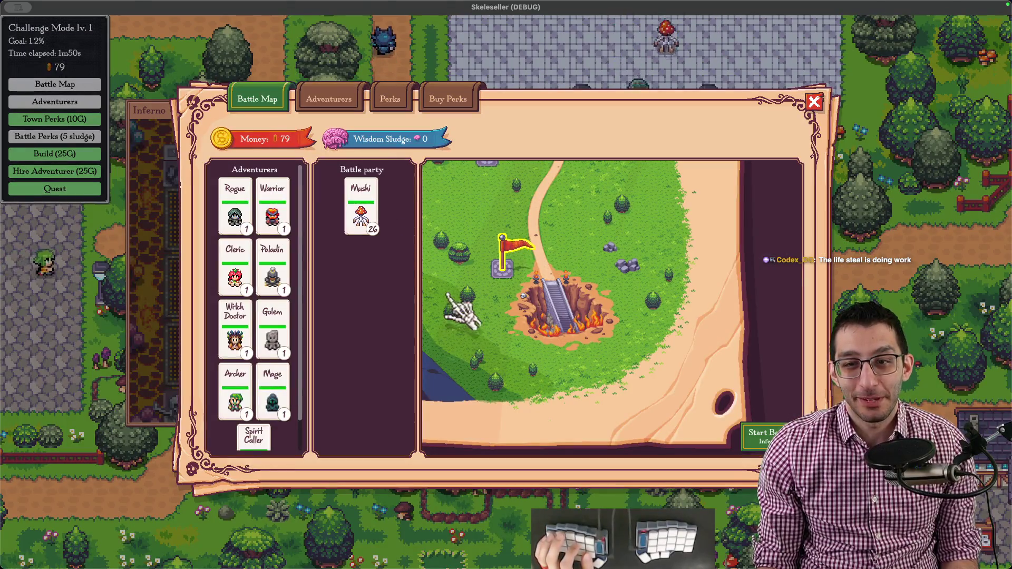
- Add Rogue, Golem and Paladin to Mushi's party, lose the Inferno battle, and return to VS Code
left_click(235, 210)
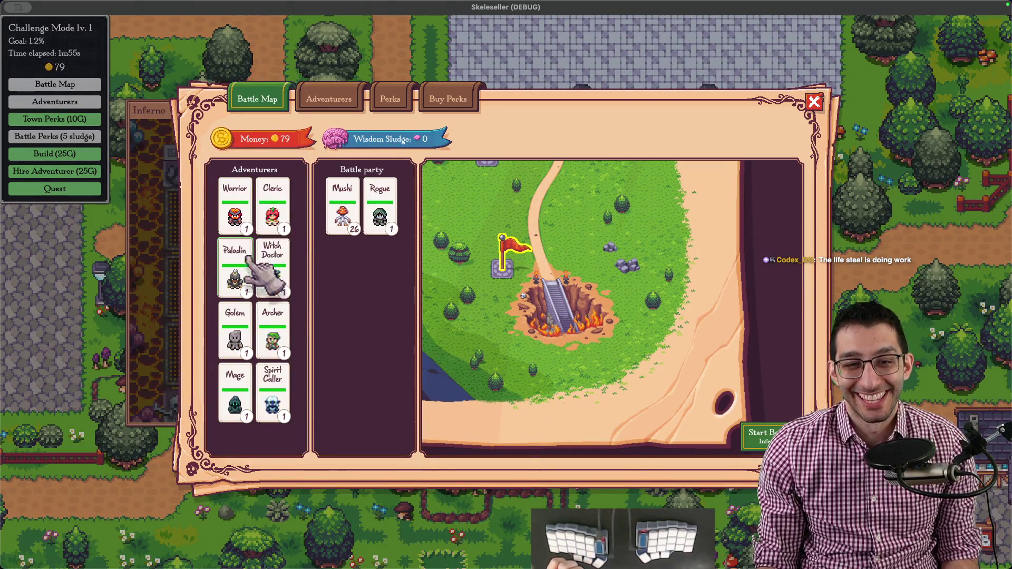
left_click(271, 329)
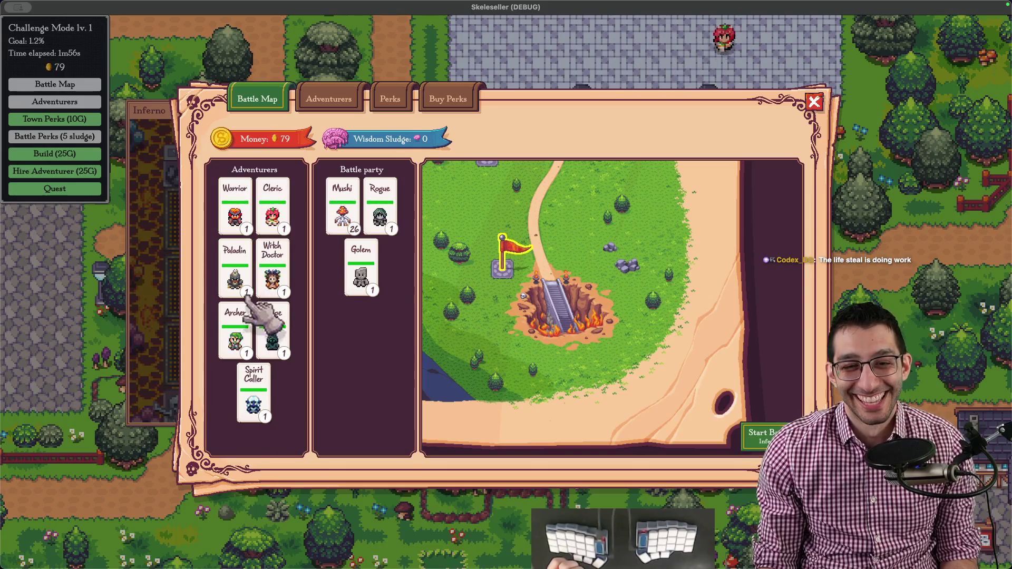
left_click(759, 433)
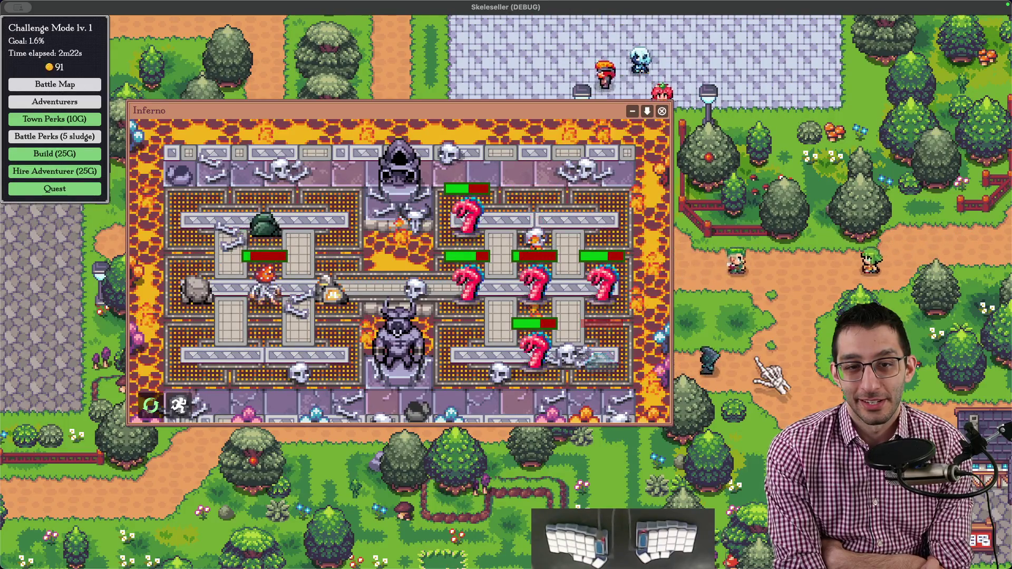
left_click(662, 111)
key("super+Tab")
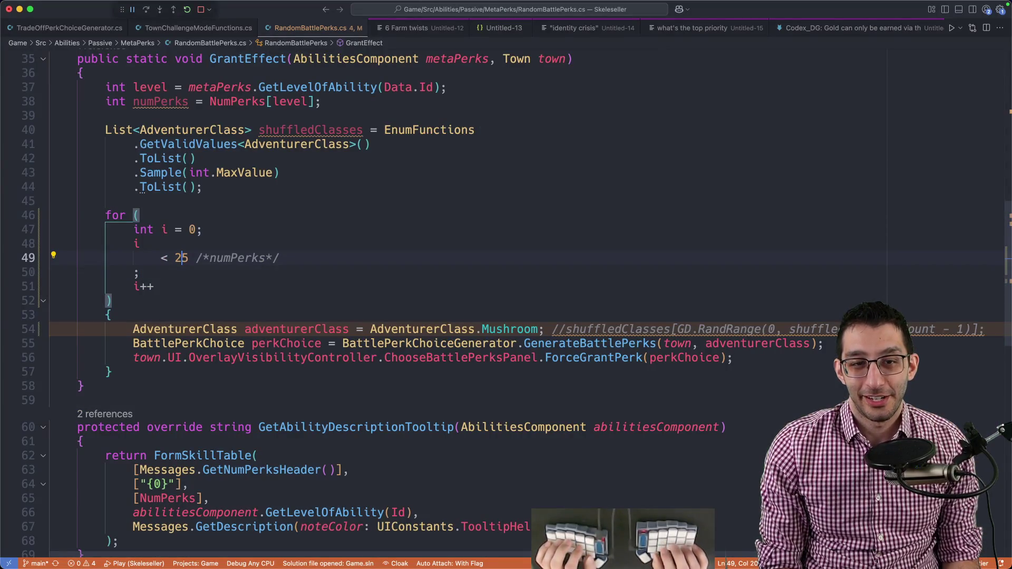
- Change GrantEffect's perk loop limit on line 49 to 55 and relaunch Skeleseller
key("BackSpace")
type("5")
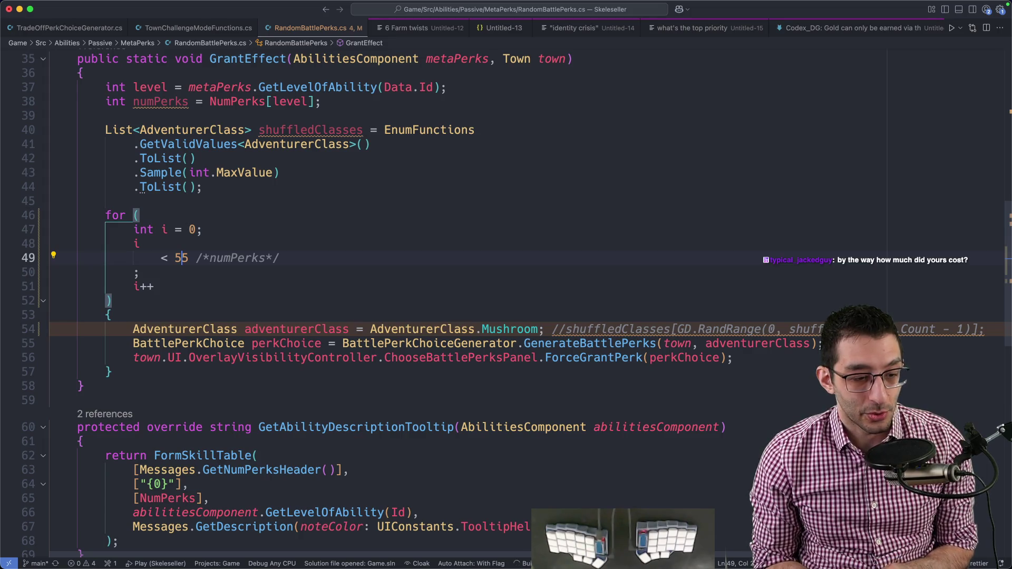
key("super+Tab")
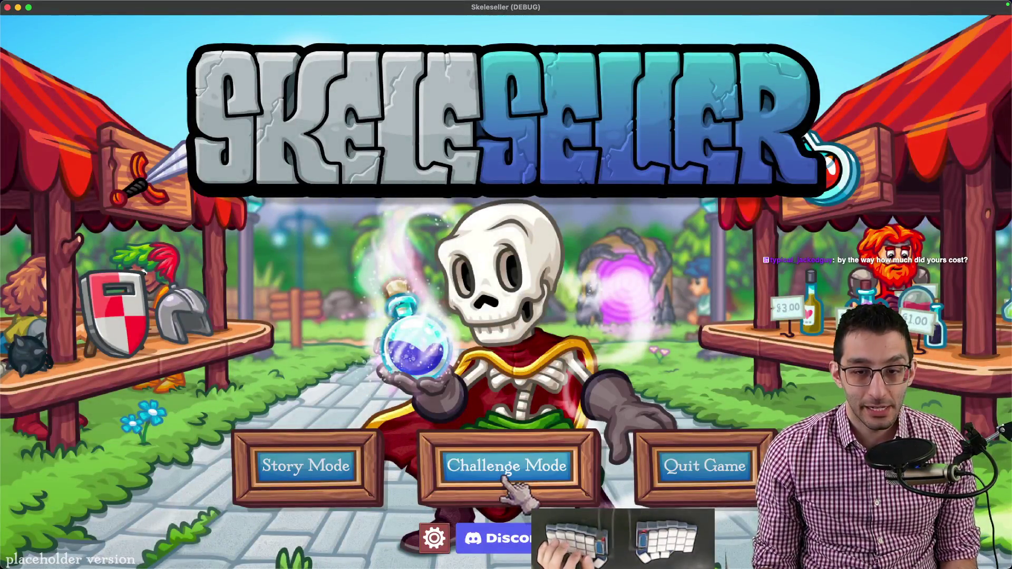
- Start a brand-new Challenge Mode run rather than continuing
left_click(506, 466)
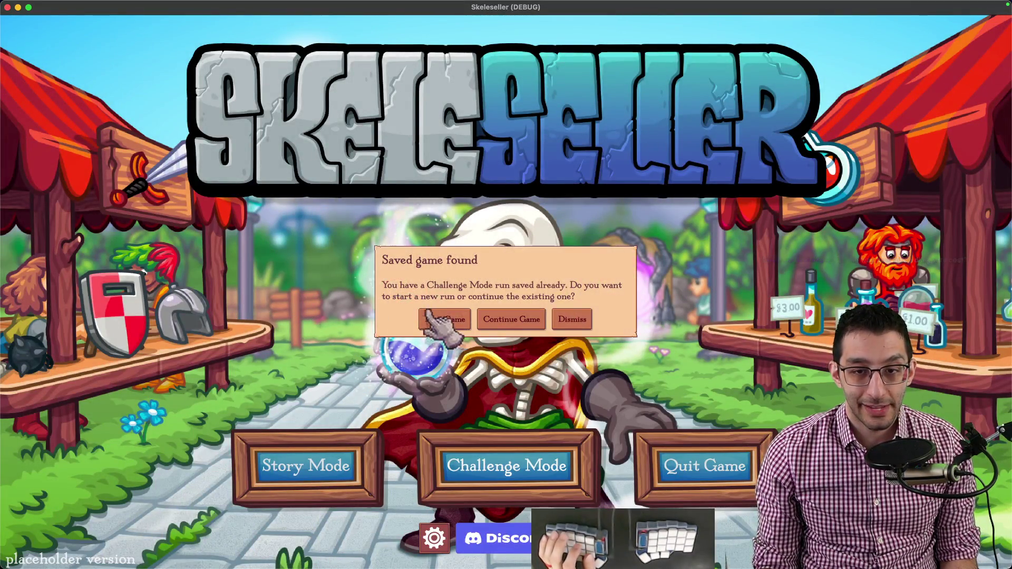
left_click(443, 320)
left_click(502, 389)
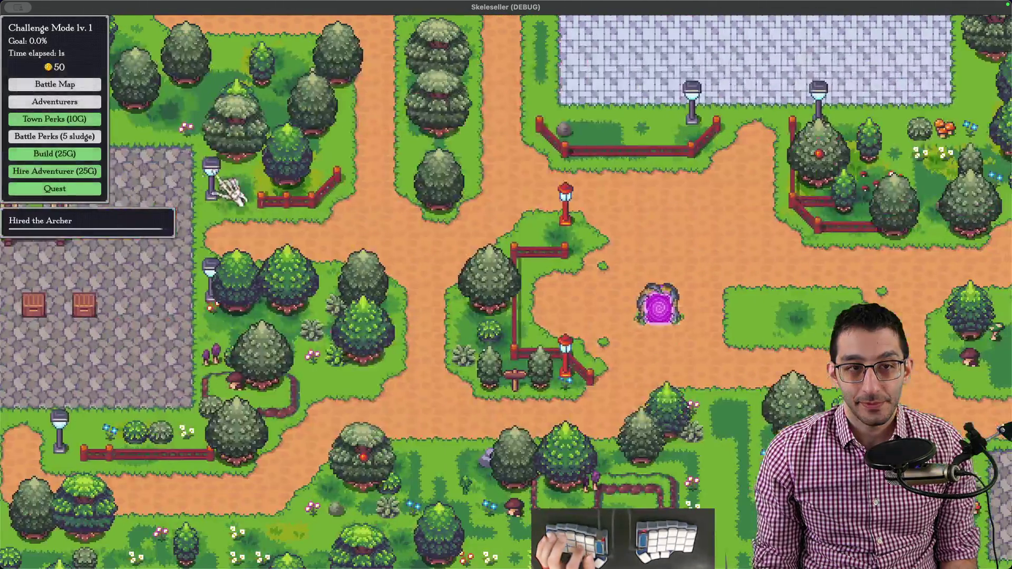
- Hire all adventurers via the debug menu and review Mushi's level 56 stats
left_click(60, 27)
left_click(61, 84)
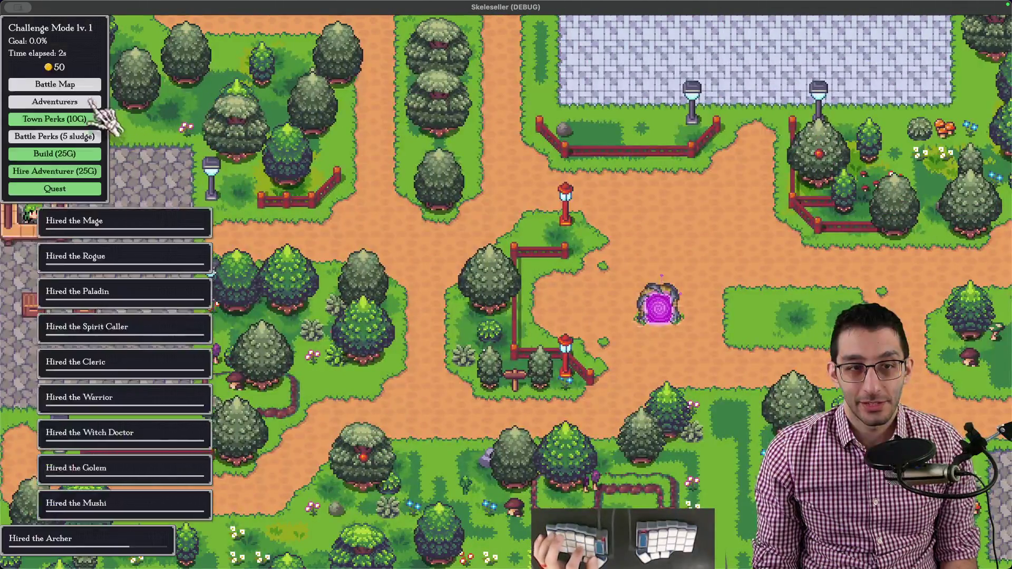
left_click(273, 194)
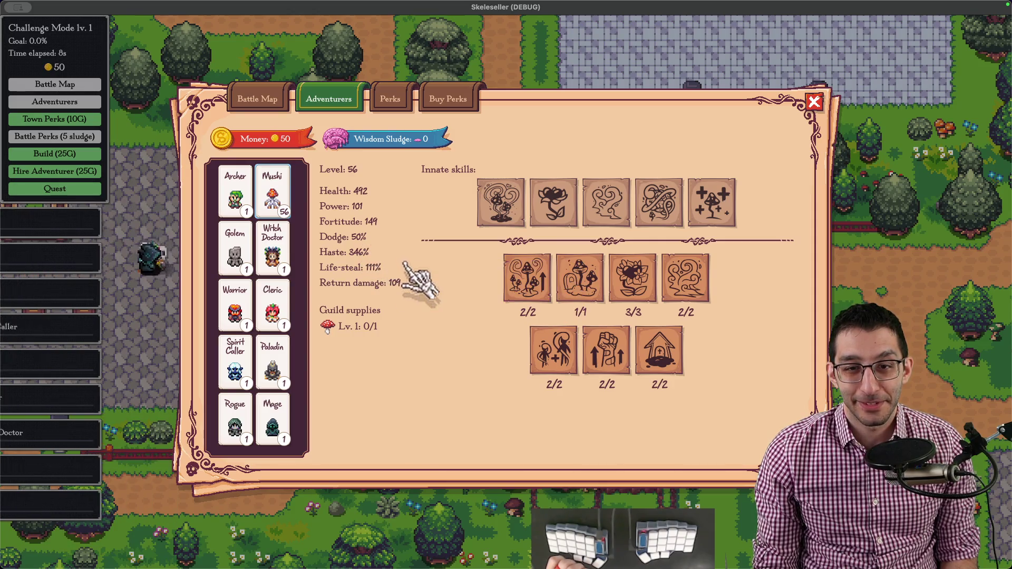
key("Escape")
- Send Mushi alone into the Inferno battle and undock the battle window
left_click(55, 84)
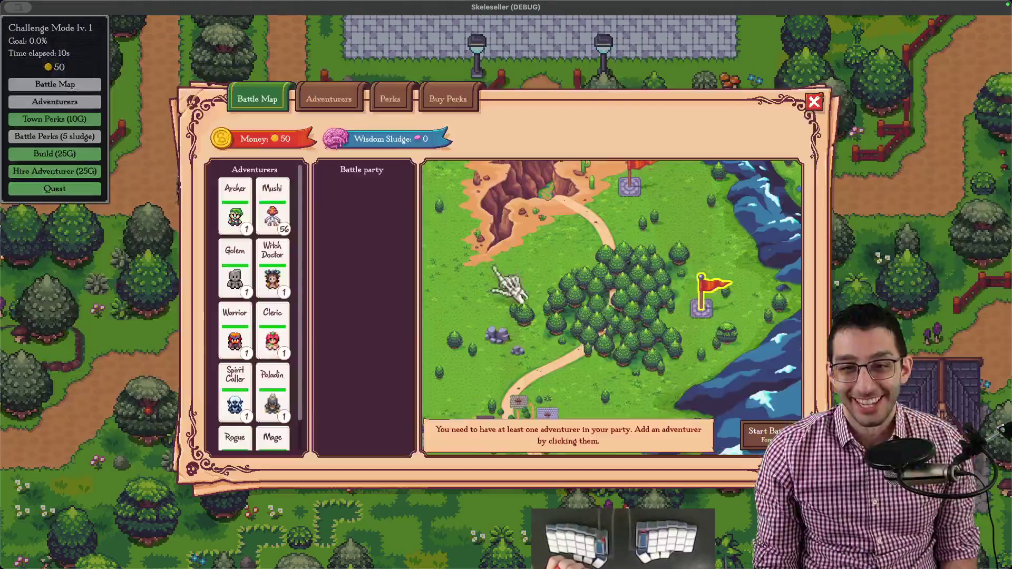
left_click(272, 214)
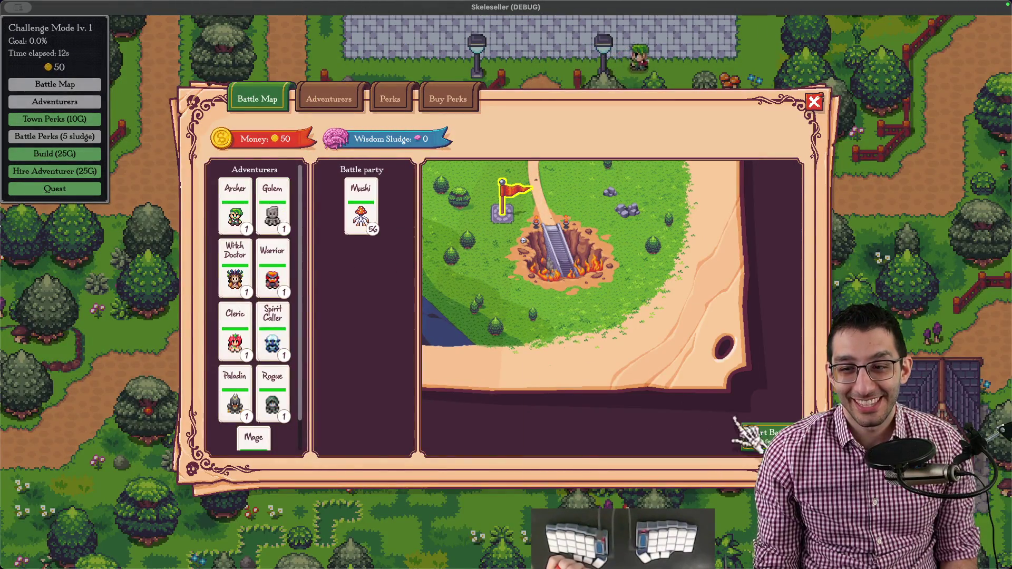
left_click(759, 433)
left_click(633, 411)
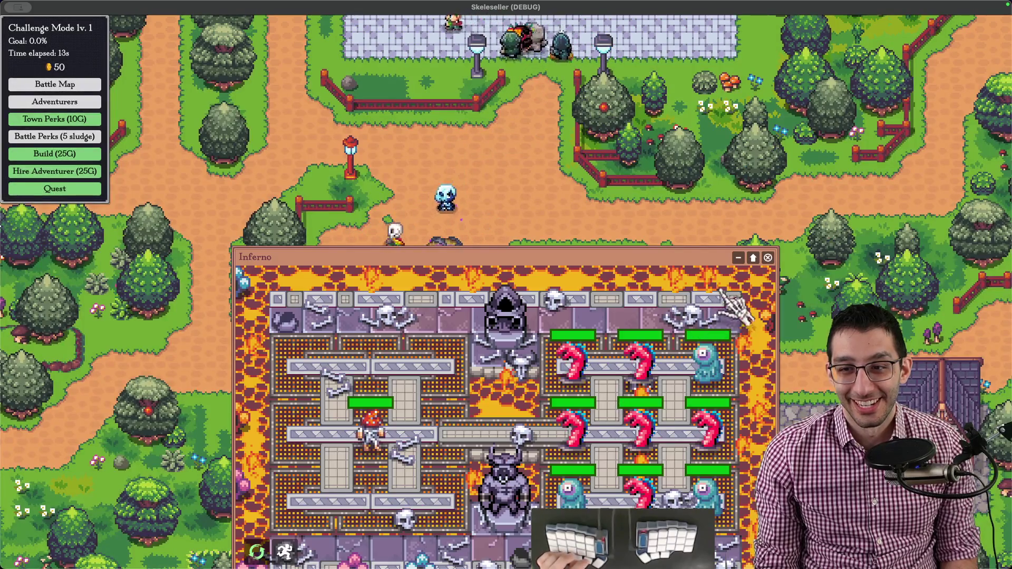
left_click(752, 256)
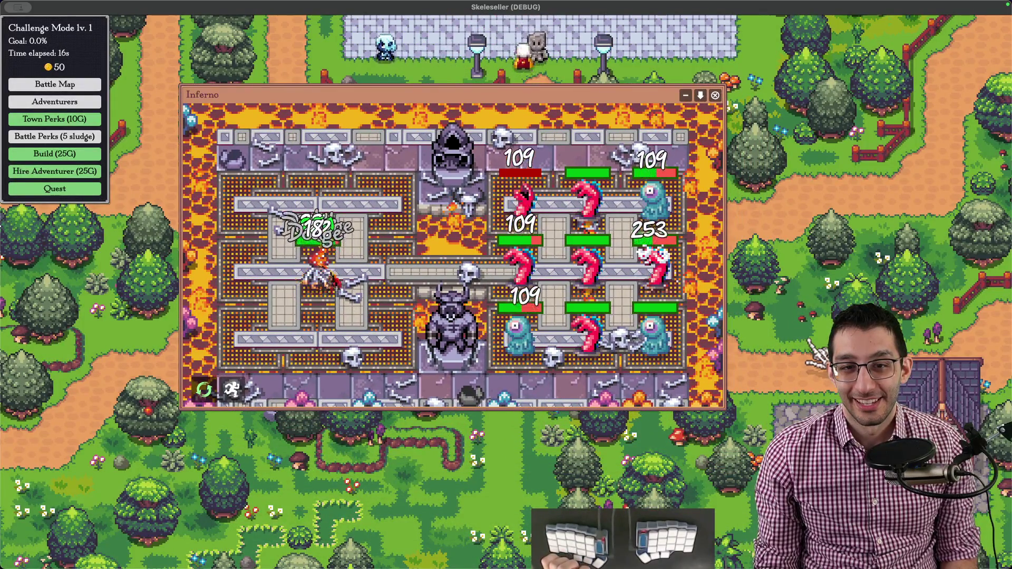
- Increase game speed from the debug menu, peek at Mushi's details, then return to the design doc
key("F1")
left_click(112, 162)
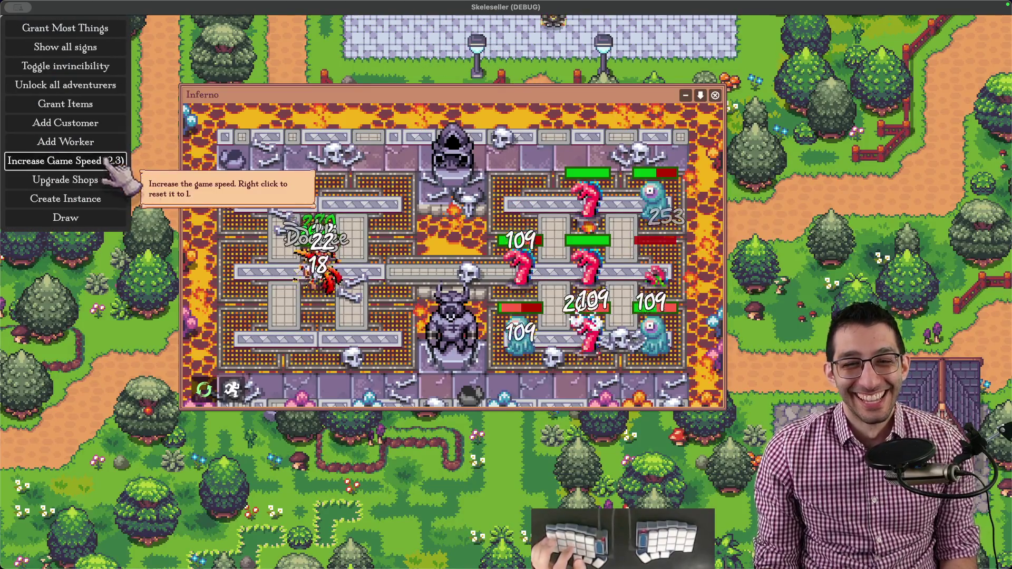
key("F1")
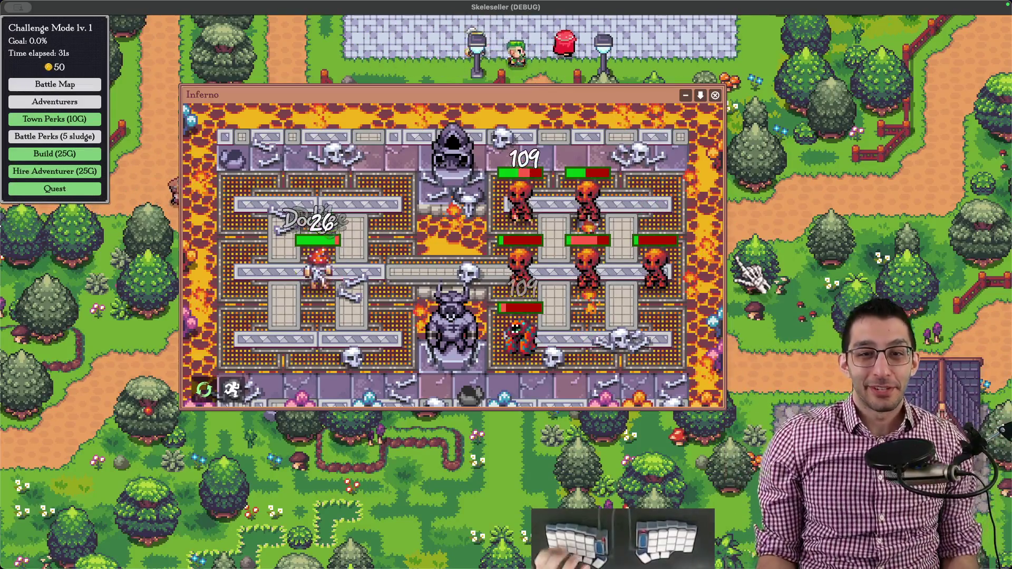
key("a")
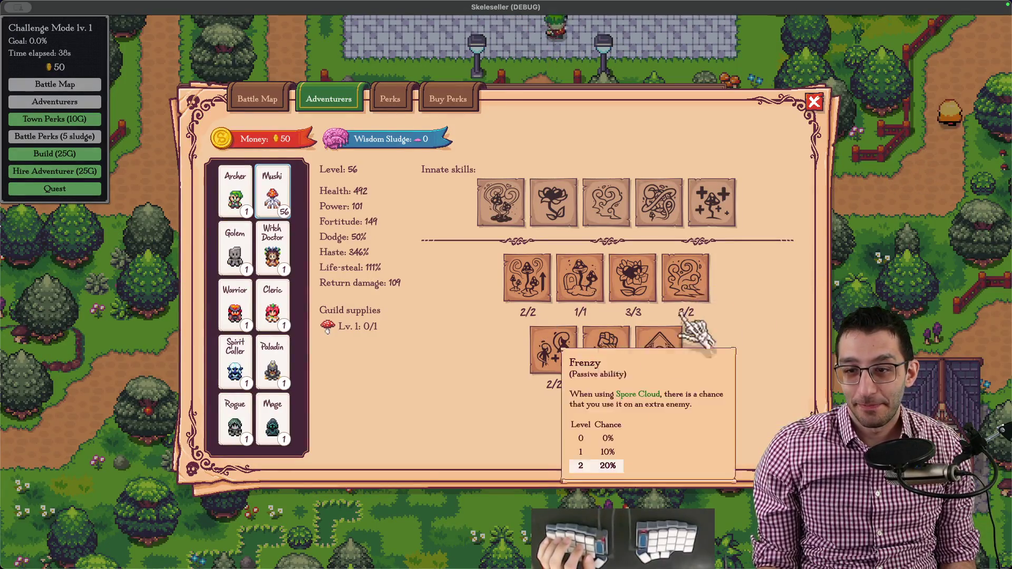
key("Escape")
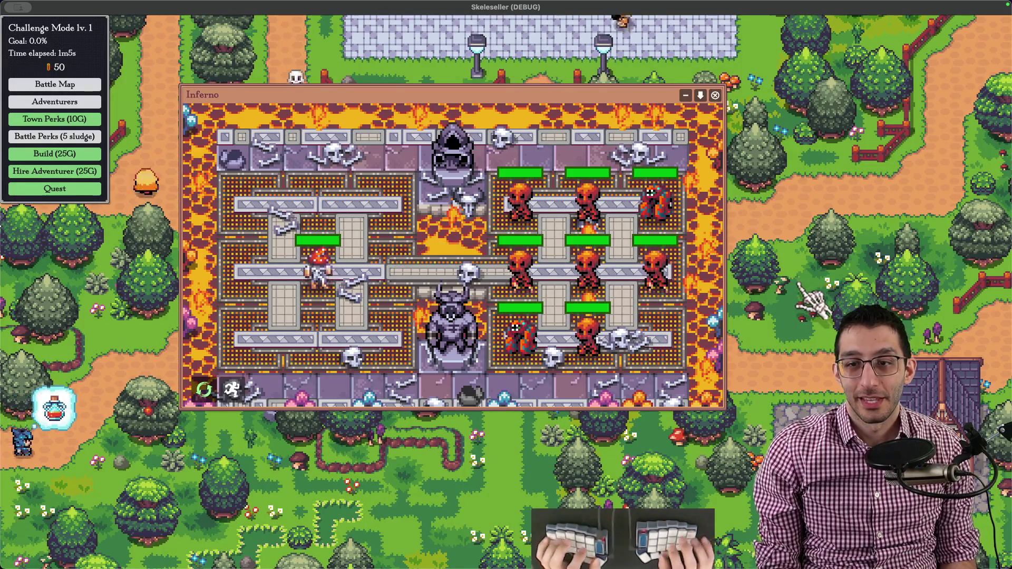
key("super+Tab")
scroll(609, 331, "down", 5)
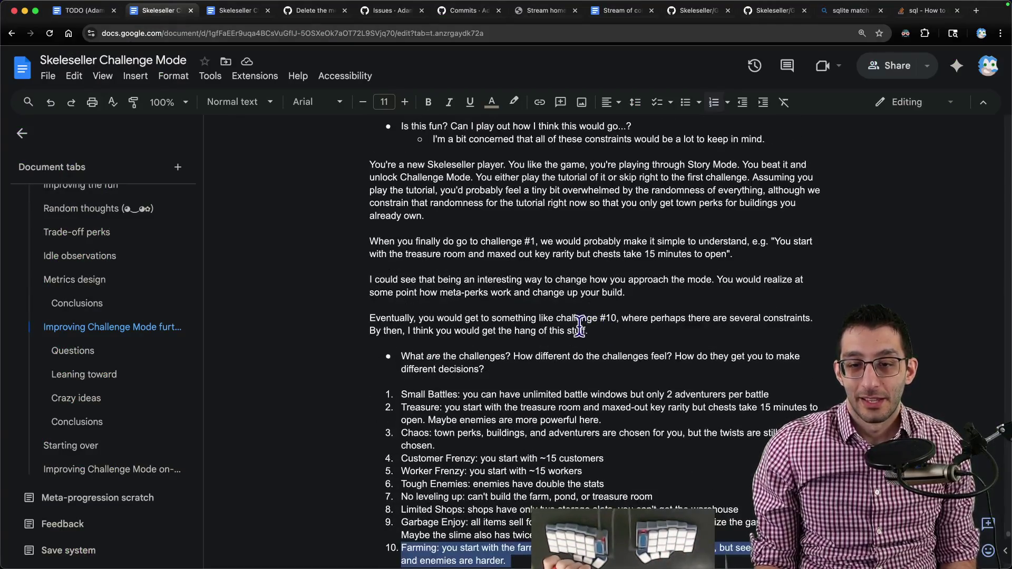
scroll(553, 324, "down", 5)
scroll(522, 316, "down", 5)
scroll(506, 313, "down", 5)
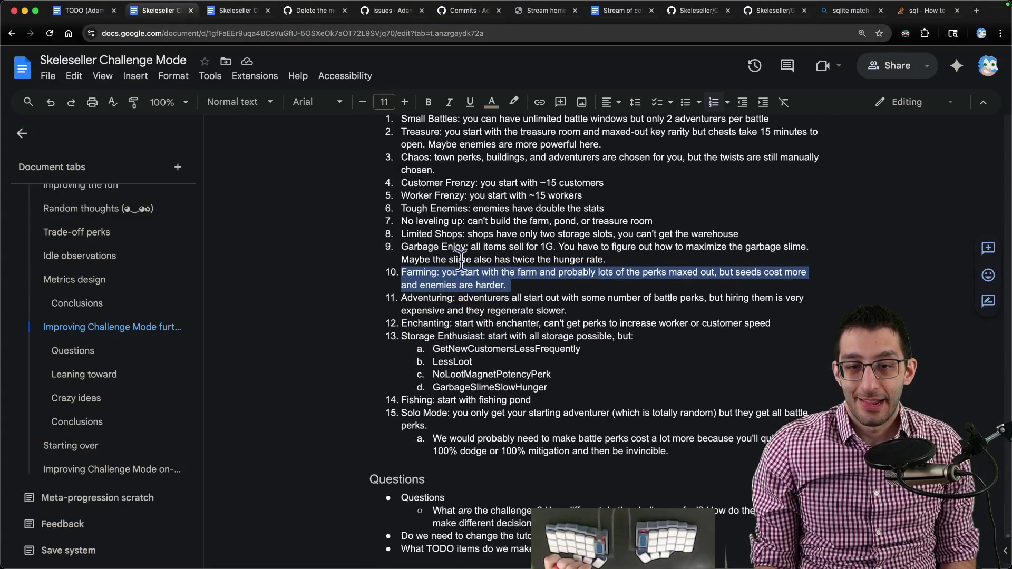
scroll(461, 253, "up", 5)
scroll(443, 249, "down", 3)
scroll(419, 246, "up", 4)
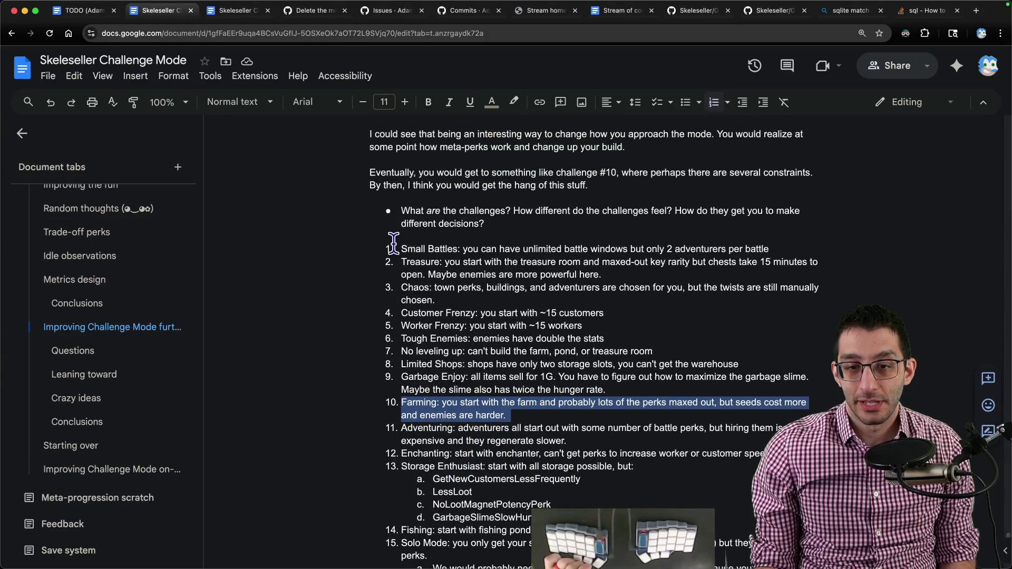
scroll(393, 241, "down", 4)
scroll(419, 332, "down", 3)
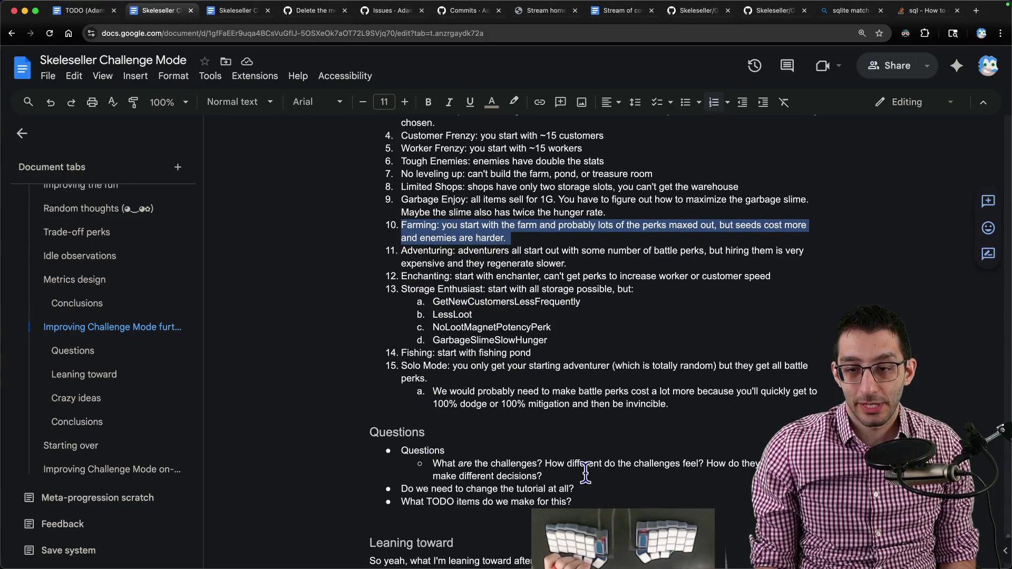
left_click_drag(546, 463, 593, 467)
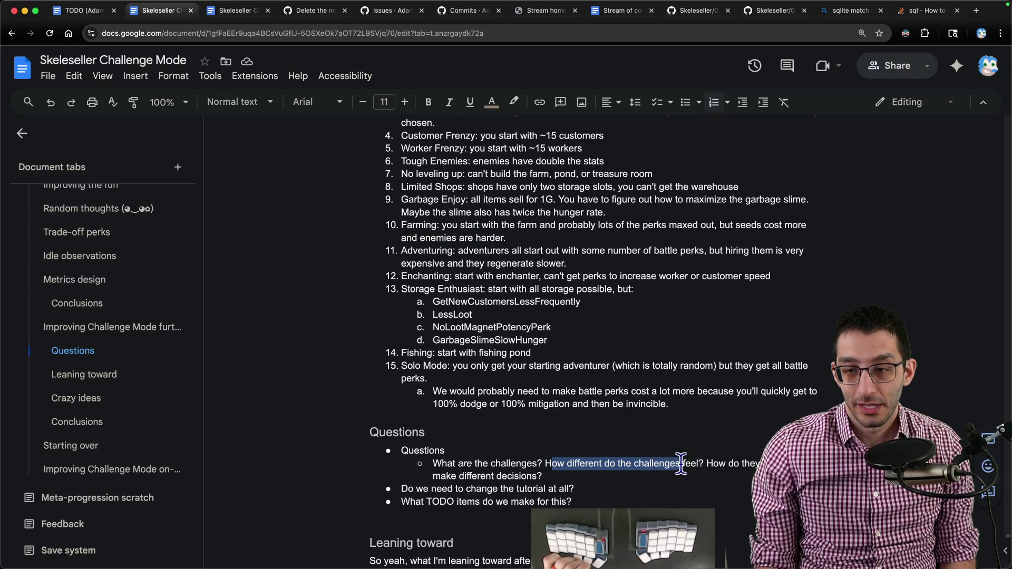
left_click_drag(682, 463, 717, 475)
scroll(621, 454, "up", 3)
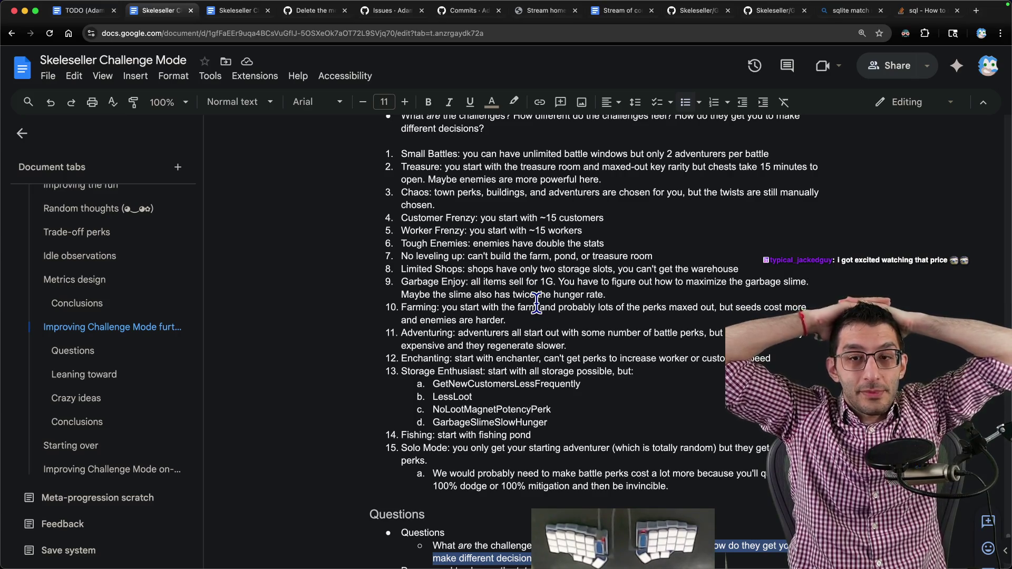
double_click(427, 332)
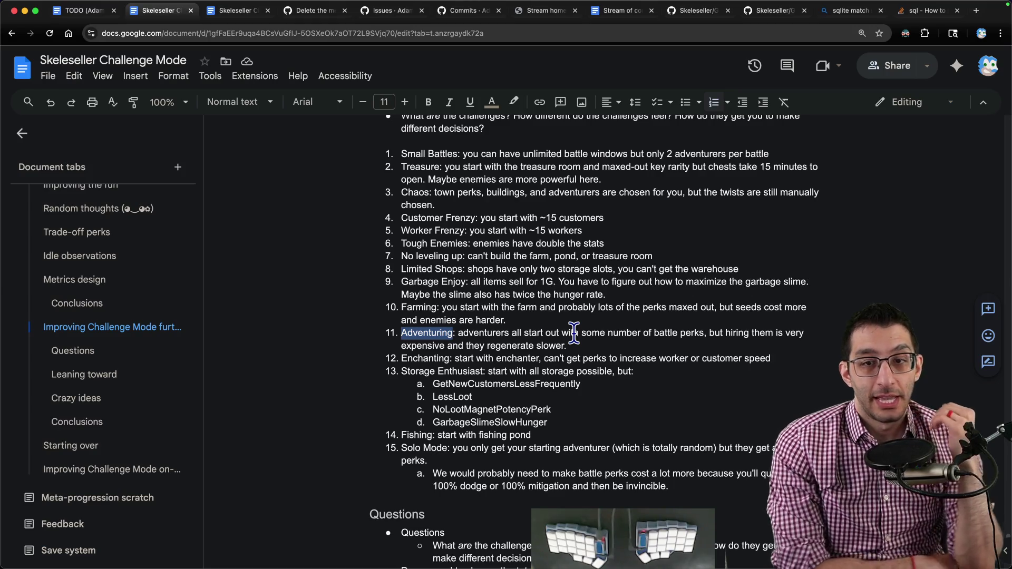
- Move the Chaos item to the end of the challenge list, leaving Small Battles in place
left_click(411, 193)
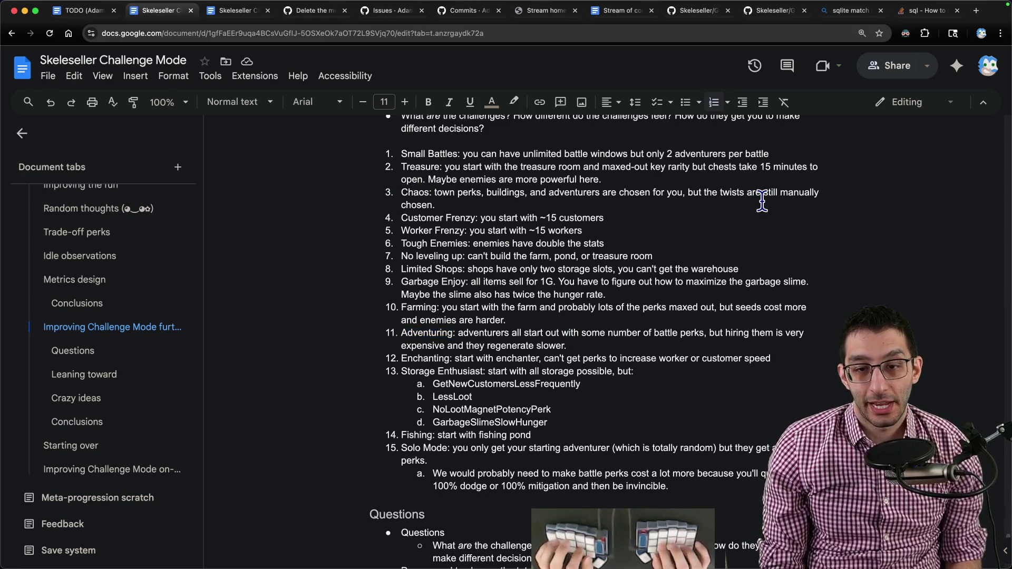
key("ctrl+shift+Down")
key("ctrl+shift+Down")
key("ctrl+shift+Down")
key("ctrl+shift+Down")
key("ctrl+shift+Down")
key("ctrl+shift+Down")
key("ctrl+shift+Down")
key("ctrl+shift+Down")
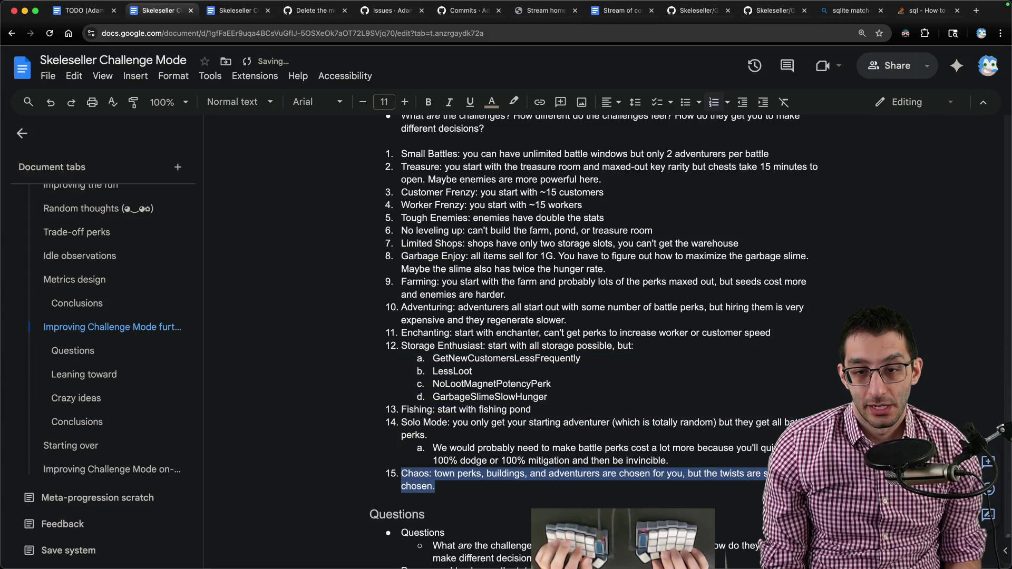
key("Up")
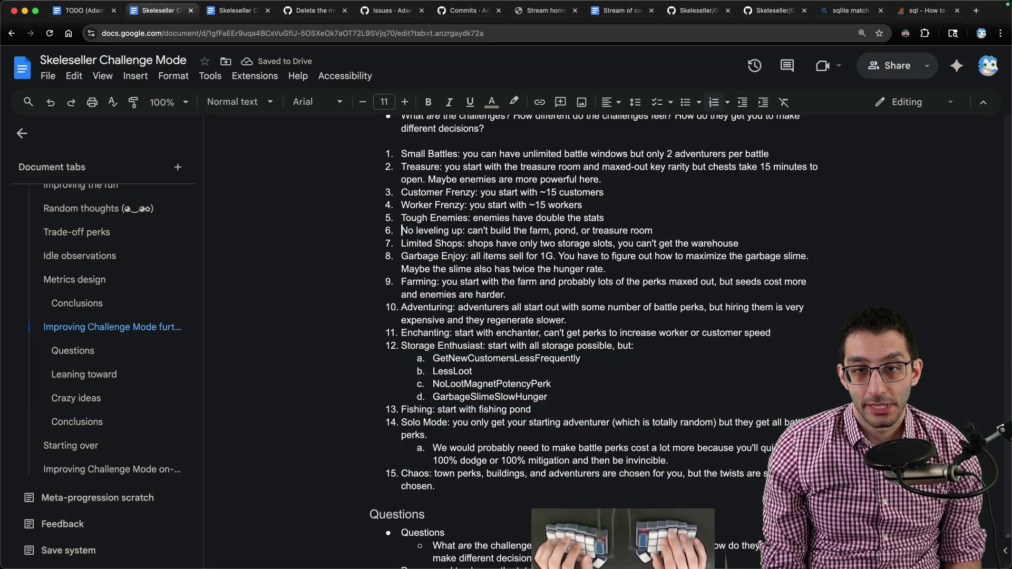
key("shift+Down")
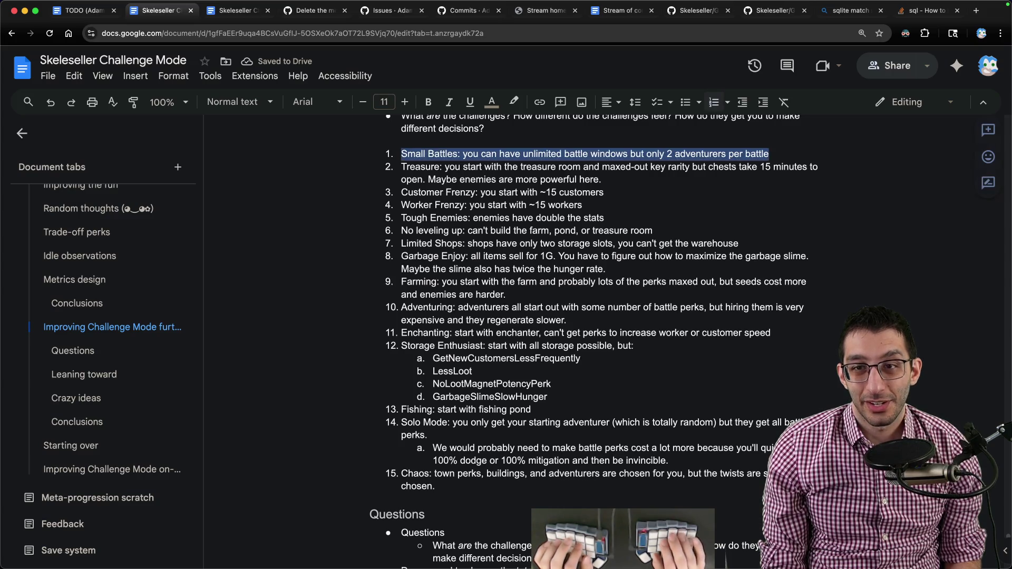
key("Down")
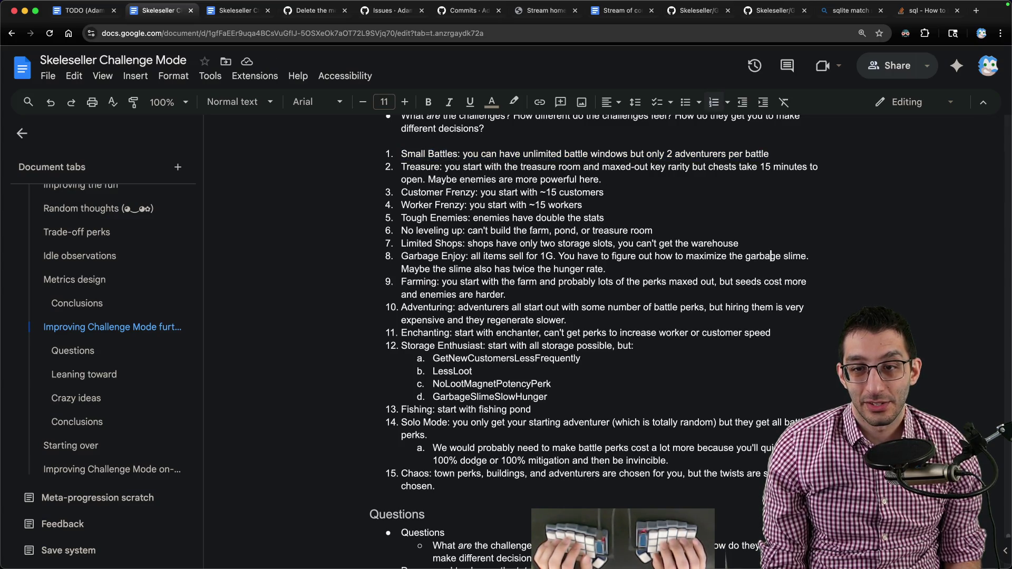
- Move Farming to the top, Adventuring to second and Worker Frenzy to third
key("shift+Down")
key("ctrl+shift+Up")
key("ctrl+shift+Up")
key("ctrl+shift+Up")
key("ctrl+shift+Up")
key("ctrl+shift+Up")
key("ctrl+shift+Up")
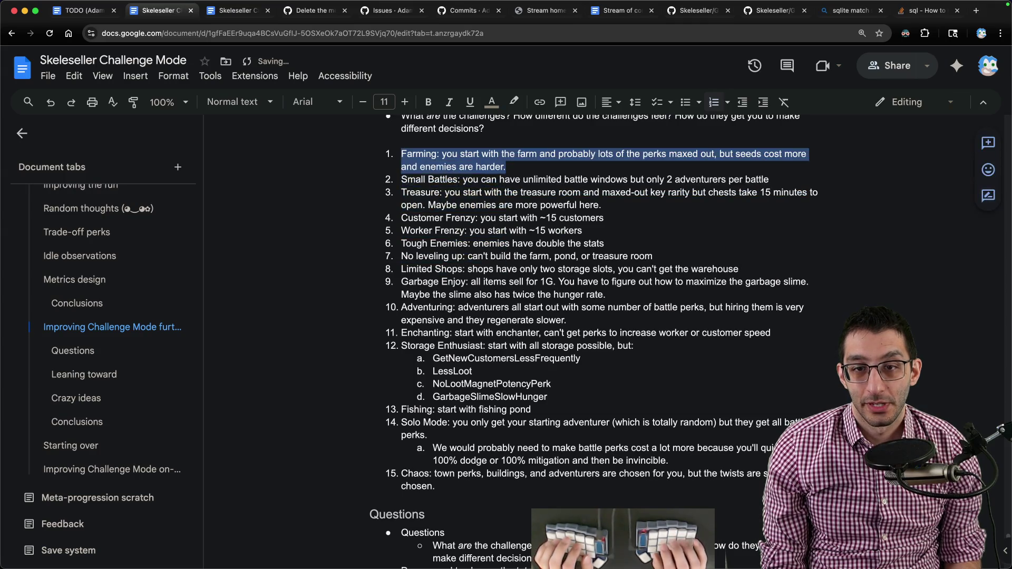
key("Down")
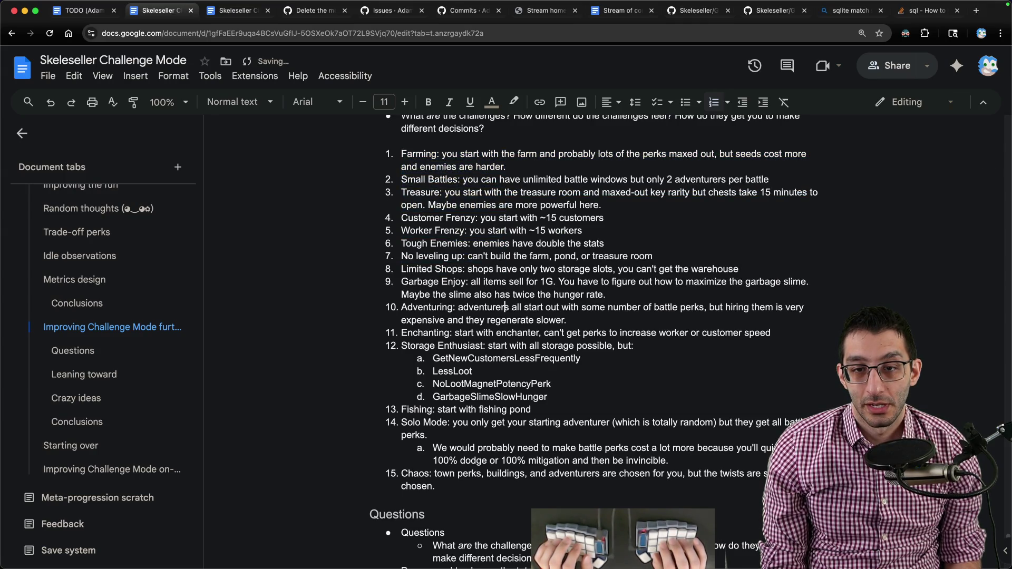
key("shift+Down")
key("ctrl+shift+Up")
key("ctrl+shift+Up")
key("ctrl+shift+Up")
key("ctrl+shift+Up")
key("ctrl+shift+Up")
key("ctrl+shift+Up")
key("Down")
key("Down")
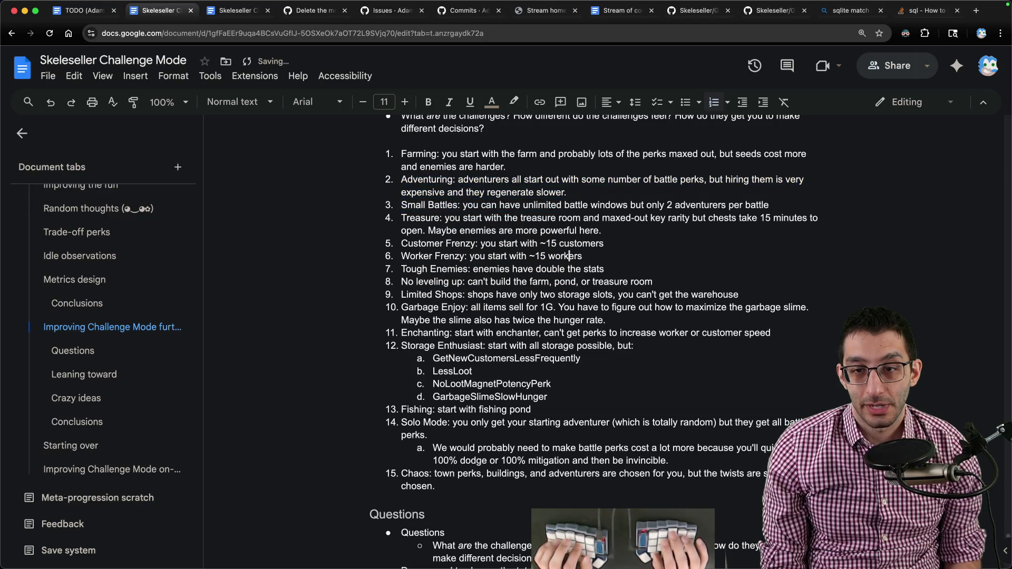
key("shift+Down")
key("ctrl+shift+Up")
key("ctrl+shift+Up")
key("ctrl+shift+Up")
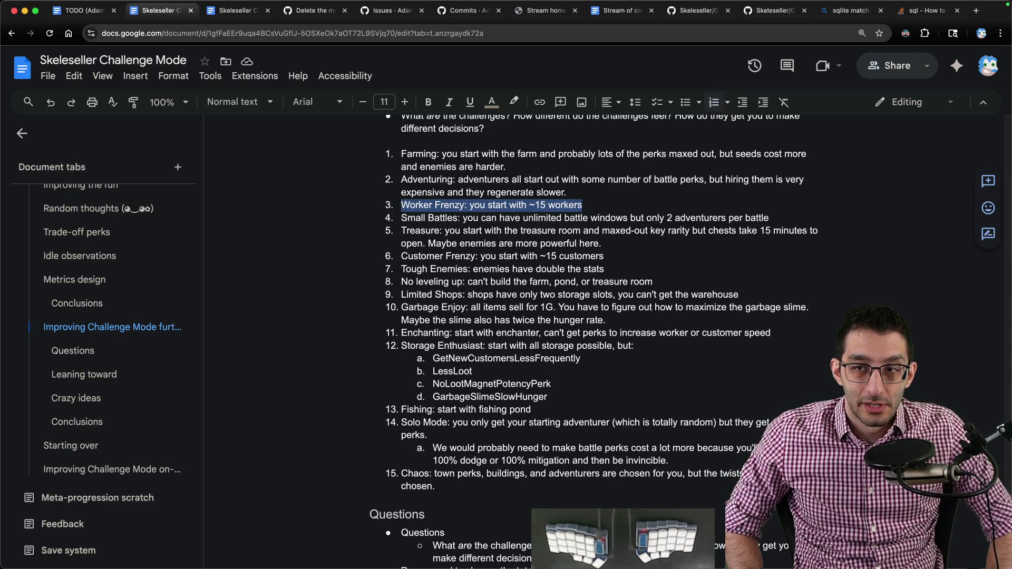
scroll(466, 488, "down", 5)
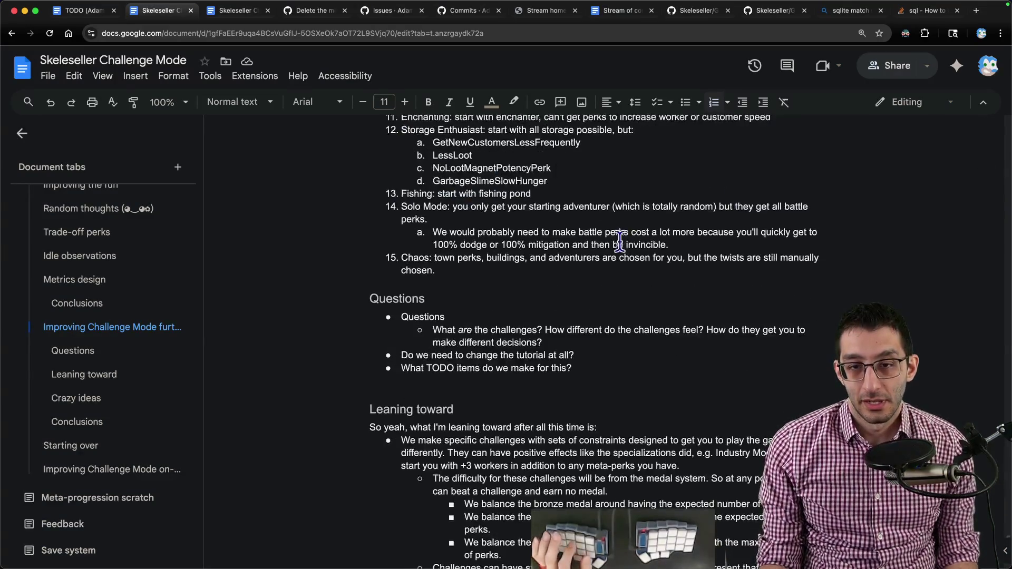
scroll(466, 488, "up", 5)
- Copy the full challenge list and paste it as nested bullets under a new 'Challenge ideas' point above Meta-perks
left_click_drag(466, 488, 355, 159)
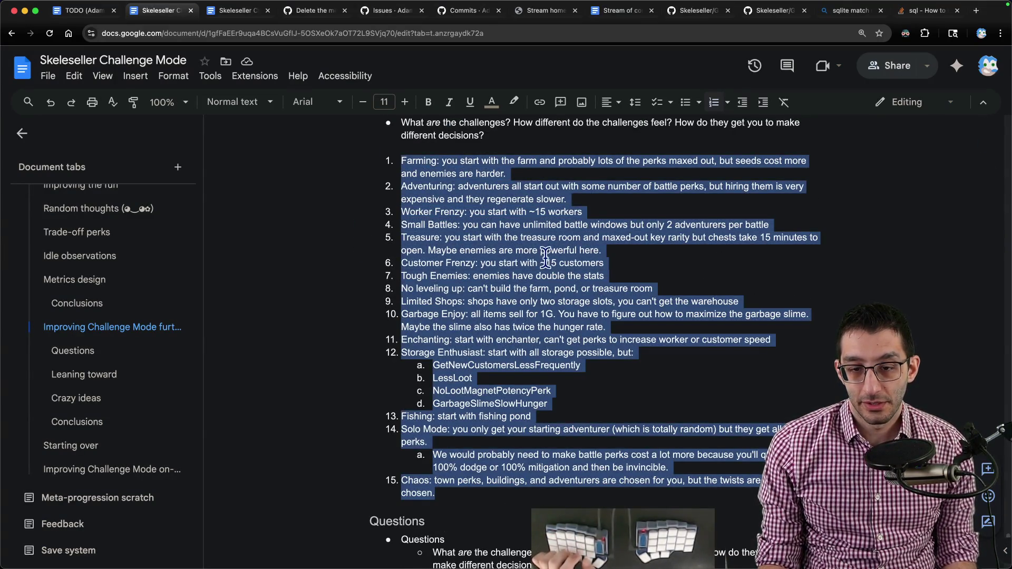
scroll(544, 255, "down", 5)
scroll(552, 277, "down", 3)
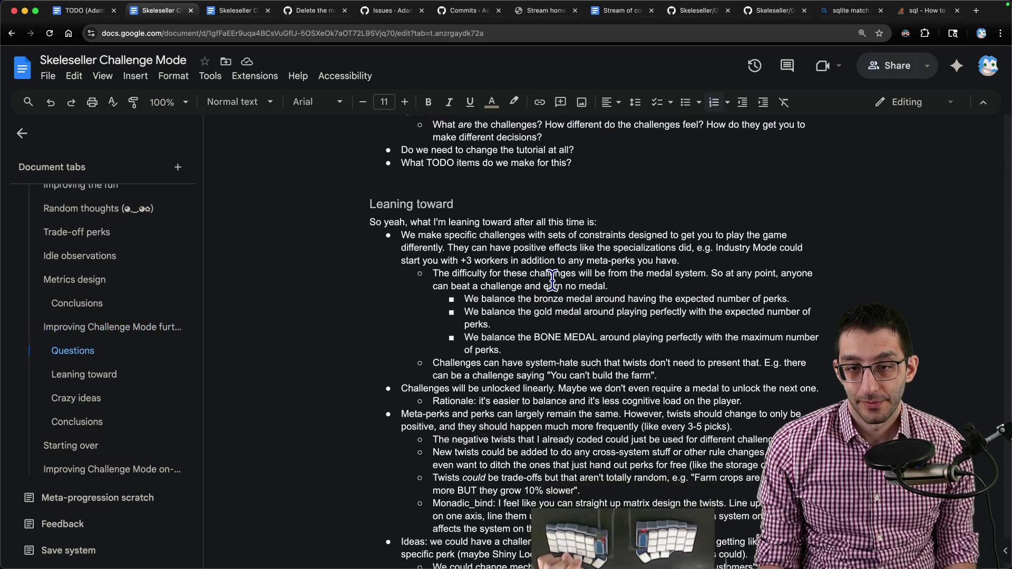
scroll(553, 277, "down", 3)
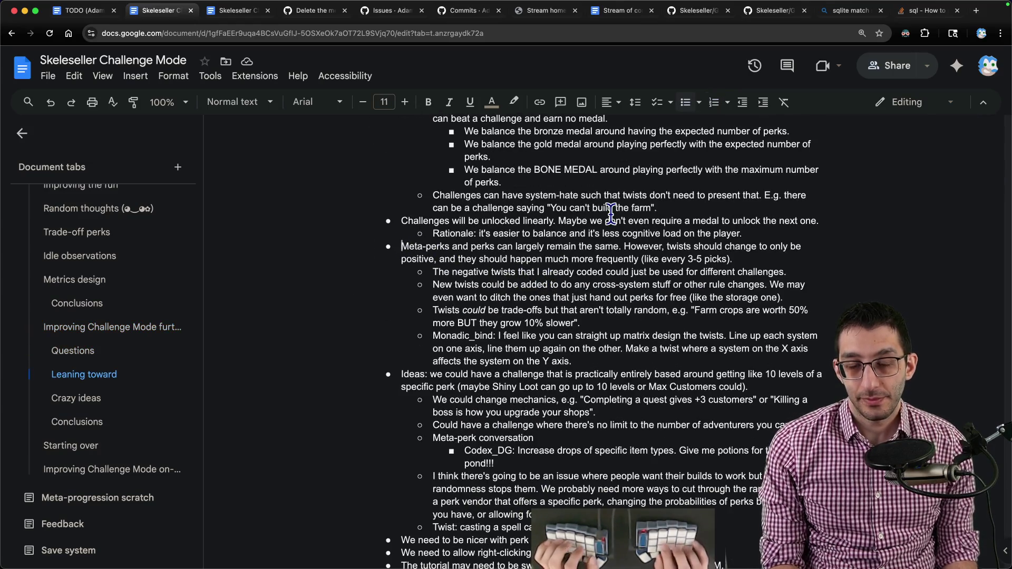
key("Return")
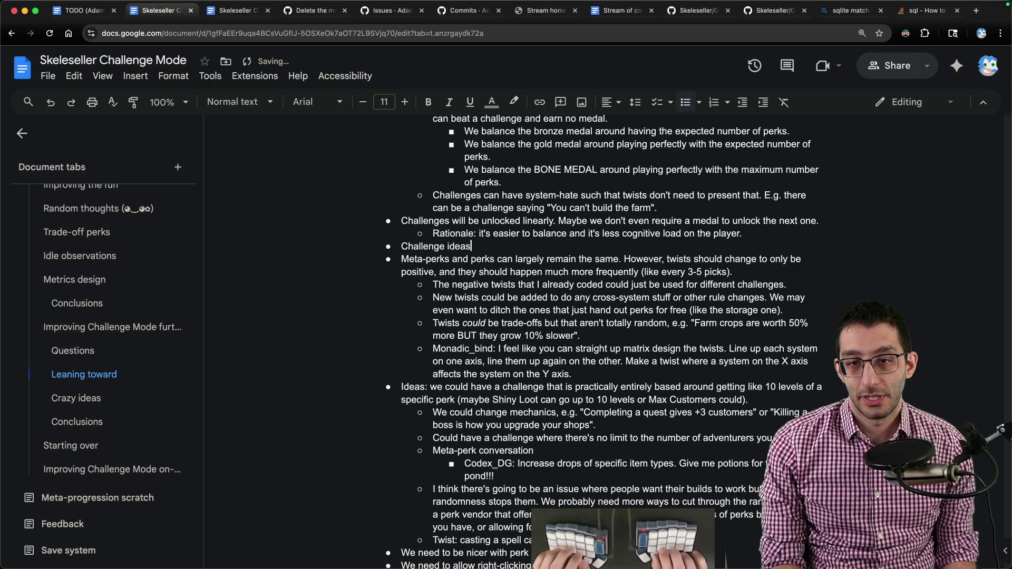
key("ctrl+v")
key("shift+Up")
key("shift+Up")
key("shift+Up")
key("shift+Up")
key("shift+Up")
key("shift+Up")
key("shift+Up")
key("shift+Up")
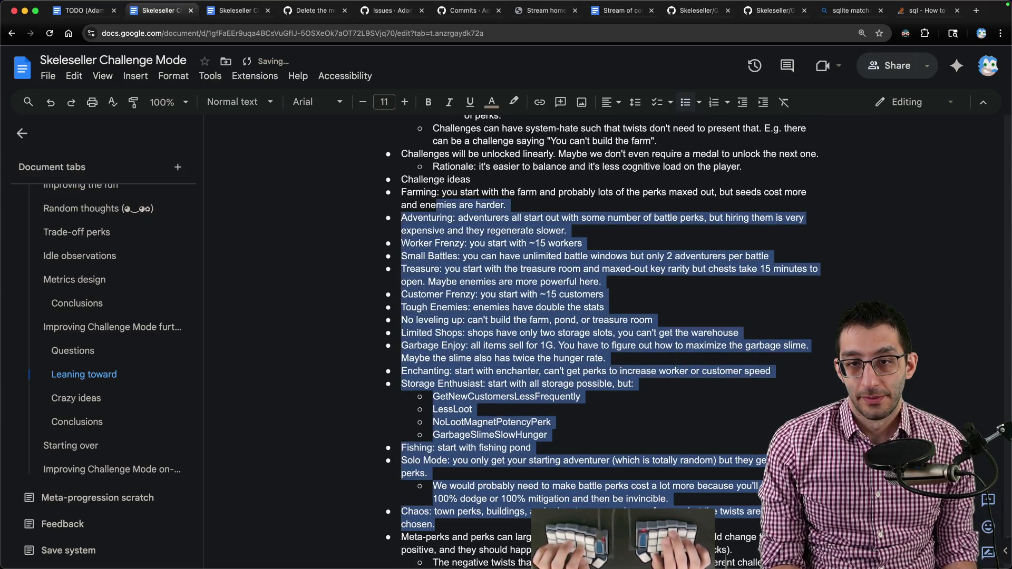
key("shift+Up")
key("ctrl+shift+7")
scroll(642, 221, "down", 5)
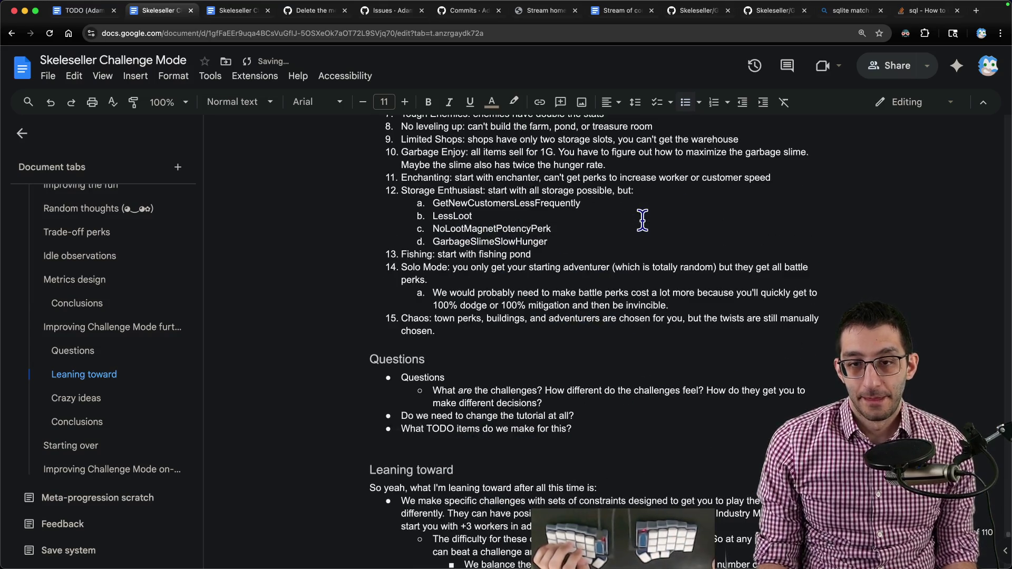
scroll(642, 220, "down", 1)
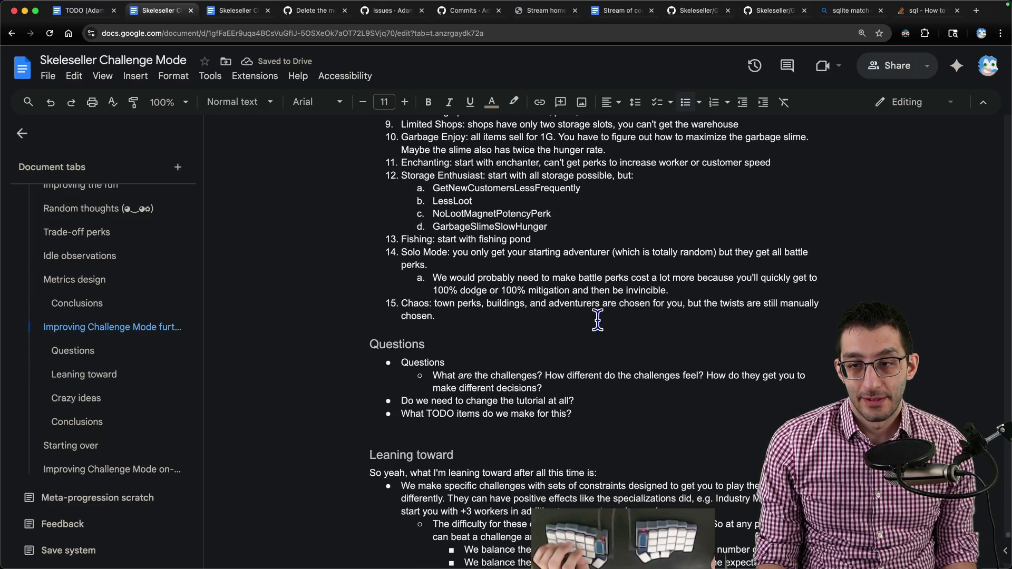
scroll(542, 319, "up", 5)
scroll(541, 318, "up", 1)
scroll(575, 307, "down", 2)
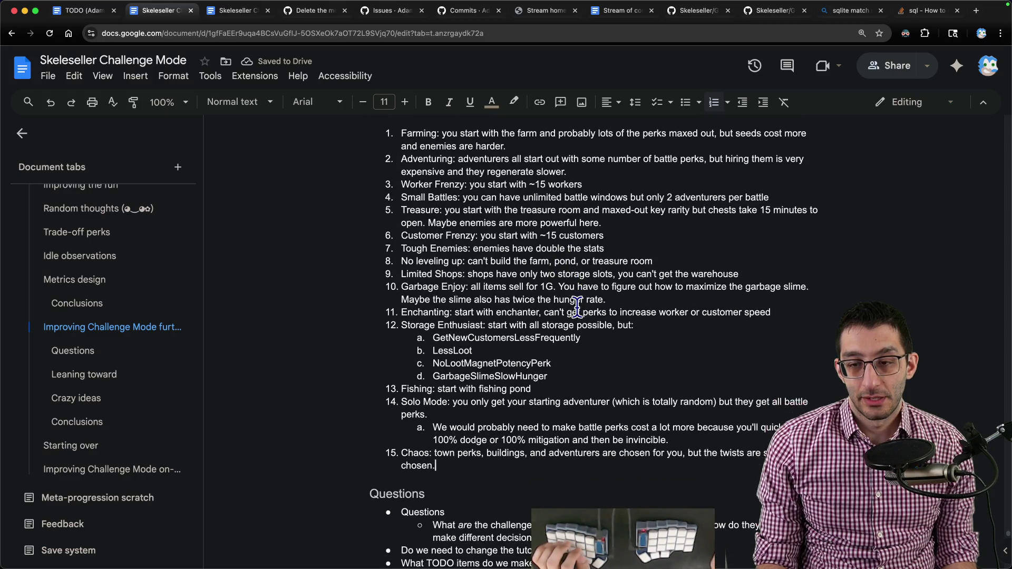
- Add 'How different do these feel?' after Chaos with an indented '9 3' note
key("Return")
key("Return")
type("How different do these feel?")
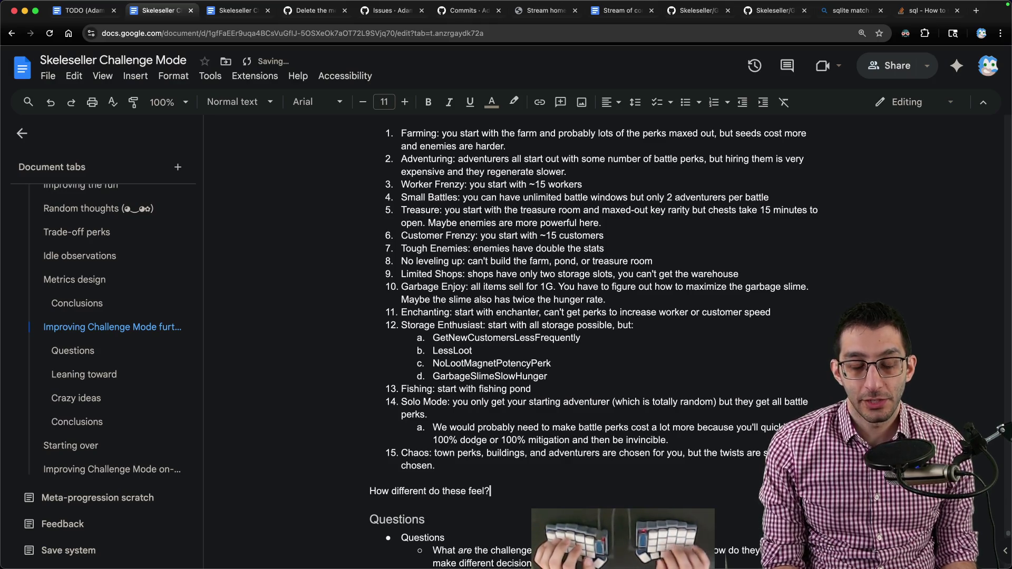
key("Return")
key("Return")
type("9 3")
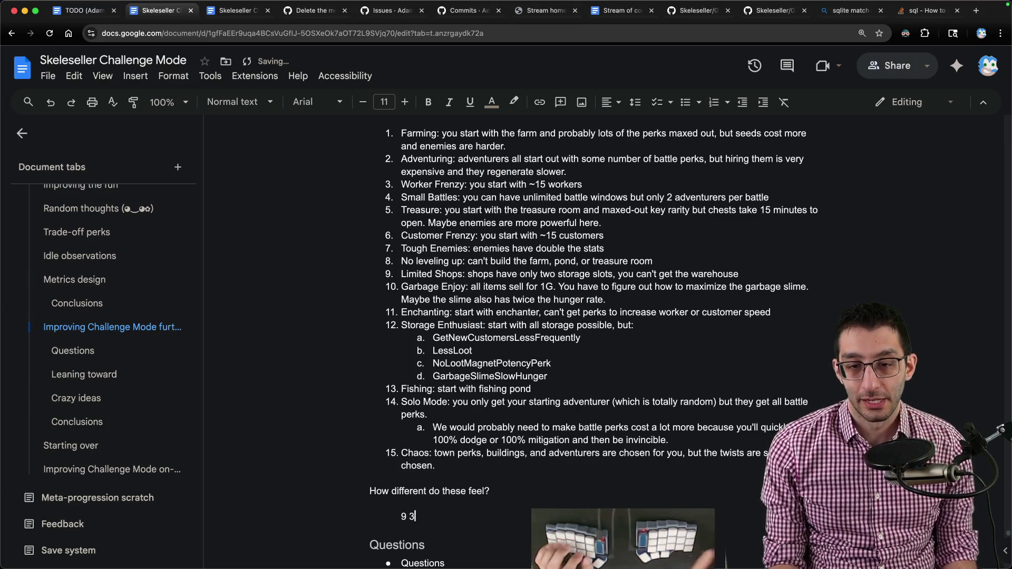
- Highlight the Worker Frenzy and Limited Shops lines to compare them
left_click_drag(468, 185, 594, 185)
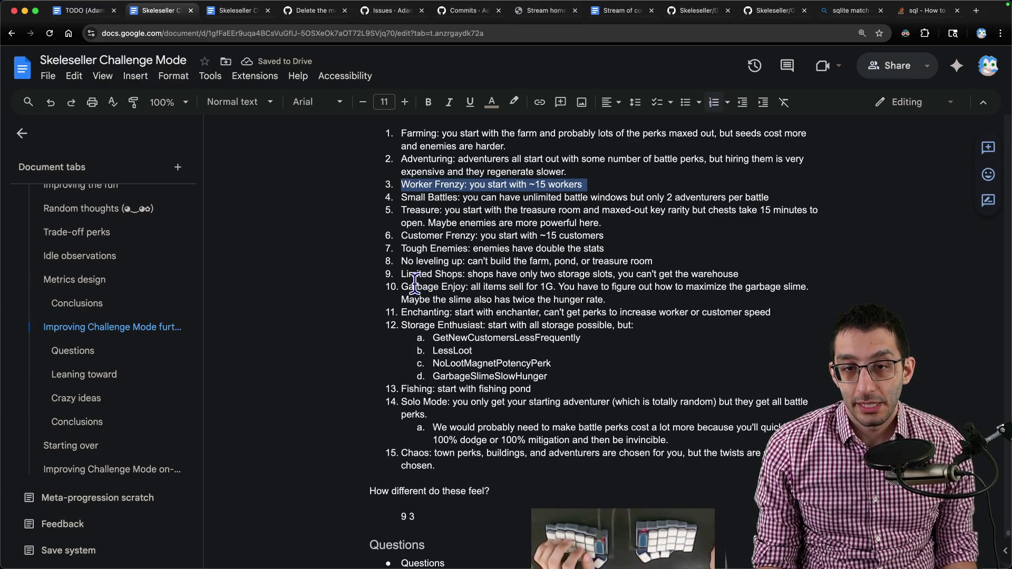
left_click_drag(401, 273, 757, 274)
left_click_drag(589, 184, 374, 192)
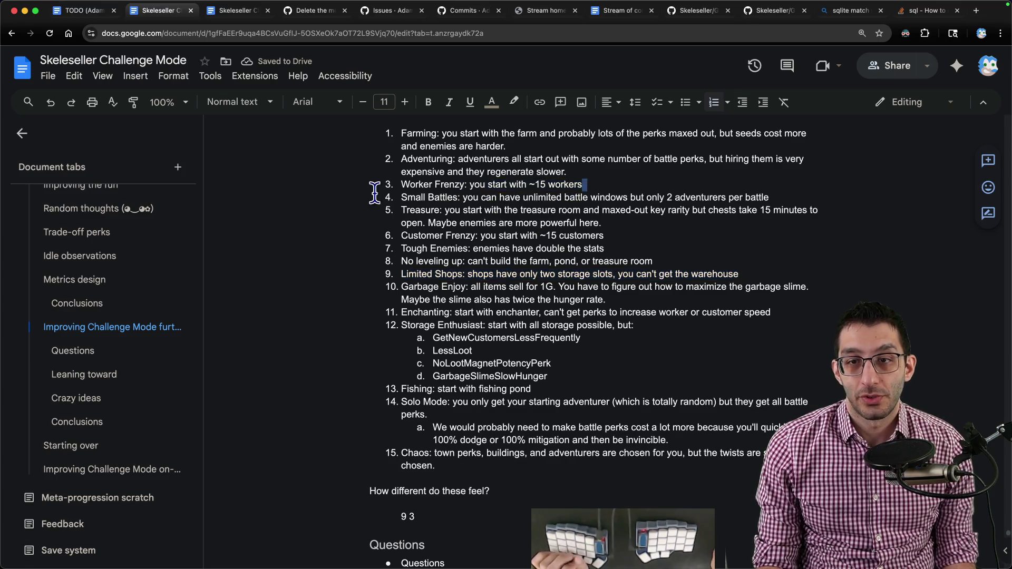
triple_click(587, 184)
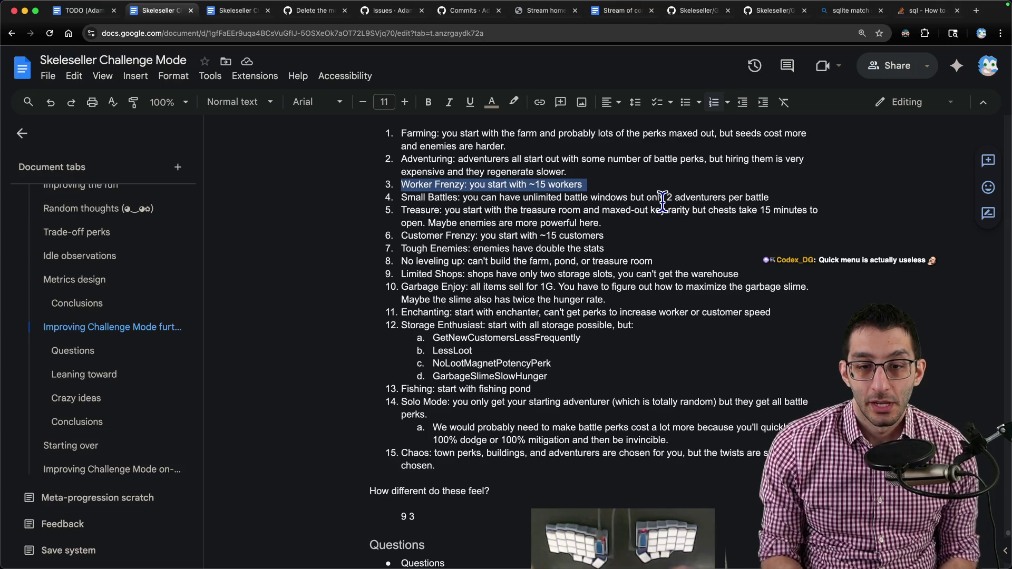
scroll(662, 238, "down", 10)
scroll(557, 266, "down", 8)
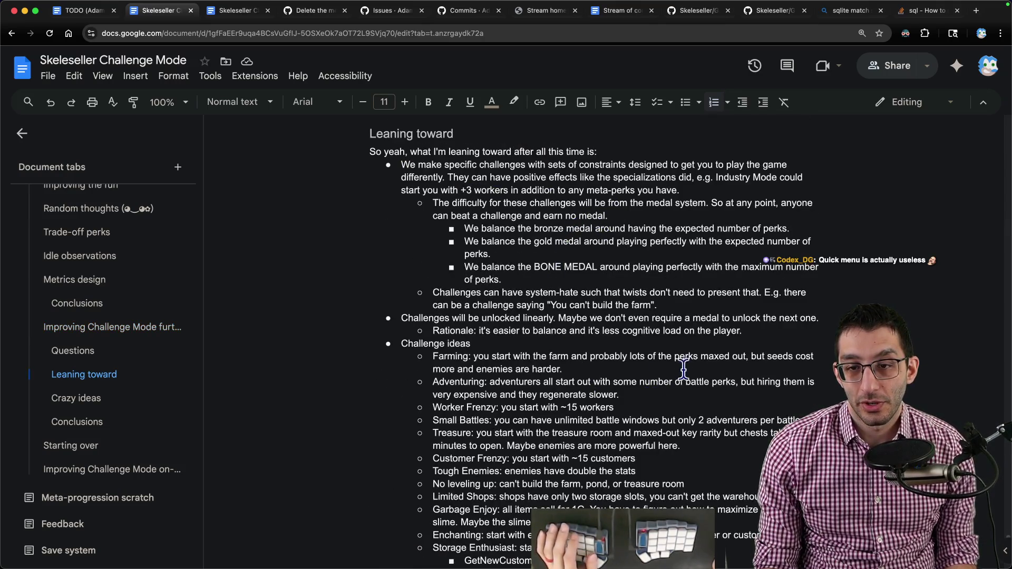
- Add a bullet under the perk-points note starting 'Need to lower the cost of…'
left_click(759, 332)
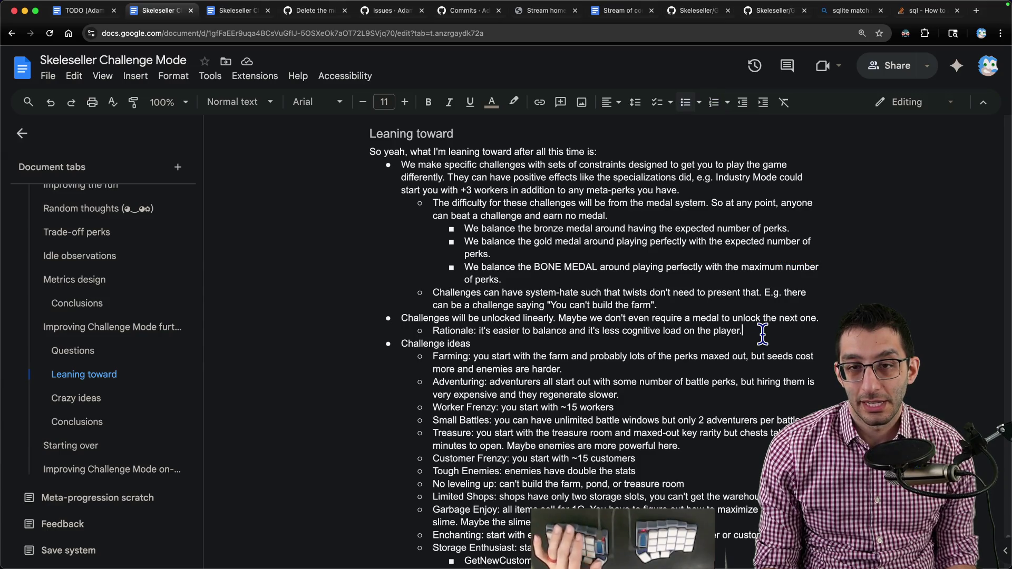
scroll(762, 334, "down", 10)
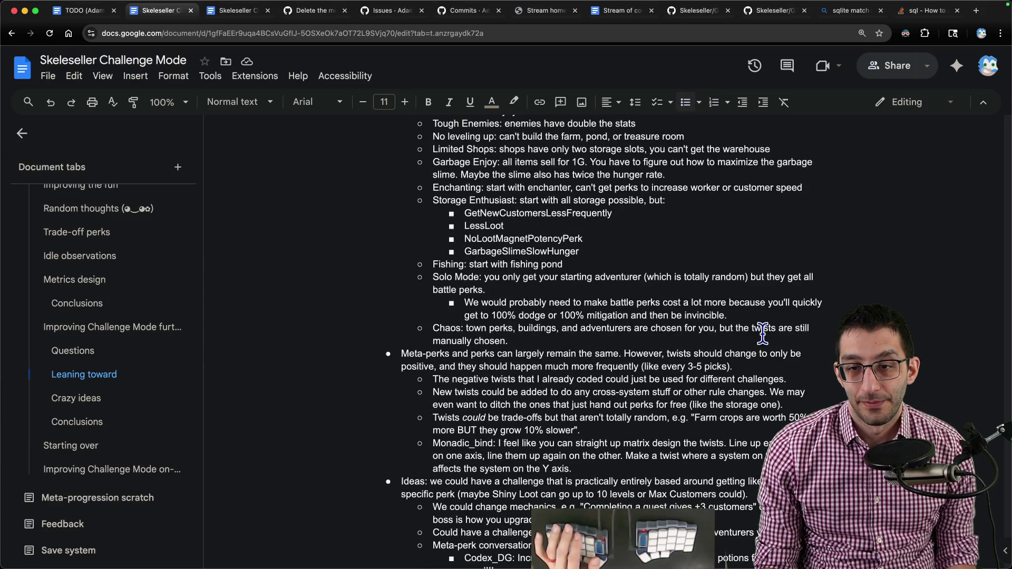
scroll(762, 333, "up", 10)
scroll(762, 334, "up", 5)
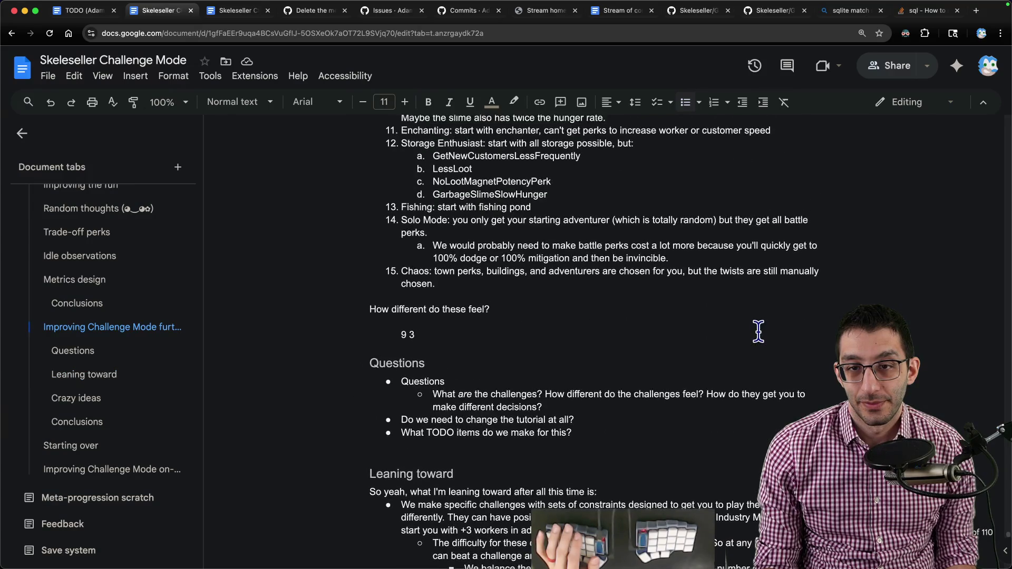
scroll(760, 332, "up", 1)
scroll(756, 332, "down", 5)
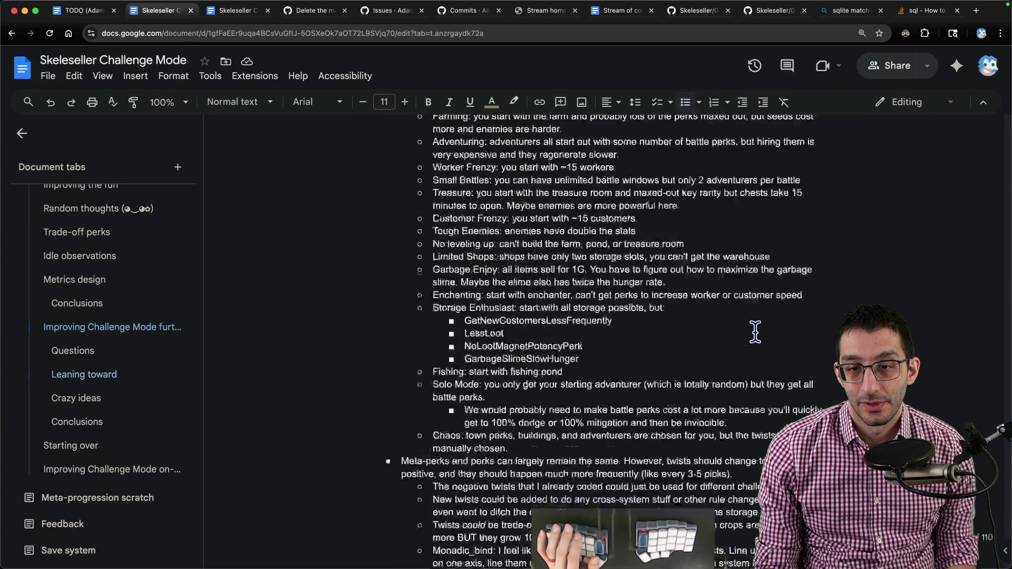
scroll(757, 331, "down", 3)
scroll(757, 331, "down", 5)
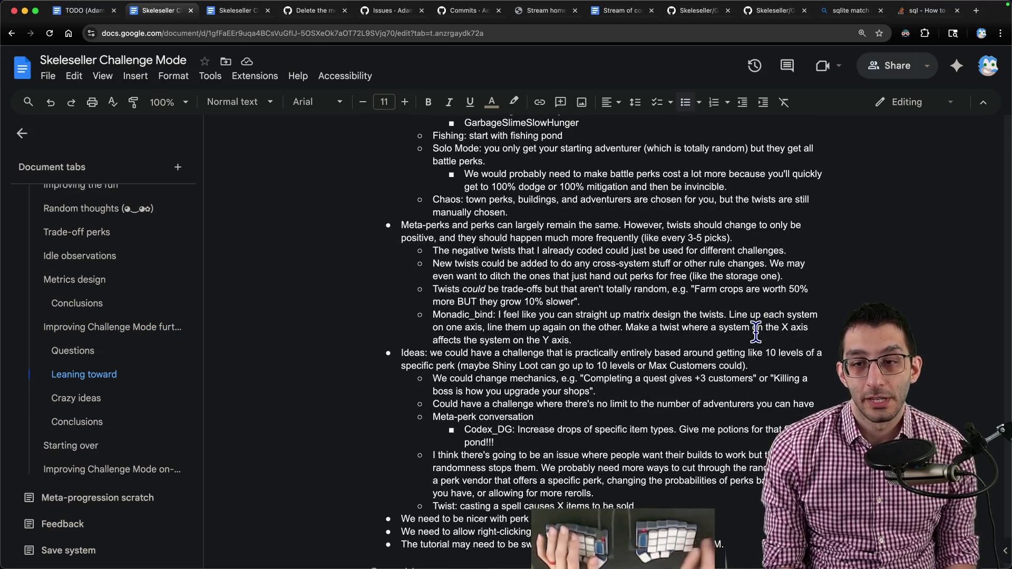
left_click(688, 339)
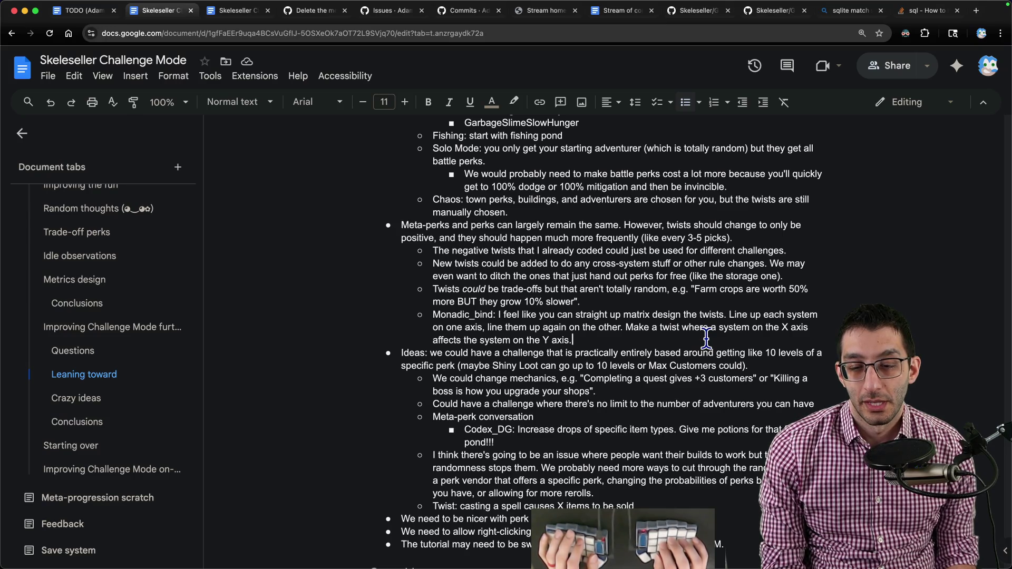
key("Down")
key("Down")
key("Down")
key("End")
key("Return")
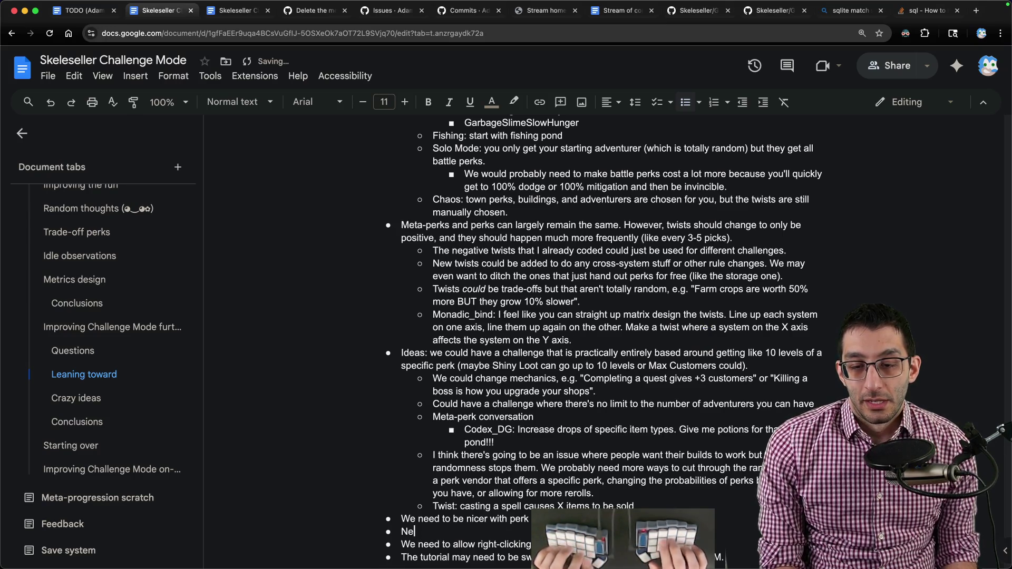
type("Need to lower the cost of the C")
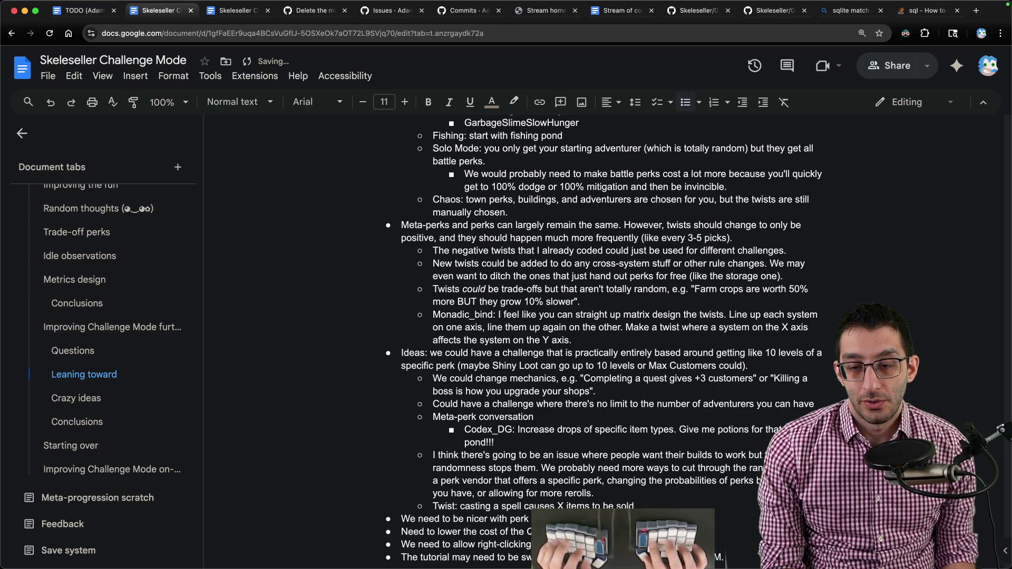
type("e G")
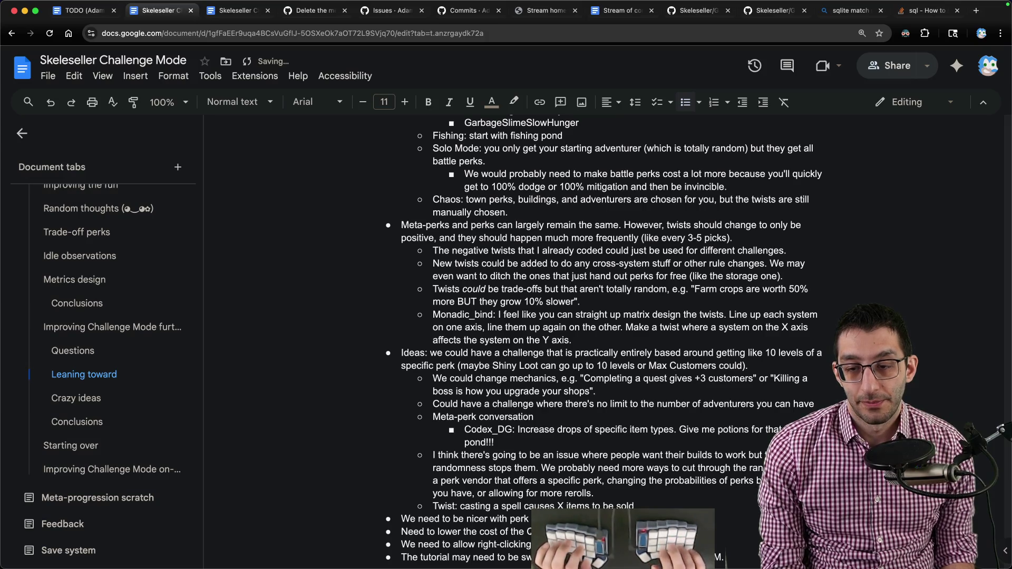
scroll(601, 316, "up", 5)
scroll(701, 335, "up", 5)
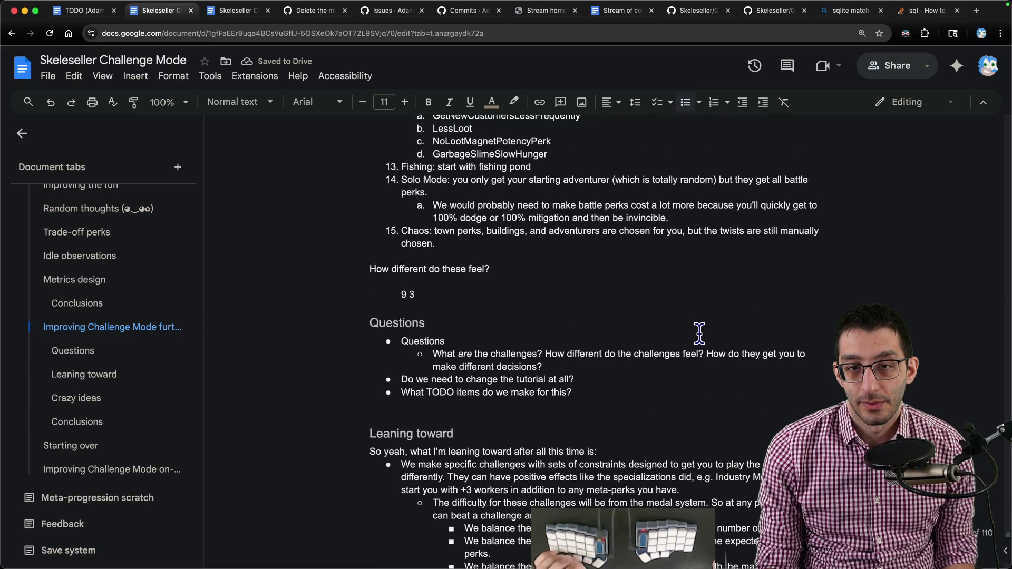
scroll(701, 334, "up", 3)
scroll(593, 285, "up", 3)
scroll(506, 253, "up", 3)
scroll(491, 233, "up", 3)
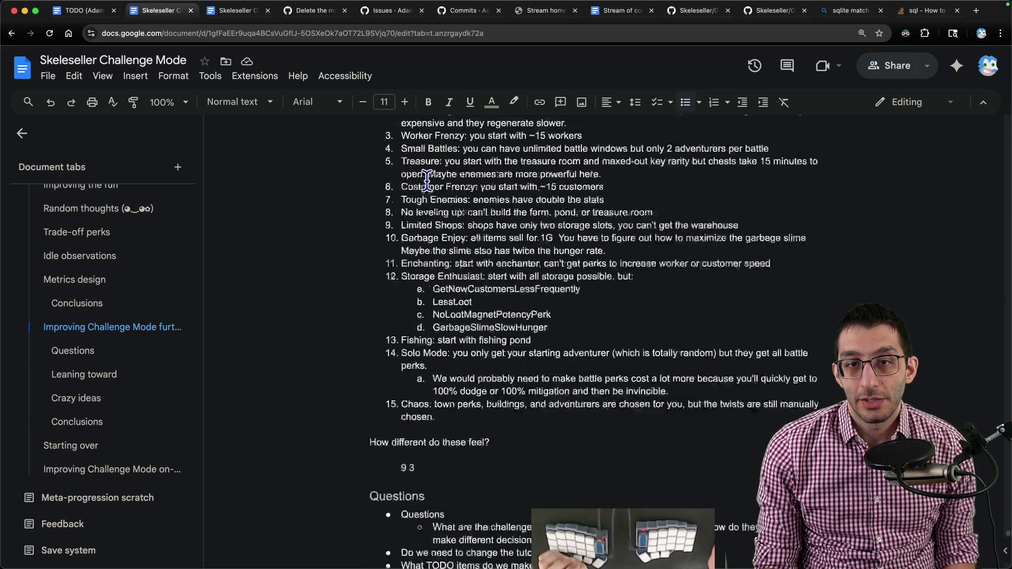
left_click_drag(388, 202, 590, 200)
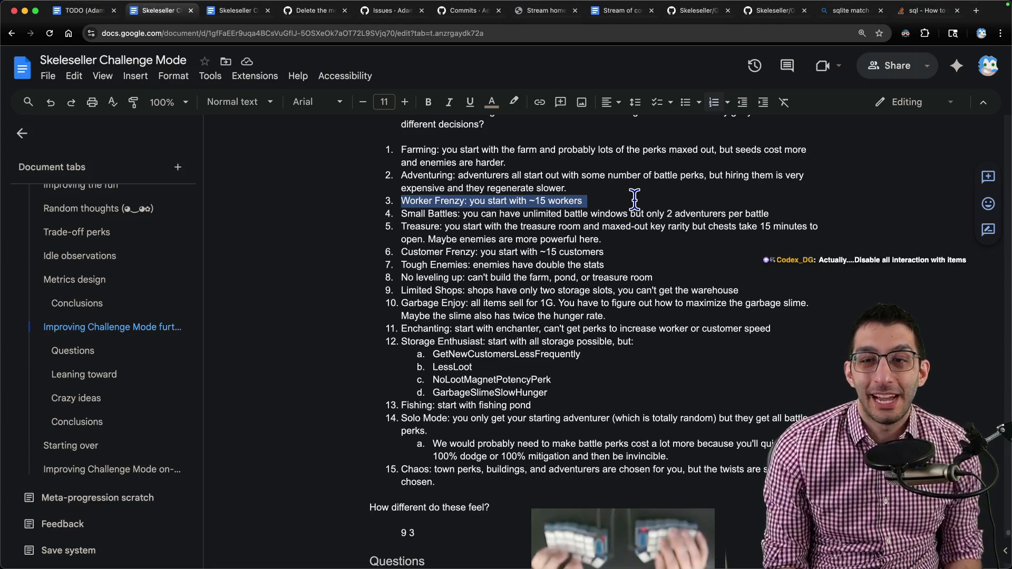
type(",")
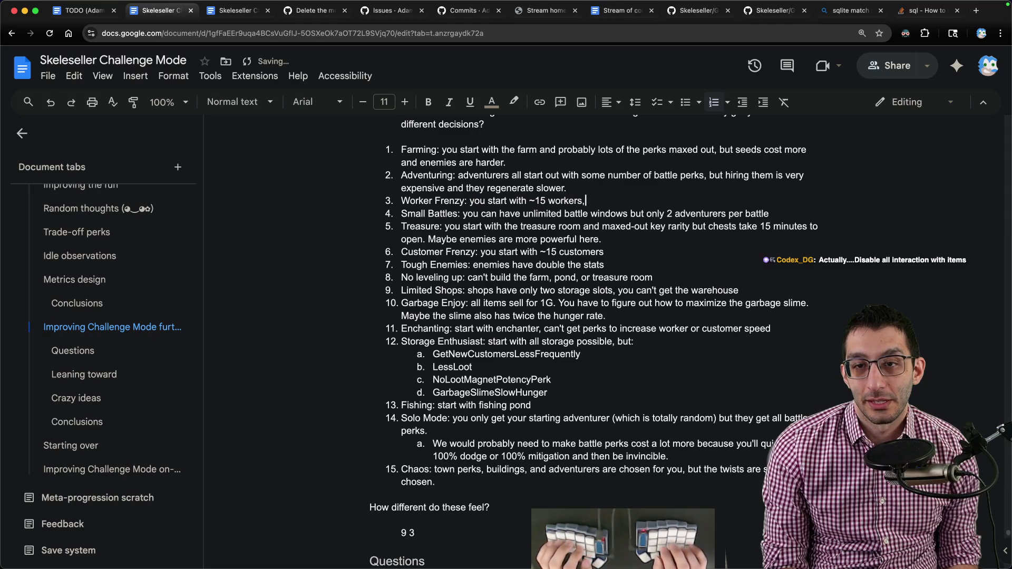
key("BackSpace")
type(". The qu")
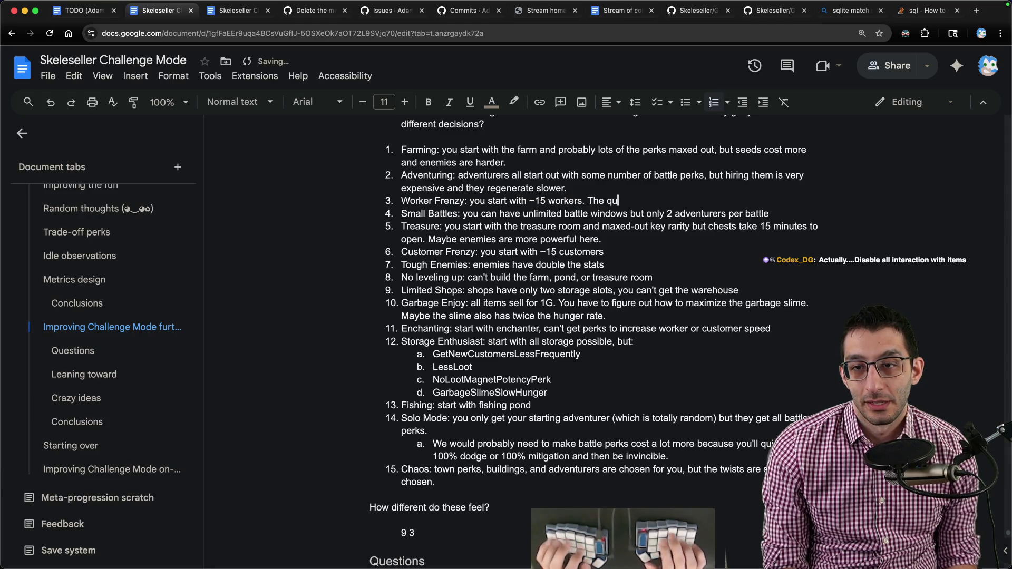
type("ick-move menu is disabled.")
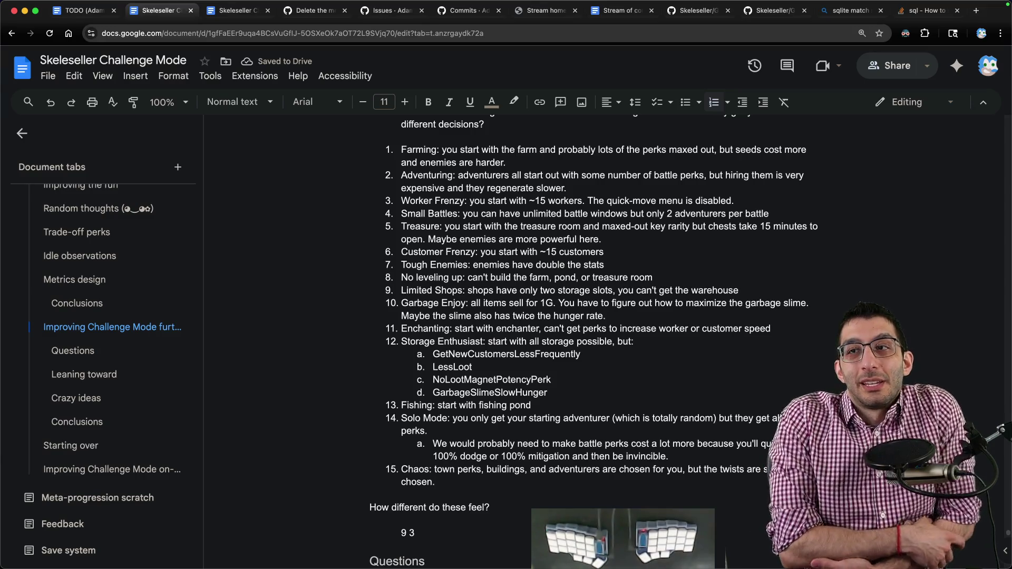
- Extend Worker Frenzy to say the quick-move menu (or all item interactions) is disabled
key("BackSpace")
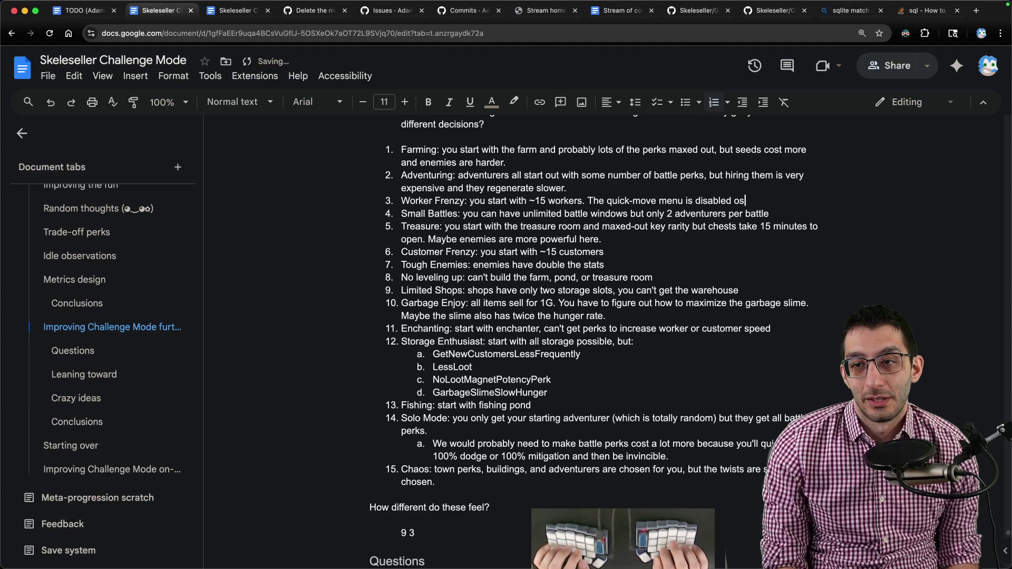
type("(or possibly even")
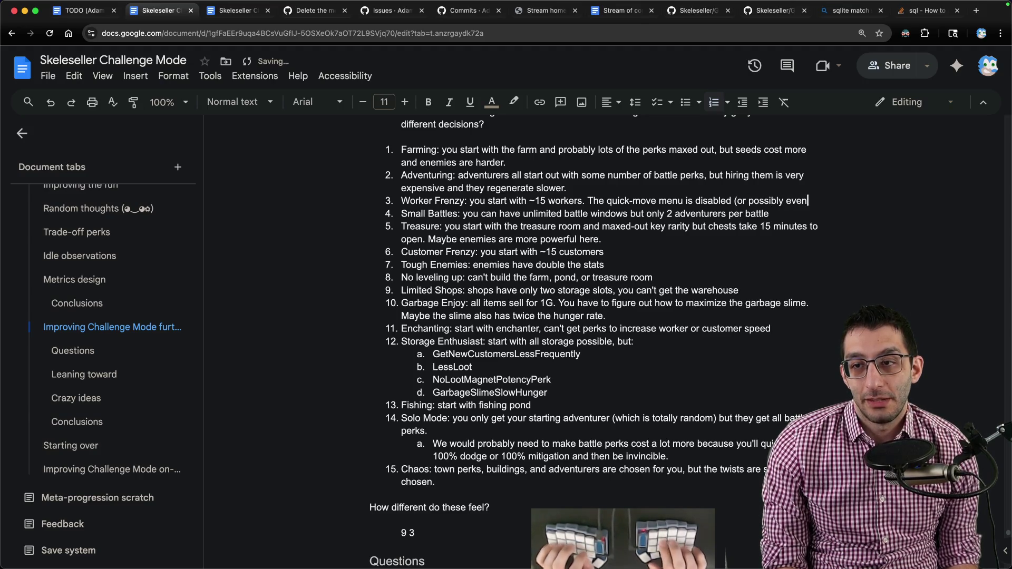
type(" all item interactions).")
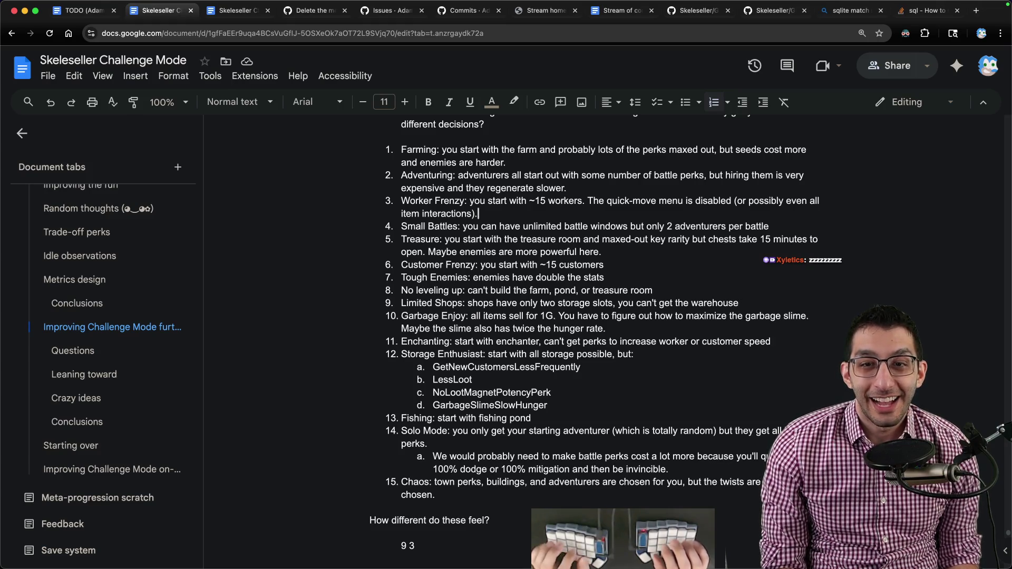
triple_click(553, 201)
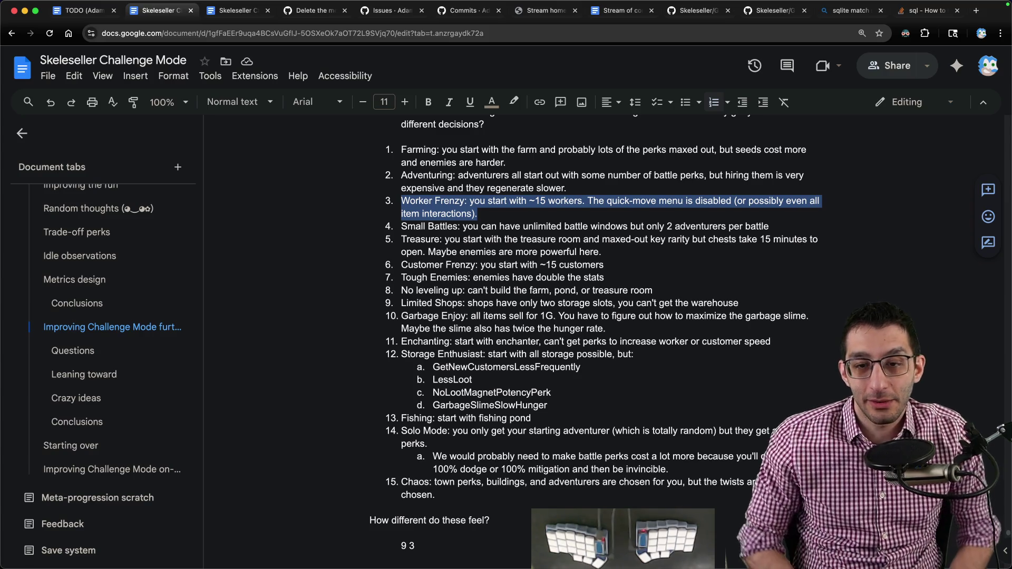
scroll(543, 248, "down", 10)
scroll(543, 249, "down", 8)
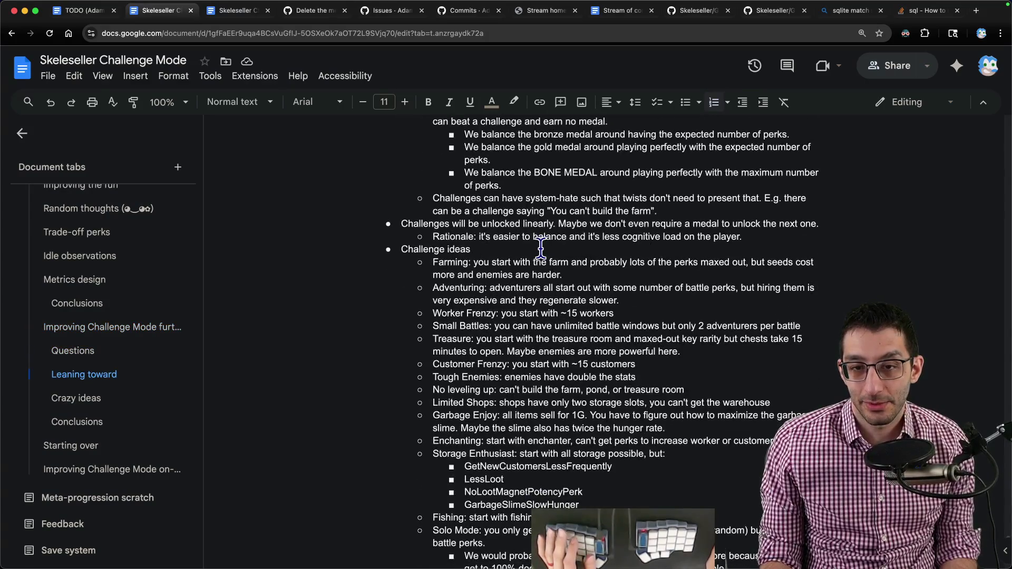
scroll(543, 249, "down", 8)
scroll(543, 249, "down", 5)
scroll(543, 248, "down", 8)
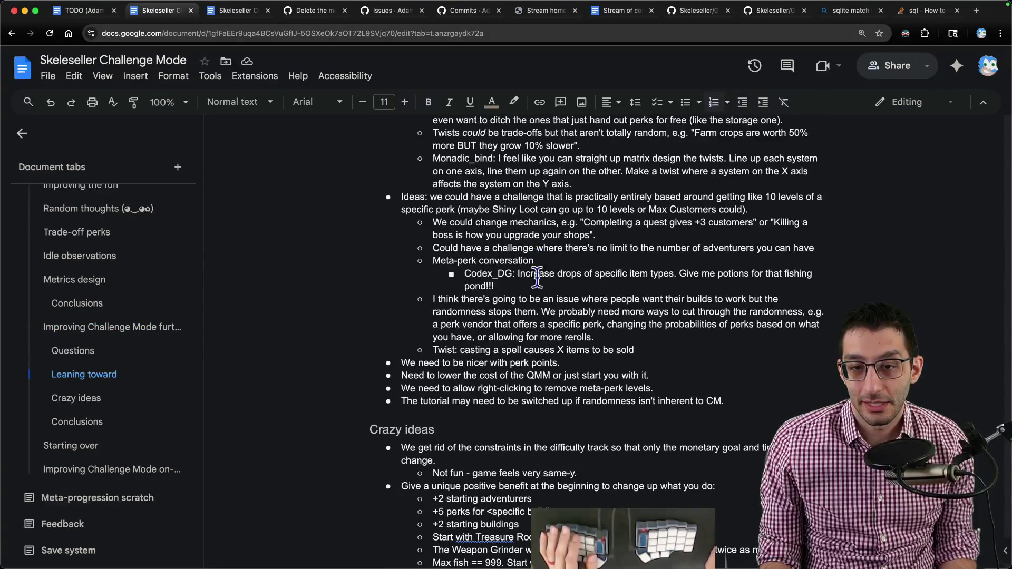
scroll(469, 382, "up", 10)
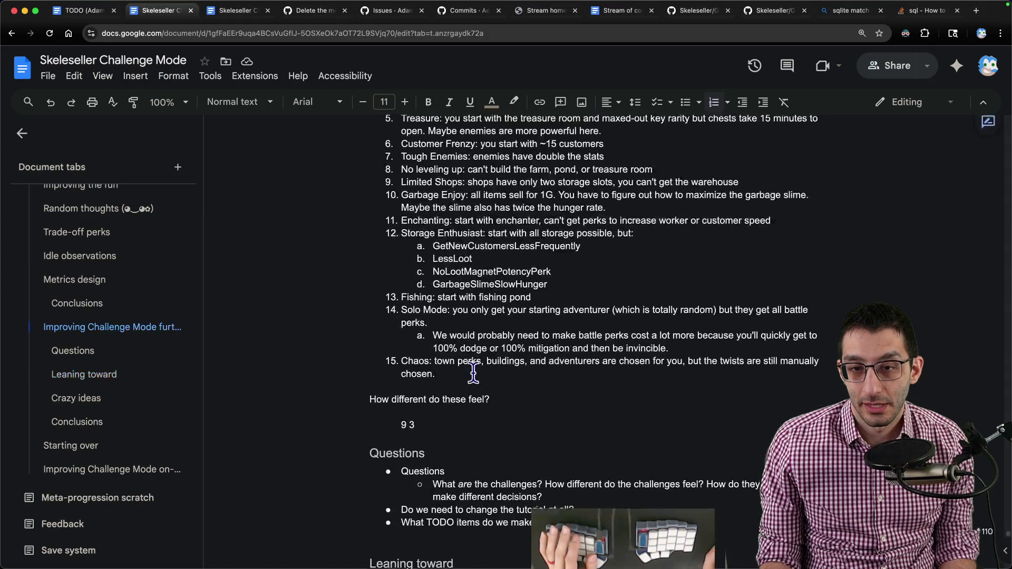
scroll(469, 381, "up", 5)
- Add a nested sub-bullet under the TODO question about prototyping about five challenges
left_click(573, 417)
key("Return")
key("Tab")
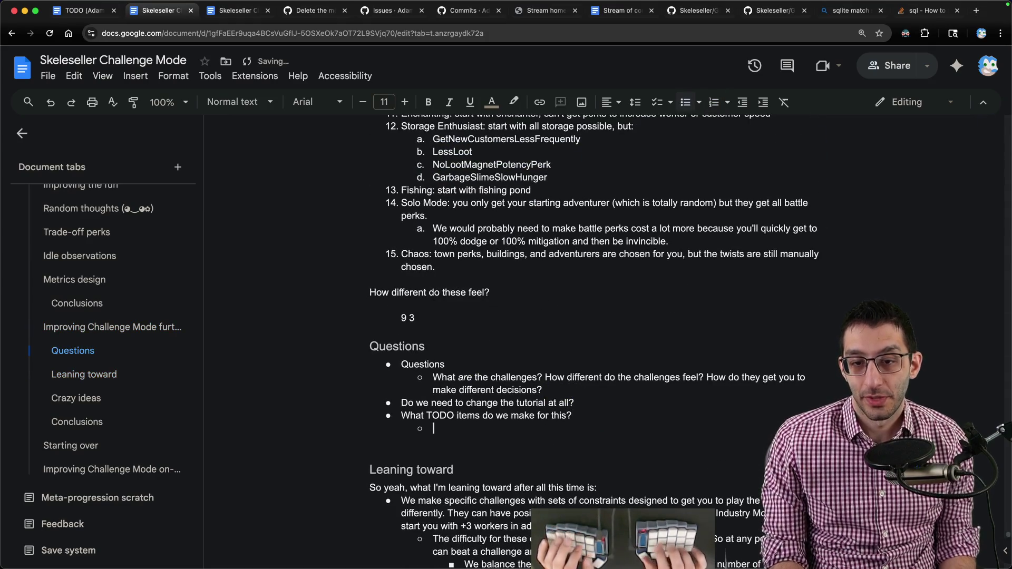
type("We probably want to make only ~")
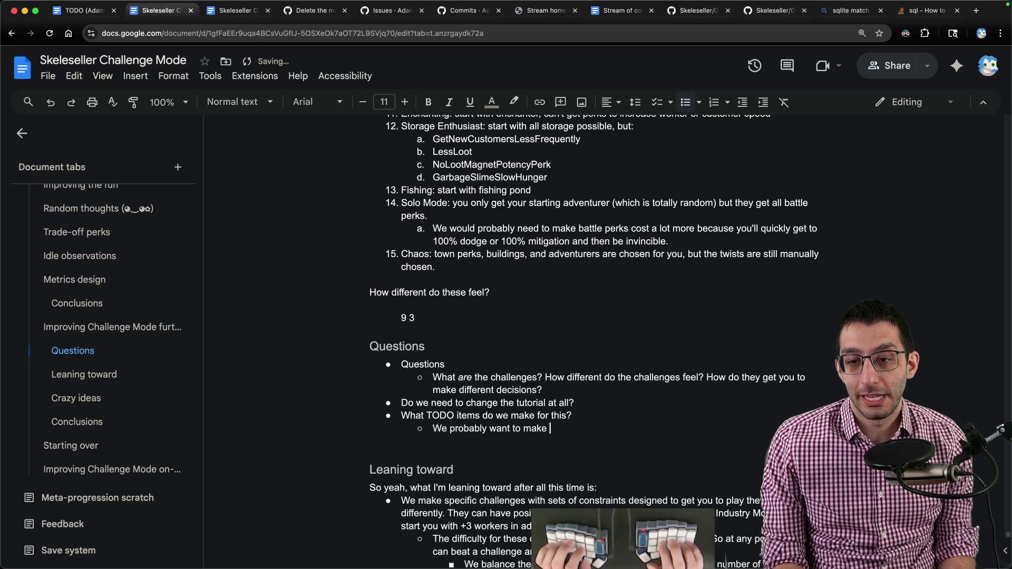
type("5 of these chall")
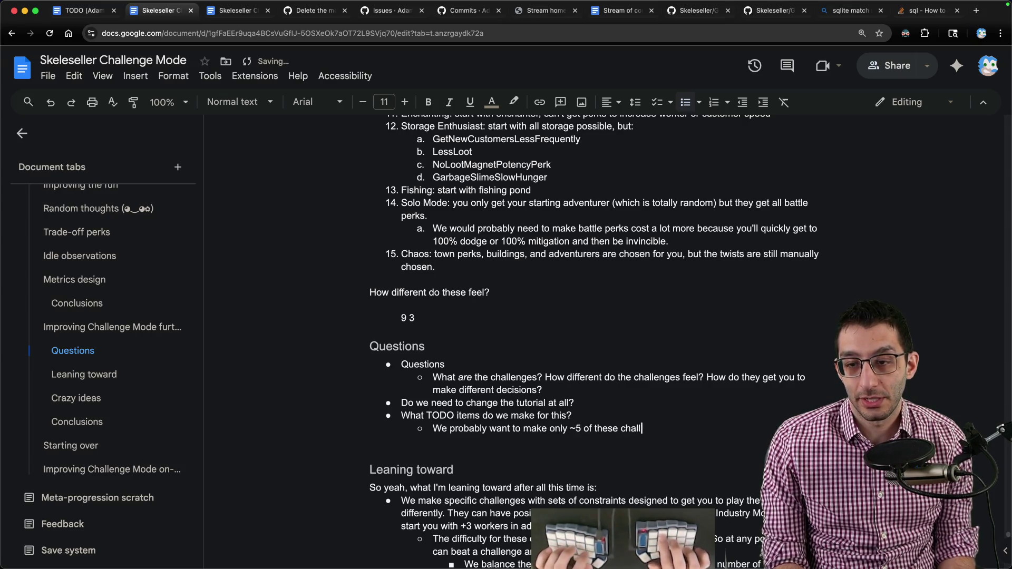
type("enges to se ee if")
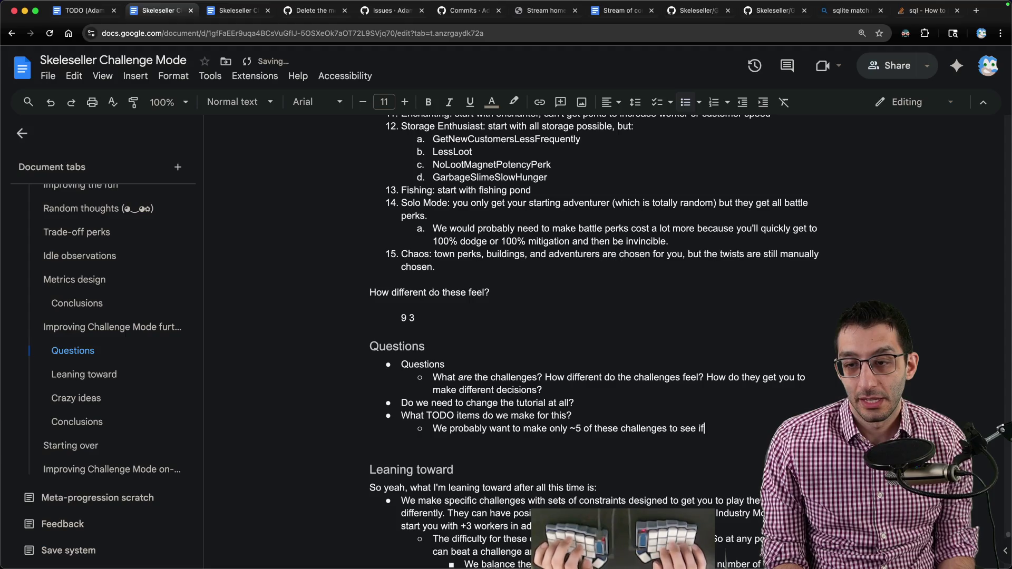
type("is truly is going")
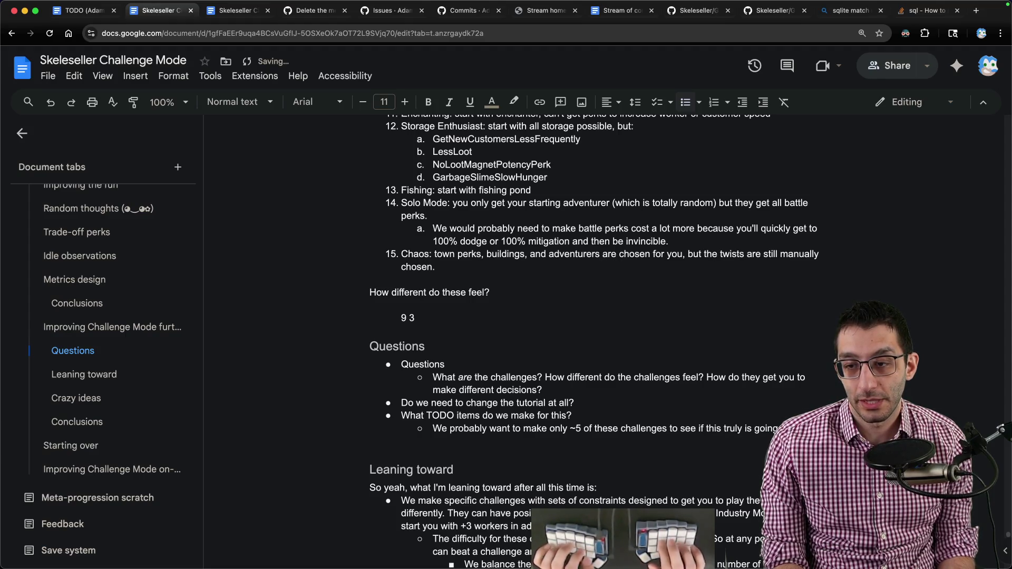
type(" right direct")
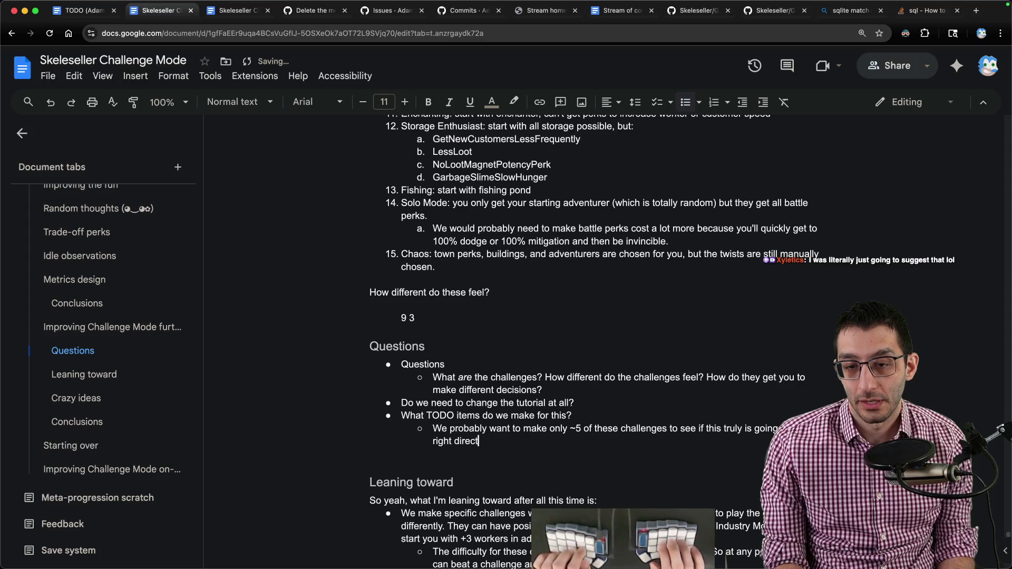
type("ion. ")
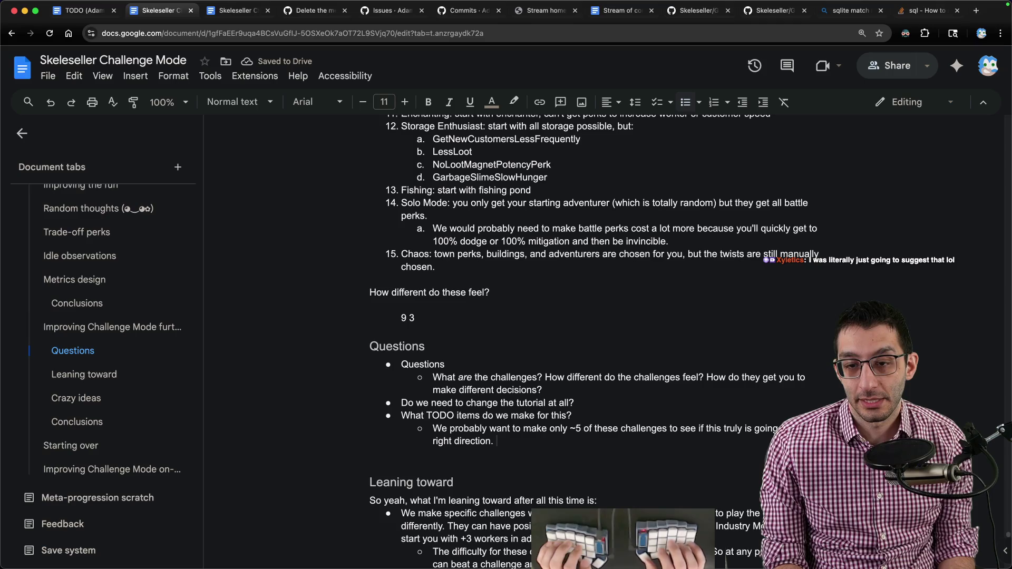
type("If they only take ~")
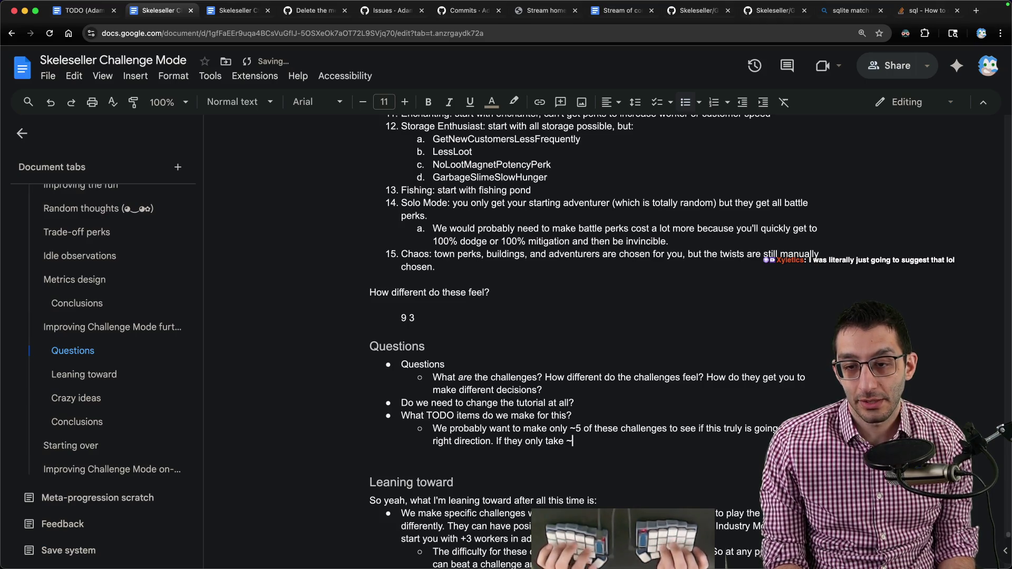
type("5 minutes to make, then")
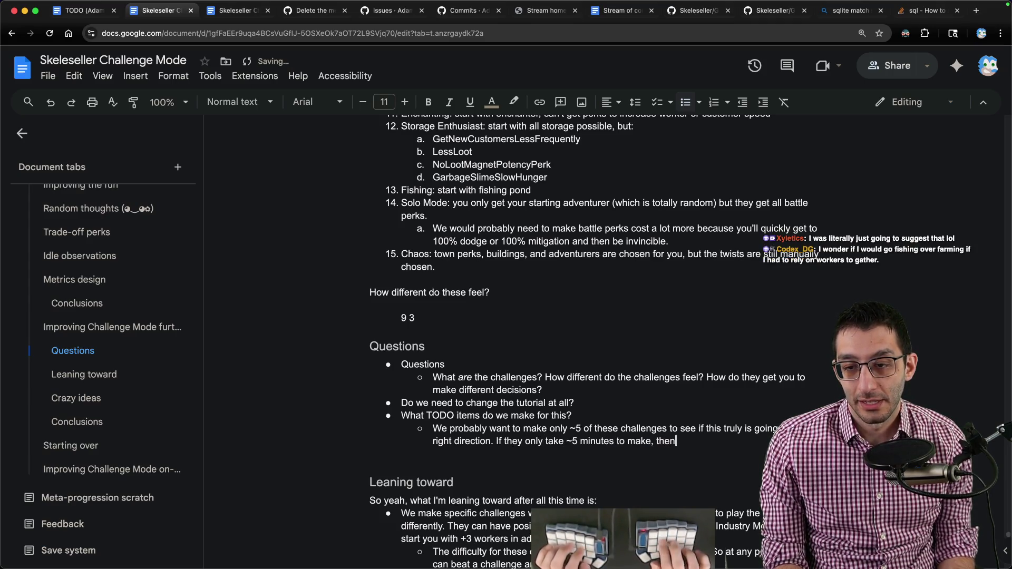
type(" we may as well make")
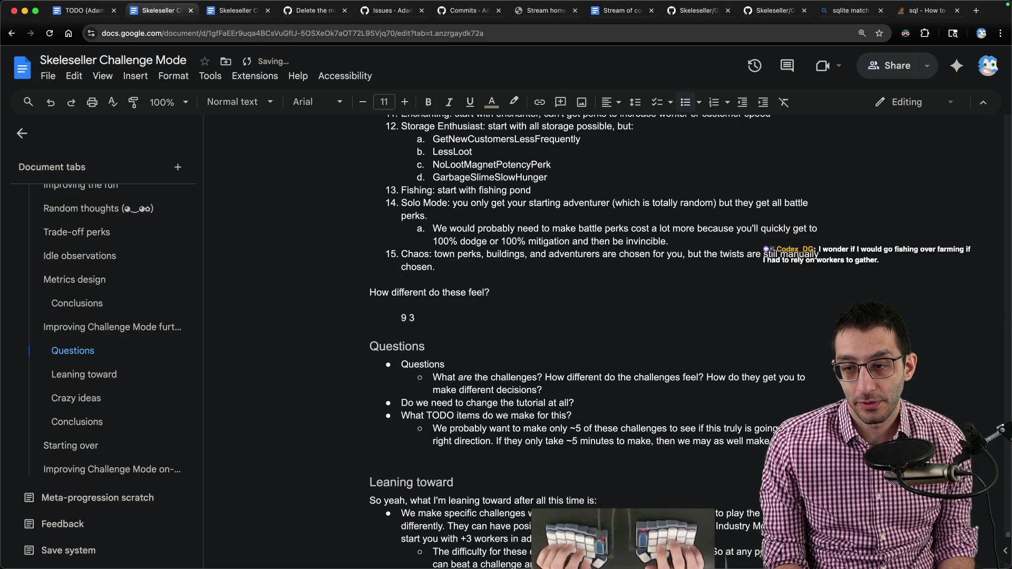
type(" them as ")
type(" ask")
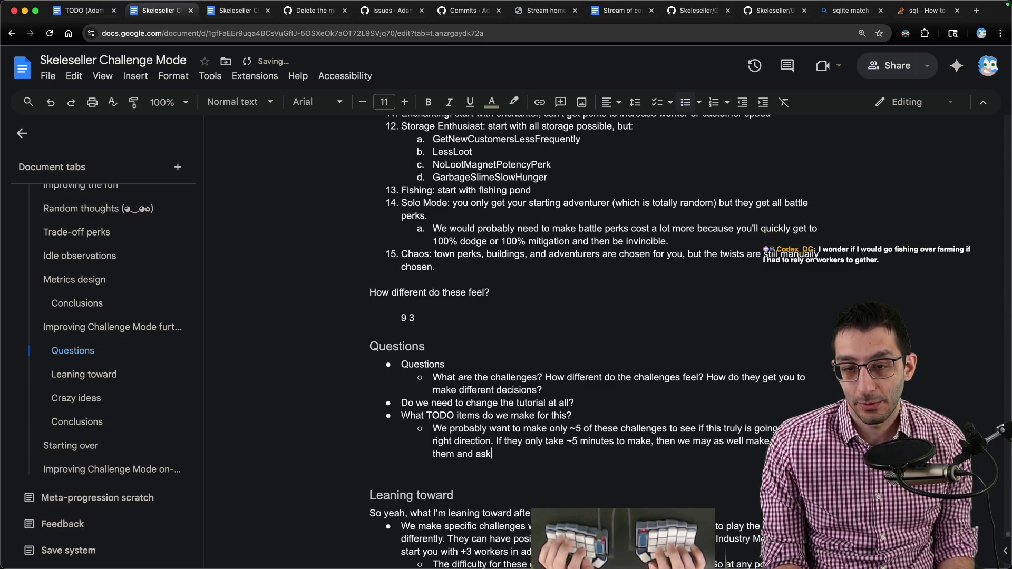
type(" which ones are the most fun.")
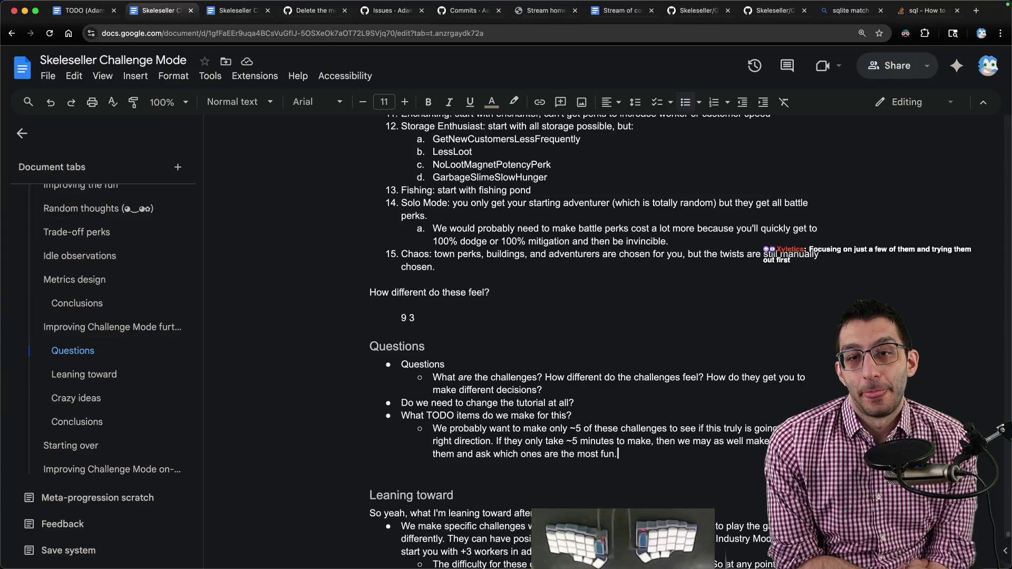
scroll(602, 413, "up", 5)
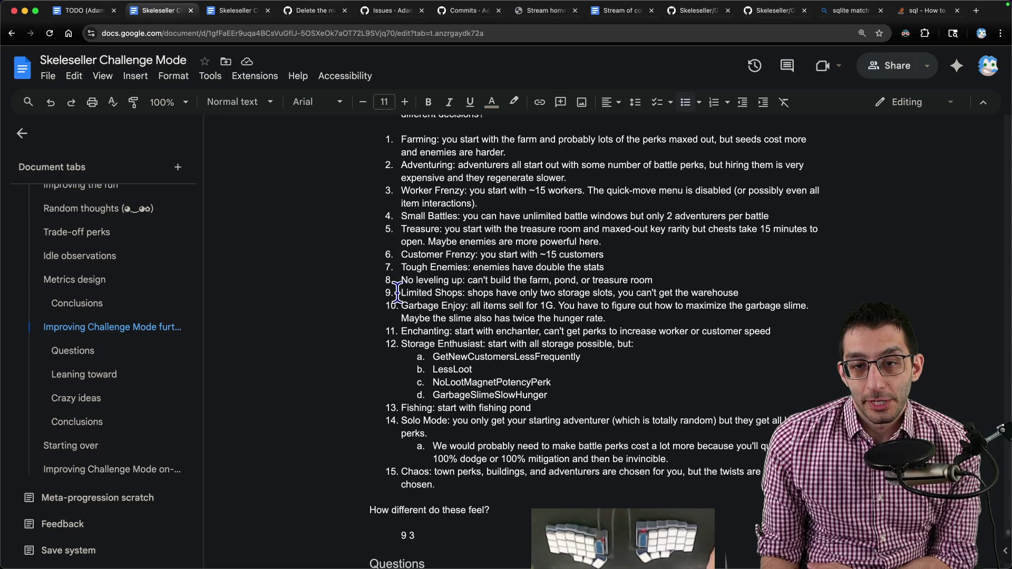
- End the Limited Shops line with a period, then start a 'Twist:' note after the 9 3 line
left_click_drag(401, 292, 751, 294)
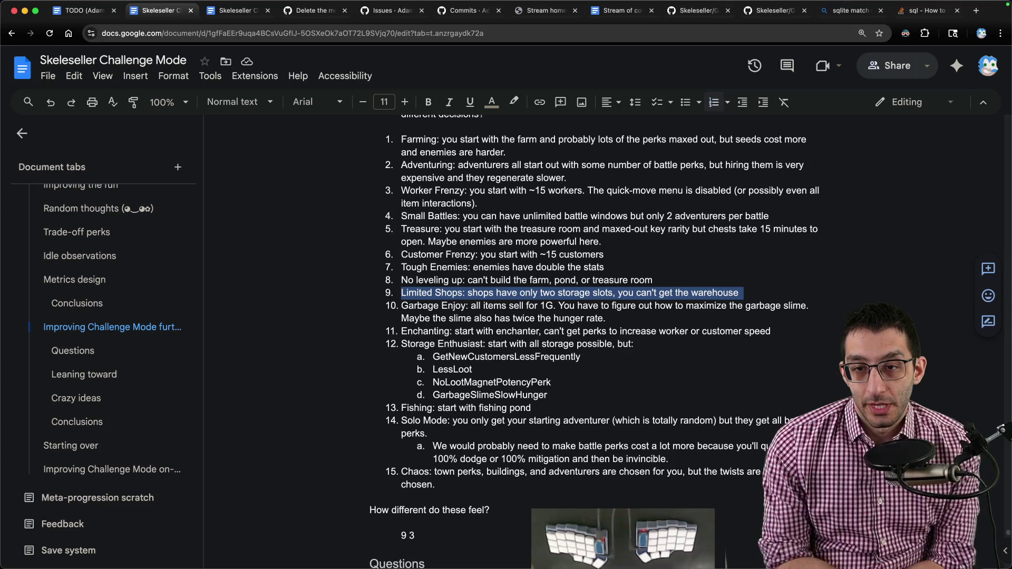
key("Right")
type(".")
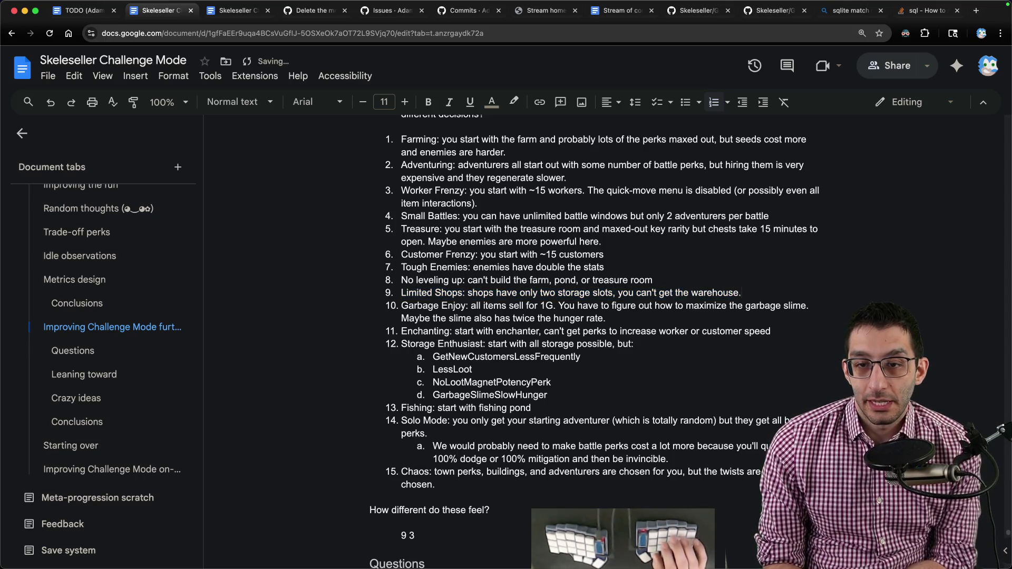
key("shift+Home")
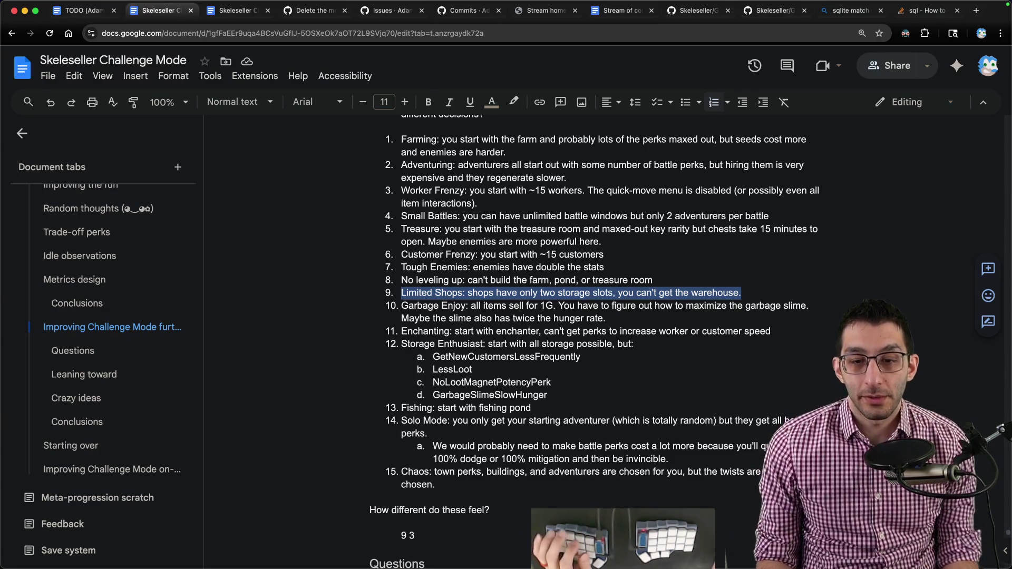
left_click(415, 535)
- Write the Twist note that disappearing items give 50% of their value as money, then highlight the Limited Shops line
key("Return")
type("Twist: it")
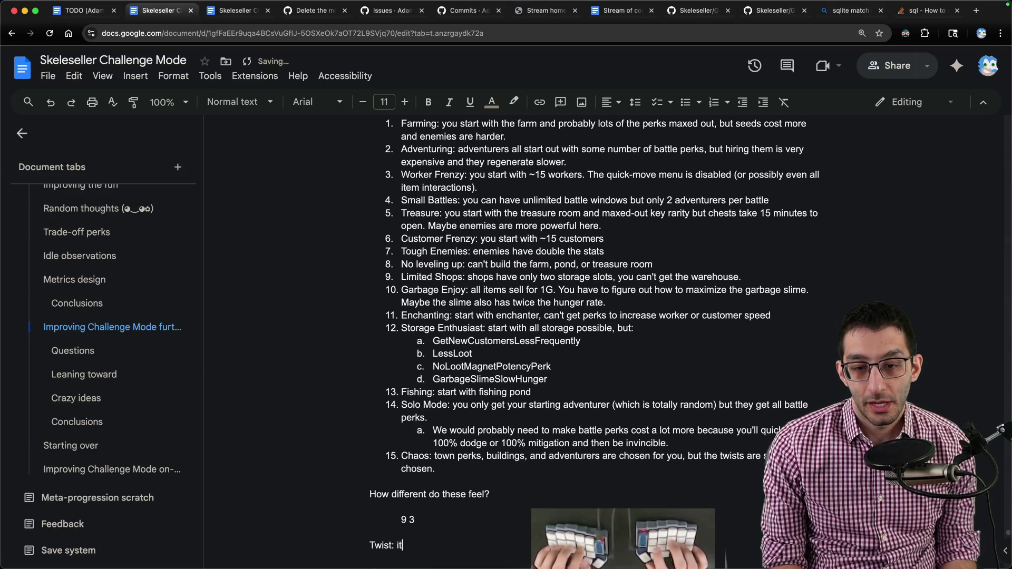
type("ems that disappear actually ")
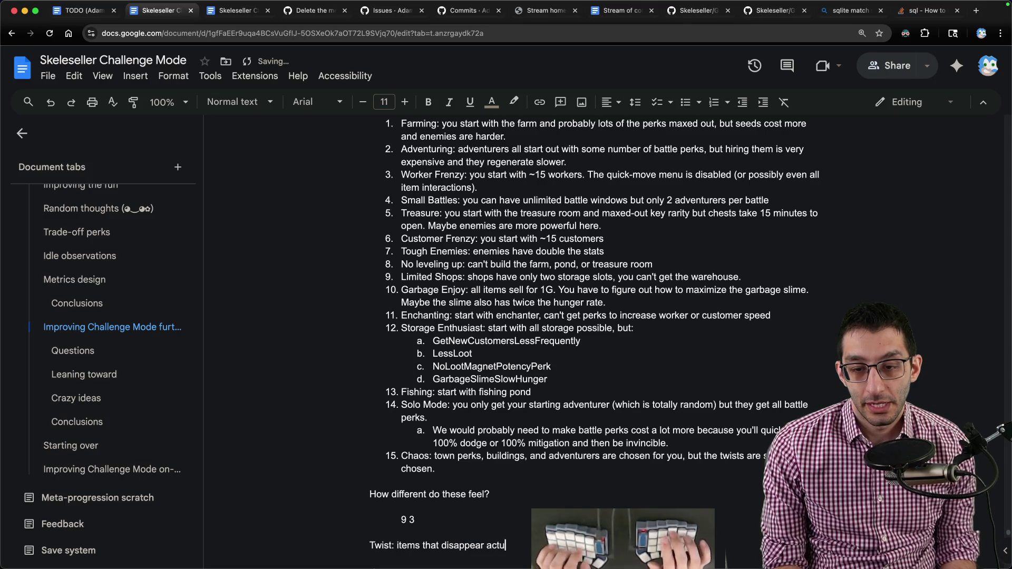
type("gi")
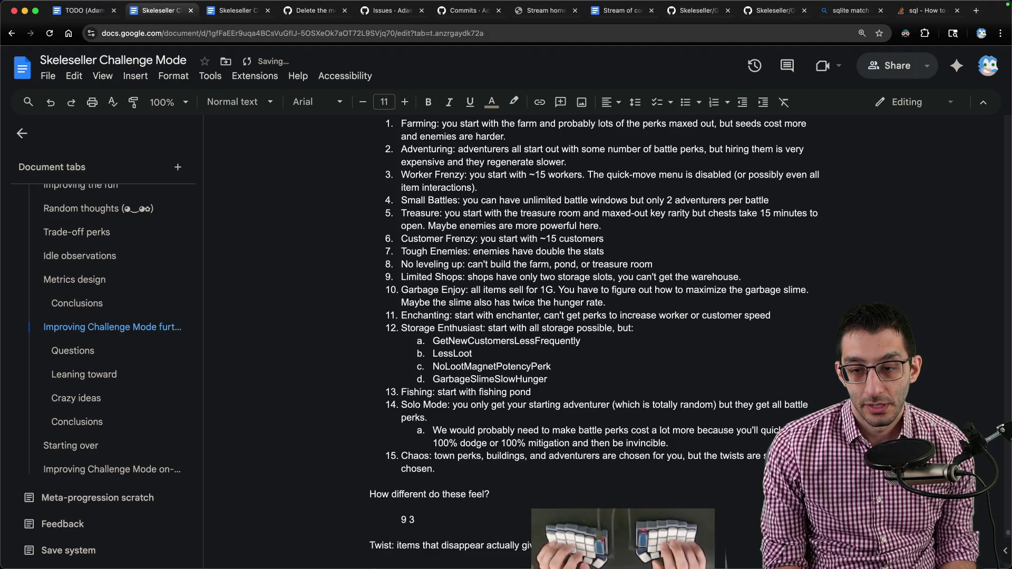
type("ve you 50% of their value as money?")
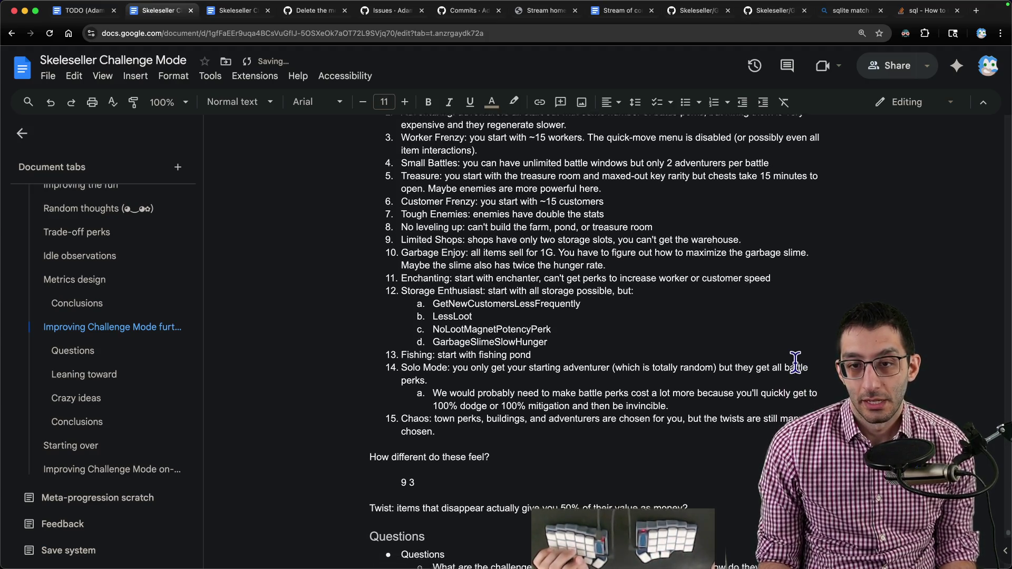
key("shift+Home")
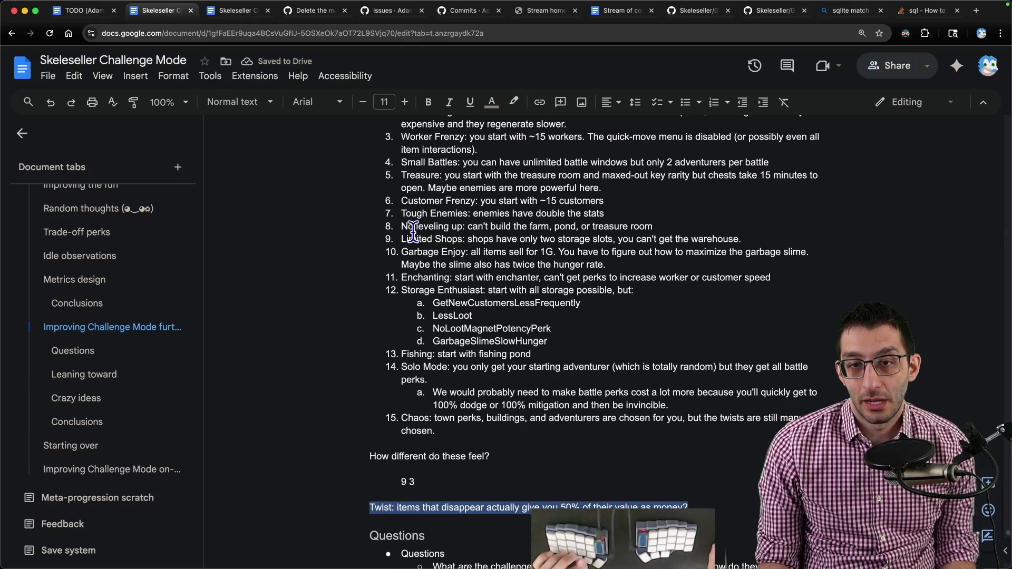
left_click_drag(400, 240, 802, 235)
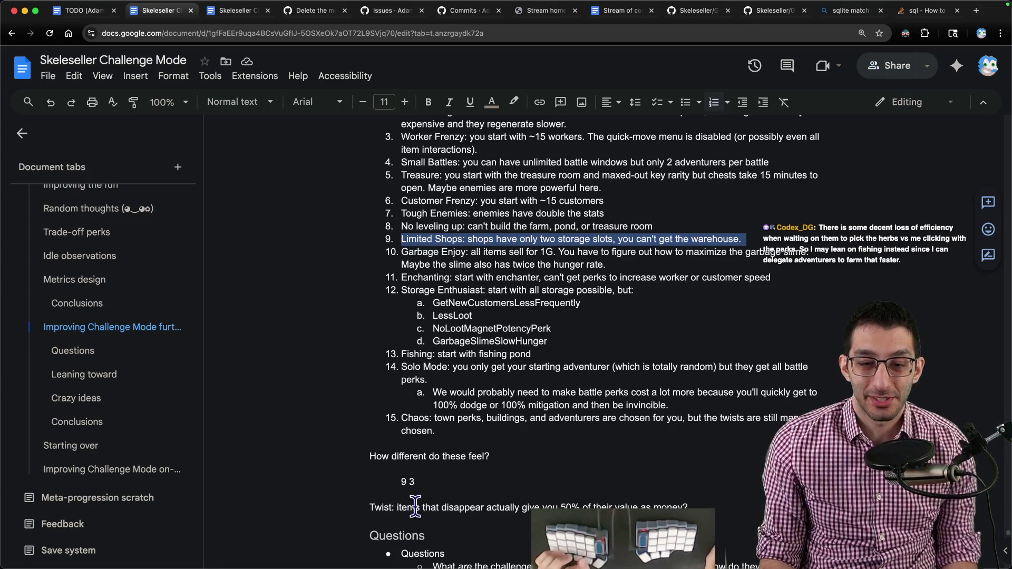
- Highlight the whole Twist note while discussing it, then leave the caret at its end
left_click(387, 507)
left_click_drag(372, 506, 717, 507)
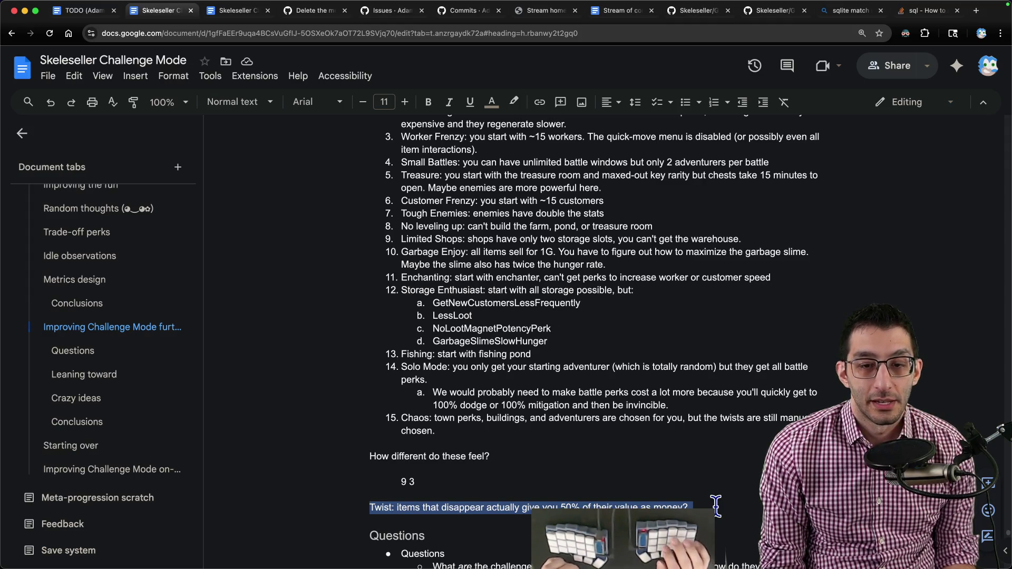
key("Right")
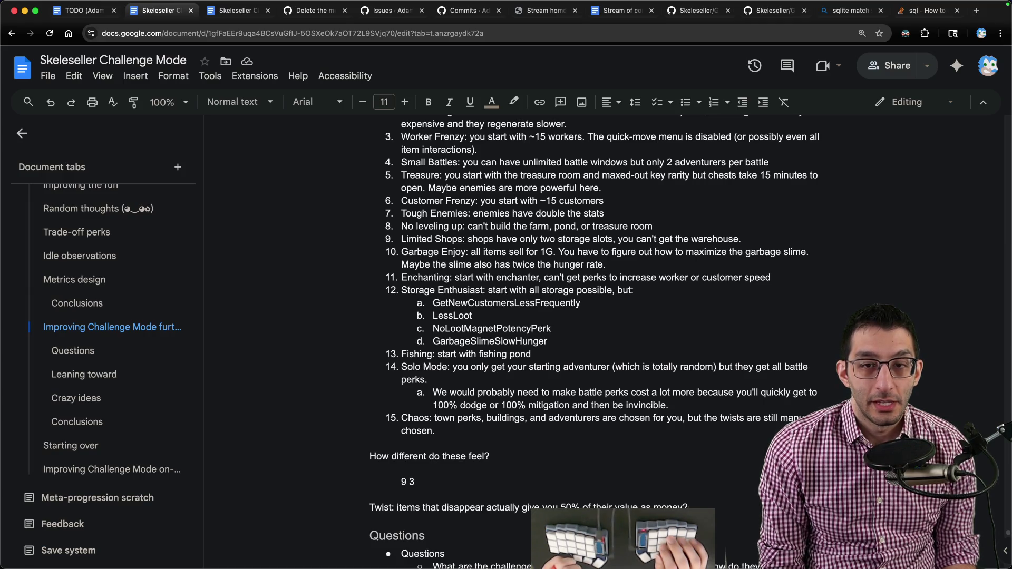
scroll(466, 257, "up", 2)
scroll(466, 257, "up", 2)
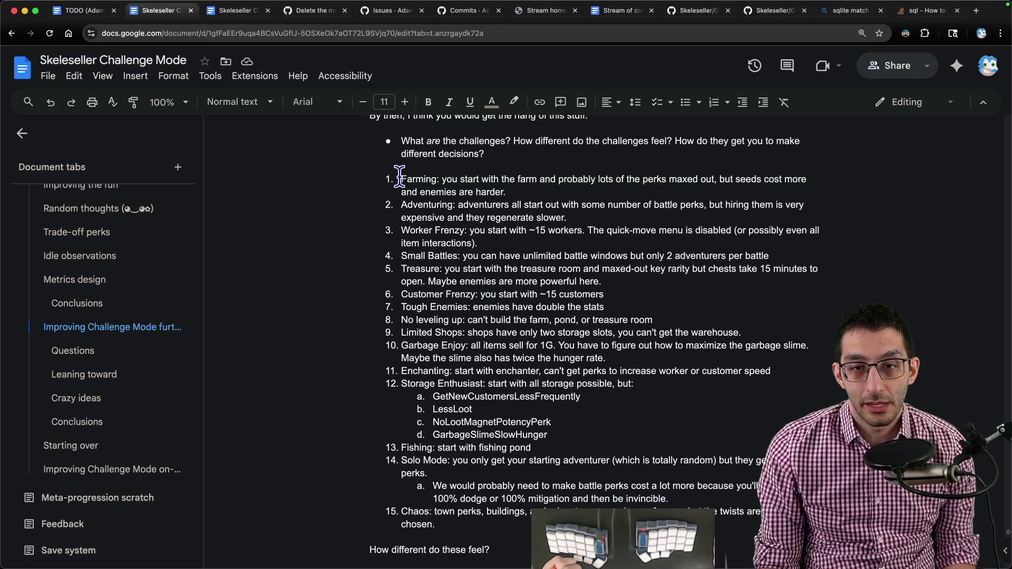
left_click_drag(401, 179, 435, 526)
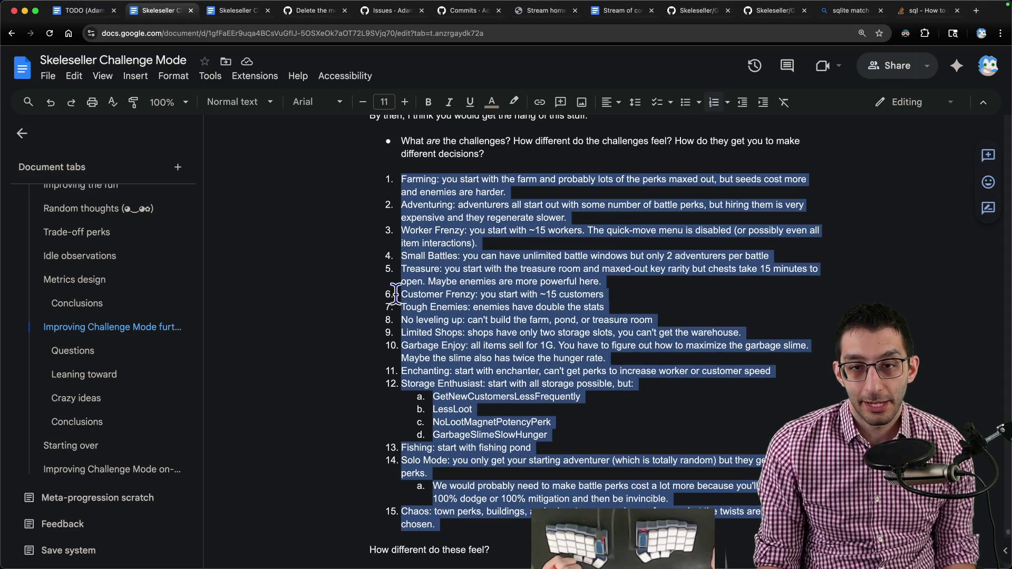
scroll(538, 396, "down", 3)
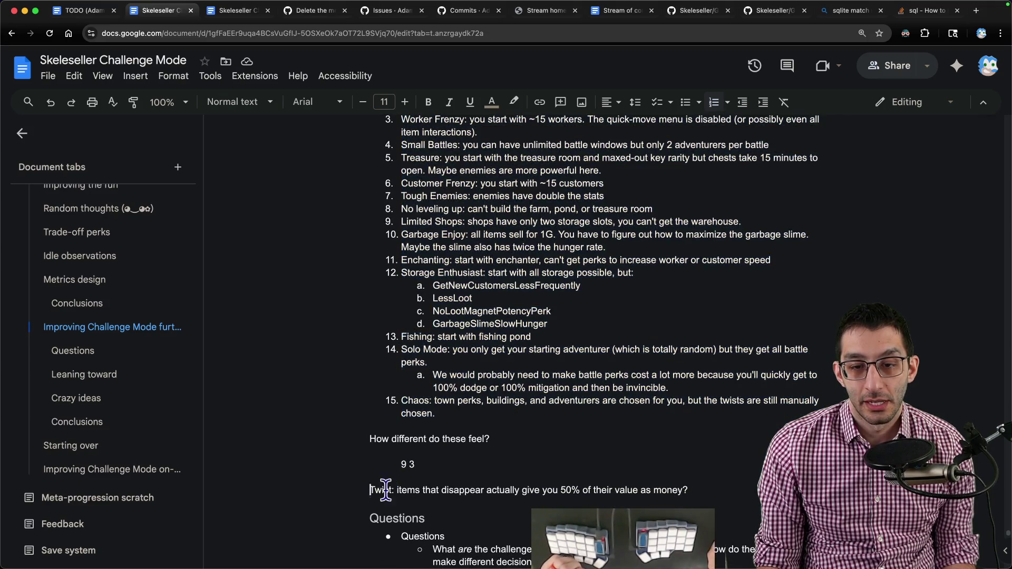
triple_click(372, 489)
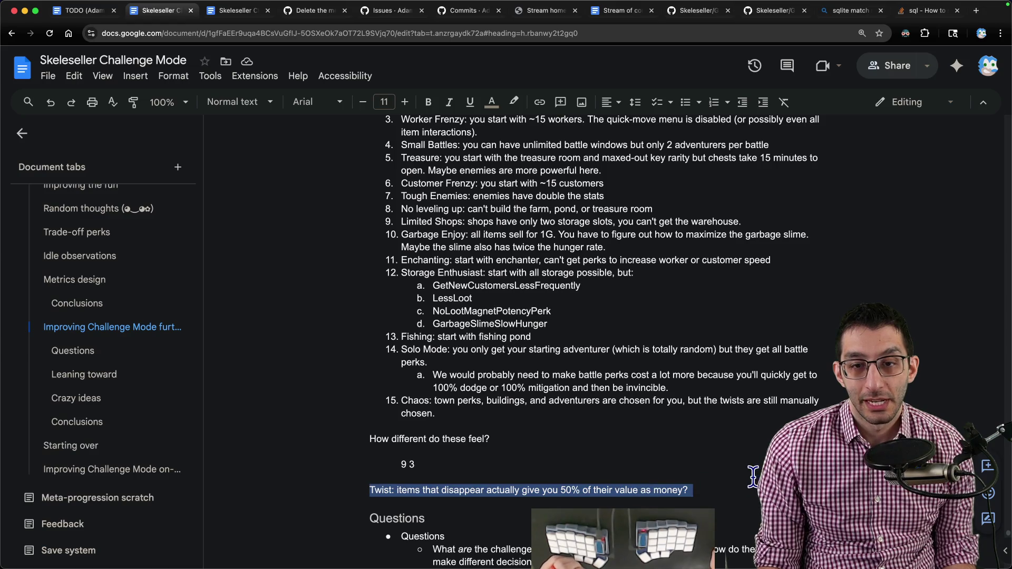
scroll(755, 475, "up", 2)
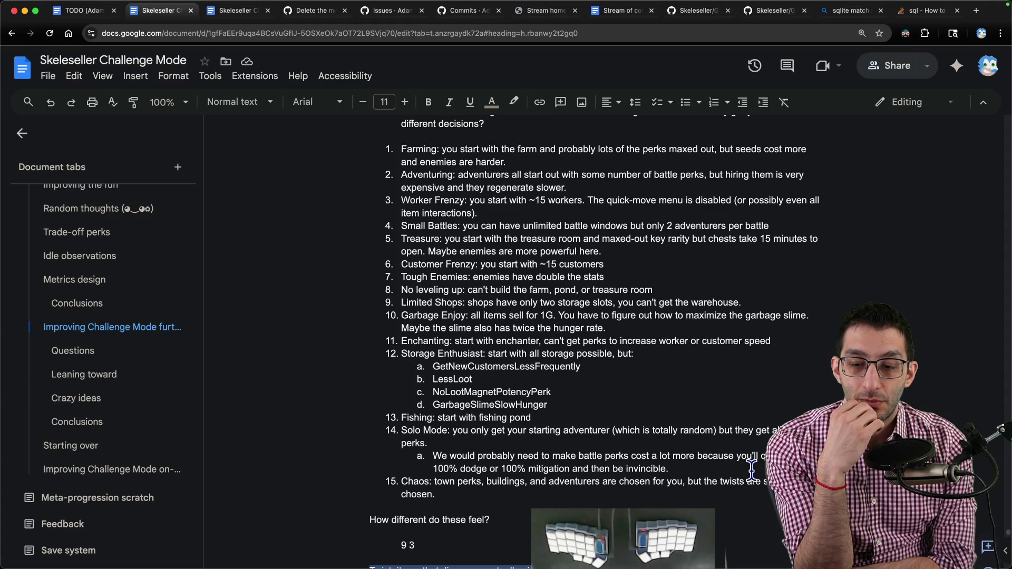
scroll(566, 370, "down", 3)
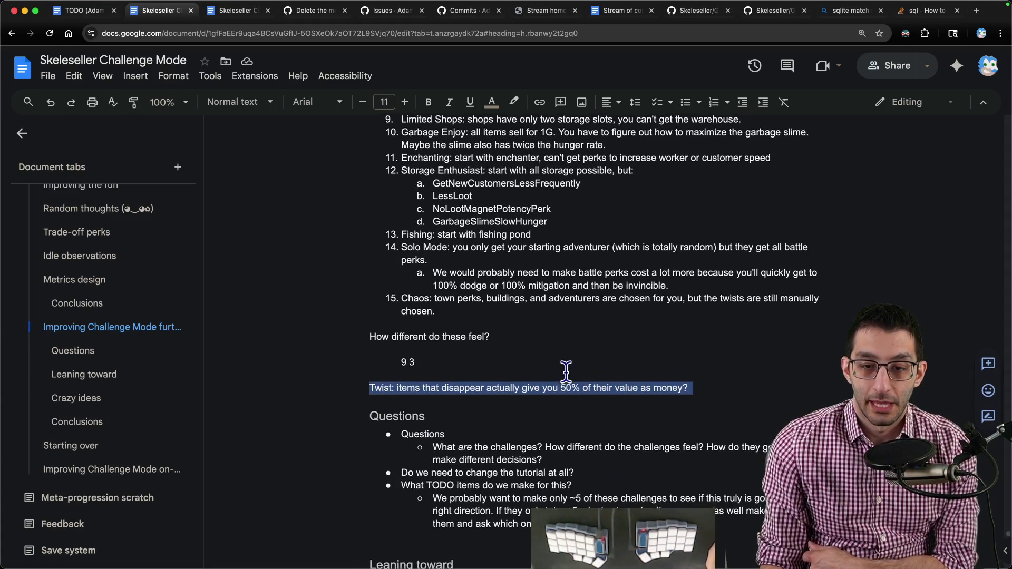
scroll(565, 370, "down", 1)
left_click(702, 375)
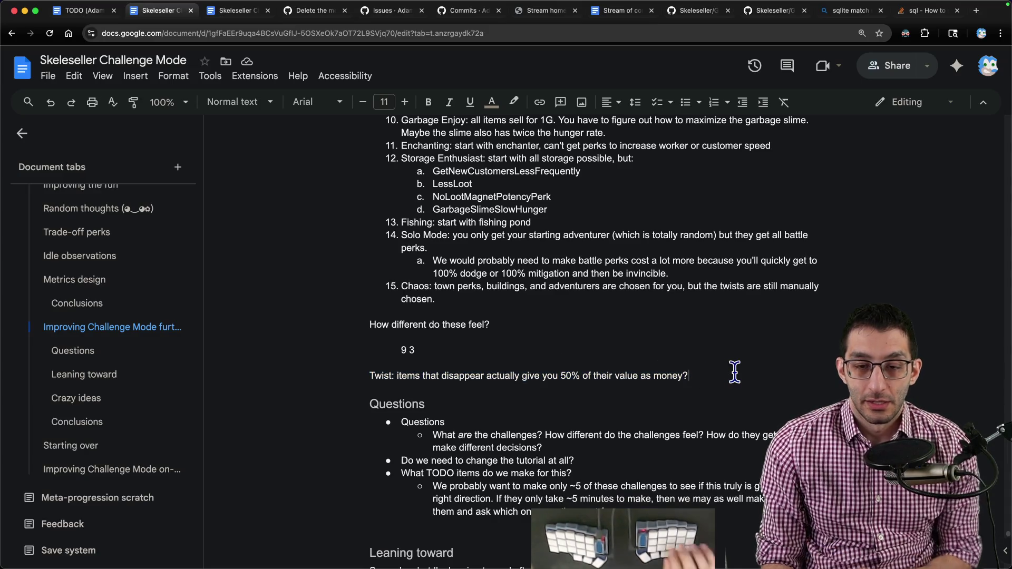
- Write a new paragraph that twists should intersect with challenges, starting the limited-storage example
key("Return")
key("Return")
type("I think the importa")
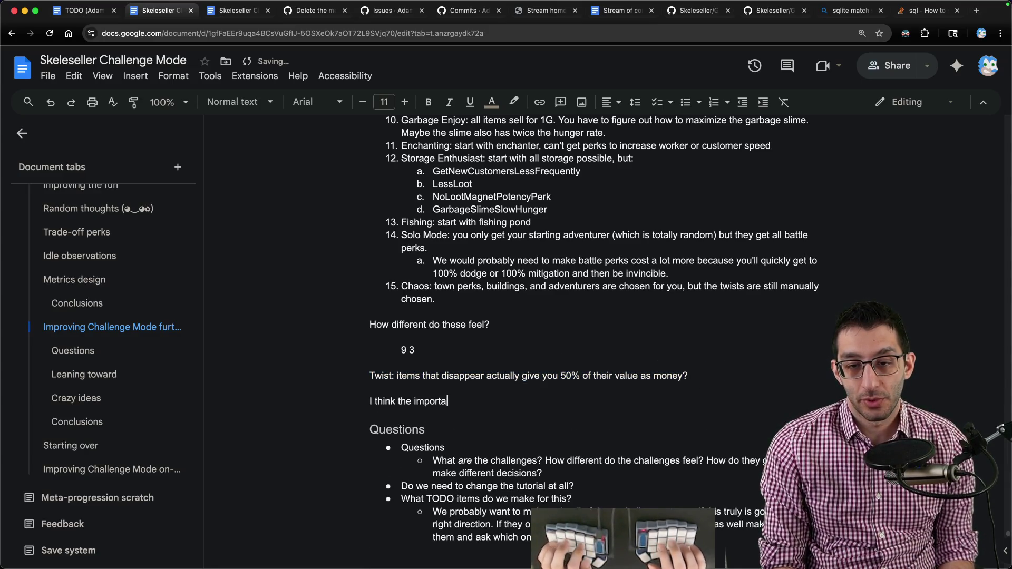
type("nt thing is that we need tw")
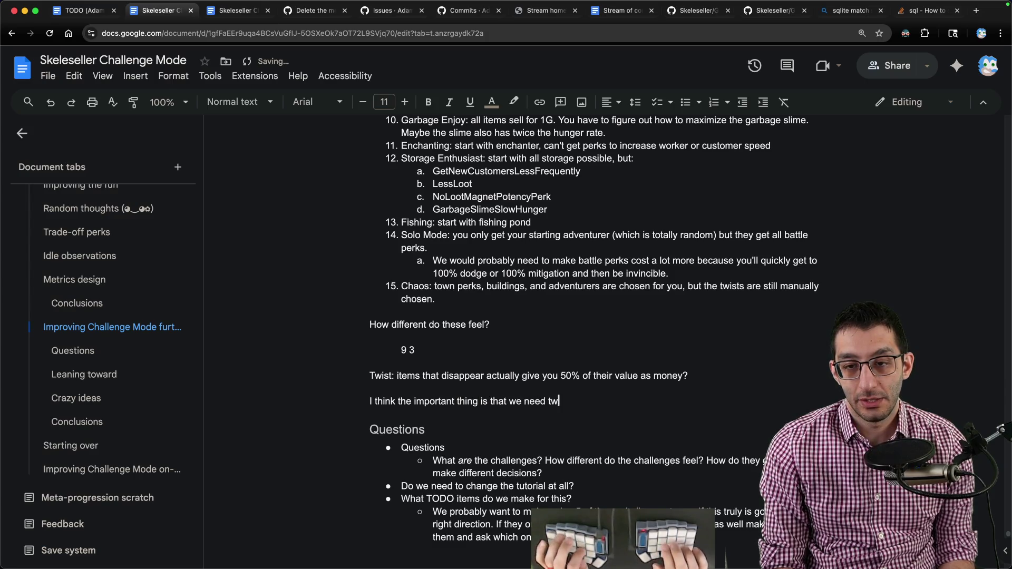
type("ists to ")
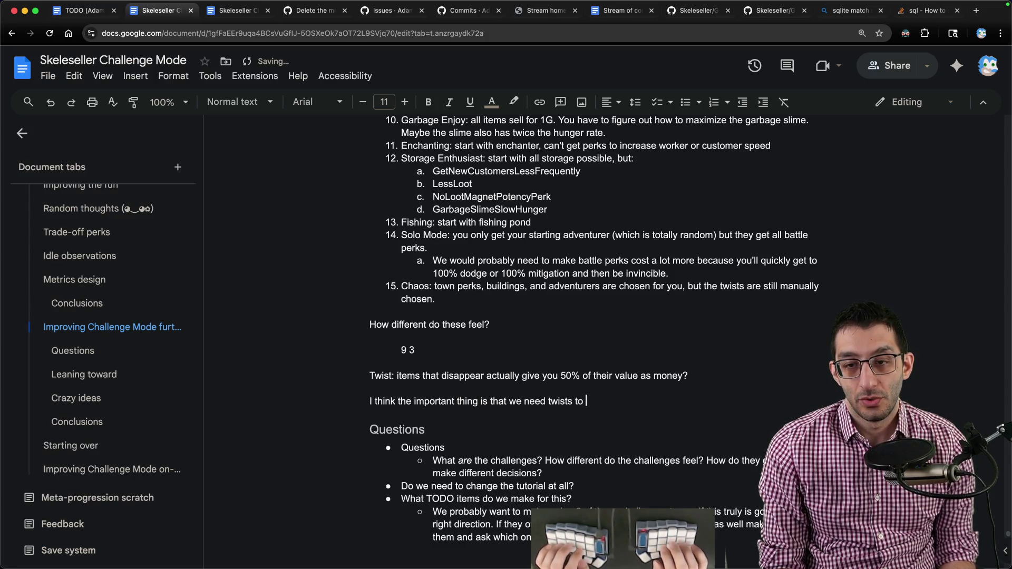
type("intersect with these")
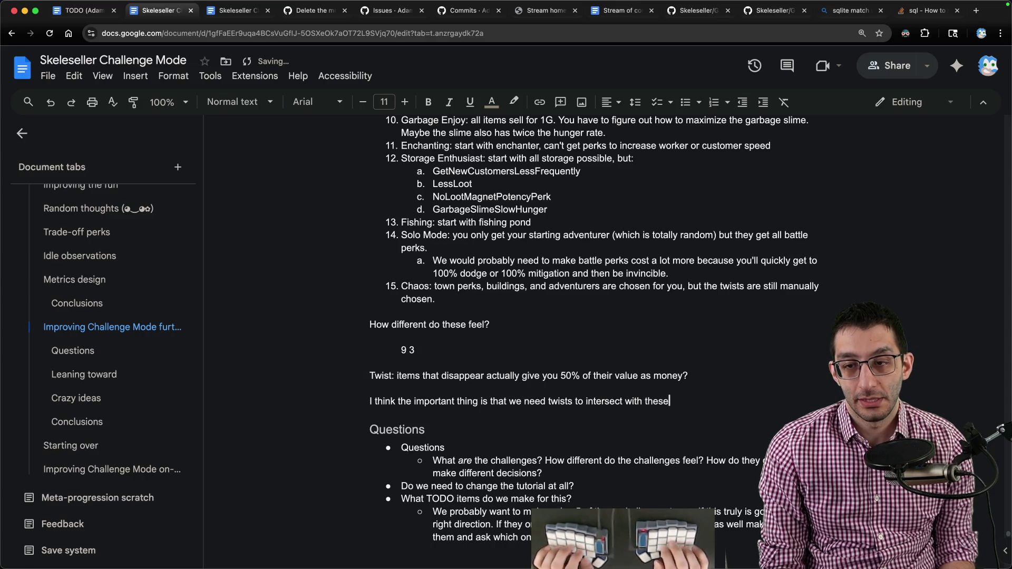
type(" challenges in interesting")
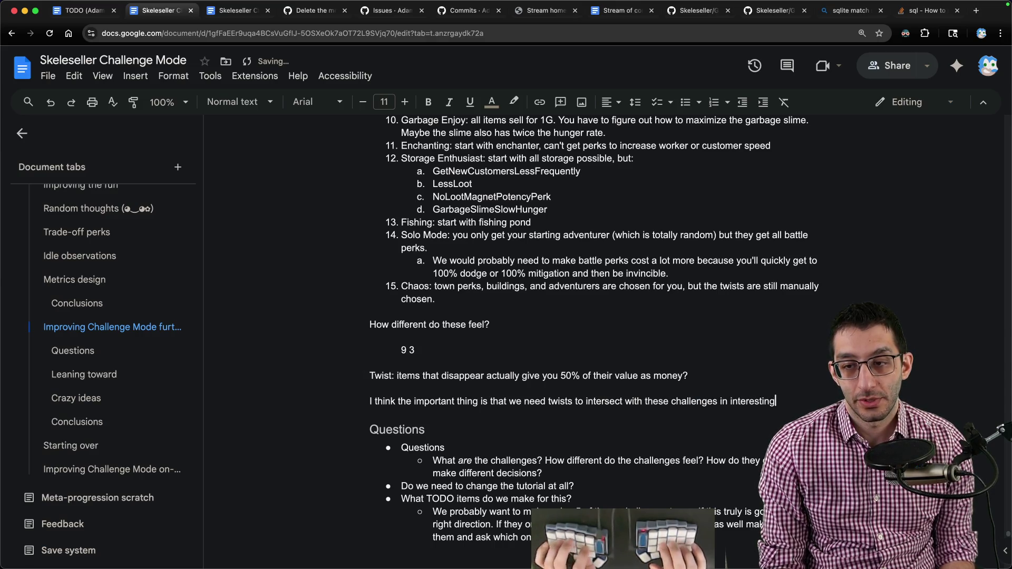
type(" ways. E.g.")
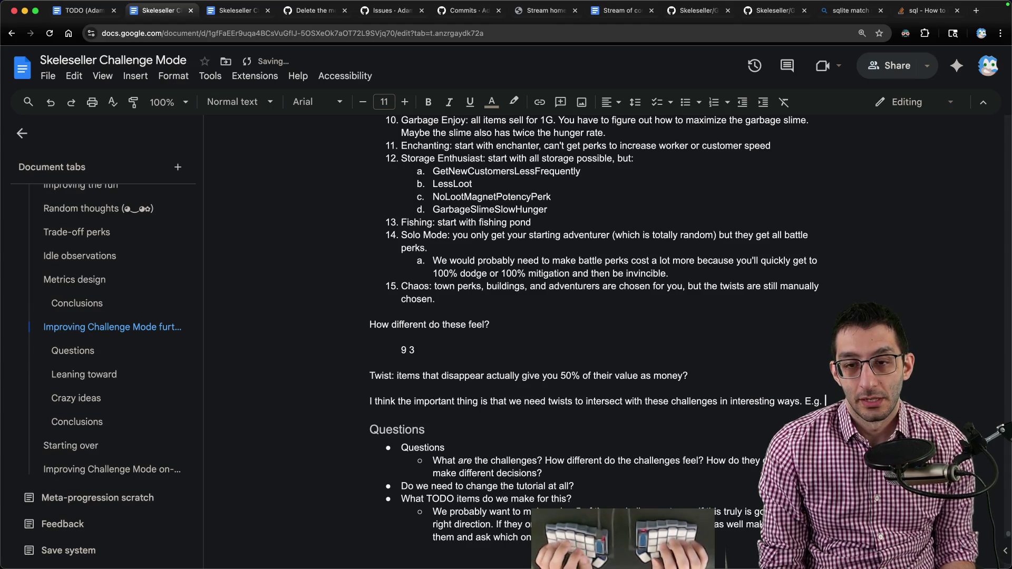
key("Up")
key("Down")
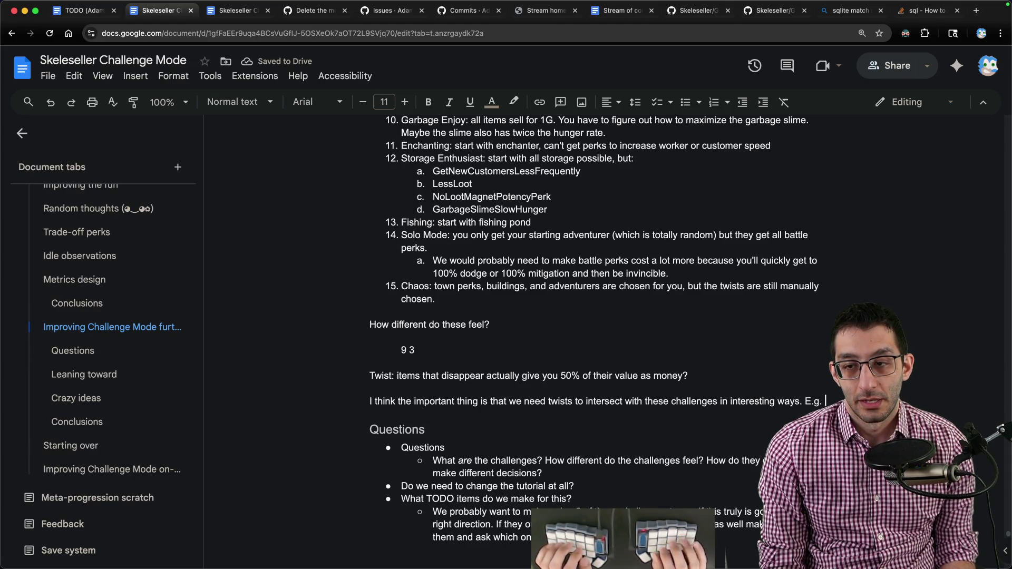
type("for ")
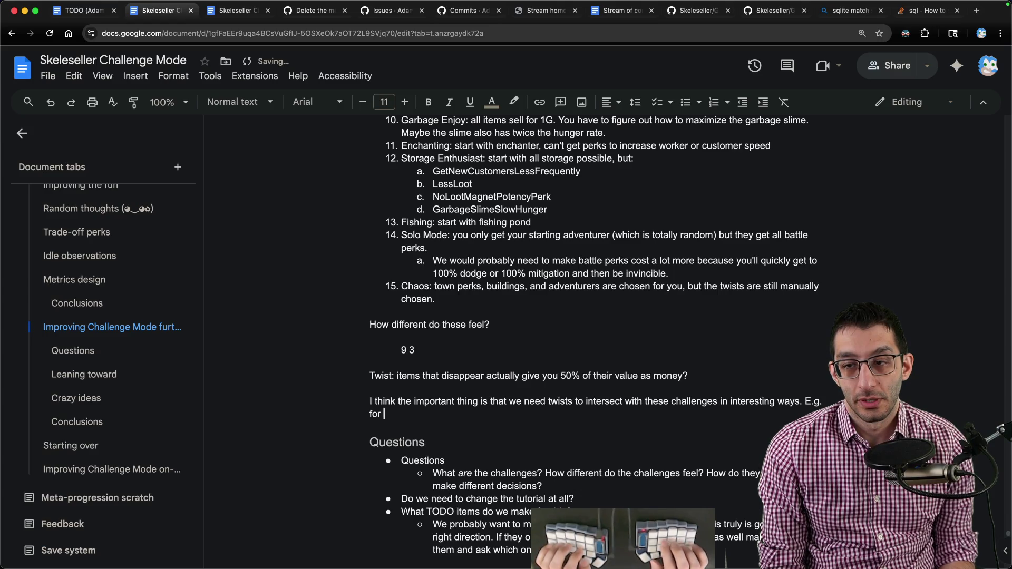
type("orage ")
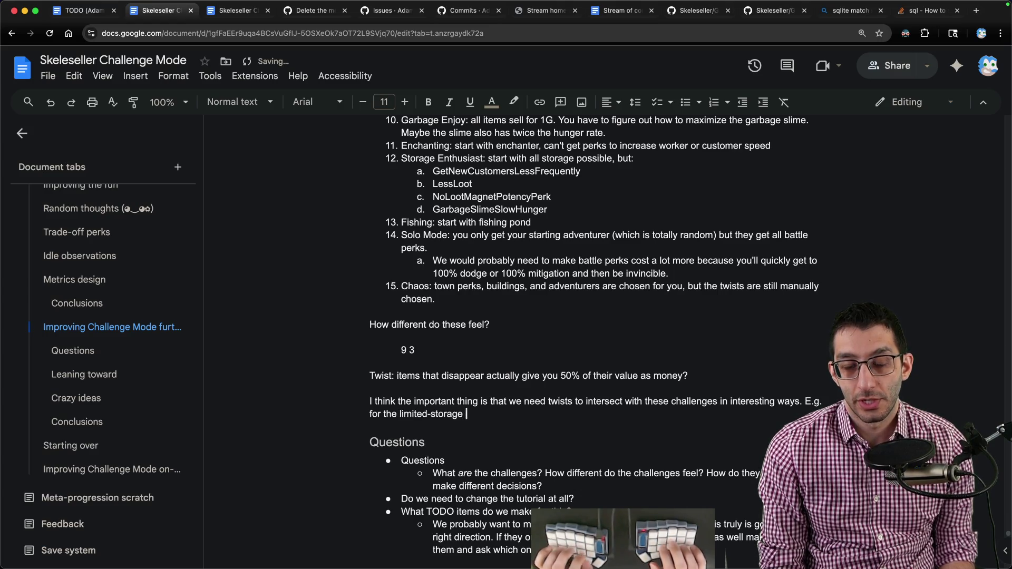
type("challenge, we could have a twist that")
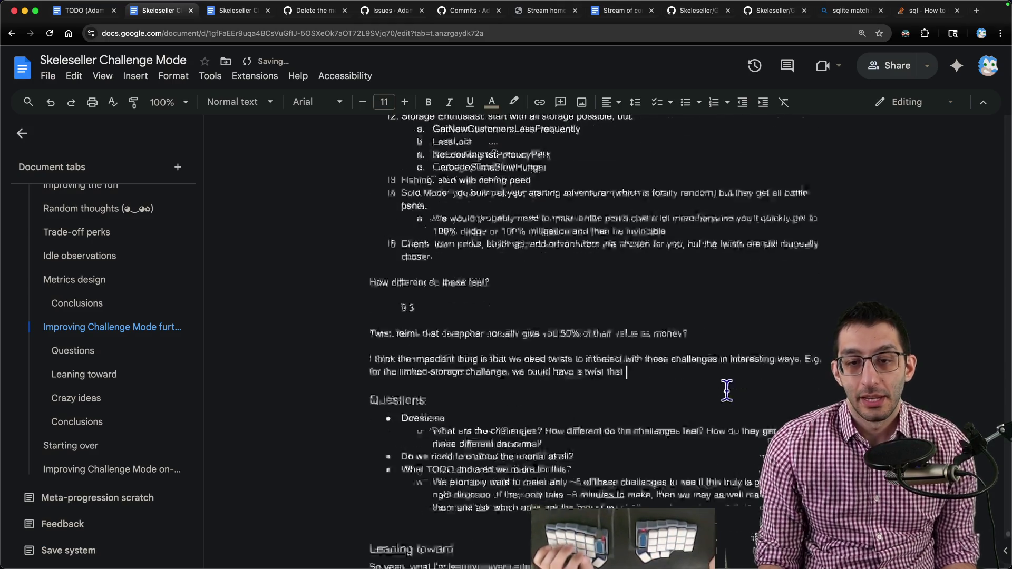
scroll(696, 353, "down", 3)
scroll(696, 352, "down", 2)
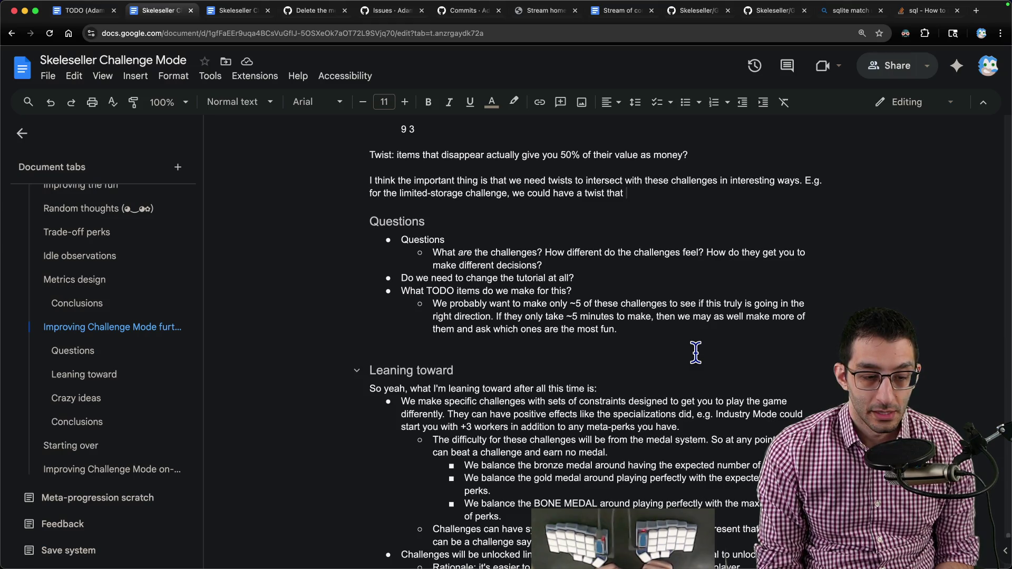
- Add a TODO sub-bullet about flagging useless meta-perks and finish the twist sentence about an item disappearing
left_click(629, 252)
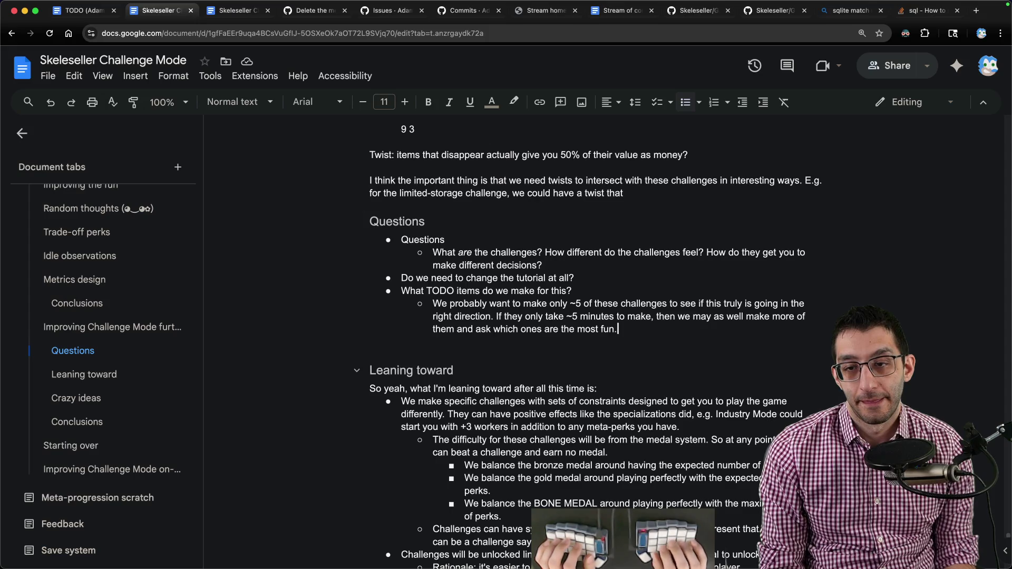
key("Return")
type("We do probably need")
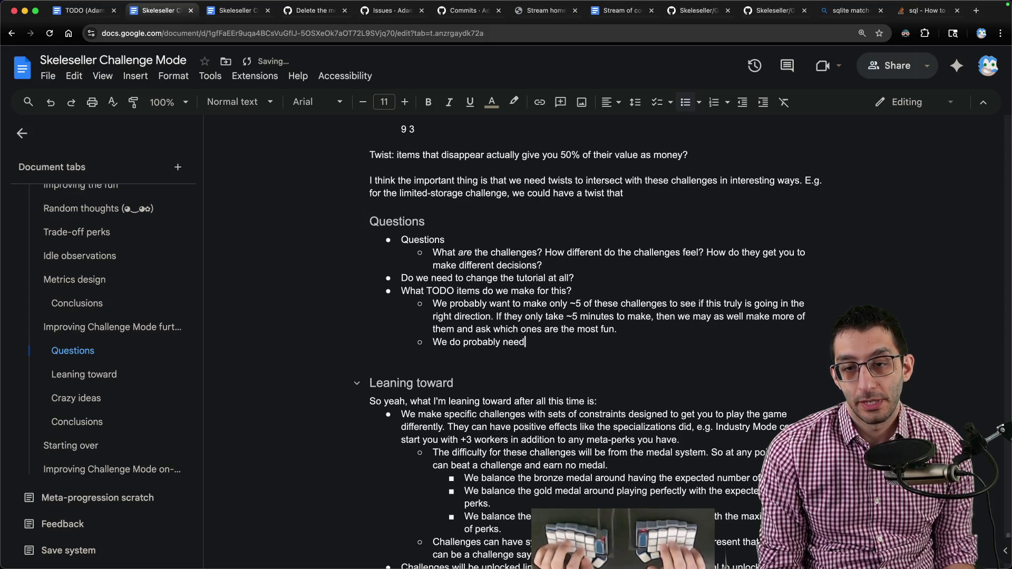
type(" to indicate when a meta-")
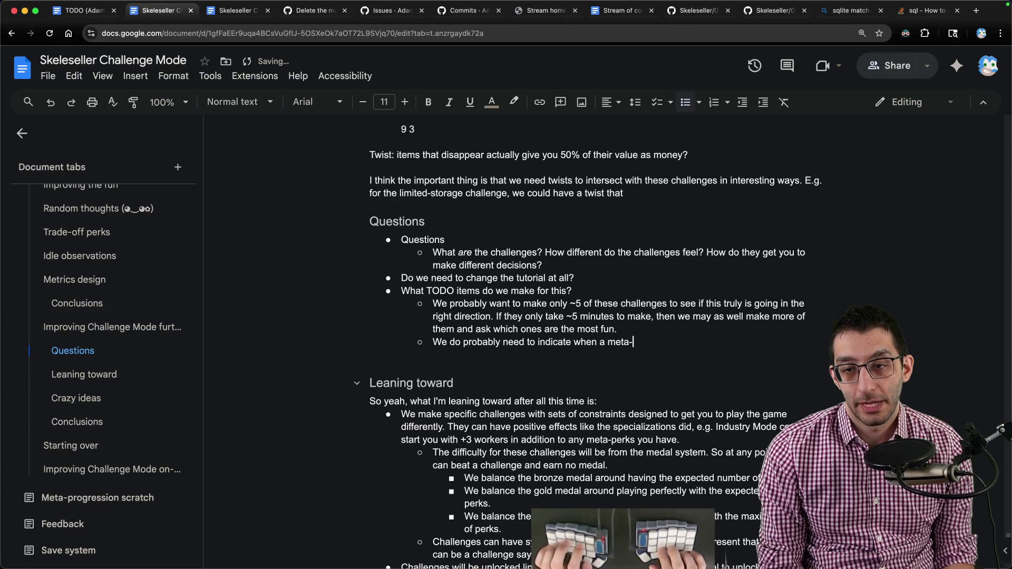
type("perk that you have selected")
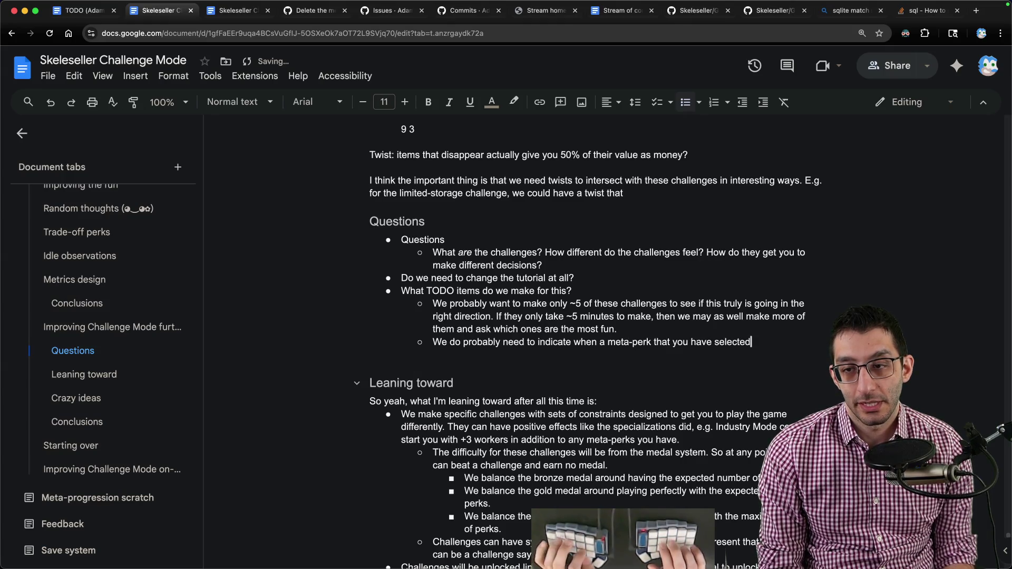
type(" won't do anything for the cu")
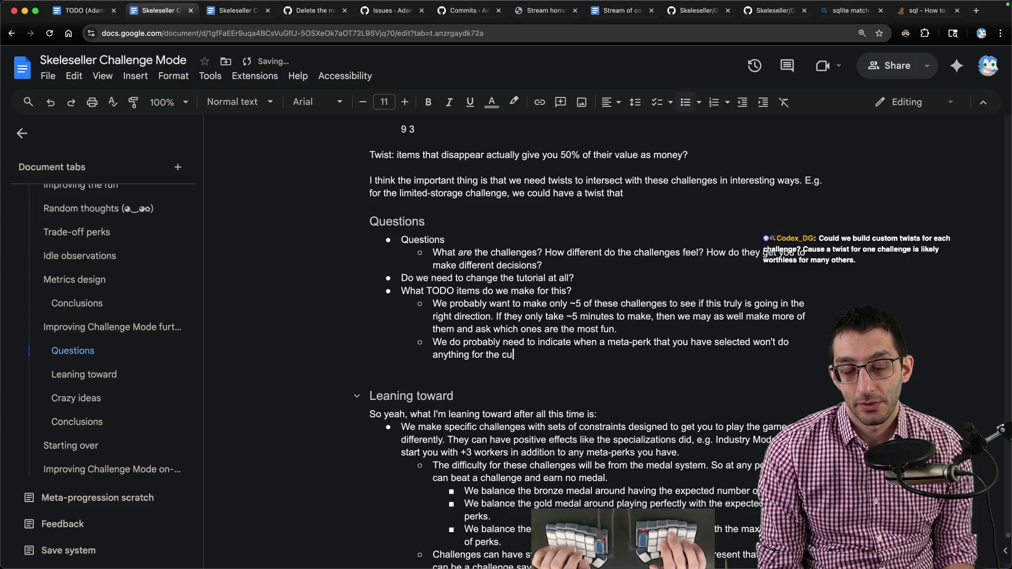
type("rrent challenge si")
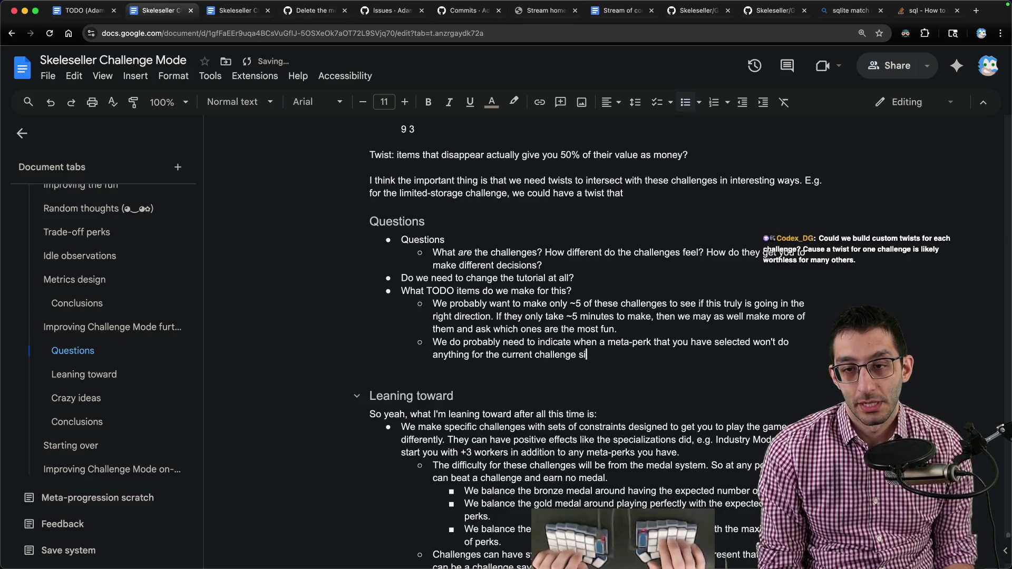
type("nce it may not be obviou")
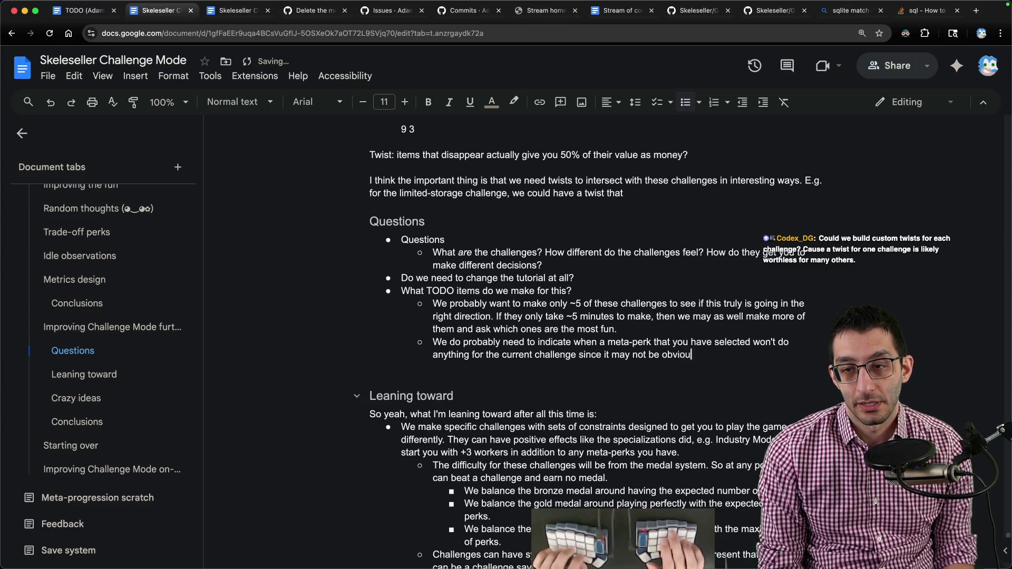
type("s. E.g. if a challenge")
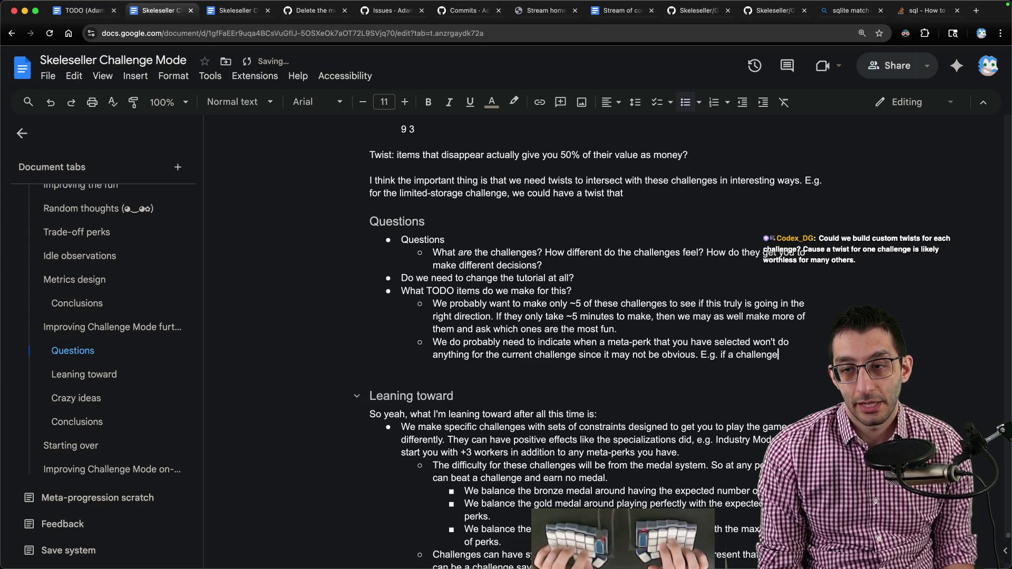
type(" reduces your storage ")
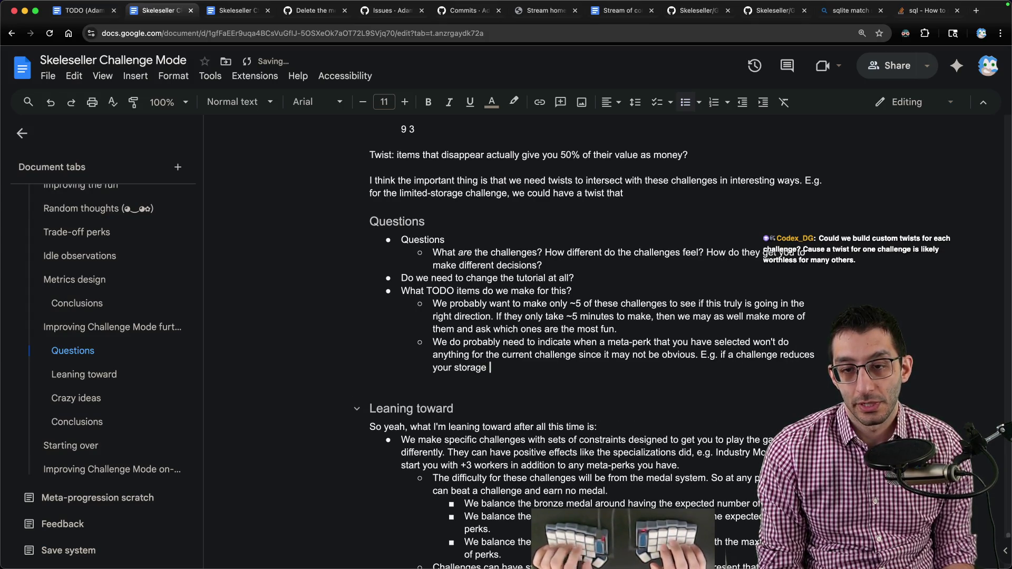
type("space and then you get +")
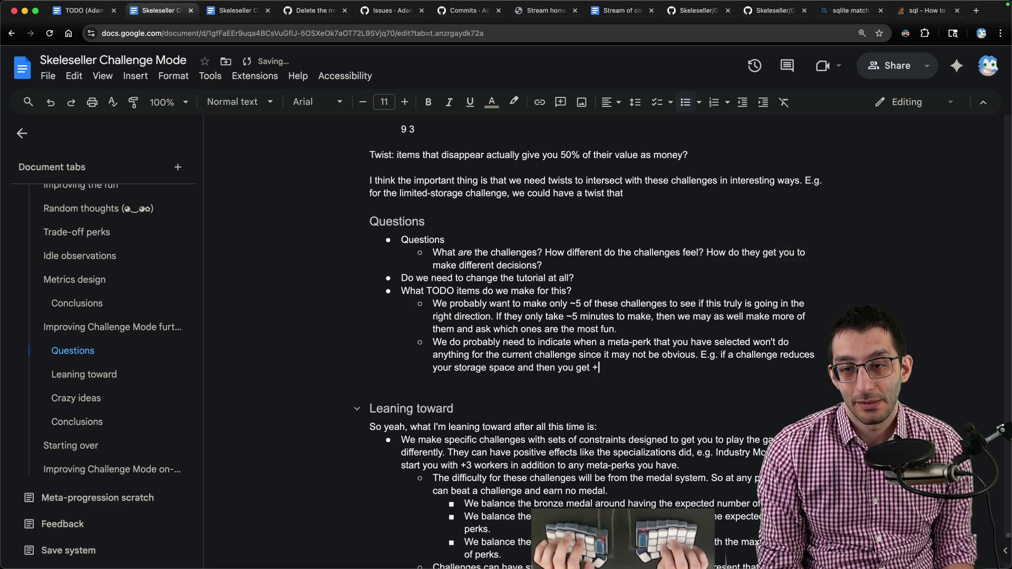
type("2 storage for shops,")
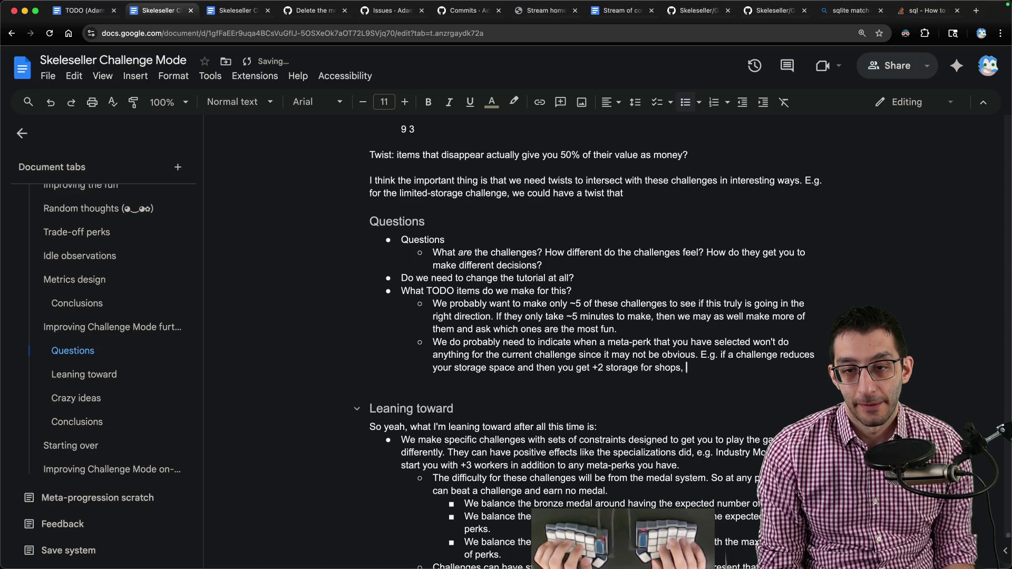
type("you may want to r")
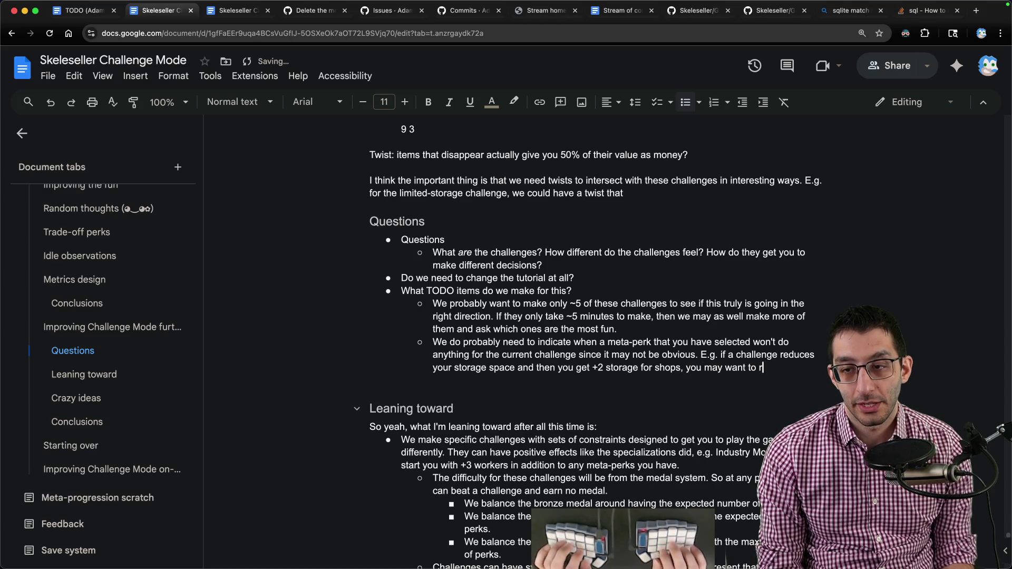
type("eassign your points.")
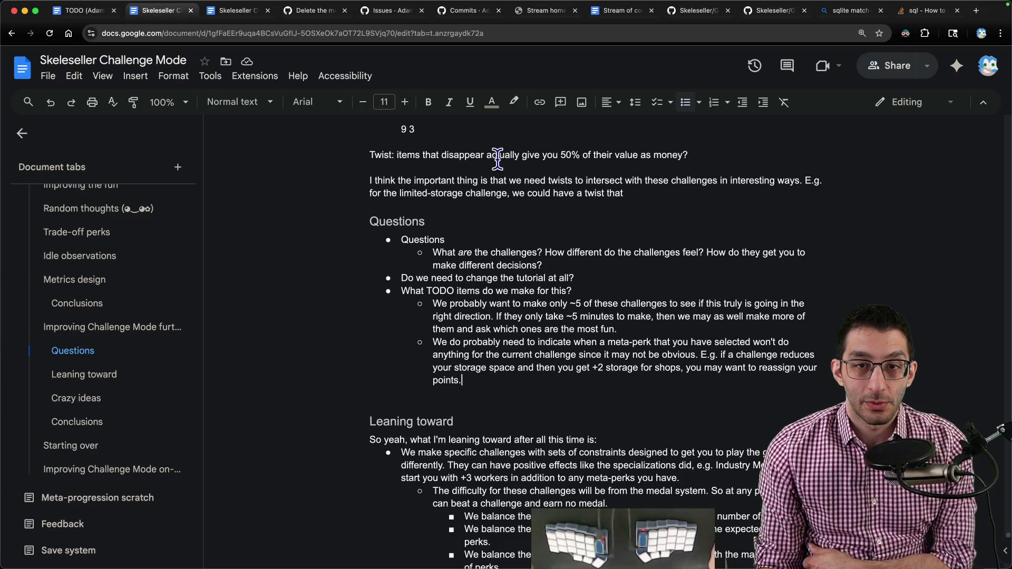
left_click_drag(397, 154, 692, 154)
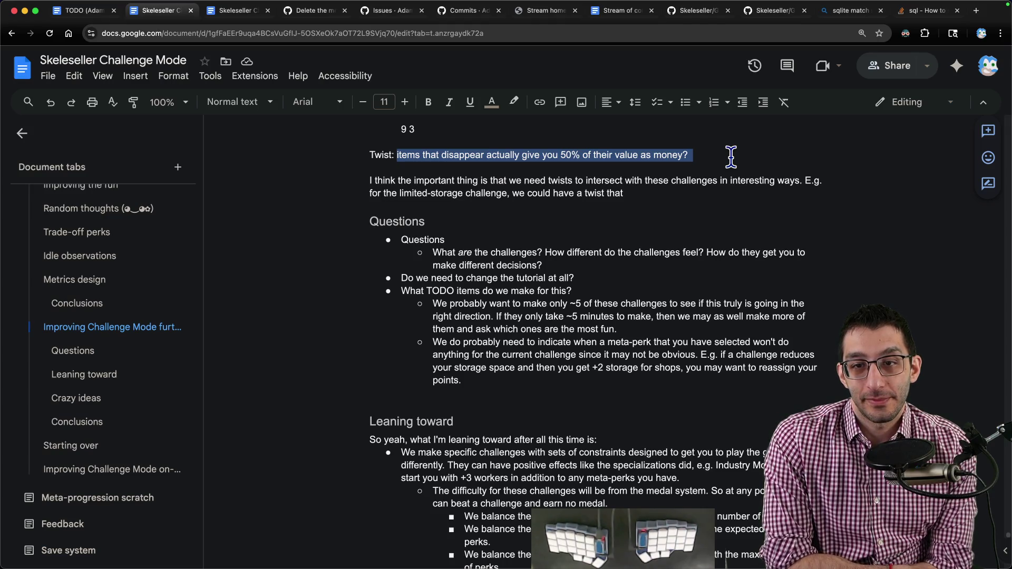
left_click(676, 193)
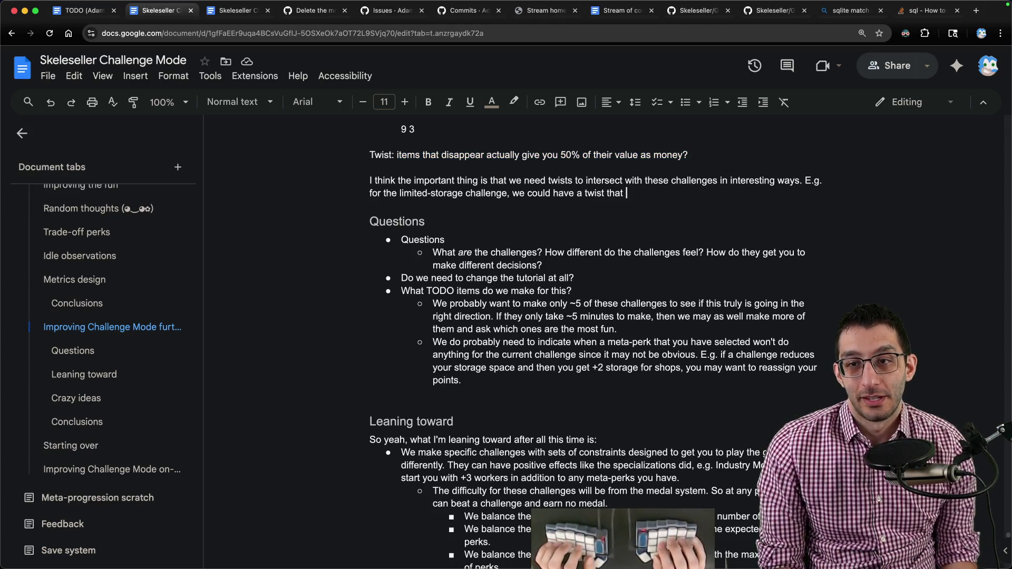
type("that does somethi")
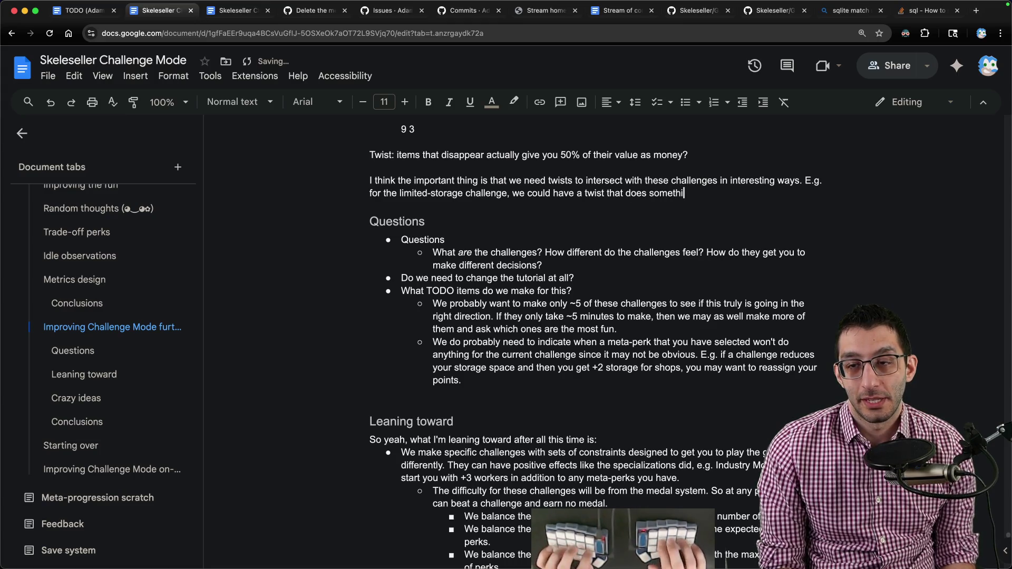
type("ng when an item disappear")
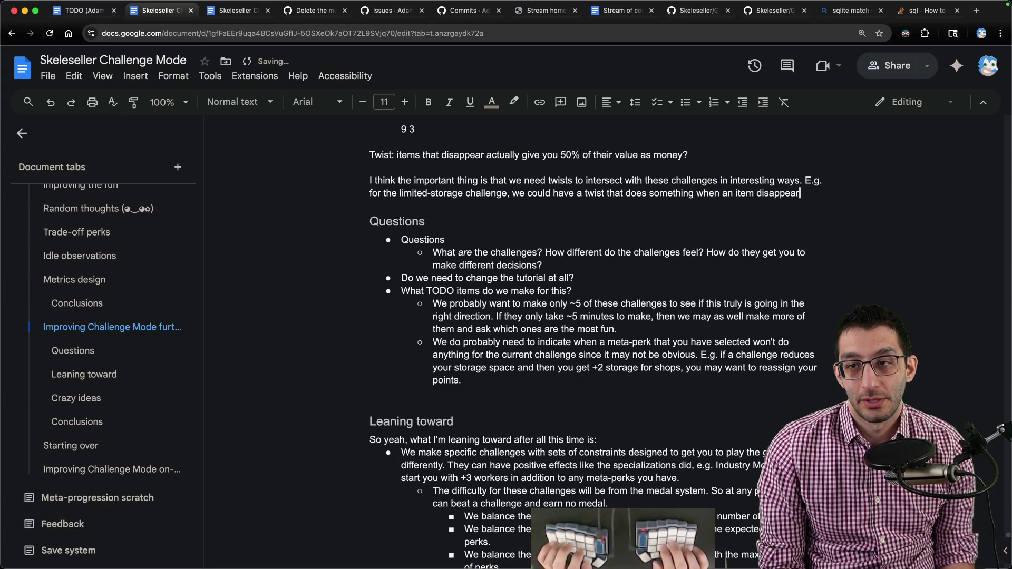
- Delete the redundant standalone Twist line and return the caret to after the twist paragraph
key("Up")
key("Up")
key("Home")
key("shift+Down")
key("BackSpace")
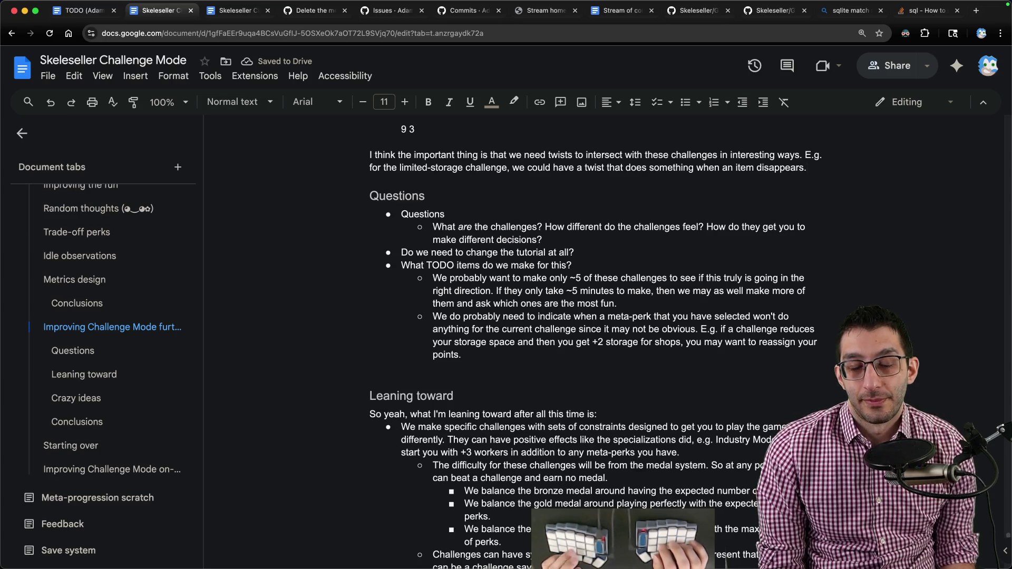
scroll(715, 176, "up", 8)
scroll(714, 176, "down", 10)
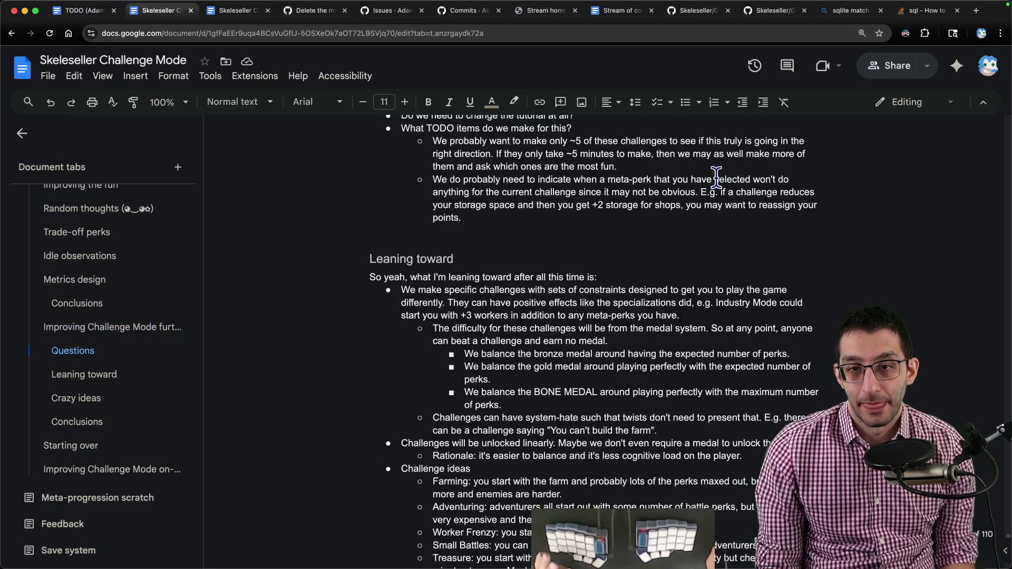
scroll(715, 175, "up", 3)
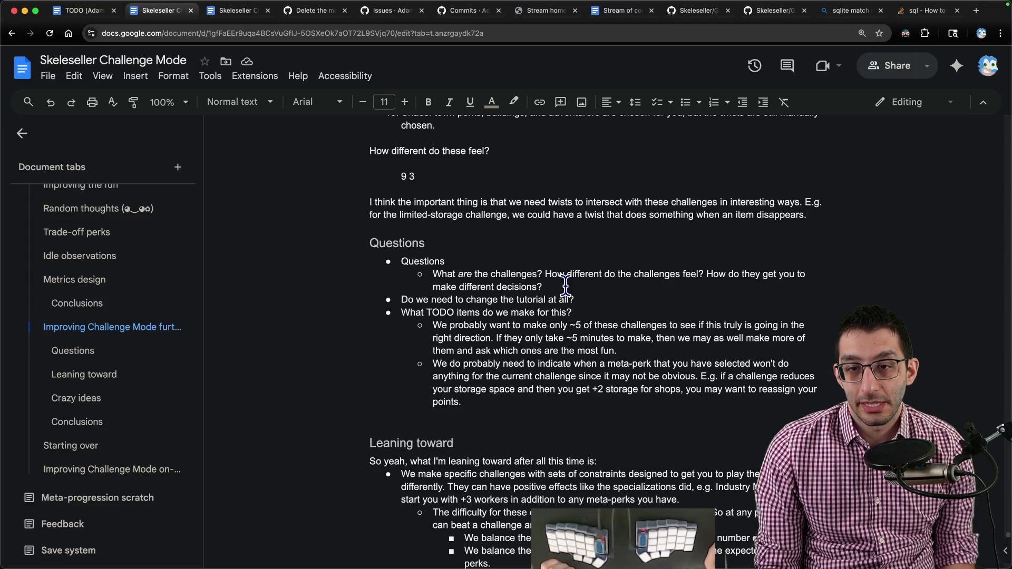
left_click_drag(545, 286, 376, 274)
scroll(522, 268, "up", 10)
scroll(522, 267, "up", 3)
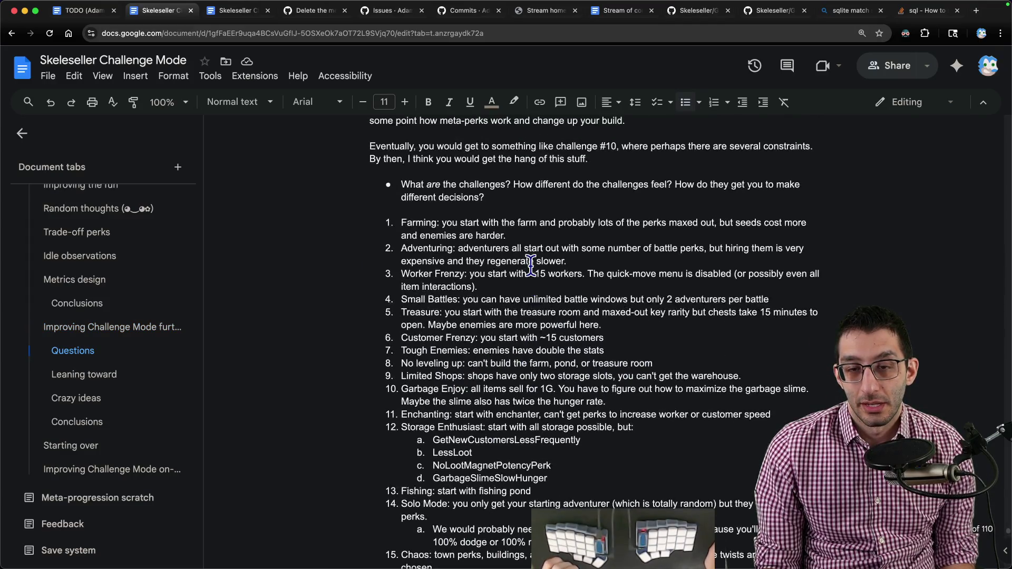
scroll(554, 263, "down", 3)
scroll(554, 263, "down", 1)
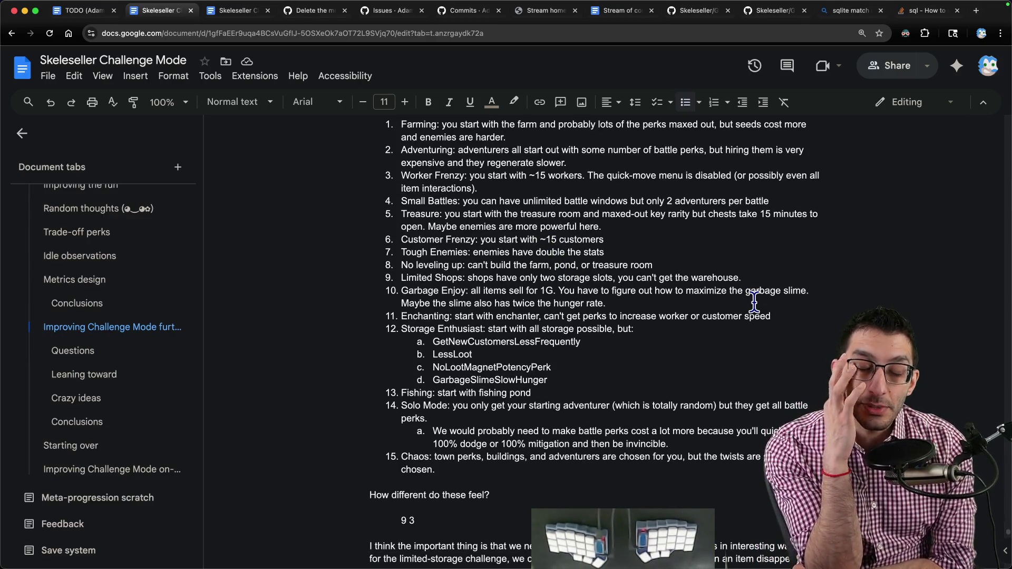
scroll(755, 303, "down", 5)
scroll(755, 302, "down", 5)
left_click(622, 402)
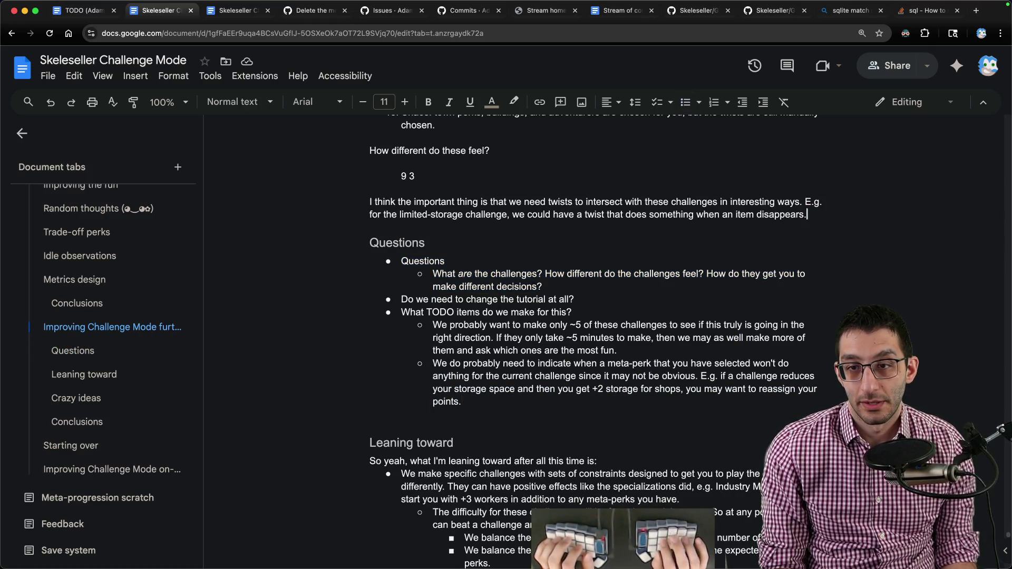
- Add a paragraph asking how the specializations' different starting points felt, then bring up the sqlite terminal
key("Return")
key("Return")
type("A")
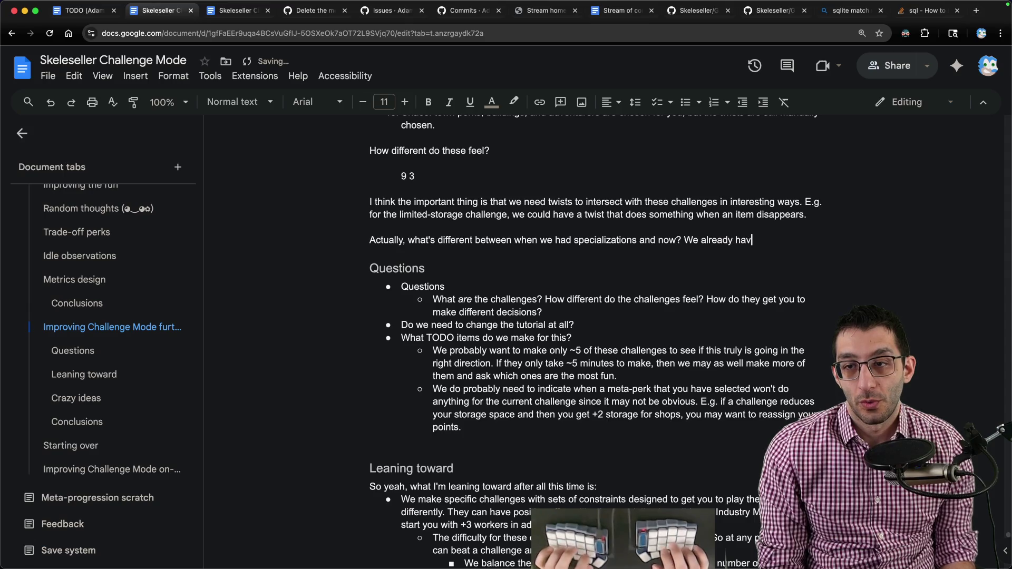
type("arting points. How did that feel?")
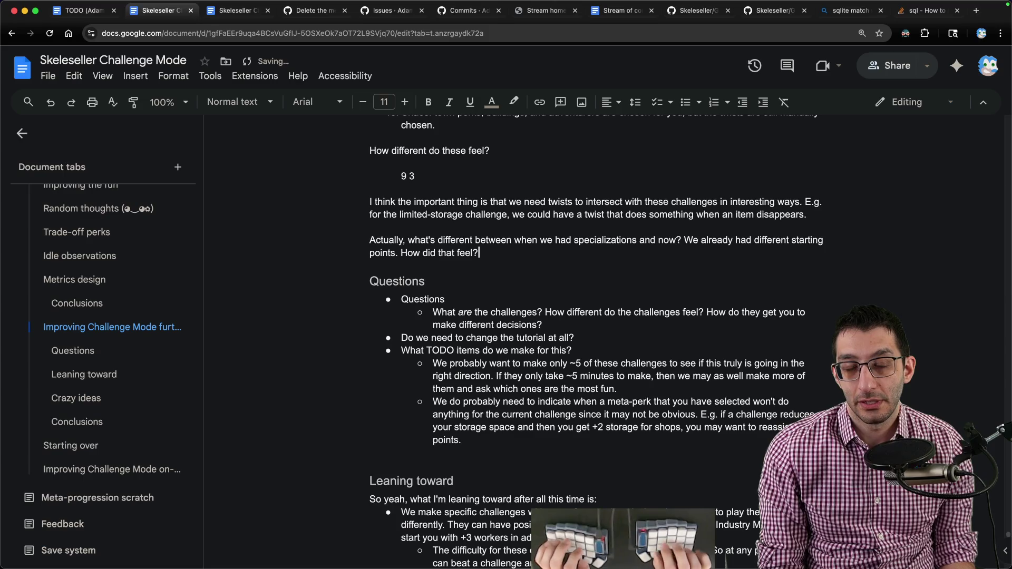
key("super+Tab")
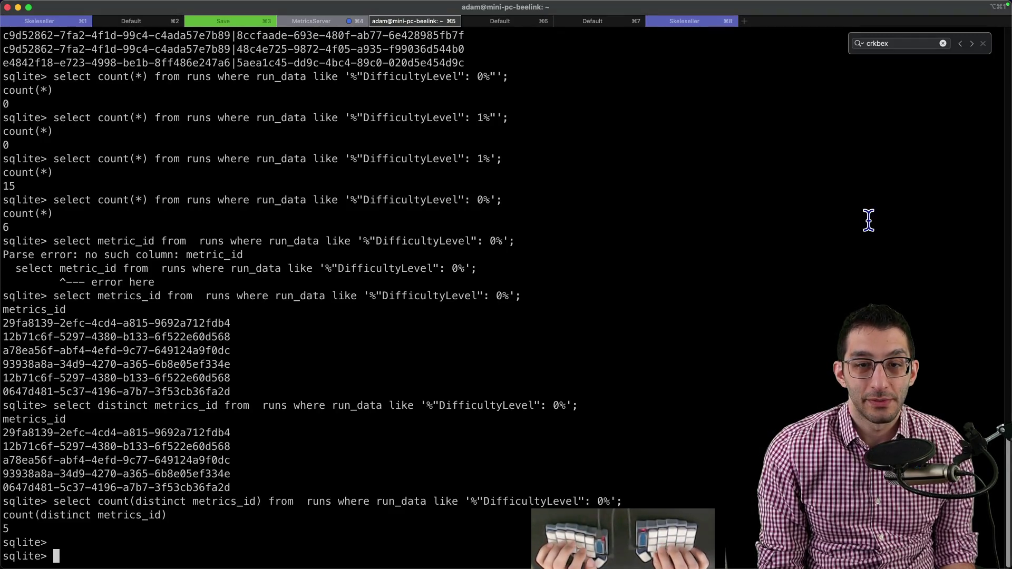
- Bring up the Skeleseller repository in the browser and go to its commit history
key("super+Tab")
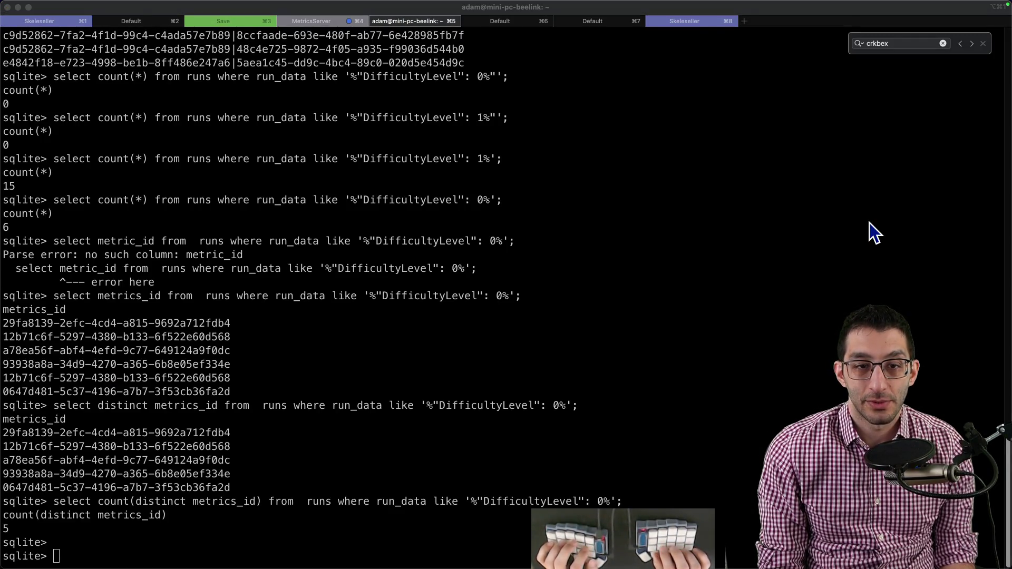
key("super+t")
key("k")
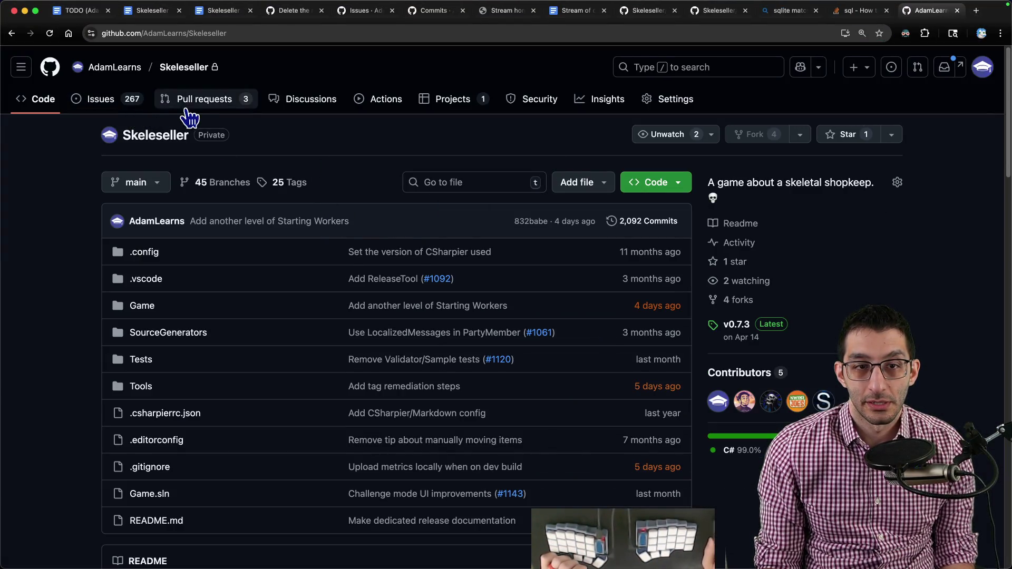
left_click(641, 221)
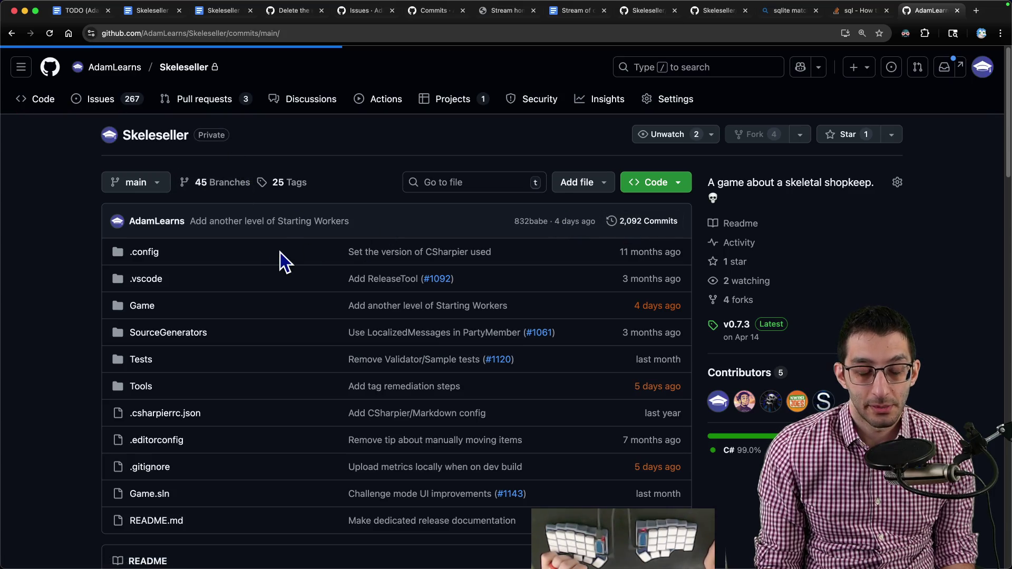
scroll(280, 252, "down", 3)
scroll(287, 249, "down", 5)
scroll(288, 251, "down", 4)
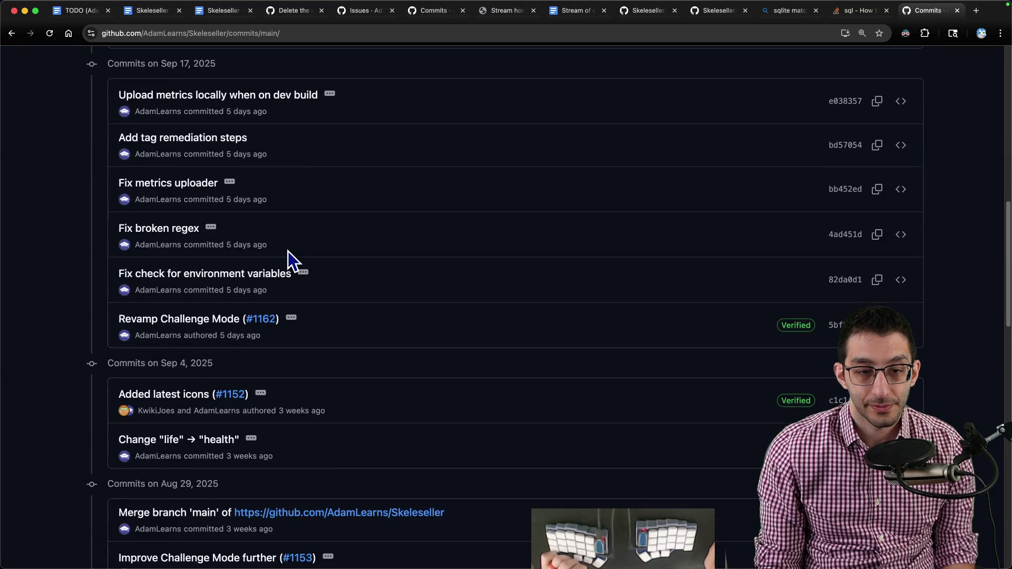
scroll(289, 252, "down", 3)
scroll(287, 252, "down", 2)
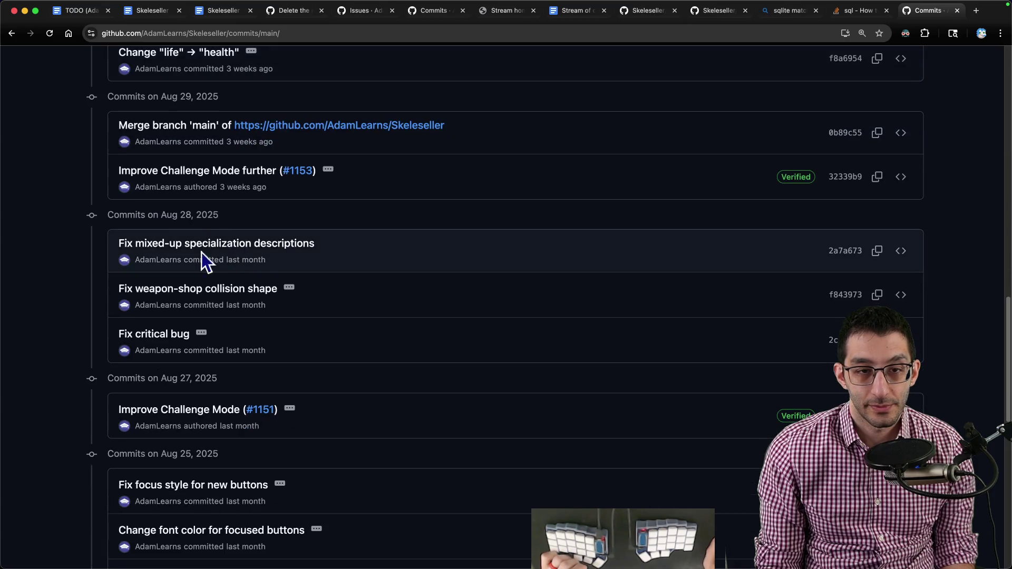
- View the Improve Challenge Mode further commit and copy its short hash 32339b9
middle_click(223, 171)
key("ctrl+Tab")
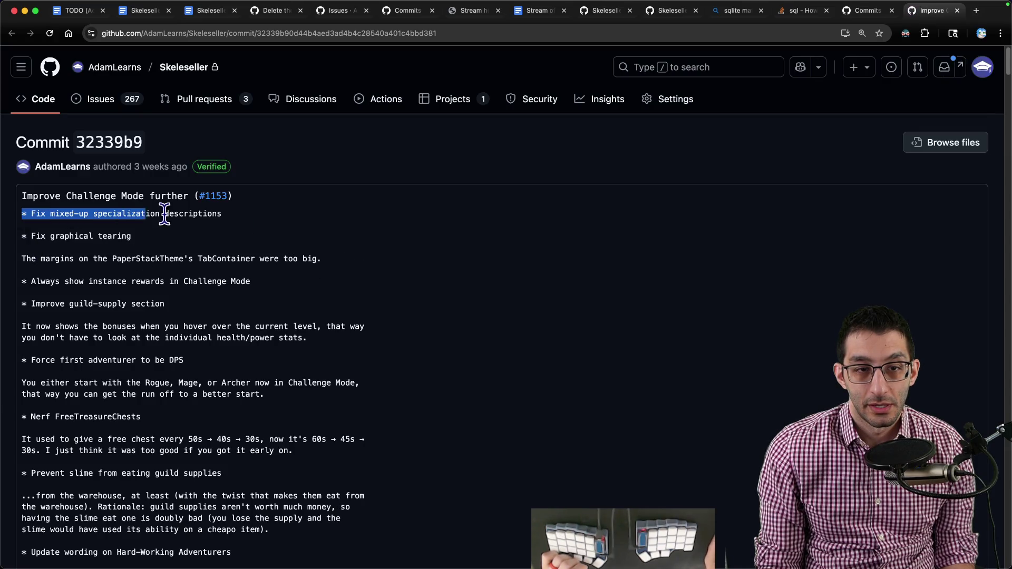
double_click(105, 143)
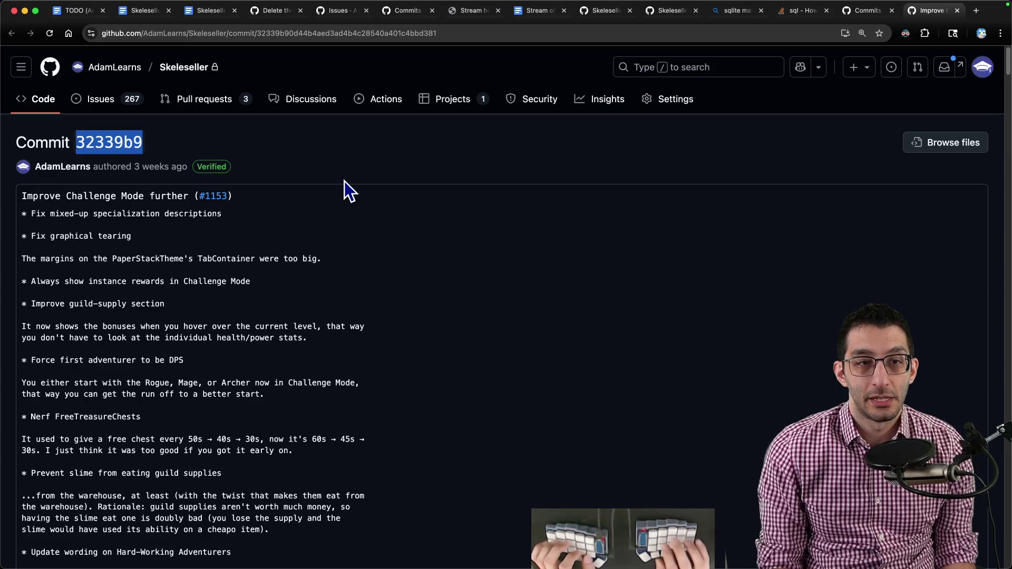
key("super+Tab")
key("super+Tab")
key("super+Tab")
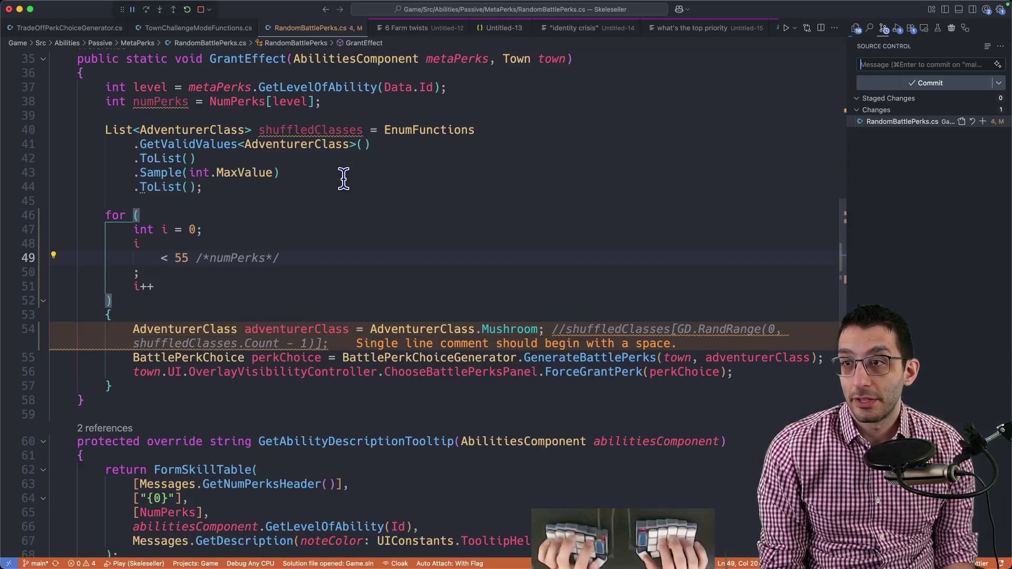
- Discard the changes to RandomBattlePerks.cs and close all editors without saving
left_click(972, 121)
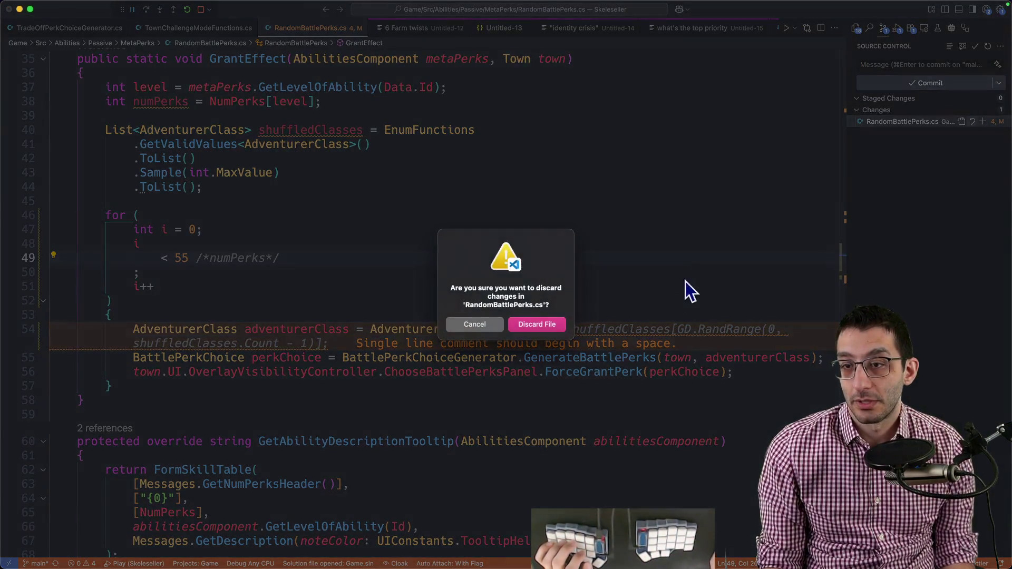
left_click(537, 324)
key("super+k")
key("super+w")
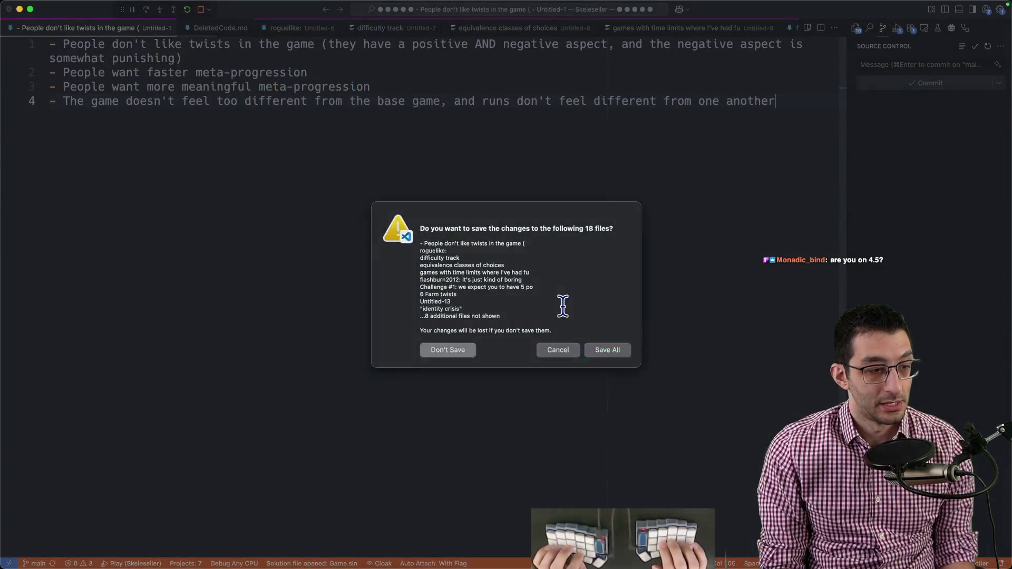
key("super+d")
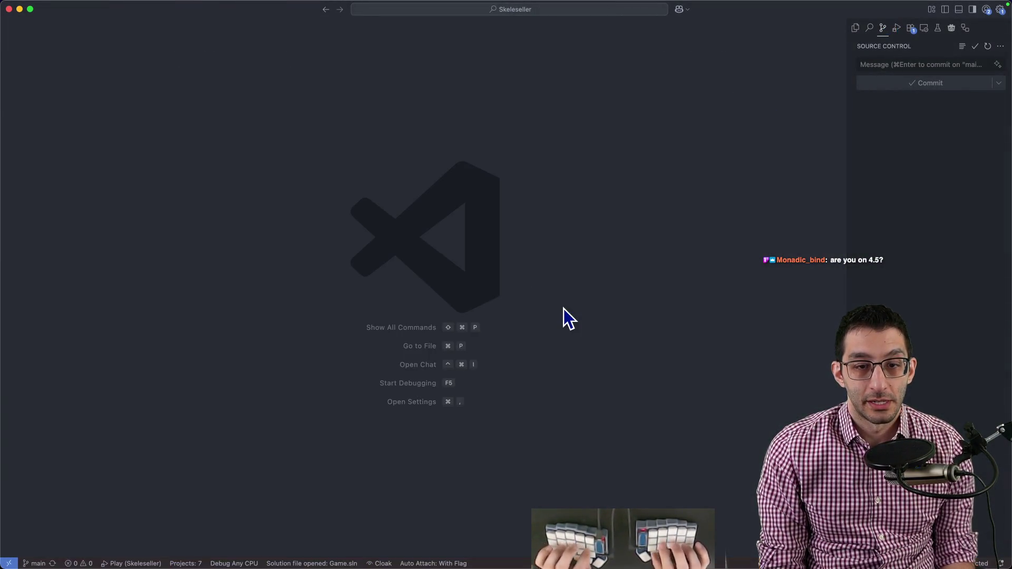
- Run git checkout 32339b9 in the terminal, reload the changed scenes in Godot and run the game
key("super+Tab")
type("git checkout 32339b9")
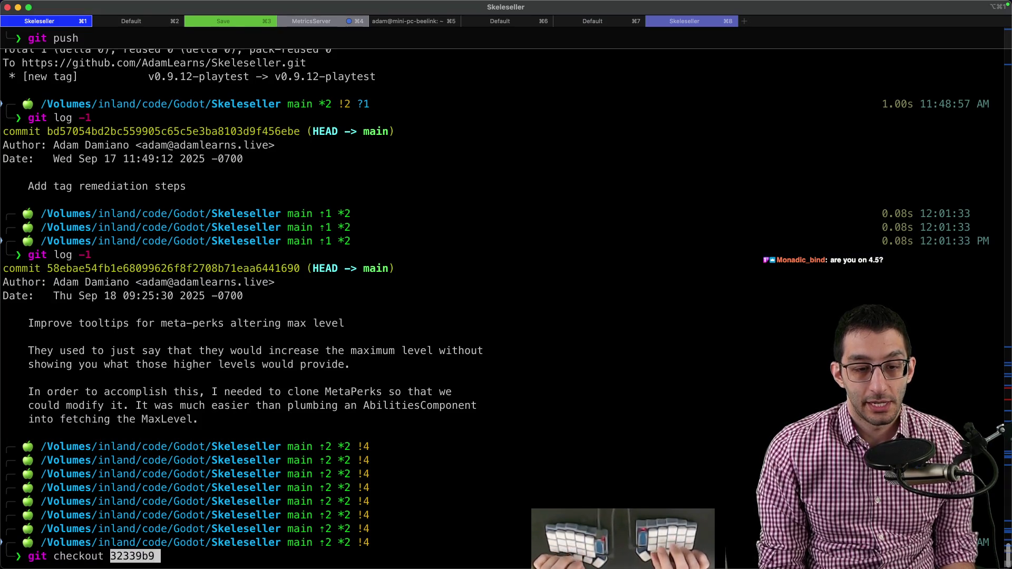
key("Return")
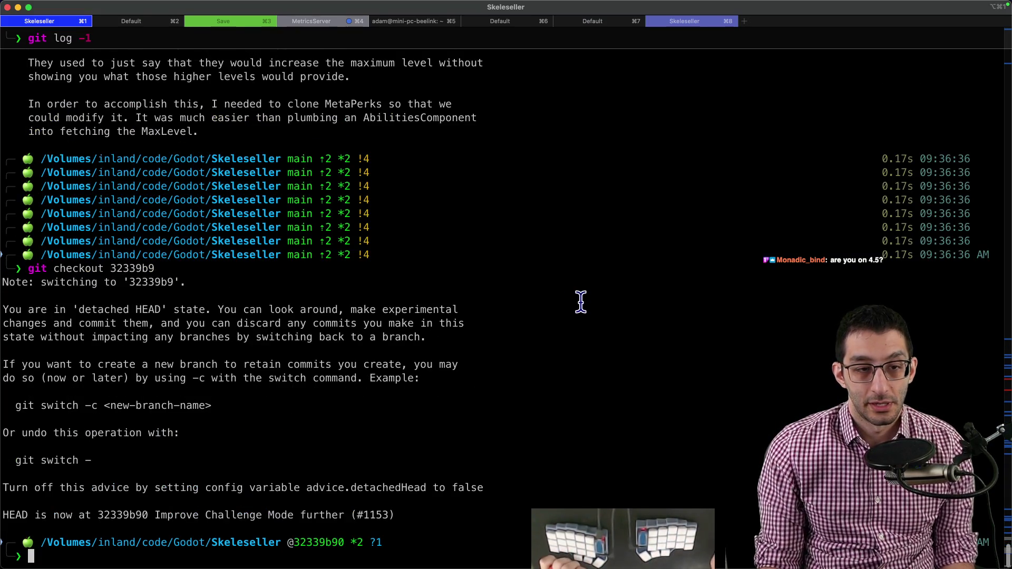
mouse_move(567, 538)
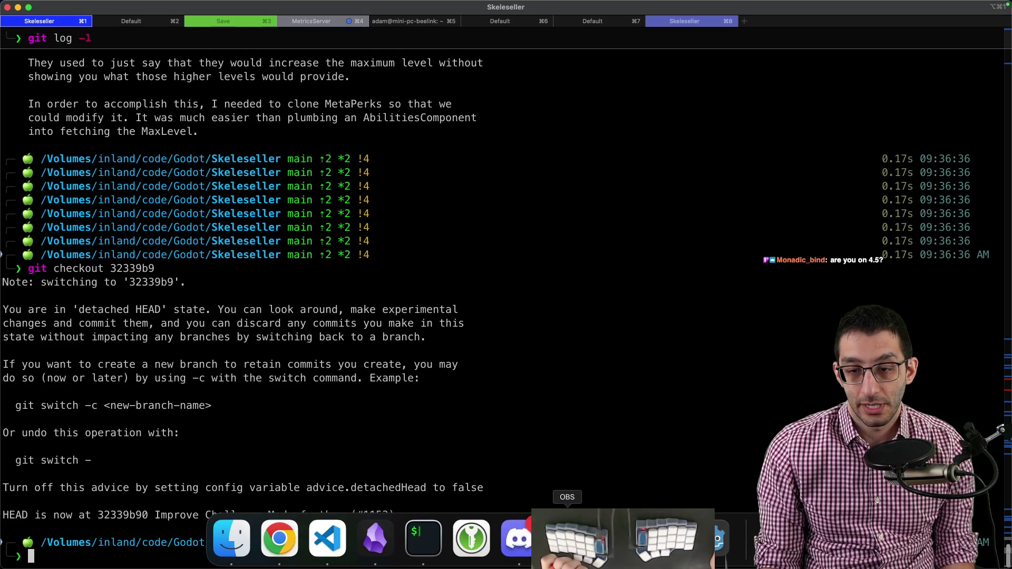
left_click(566, 539)
left_click(492, 358)
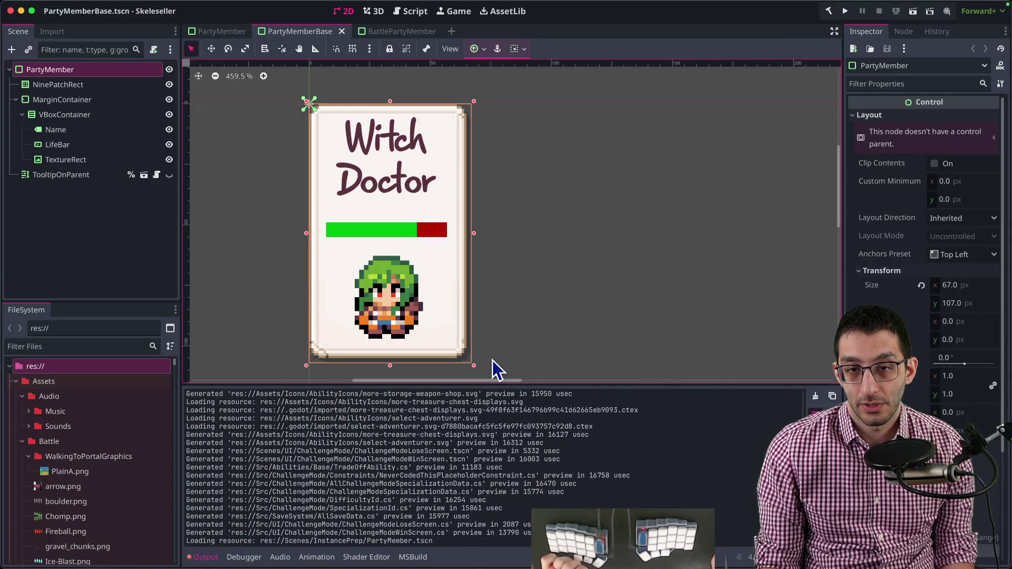
key("F5")
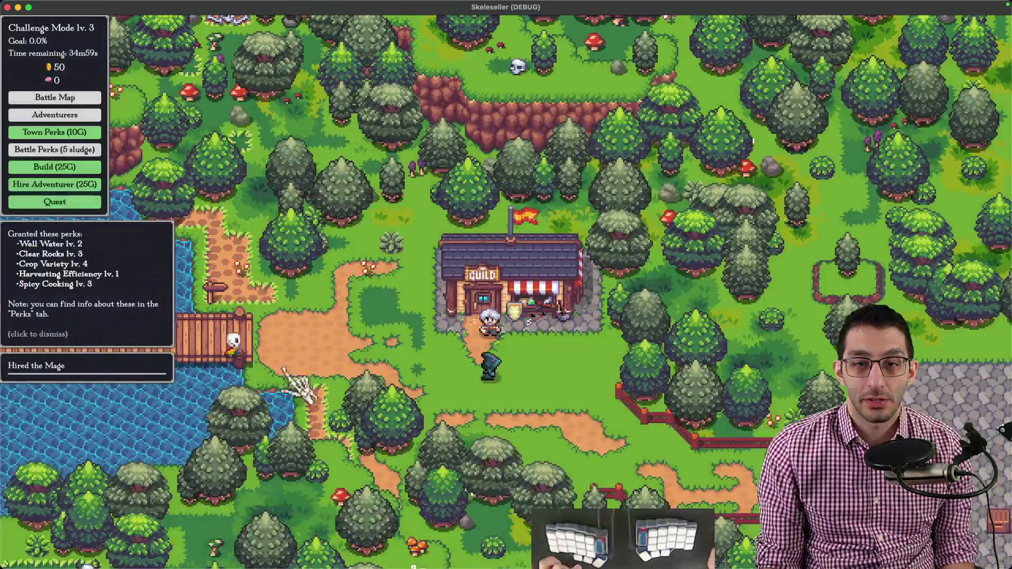
- Quit to the title screen and bring up the Challenge Mode setup
key("Escape")
left_click(485, 385)
left_click(417, 467)
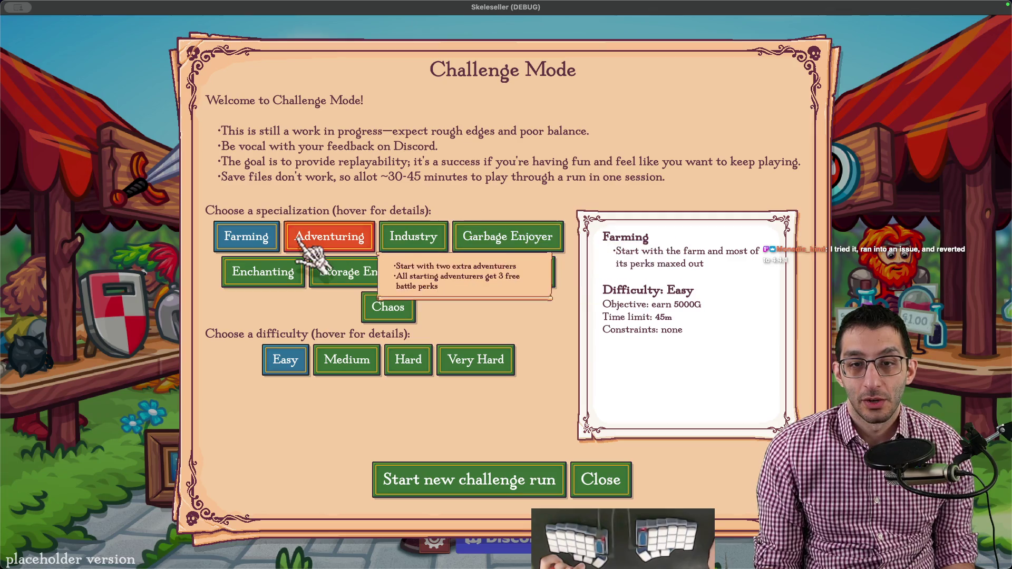
- Cycle through specializations to Farming, set difficulty to Very Hard and start the new run
left_click(413, 236)
left_click(507, 236)
left_click(370, 271)
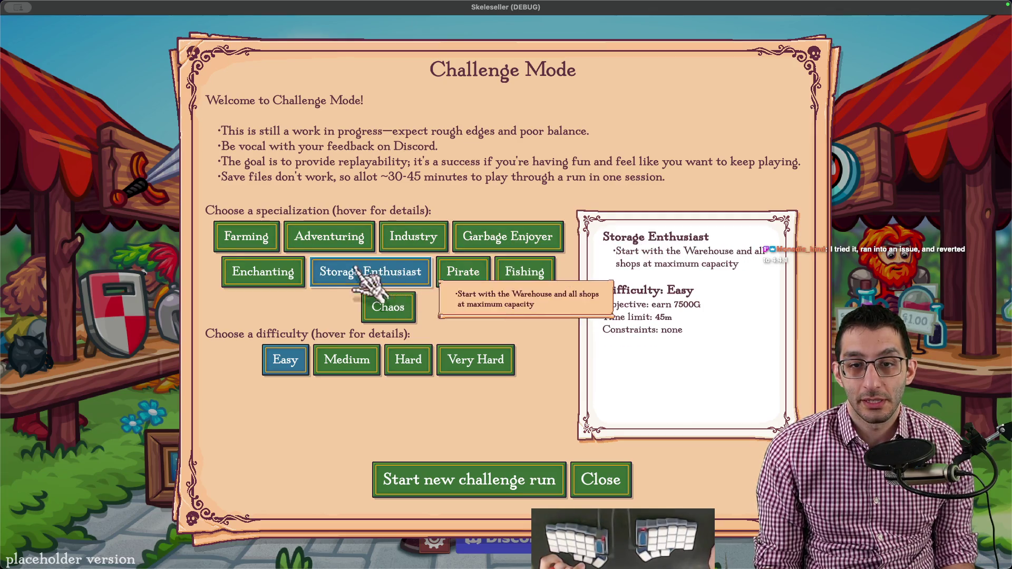
left_click(263, 271)
left_click(247, 236)
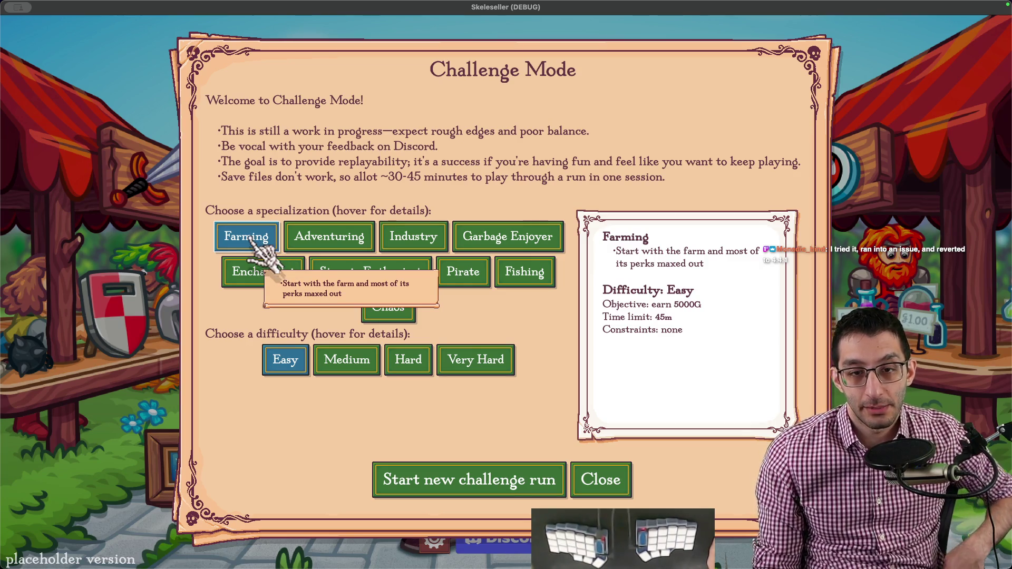
left_click(476, 360)
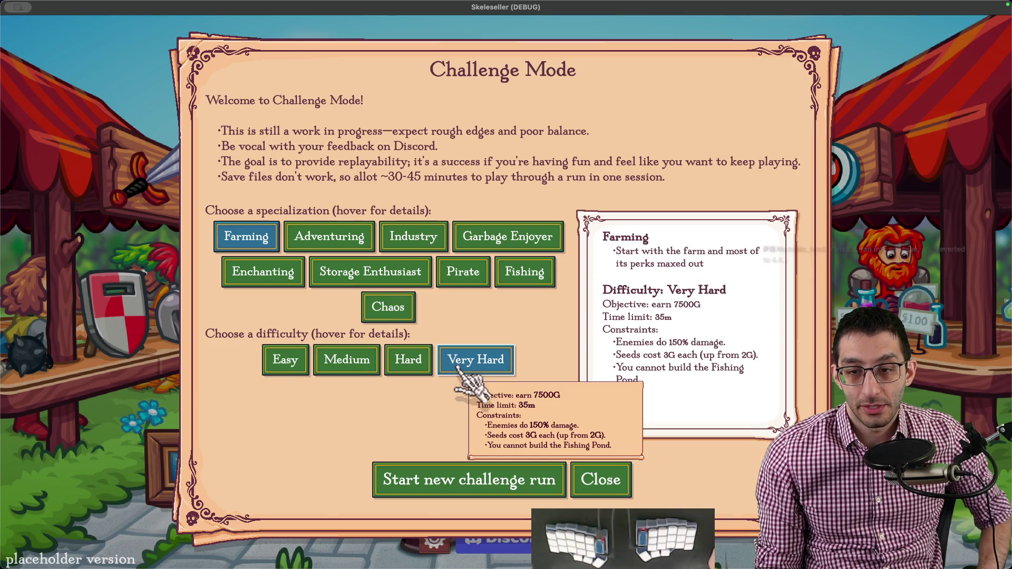
left_click(469, 480)
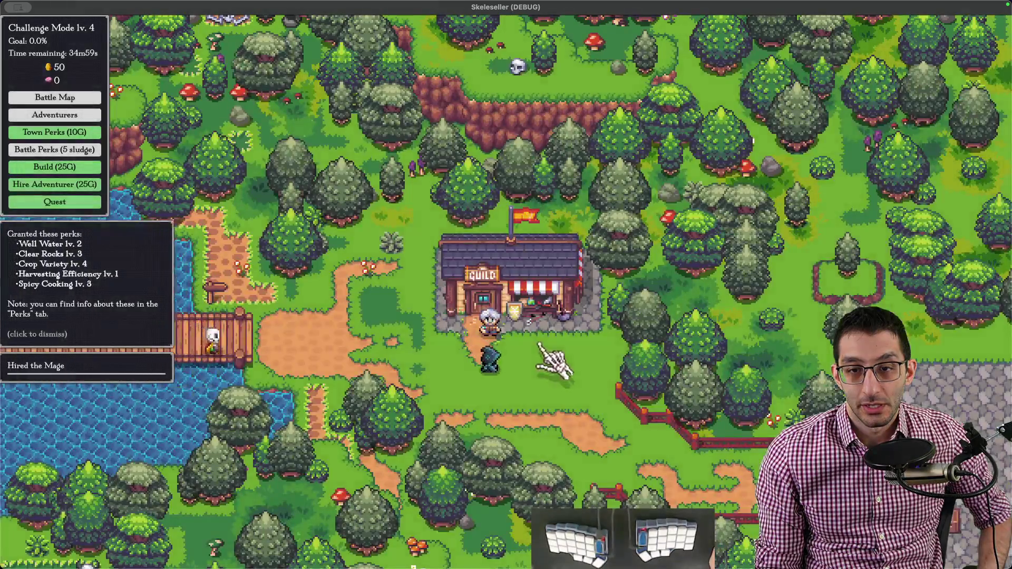
- Save the game settings, then send the Mage into a Forest battle from the battle map
key("Escape")
left_click(515, 210)
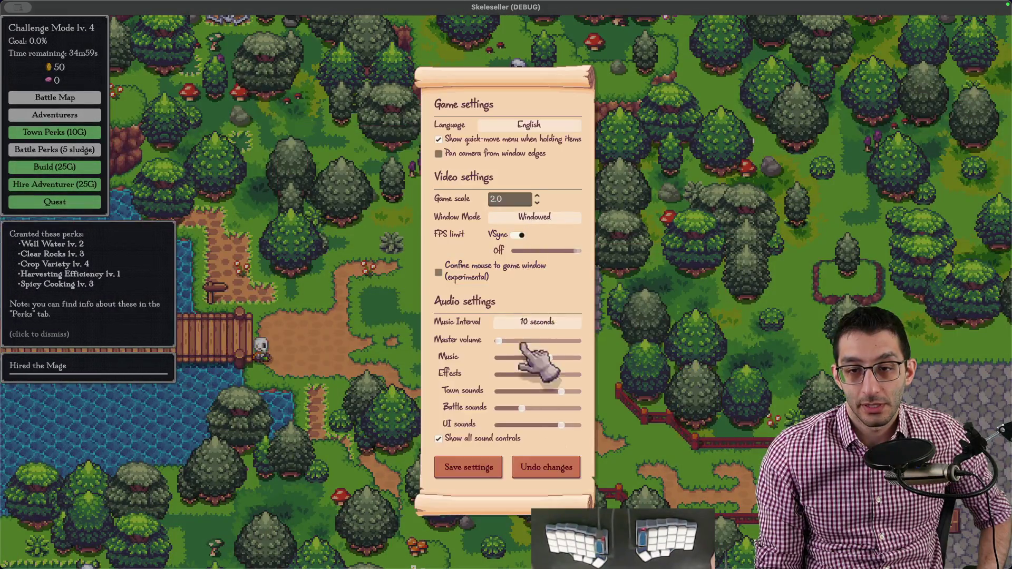
left_click(469, 466)
key("Escape")
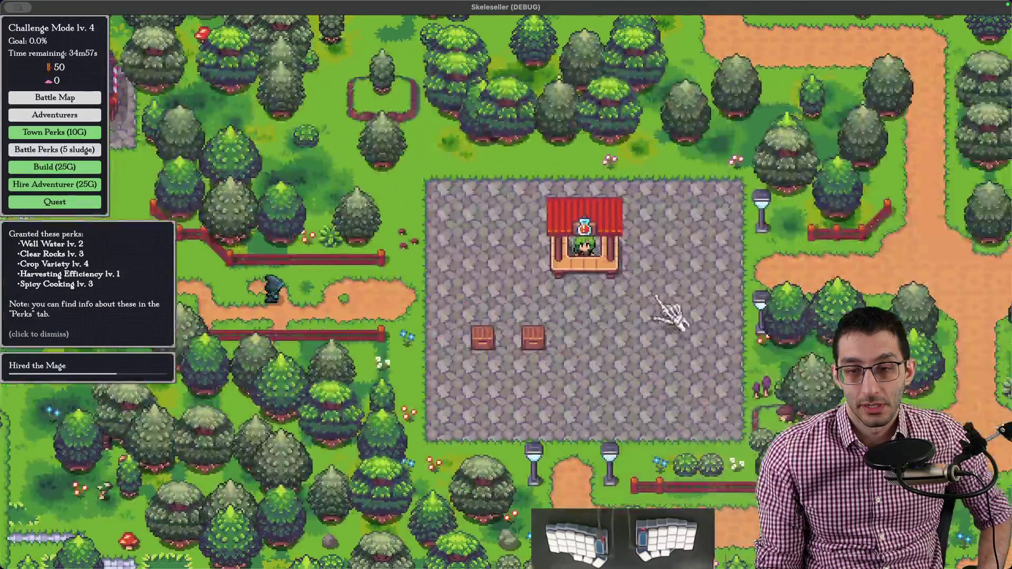
scroll(443, 285, "down", 3)
key("b")
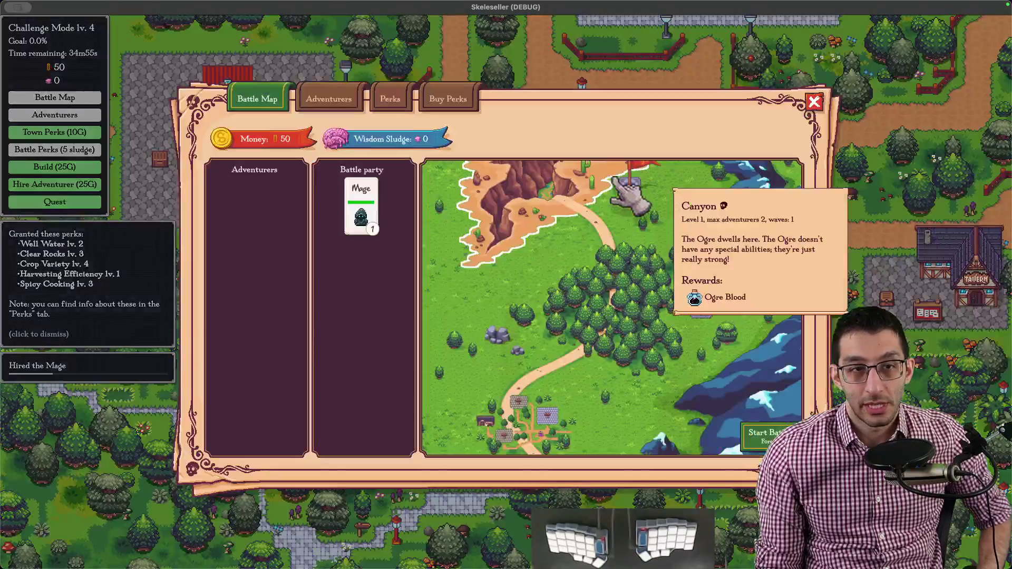
left_click(633, 296)
key("Return")
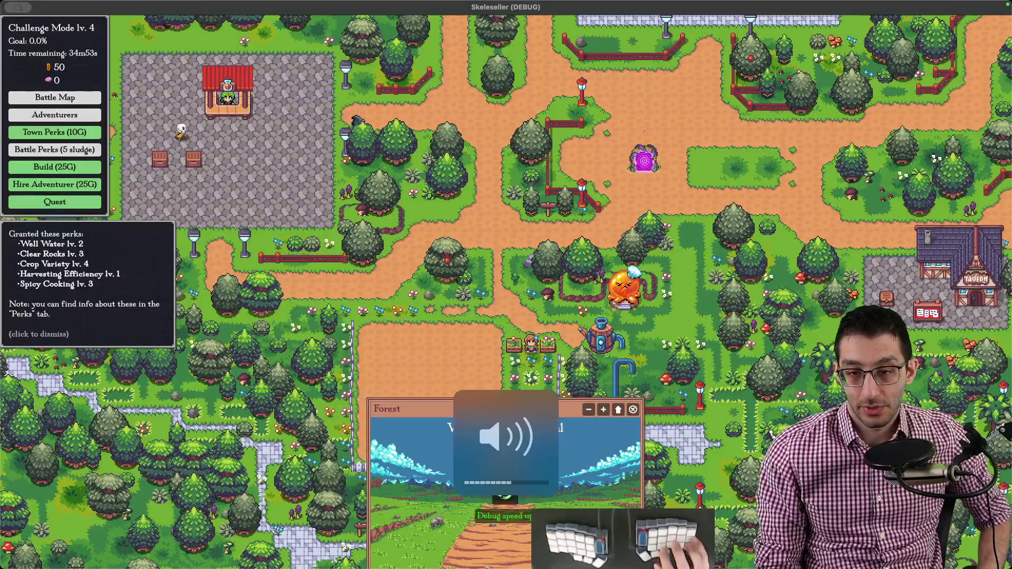
scroll(506, 285, "down", 2)
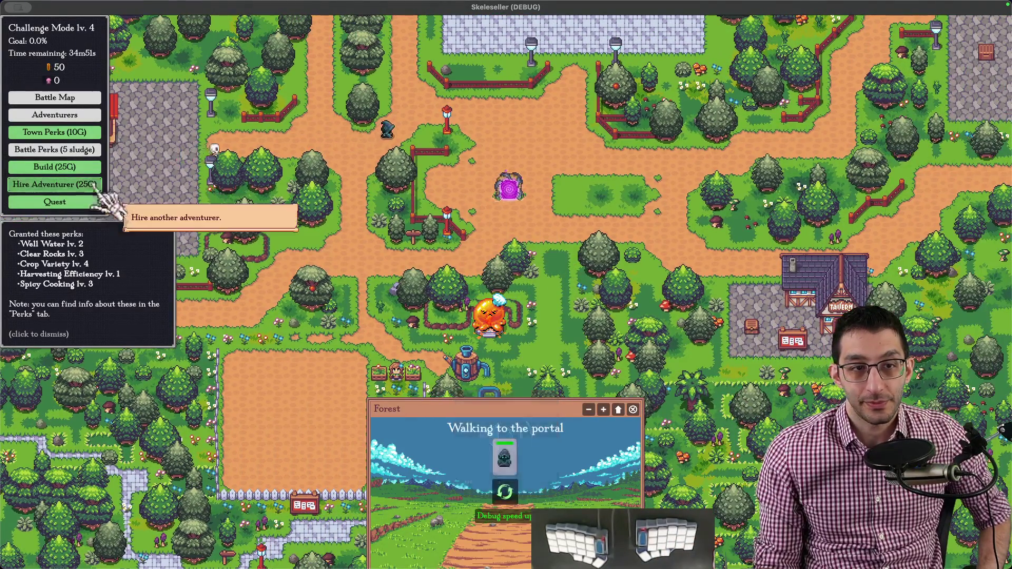
- Hire an Archer, add it to the party and start a second Forest battle
left_click(55, 185)
left_click(466, 332)
key("Escape")
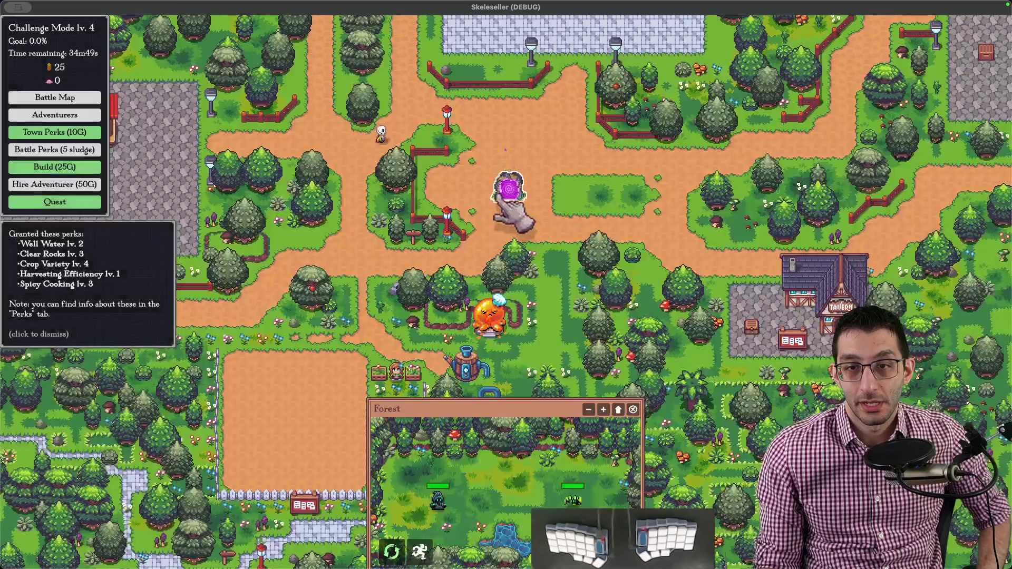
key("b")
left_click(272, 209)
left_click(633, 296)
left_click(762, 430)
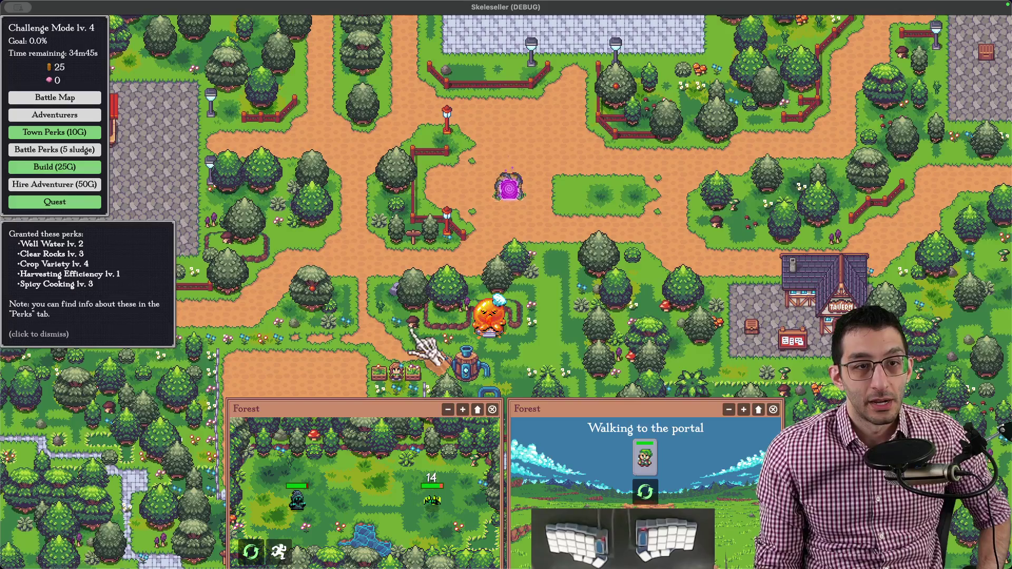
scroll(491, 308, "down", 1)
scroll(490, 308, "down", 1)
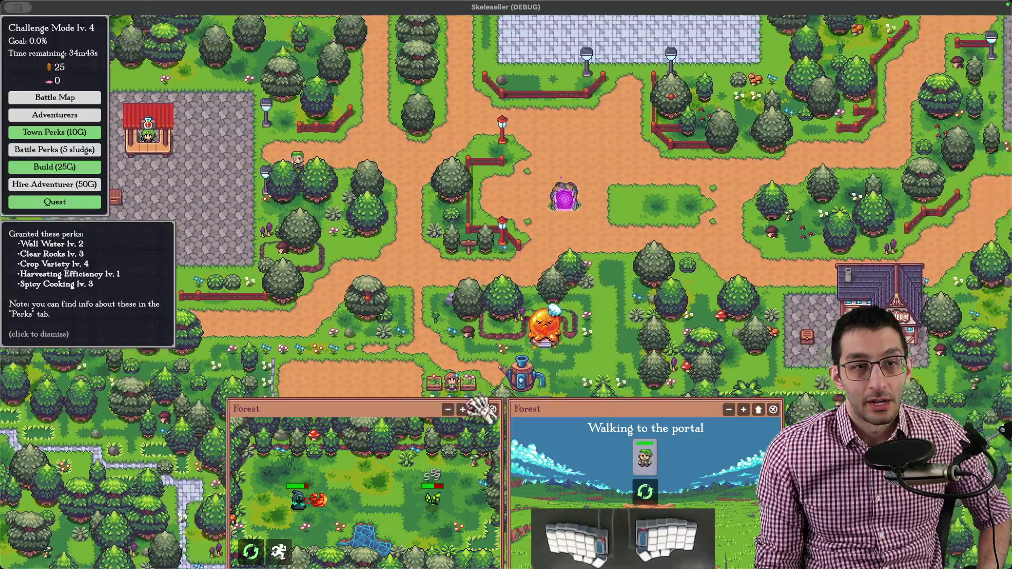
scroll(474, 332, "down", 1)
scroll(443, 349, "up", 2)
scroll(427, 208, "up", 1)
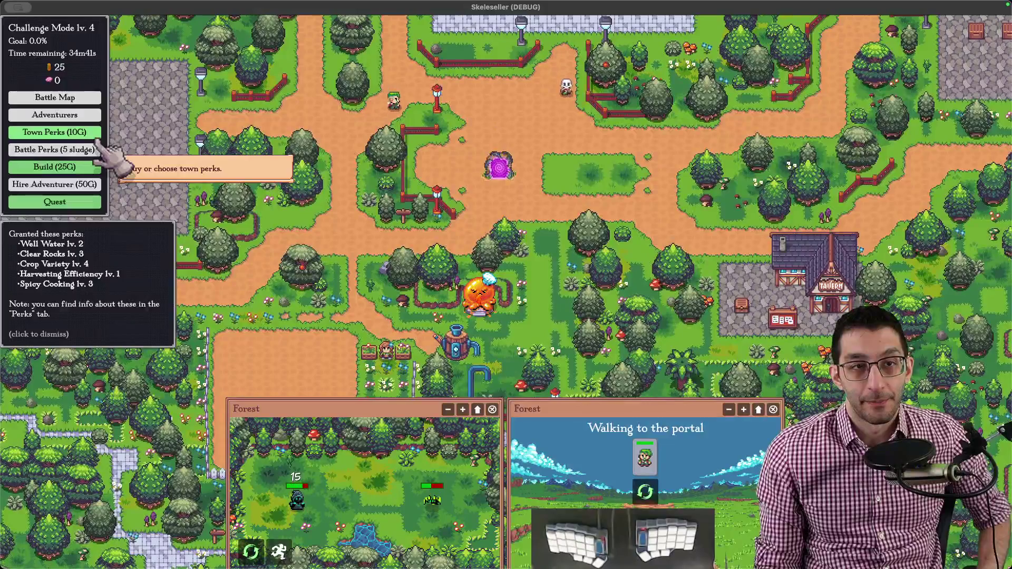
scroll(364, 312, "down", 1)
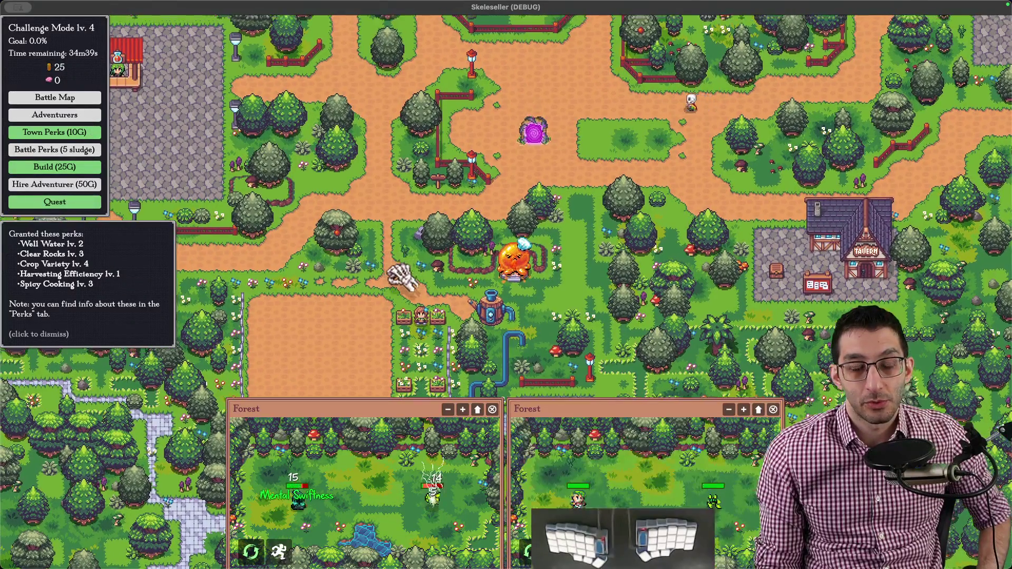
scroll(380, 305, "down", 1)
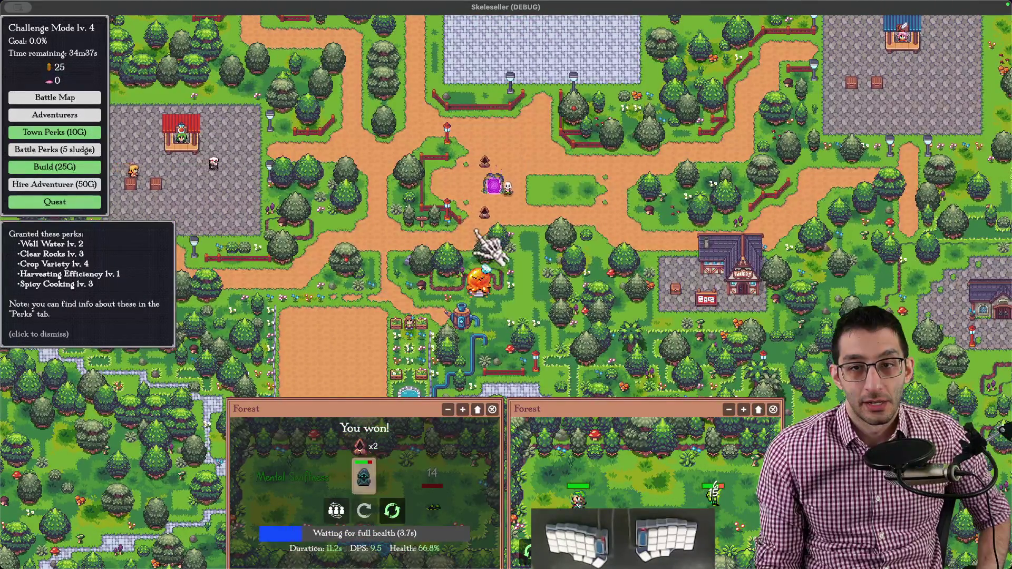
left_click_drag(490, 237, 345, 107)
scroll(345, 107, "down", 1)
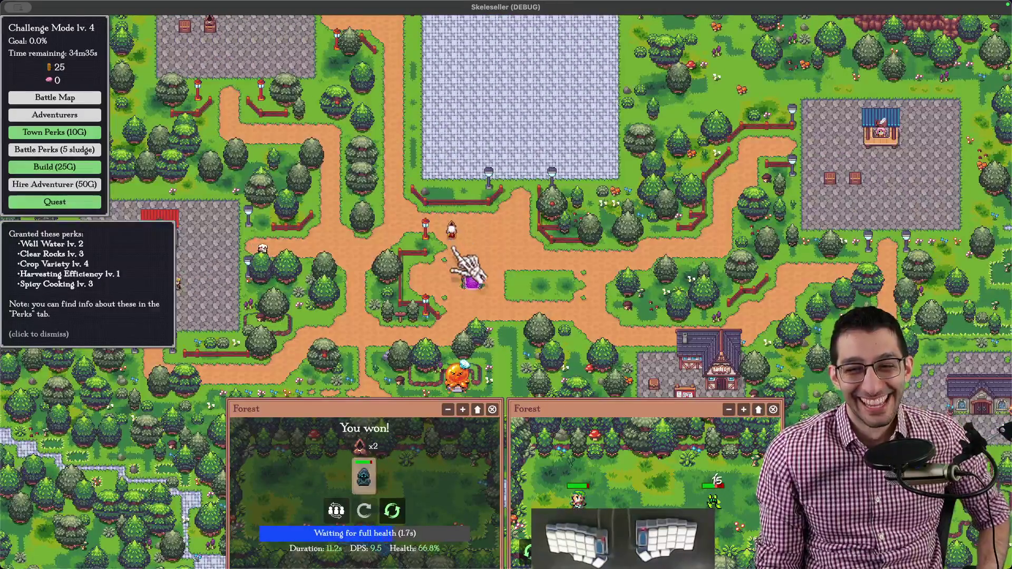
scroll(413, 218, "up", 1)
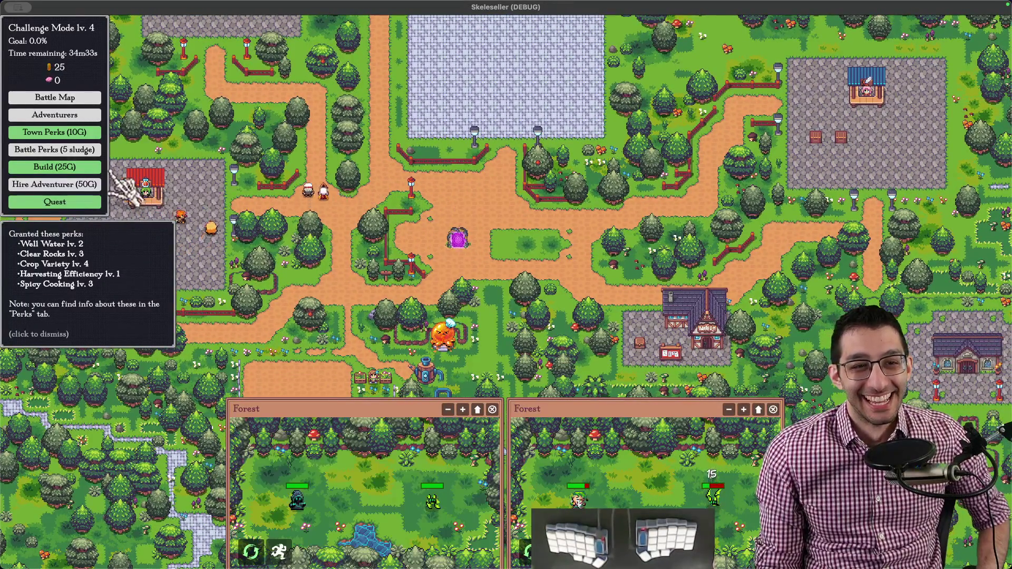
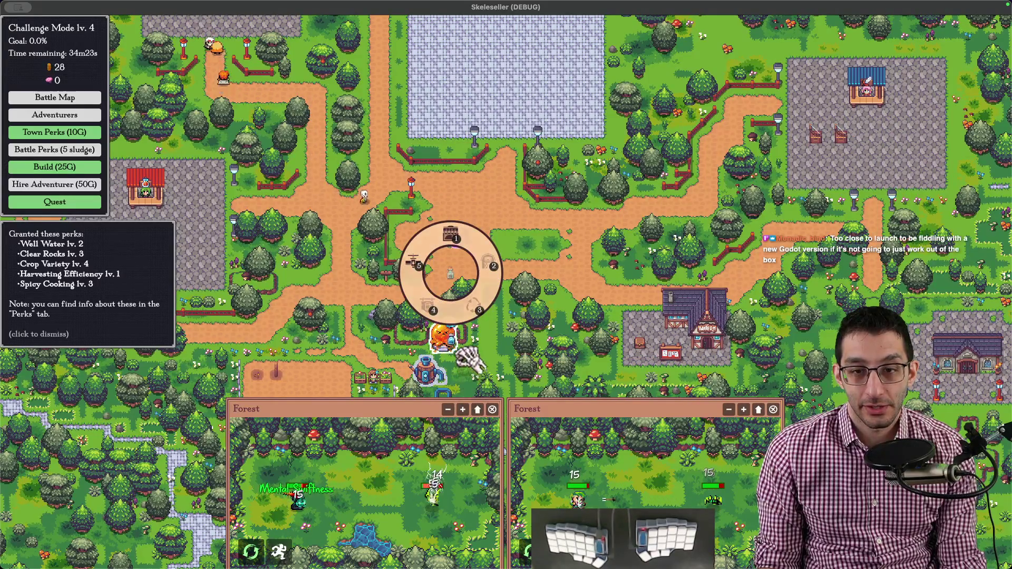
- Collect the dropped blue potion and bow from the town map
left_click(450, 273)
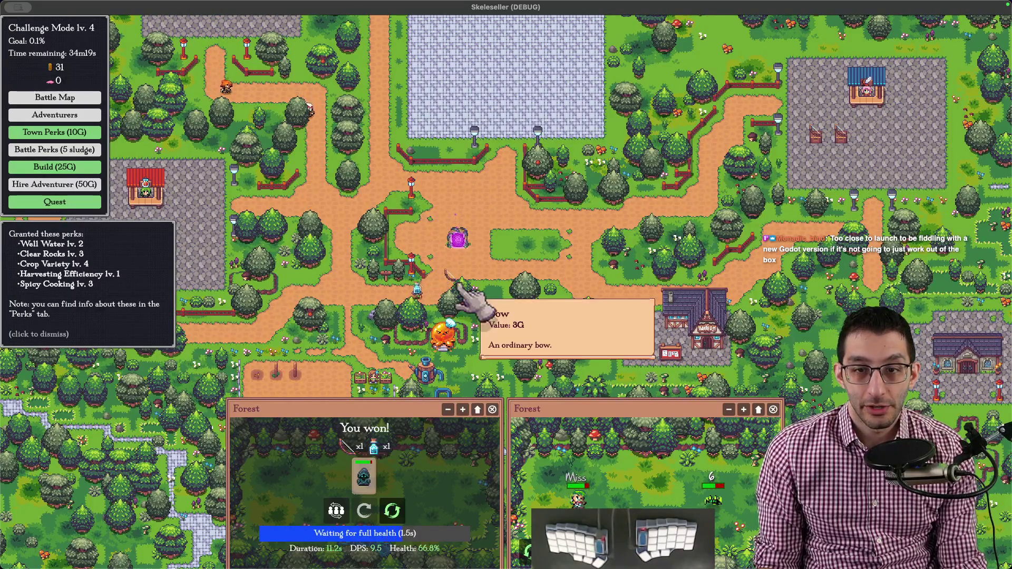
left_click(453, 324)
key("a")
key("s")
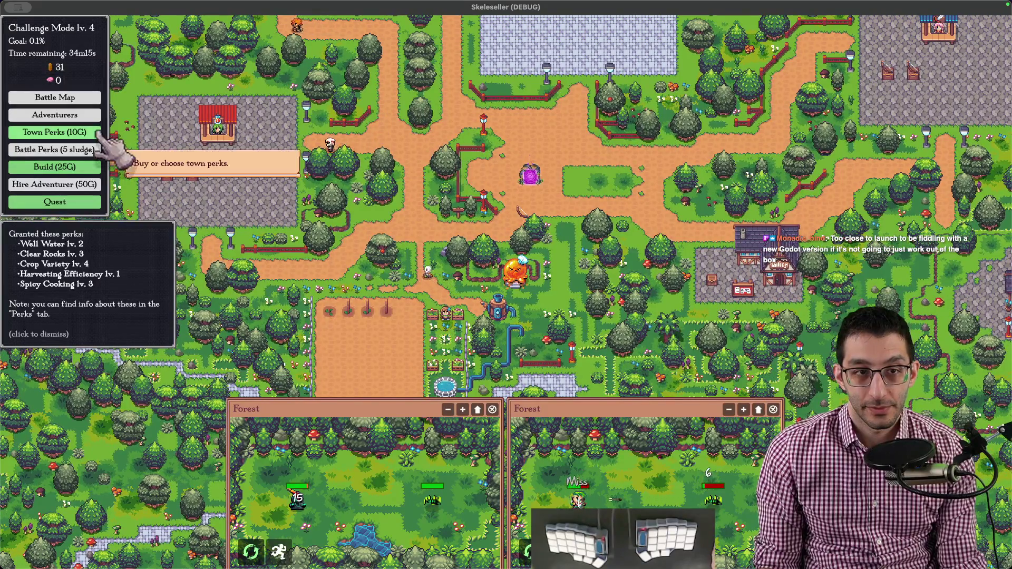
- Buy a set of town perk choices and pick one of the offered perks
left_click(55, 132)
left_click(500, 309)
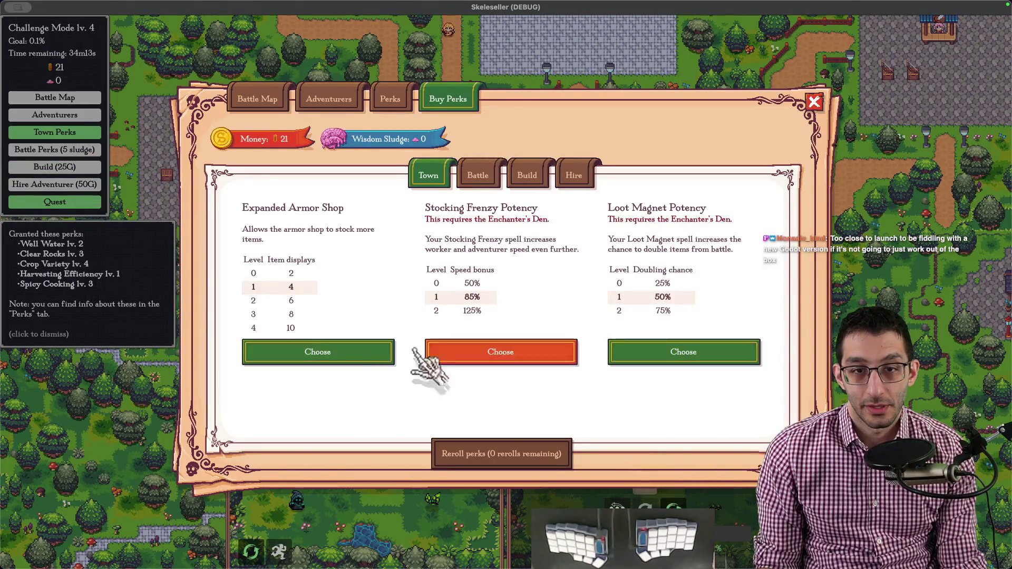
left_click(684, 351)
key("Escape")
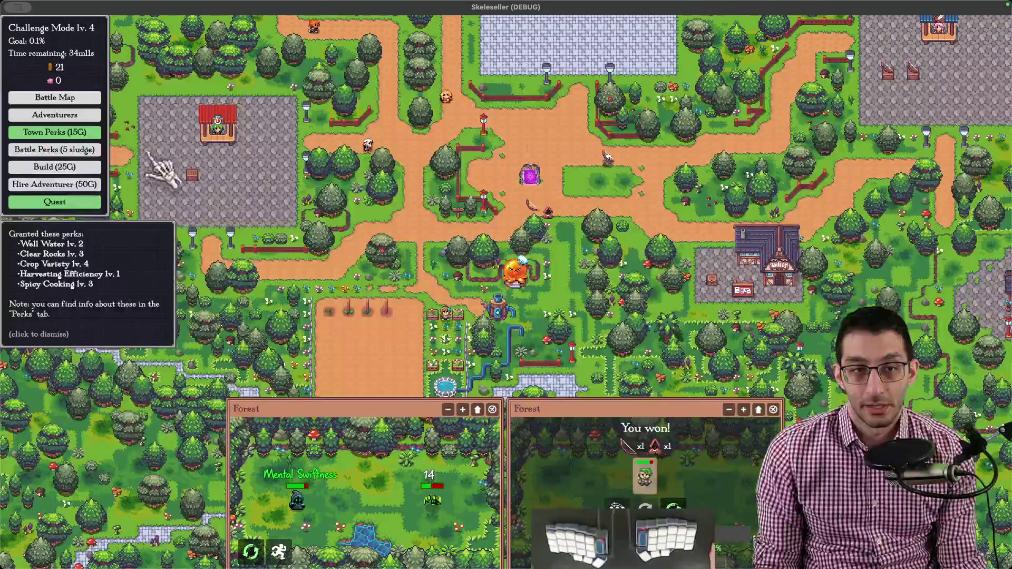
- Buy a second town perk roll and choose the Shiny Loot perk, leaving 6 gold
left_click(55, 131)
left_click(501, 309)
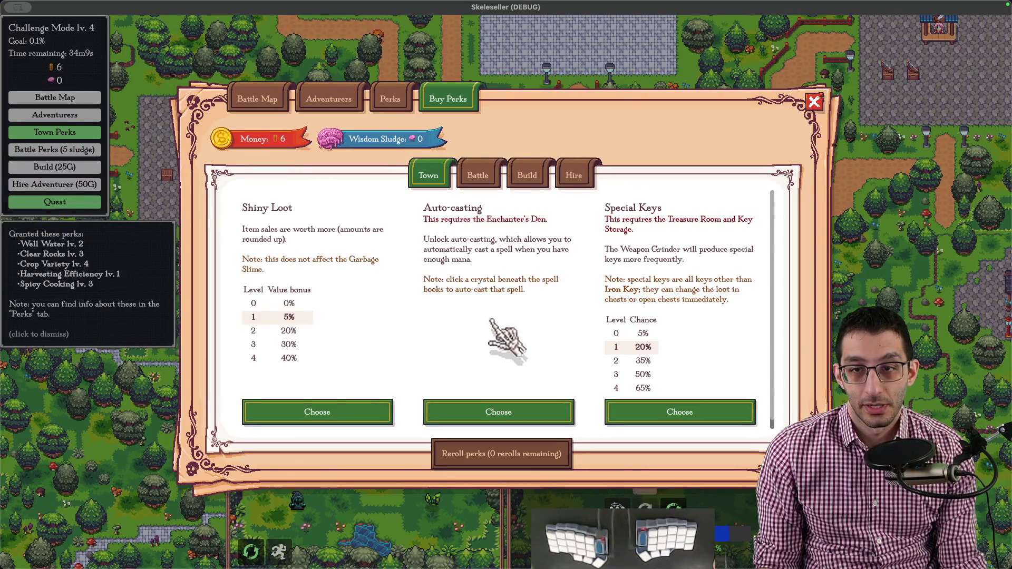
left_click(364, 411)
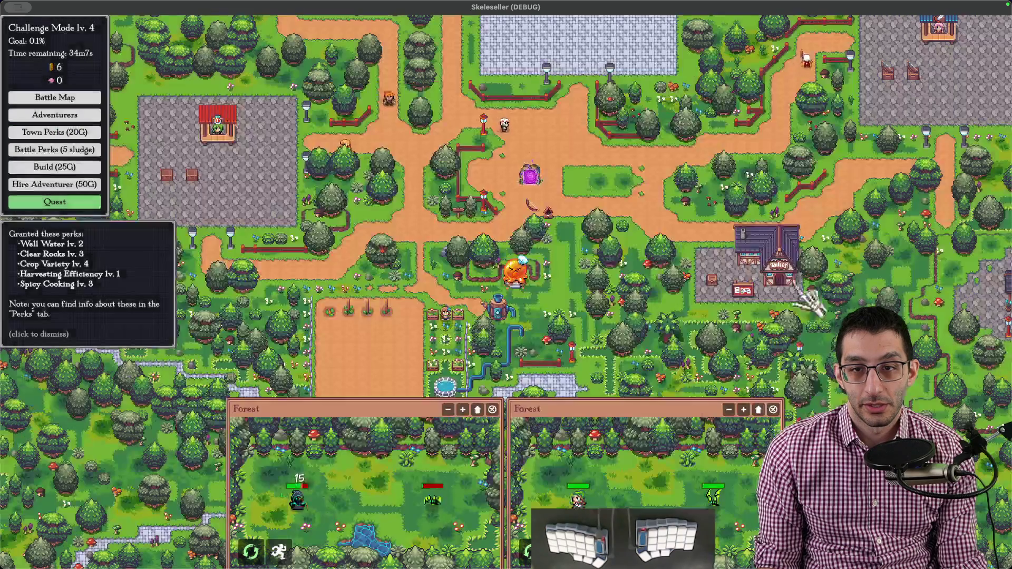
- Collect the loot pile near the portal and the nearby drops
left_click_drag(543, 158, 554, 341)
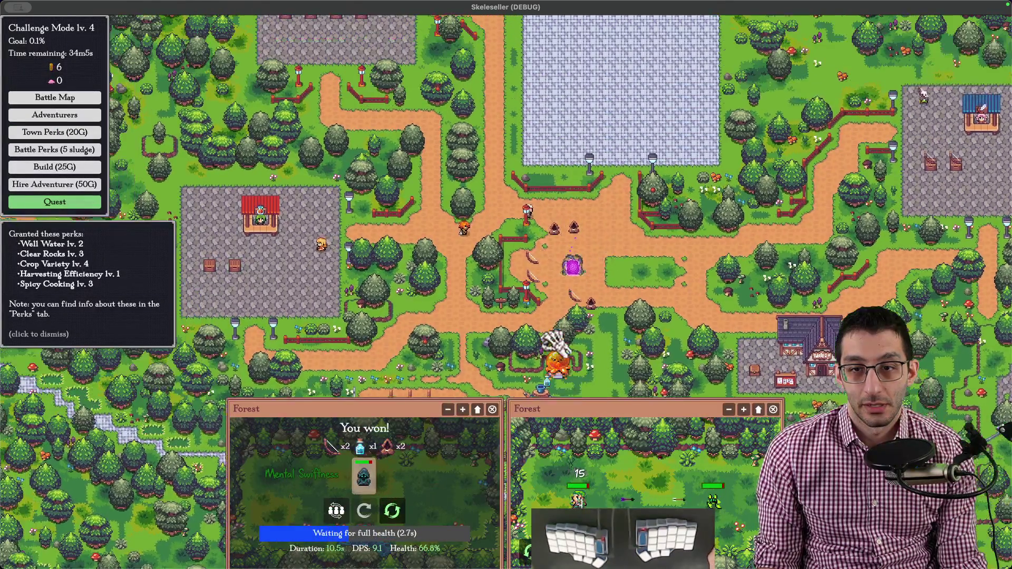
right_click(574, 268)
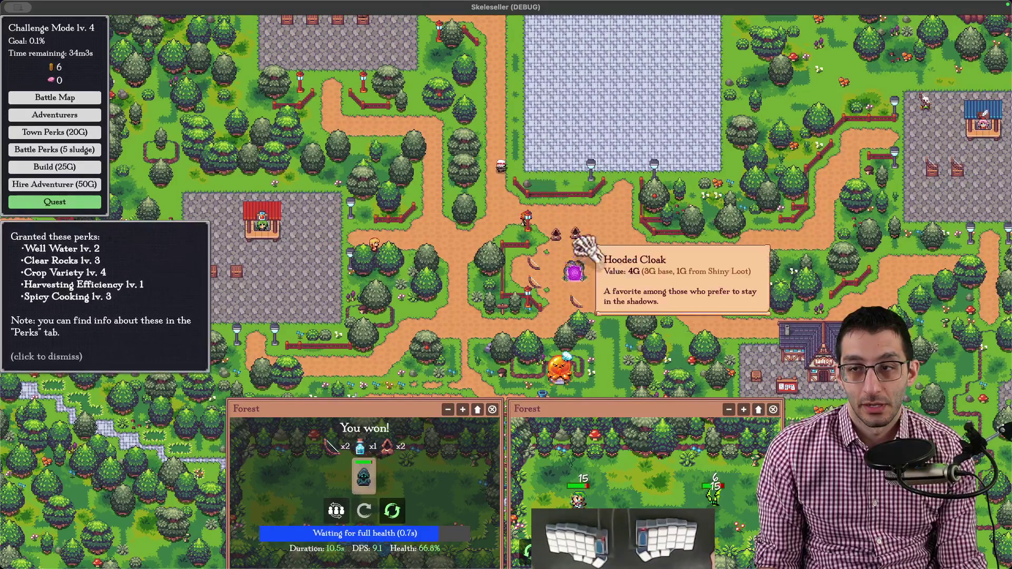
mouse_move(484, 184)
left_mouse_down()
mouse_move(493, 207)
mouse_move(521, 183)
left_mouse_up()
left_click_drag(589, 252, 620, 265)
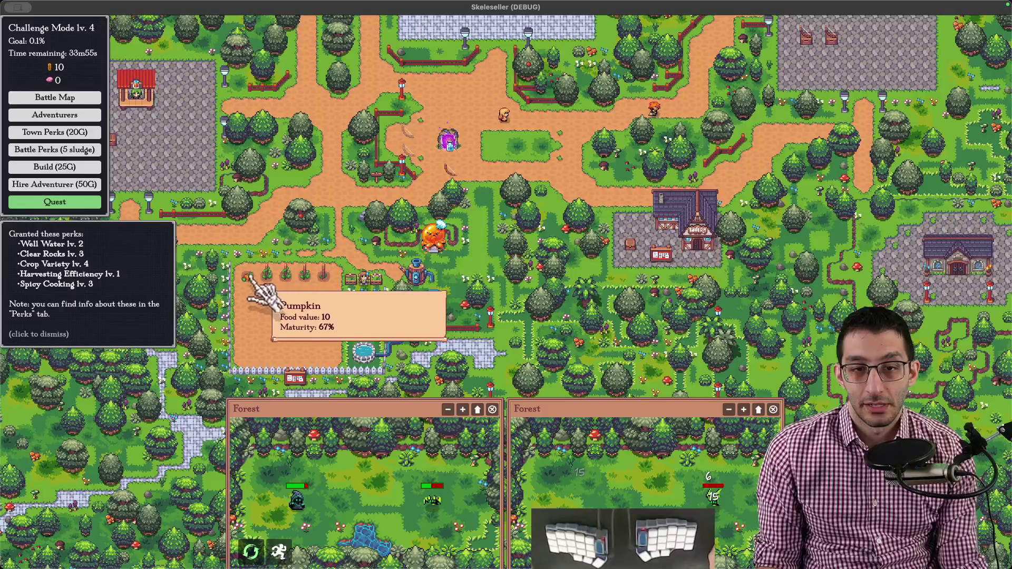
left_click_drag(442, 182, 444, 198)
left_click(455, 170)
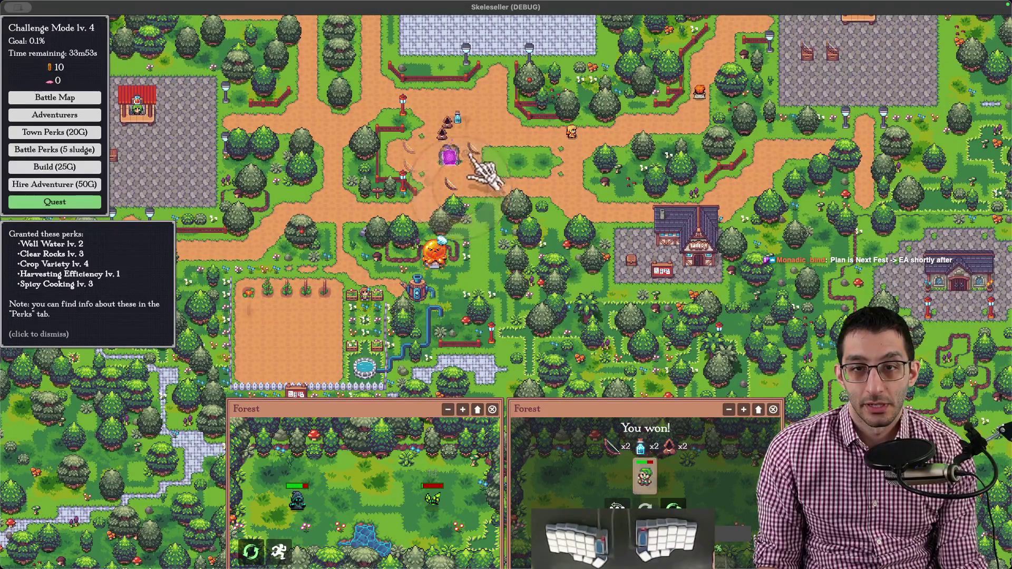
- Gather the remaining portal loot and potion for gold, then harvest the ripe farm crops for sludge
mouse_move(486, 170)
left_mouse_down()
mouse_move(379, 138)
mouse_move(490, 238)
left_mouse_up()
right_click(494, 253)
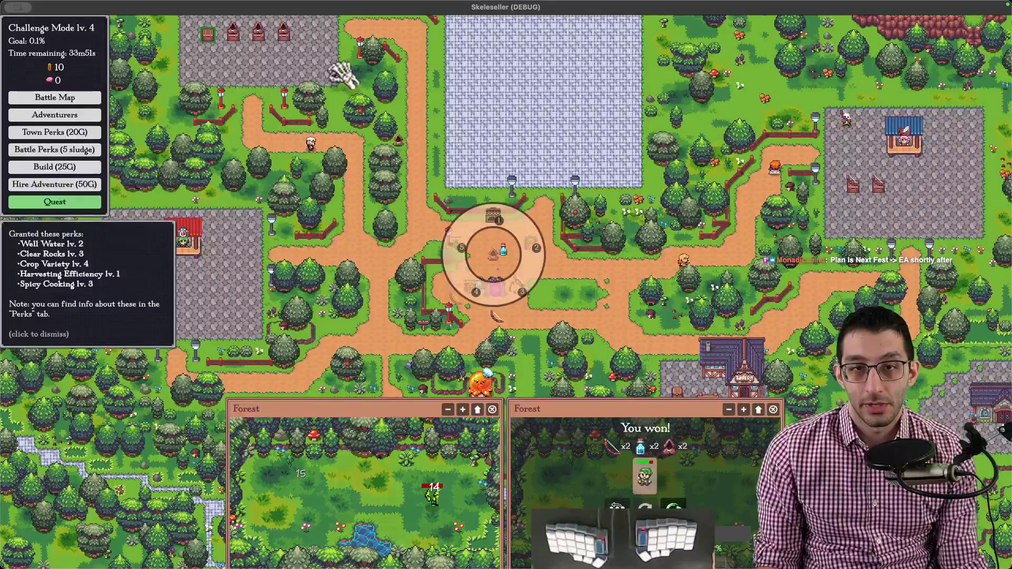
left_click_drag(340, 71, 276, 0)
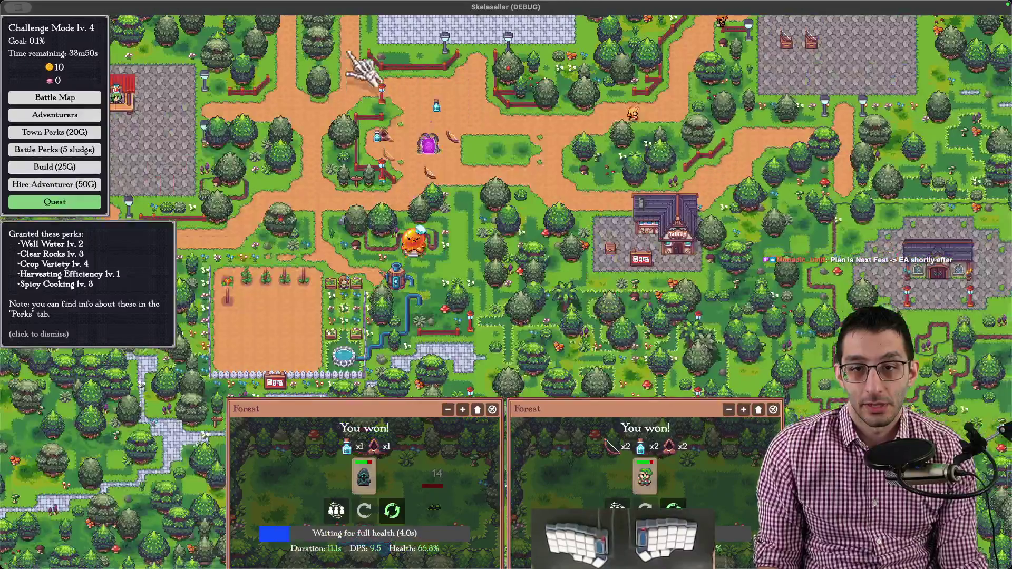
left_click(431, 253)
right_click(380, 138)
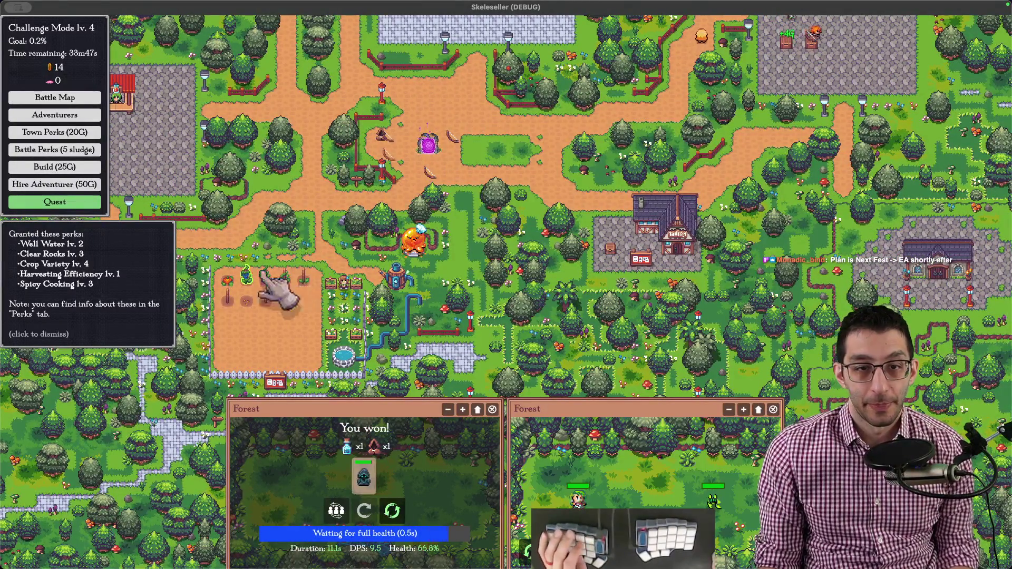
left_click(269, 285)
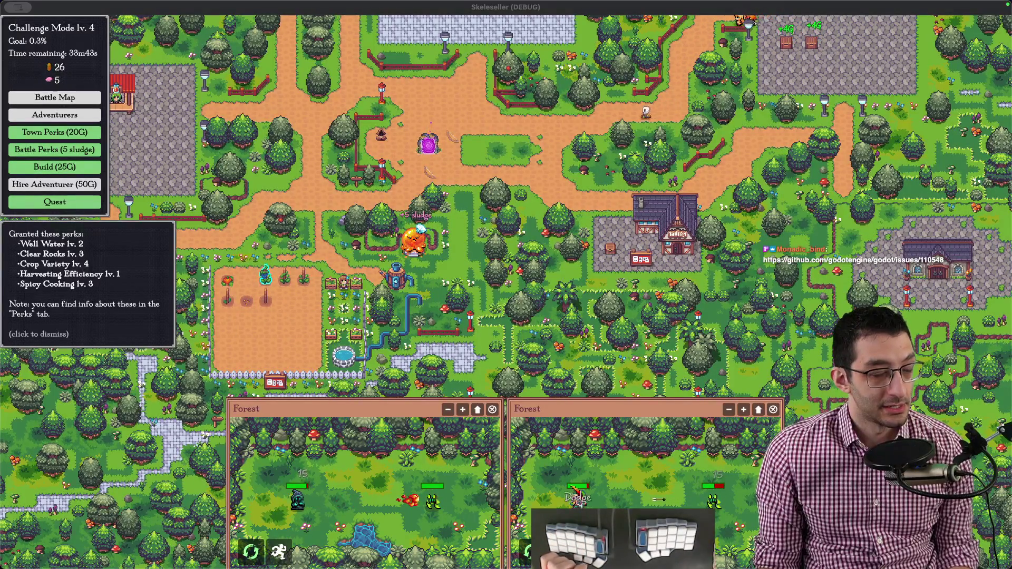
- Review the Godot StyleBox error issue and the Skeleseller commit on GitHub, then return to the game
key("super+Tab")
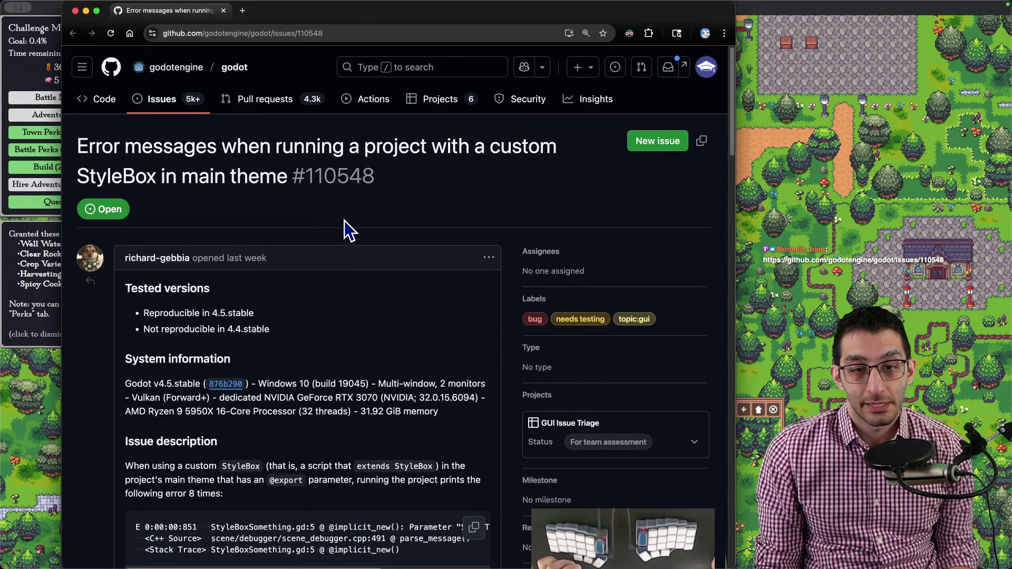
scroll(344, 231, "down", 8)
scroll(345, 238, "down", 8)
scroll(348, 241, "down", 6)
scroll(350, 252, "down", 6)
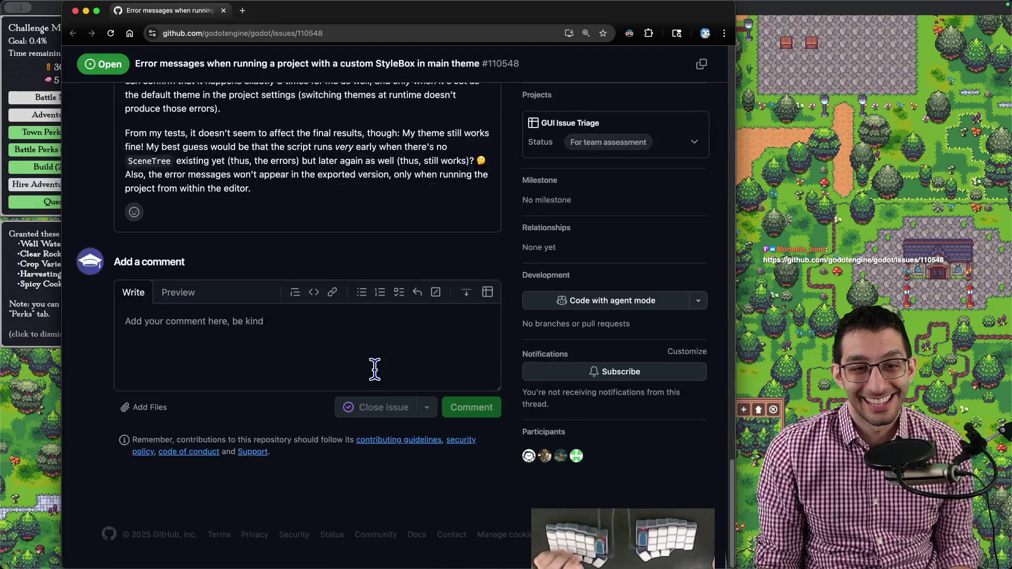
key("super+Tab")
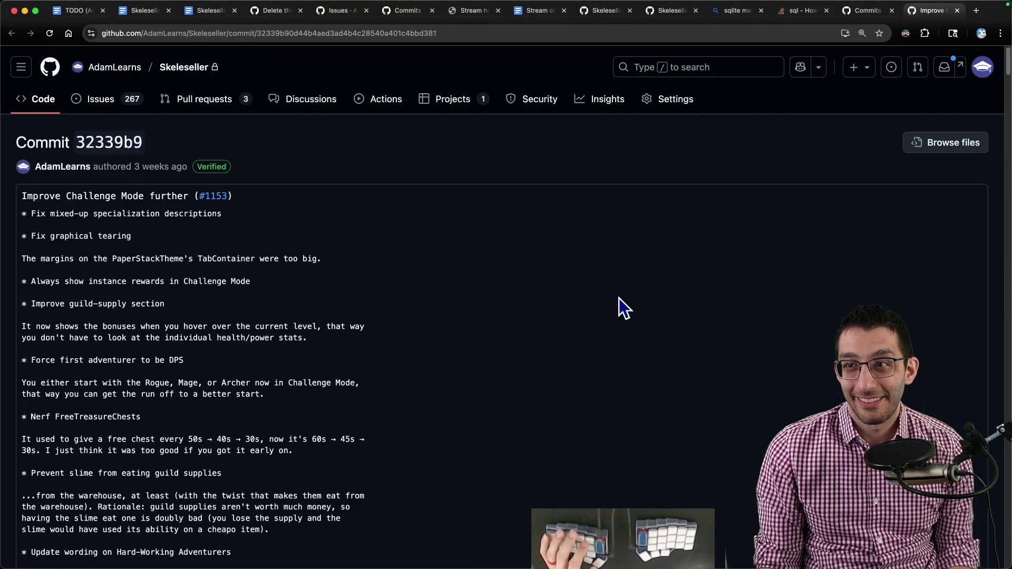
key("super+Left")
key("super+Tab")
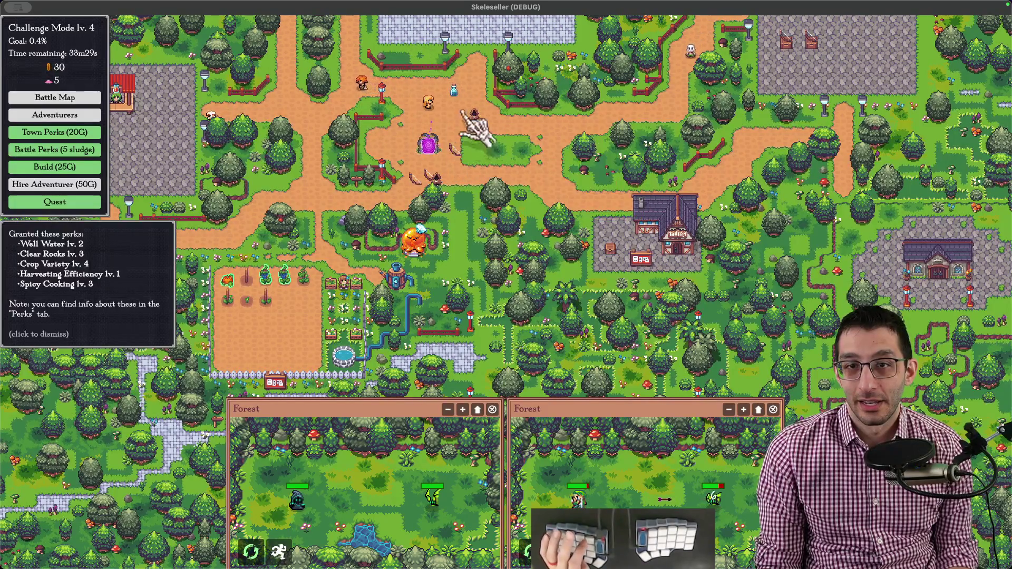
- Spend 5 wisdom sludge on a battle perk roll showing Cleric, Paladin and Mushi upgrades, then close it
key("Up")
key("Left")
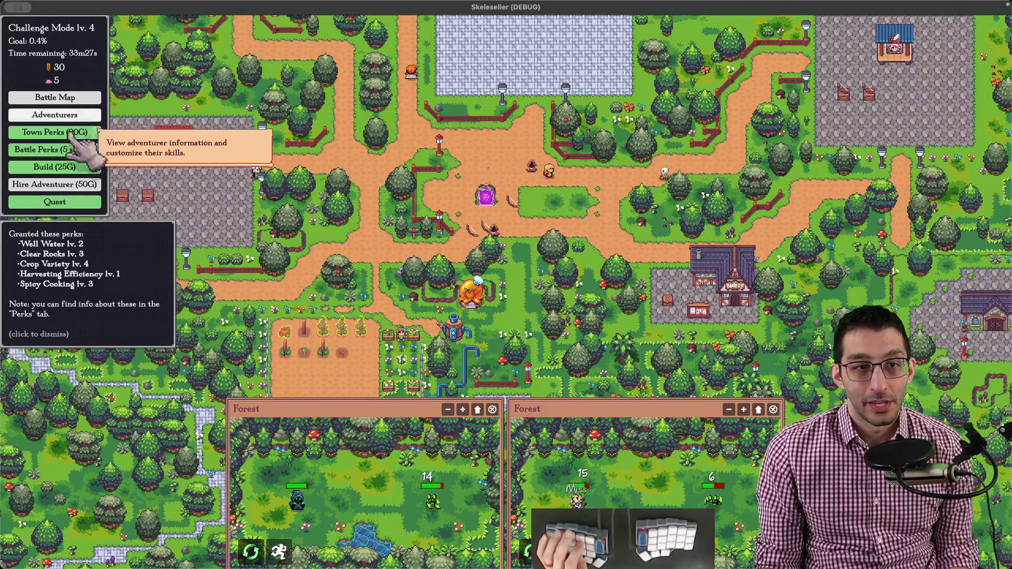
left_click(55, 150)
key("Escape")
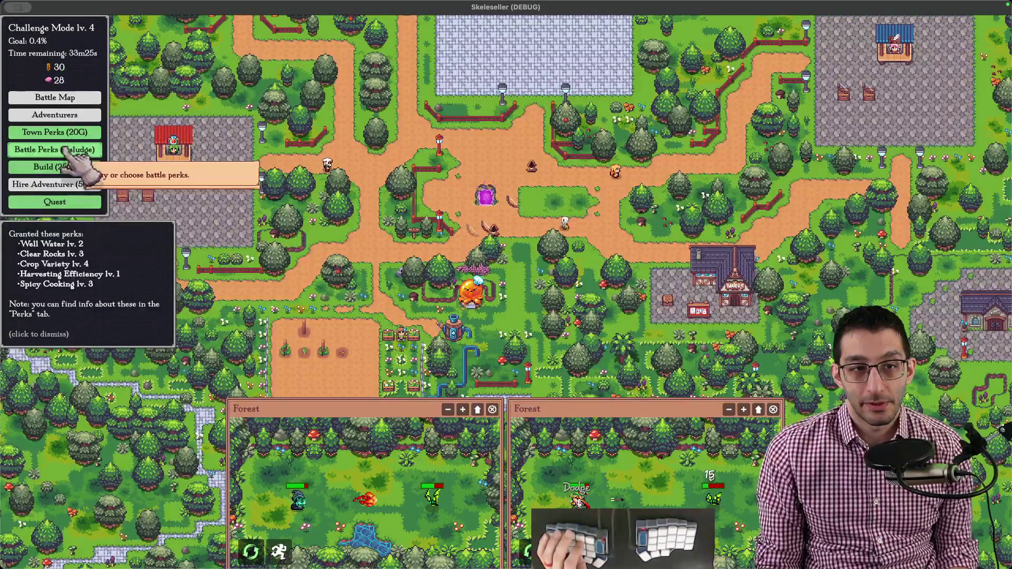
left_click(55, 149)
left_click(500, 309)
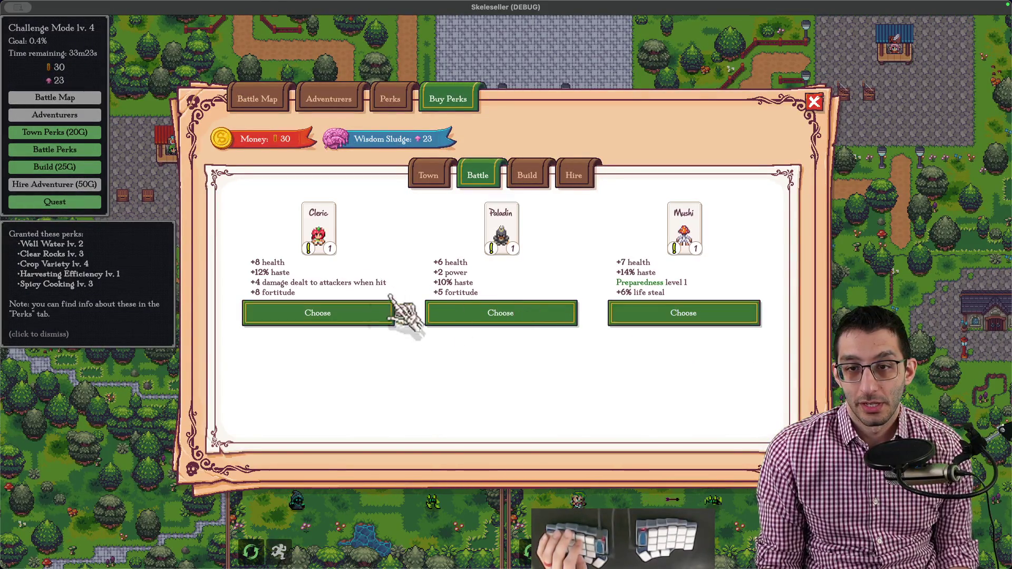
key("Escape")
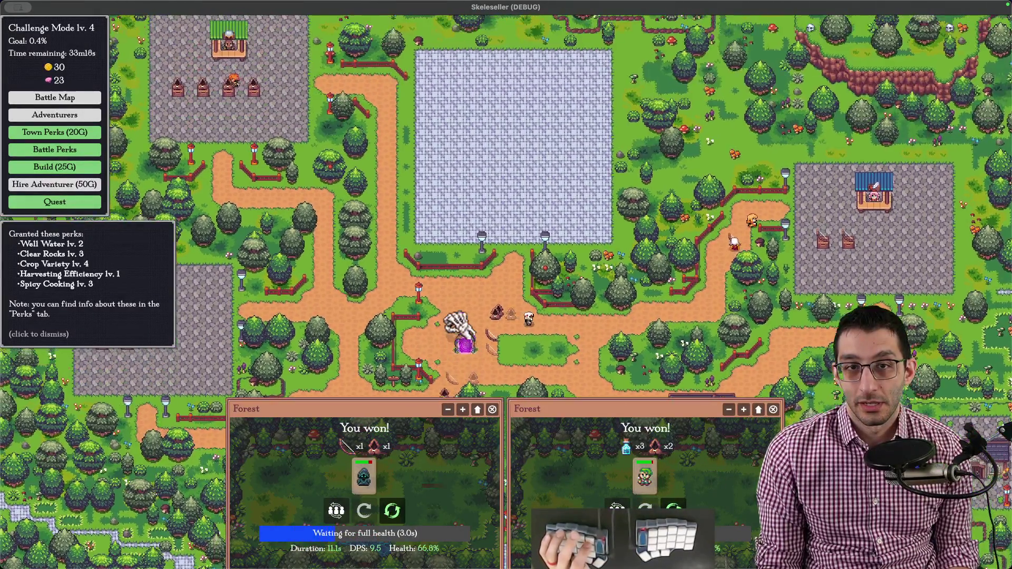
- Try selling the Hooded Cloak at the portal loot pile to shops, getting 'That shop is full'
mouse_move(526, 190)
left_mouse_down()
mouse_move(467, 273)
mouse_move(475, 229)
left_mouse_up()
right_click(518, 253)
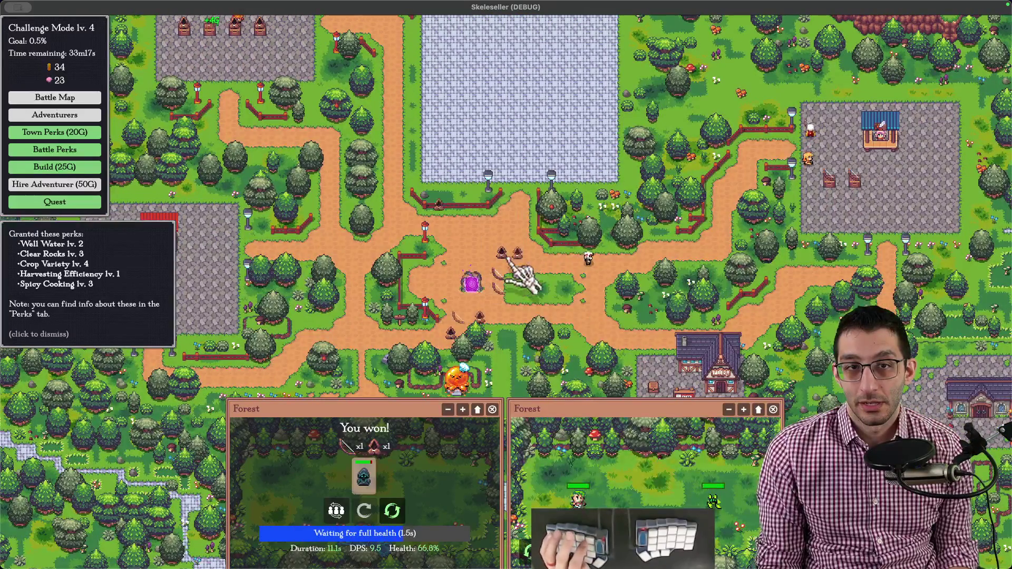
left_click(517, 253)
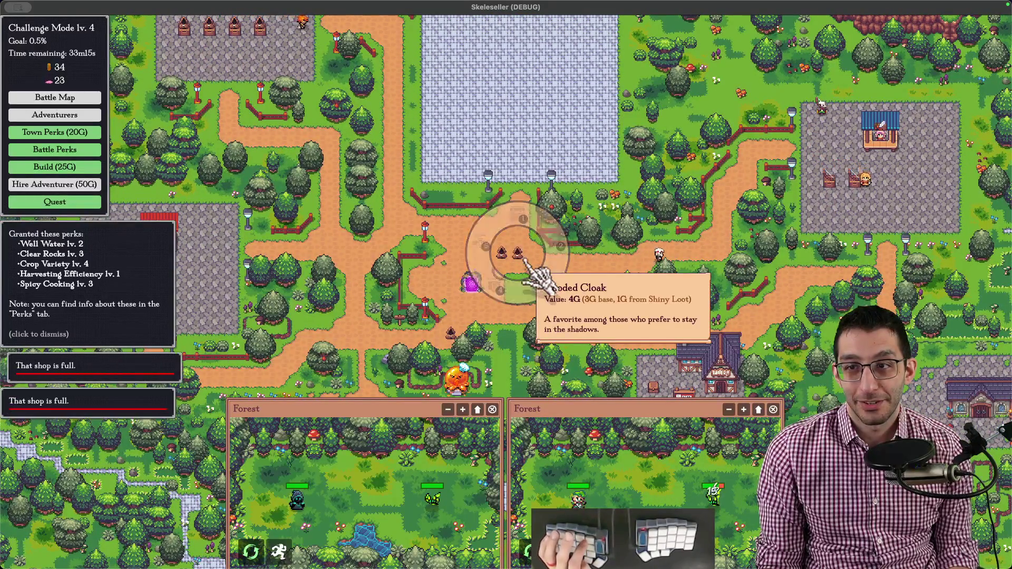
left_click(518, 253)
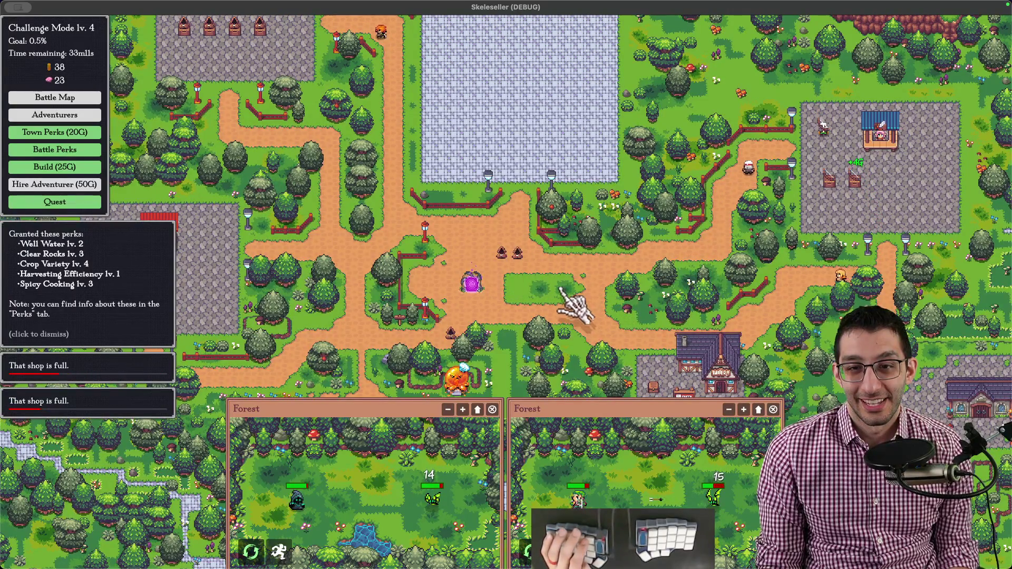
left_click(510, 255)
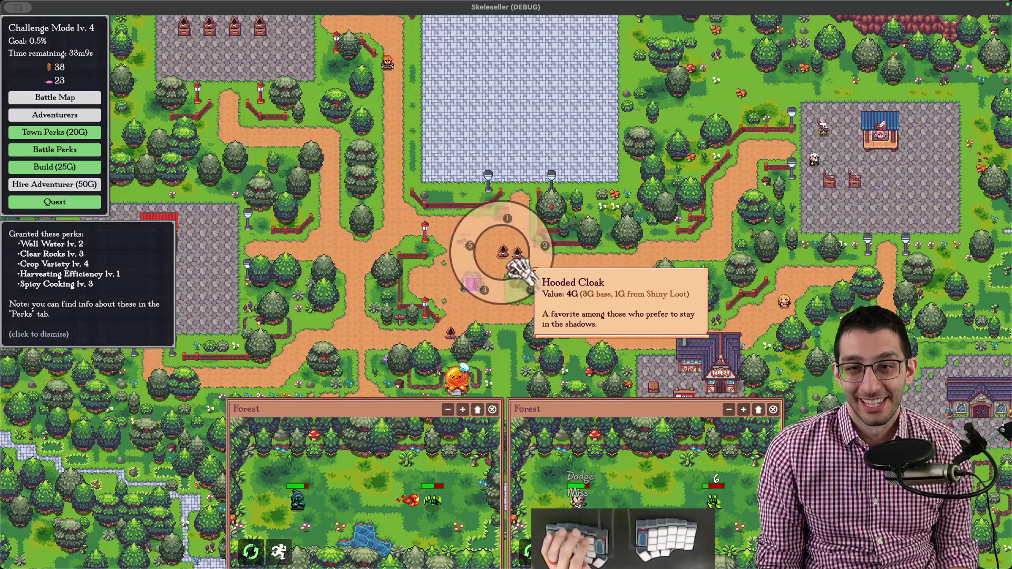
- Try sending the dropped bow to a shop, which also reports the shop is full
left_click(470, 283)
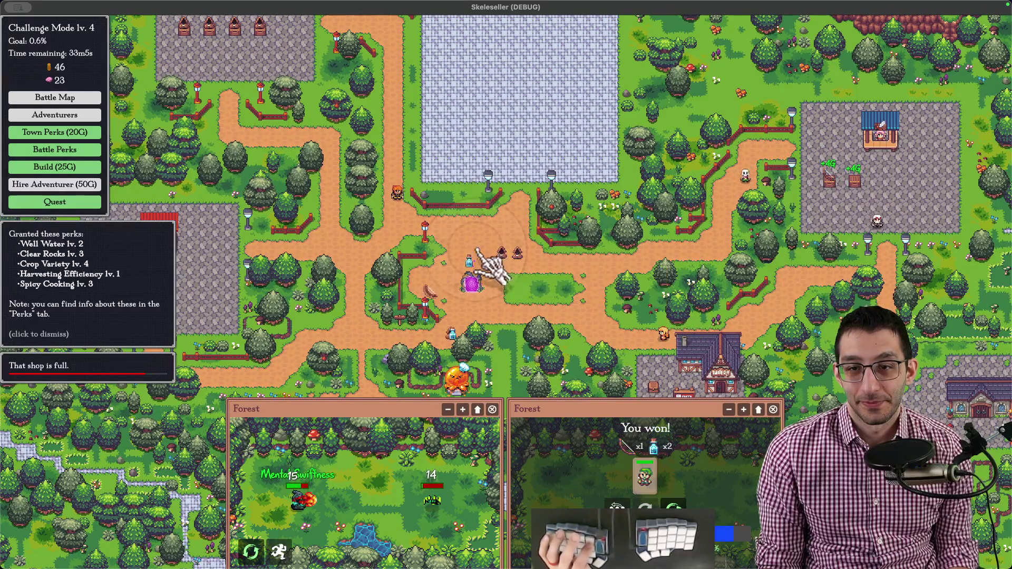
left_click(431, 297)
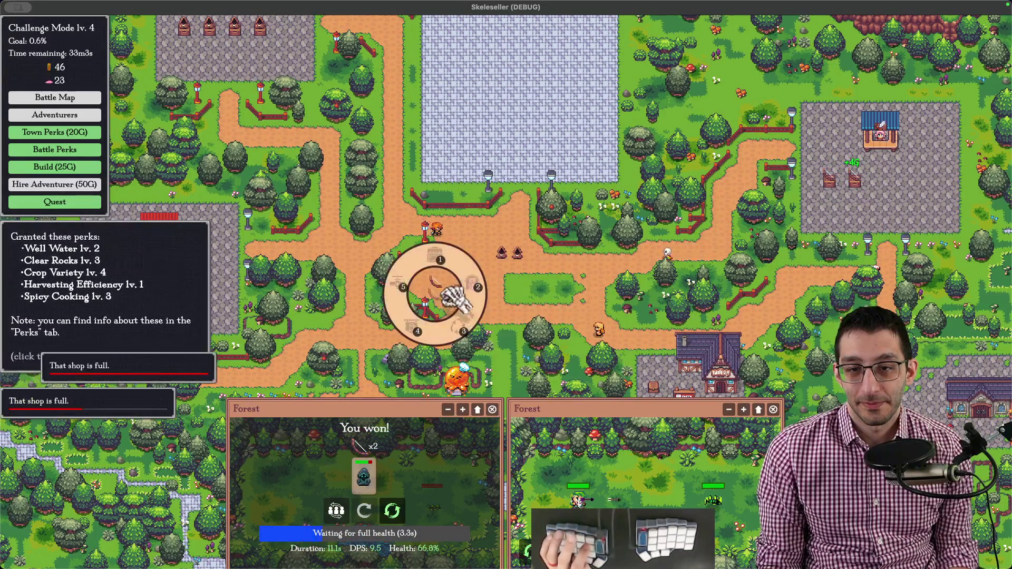
left_click(470, 269)
scroll(471, 269, "down", 2)
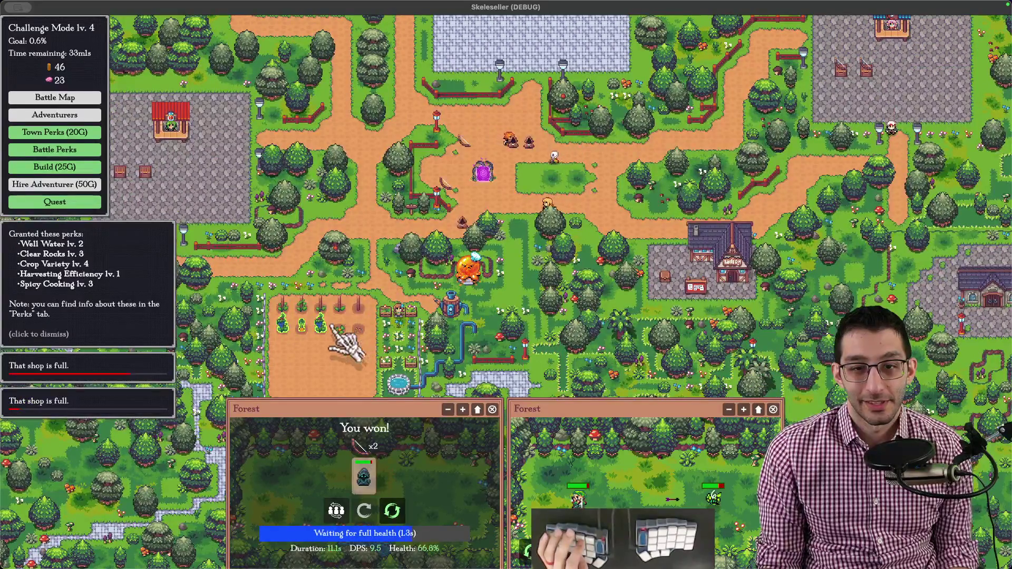
scroll(431, 186, "down", 2)
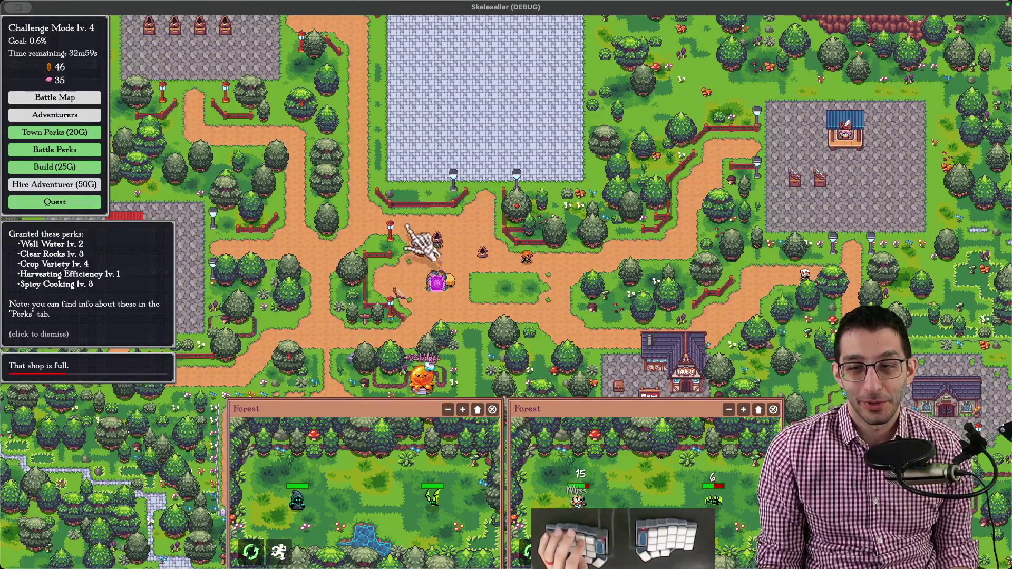
left_click_drag(444, 222, 443, 233)
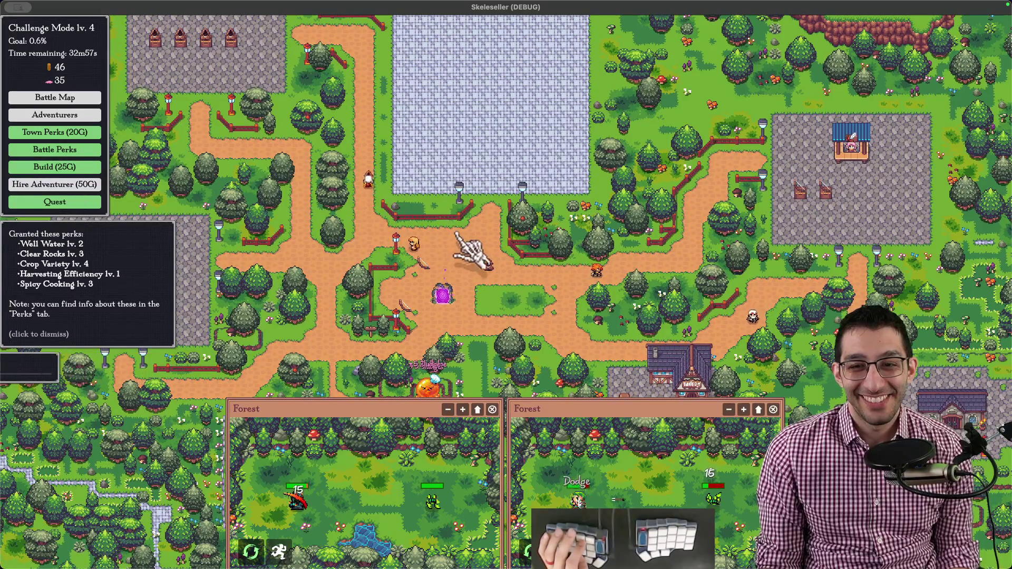
scroll(466, 249, "up", 2)
scroll(466, 249, "down", 2)
scroll(475, 277, "down", 1)
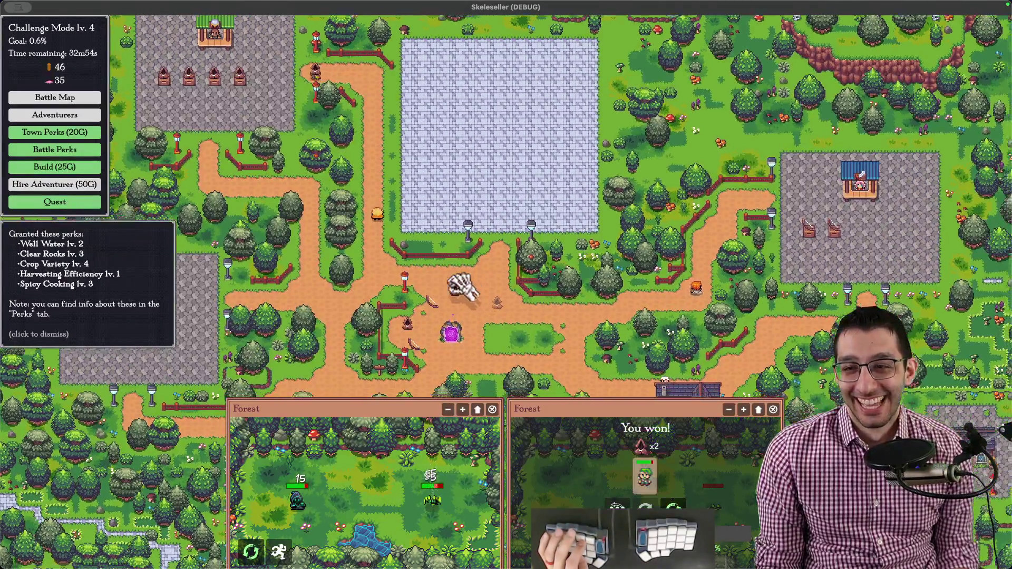
mouse_move(479, 300)
left_mouse_down()
mouse_move(447, 281)
mouse_move(441, 295)
mouse_move(406, 240)
left_mouse_up()
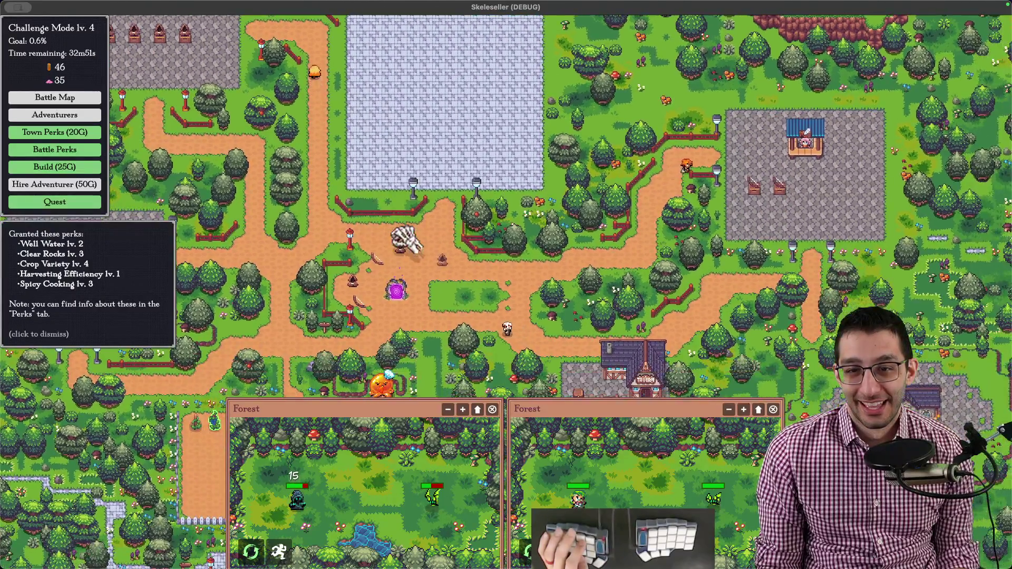
scroll(405, 240, "down", 2)
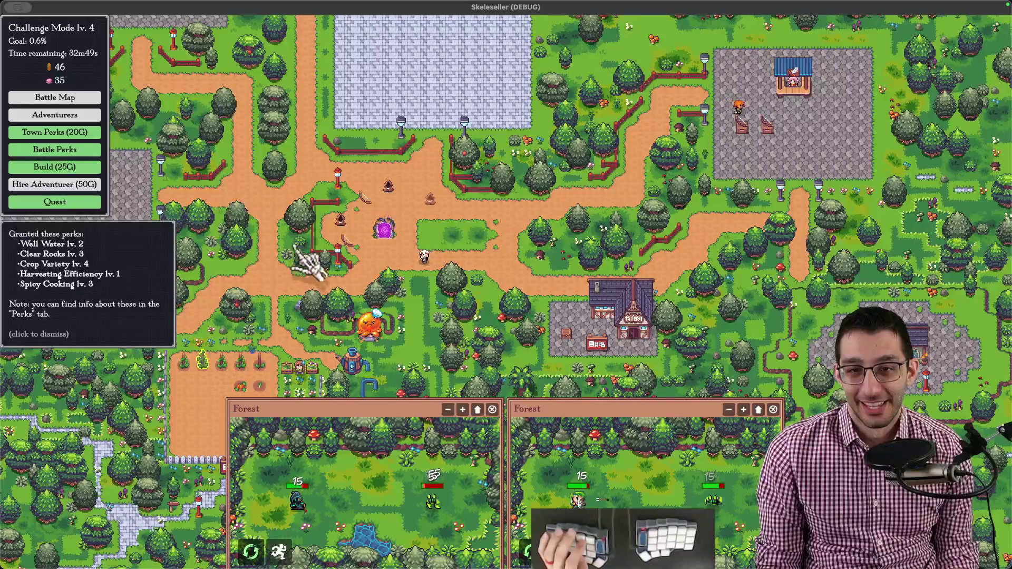
scroll(396, 301, "up", 2)
left_click(388, 308)
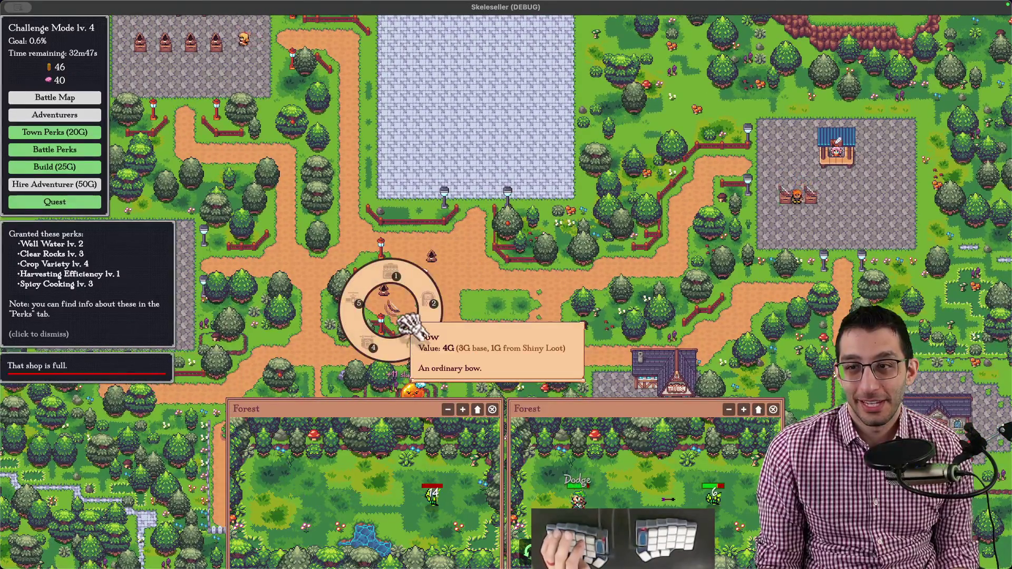
- Hire a Cleric from the adventurer offers, using up the gold
left_click(54, 184)
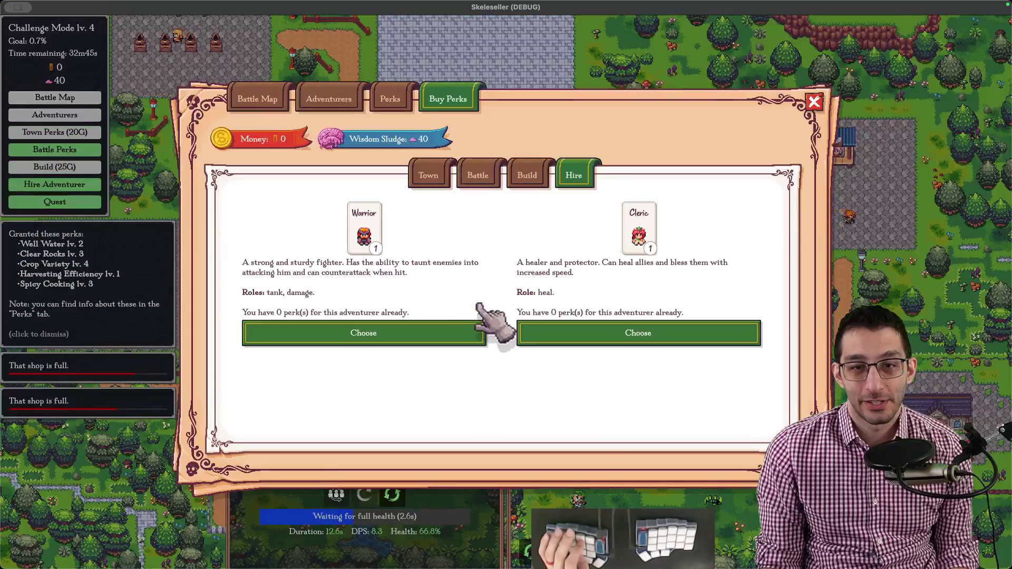
left_click(477, 175)
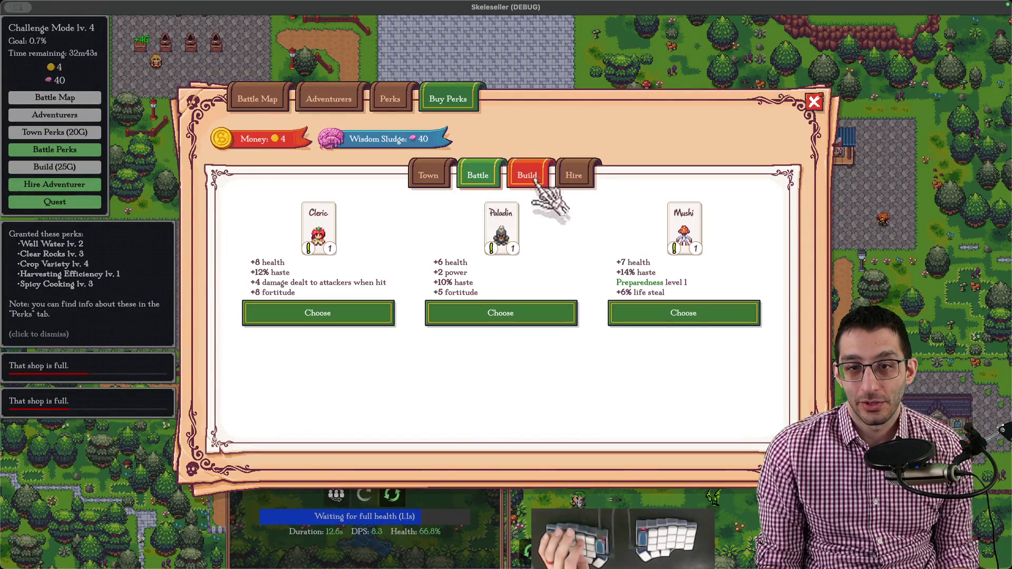
left_click(575, 175)
left_click(637, 333)
key("Escape")
- Send the Cleric into a new forest battle and collect the blue potions on the ground
key("b")
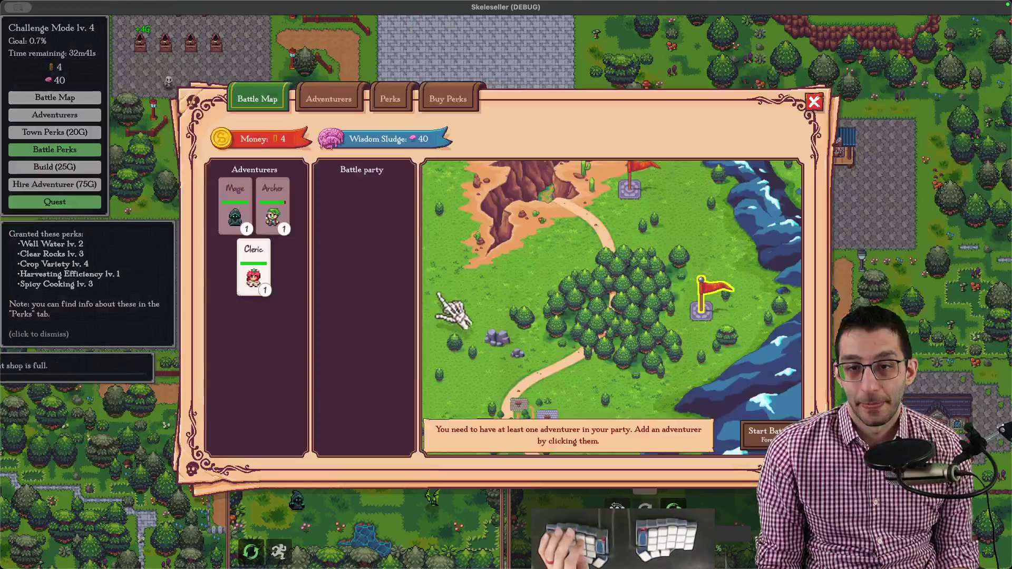
left_click(253, 273)
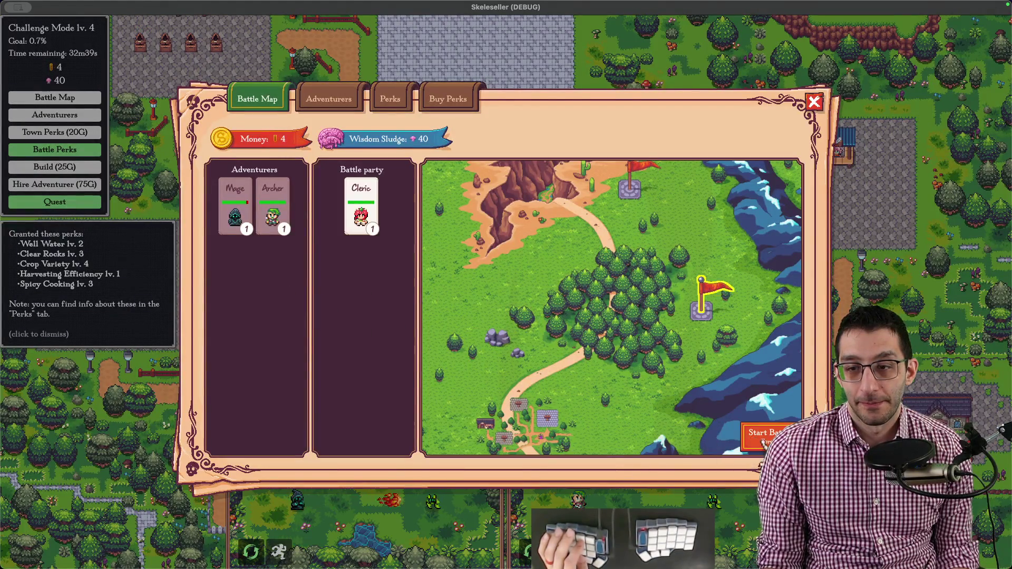
left_click(760, 432)
left_click(424, 251)
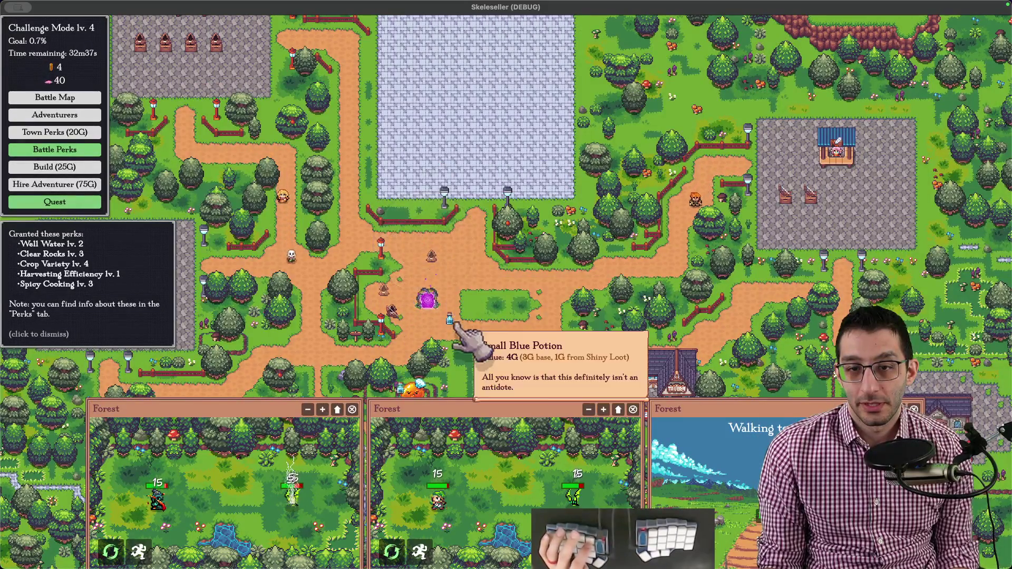
left_click(449, 317)
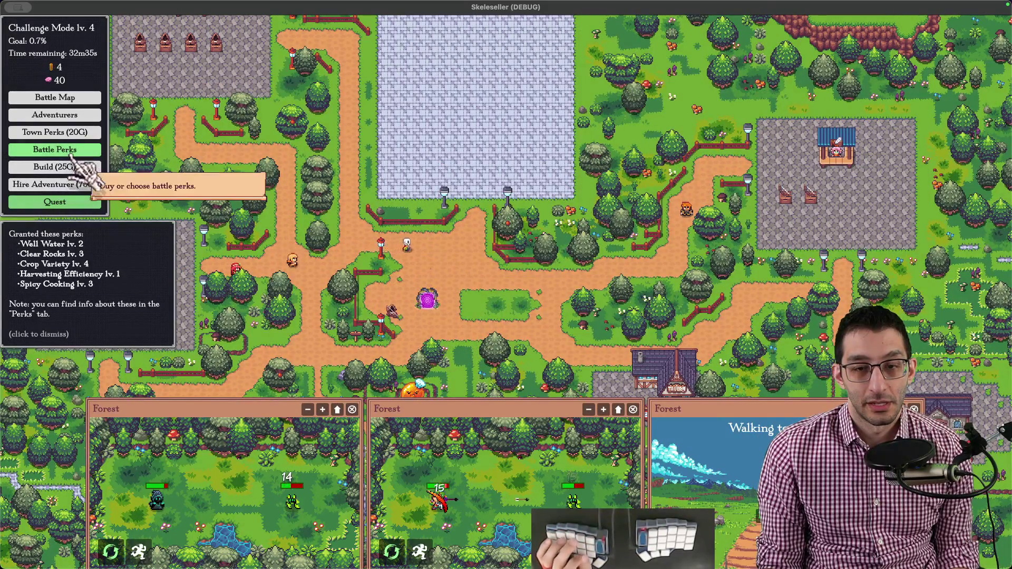
- Grant battle perks to the Cleric, Mage and Golem from two sludge-bought offers, leaving 15 sludge
left_click(54, 150)
left_click(316, 313)
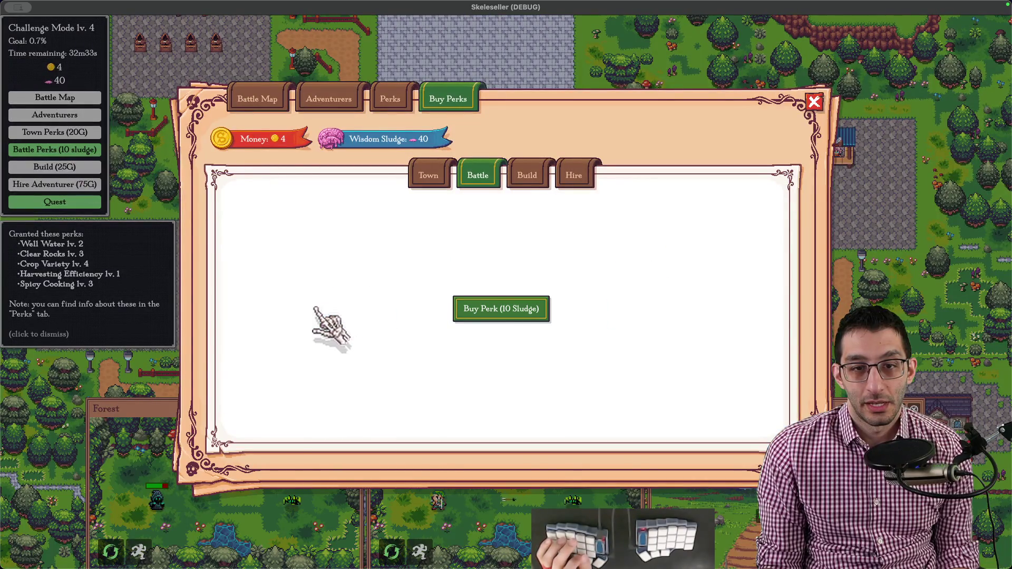
left_click(536, 311)
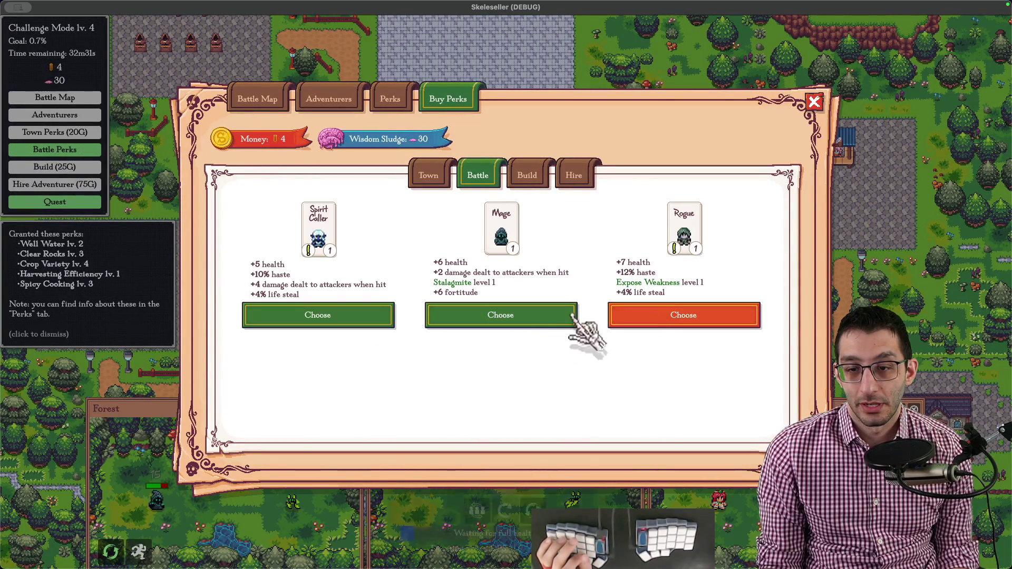
left_click(512, 317)
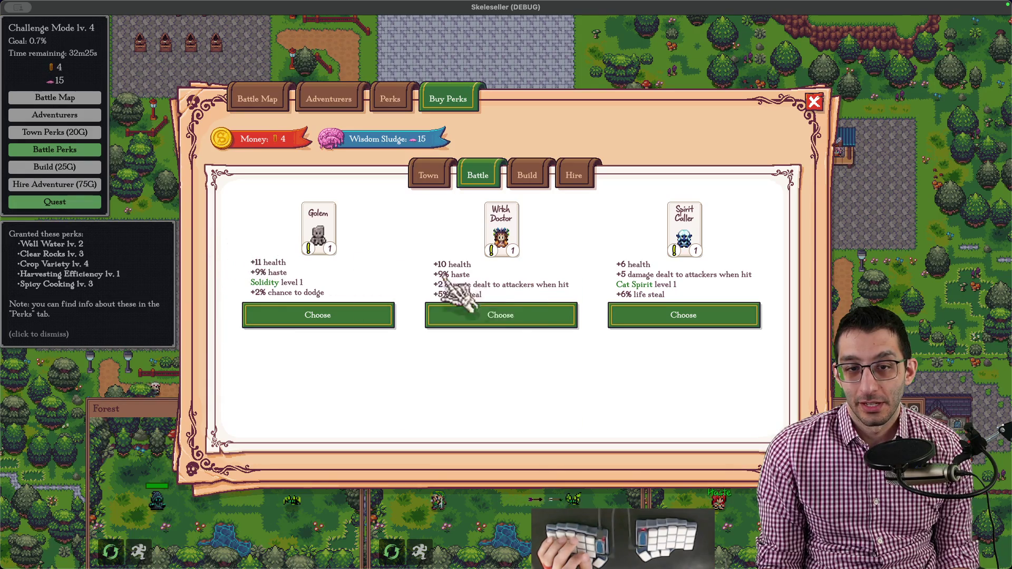
mouse_move(265, 283)
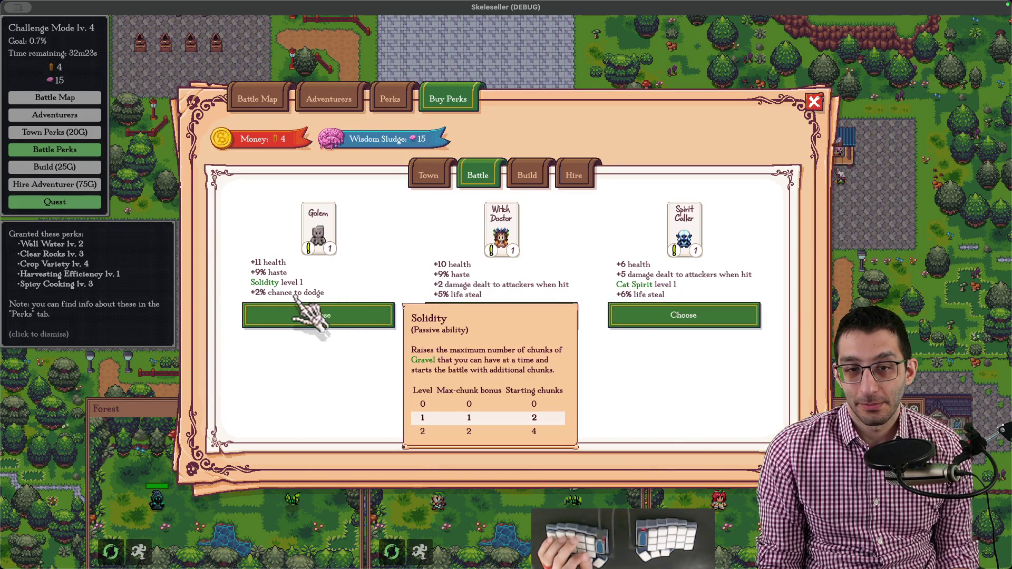
left_click(316, 318)
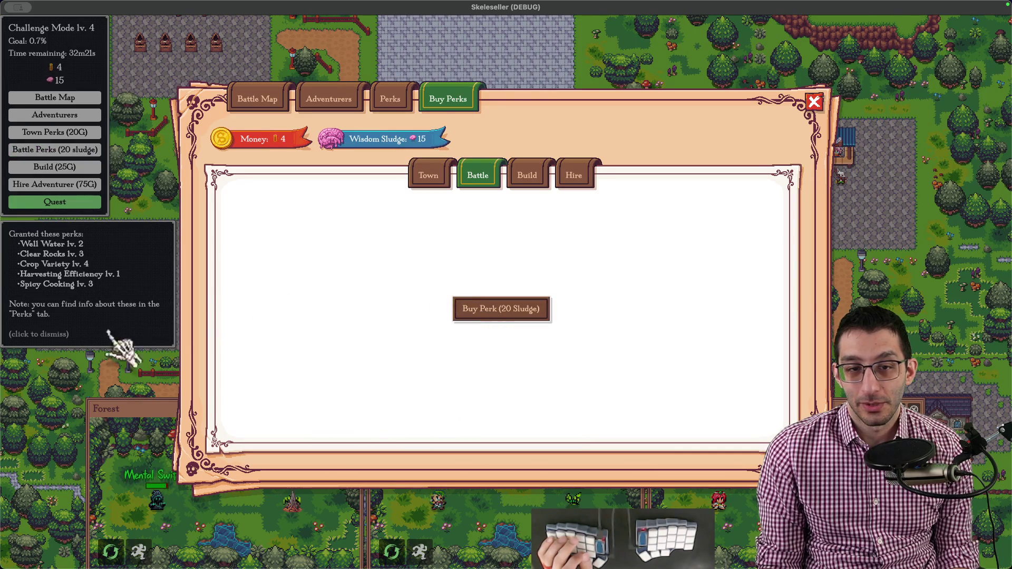
key("Escape")
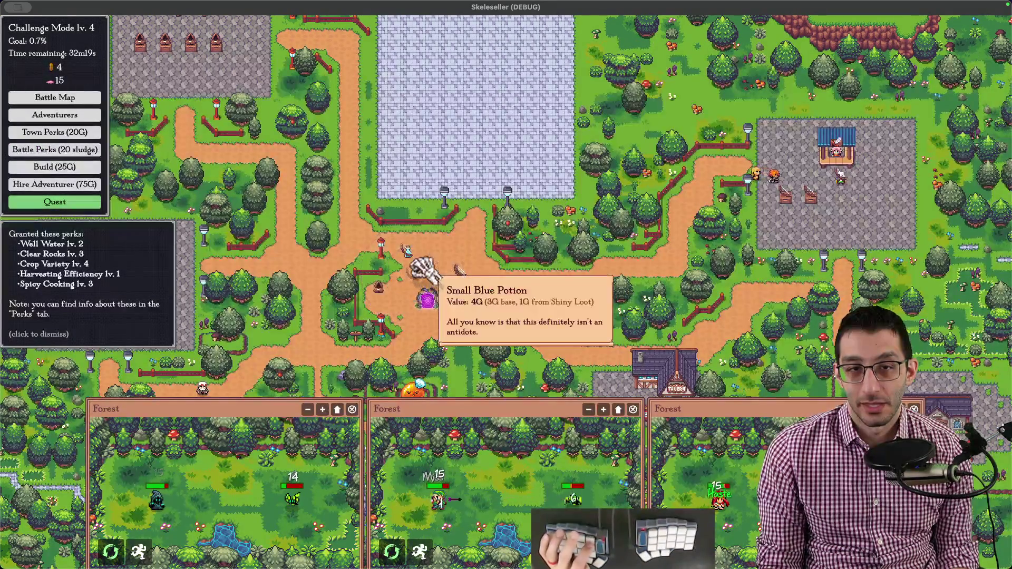
- Pick up the dropped potions and items, then buy a battle perk offer with Mushi, Paladin and Rogue choices
left_click(427, 271)
left_click(428, 300)
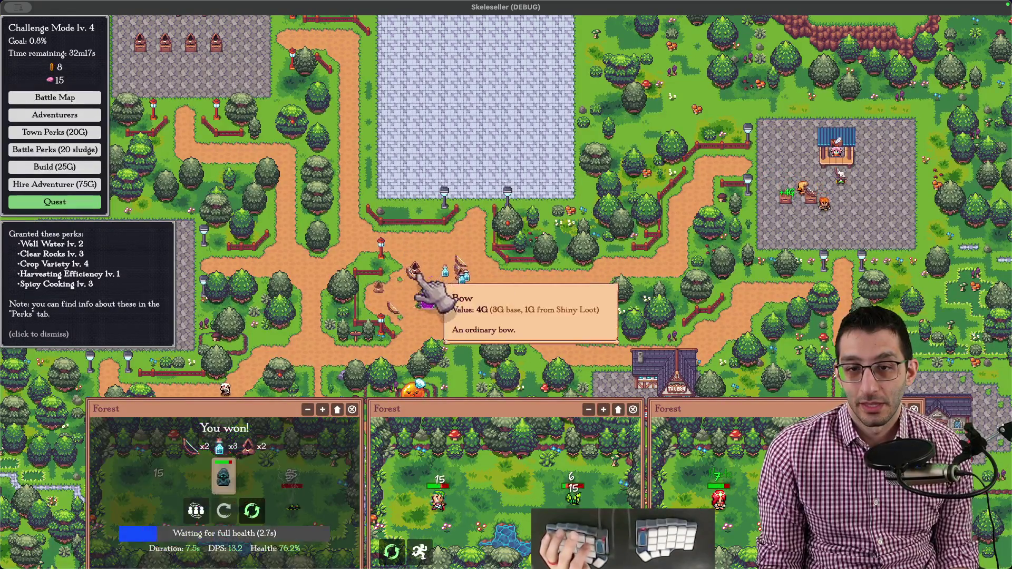
left_click(420, 287)
left_click(443, 293)
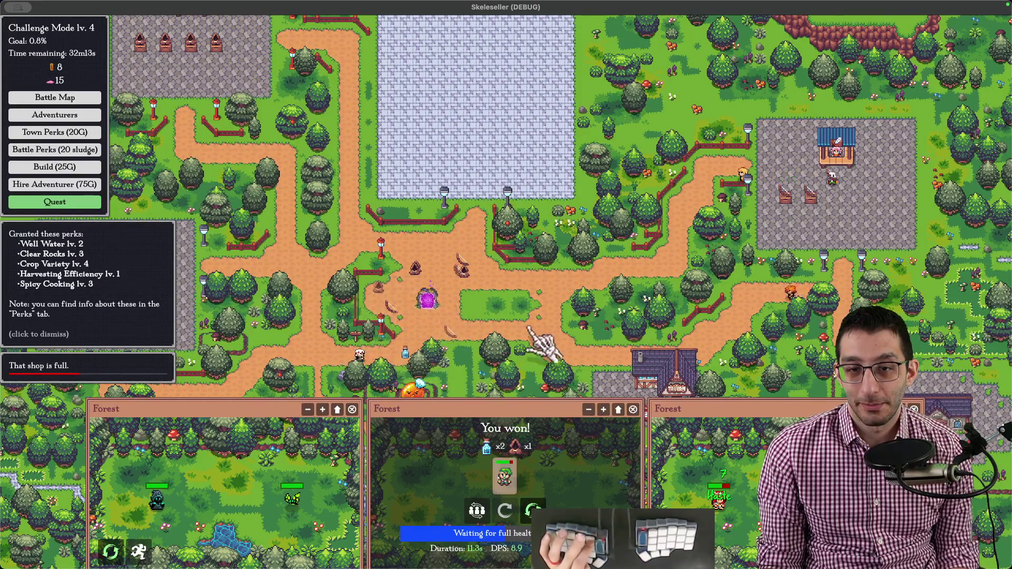
left_click_drag(542, 340, 439, 288)
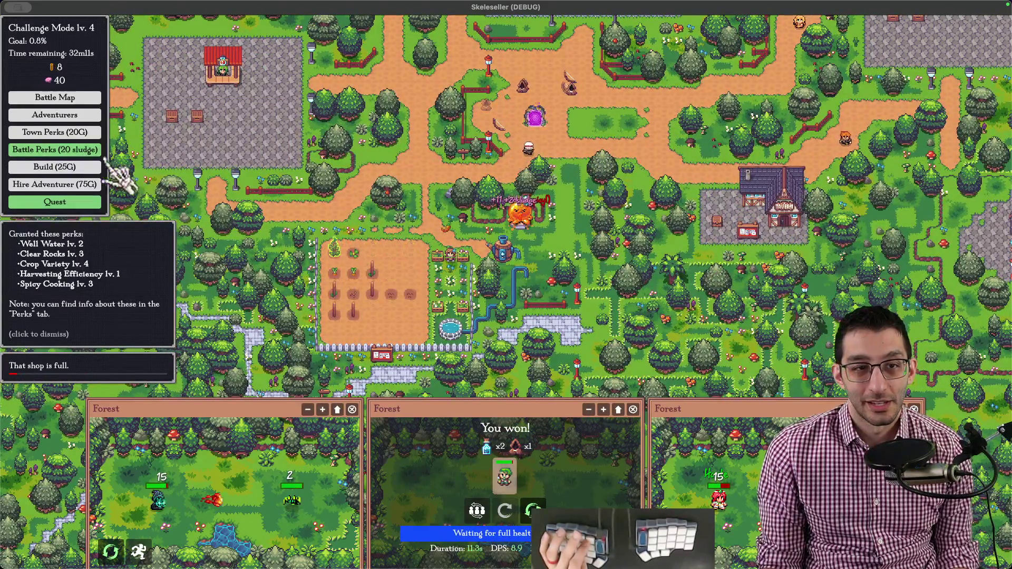
left_click(55, 149)
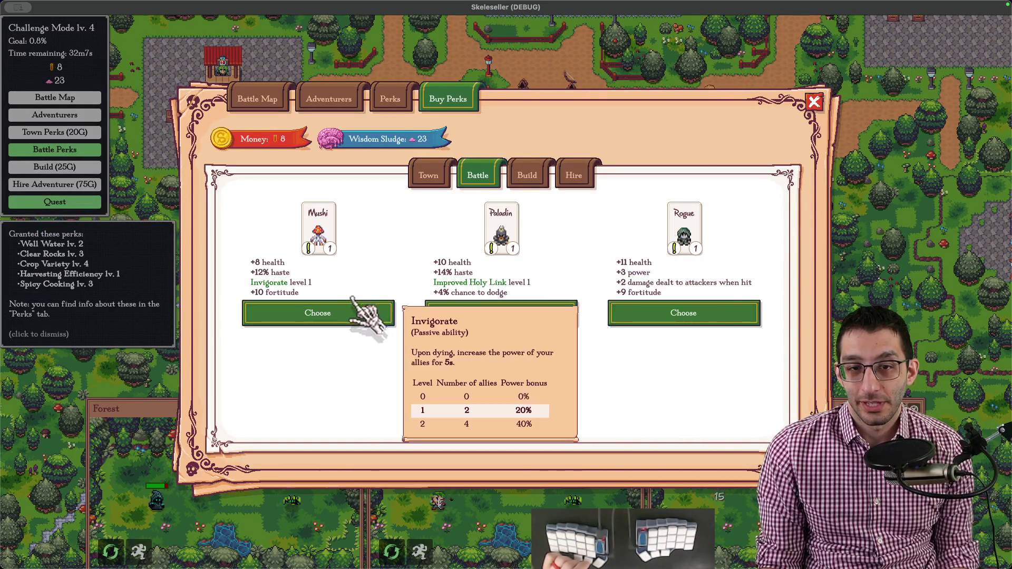
- Take the Rogue battle perk and return to the town map
left_click(684, 313)
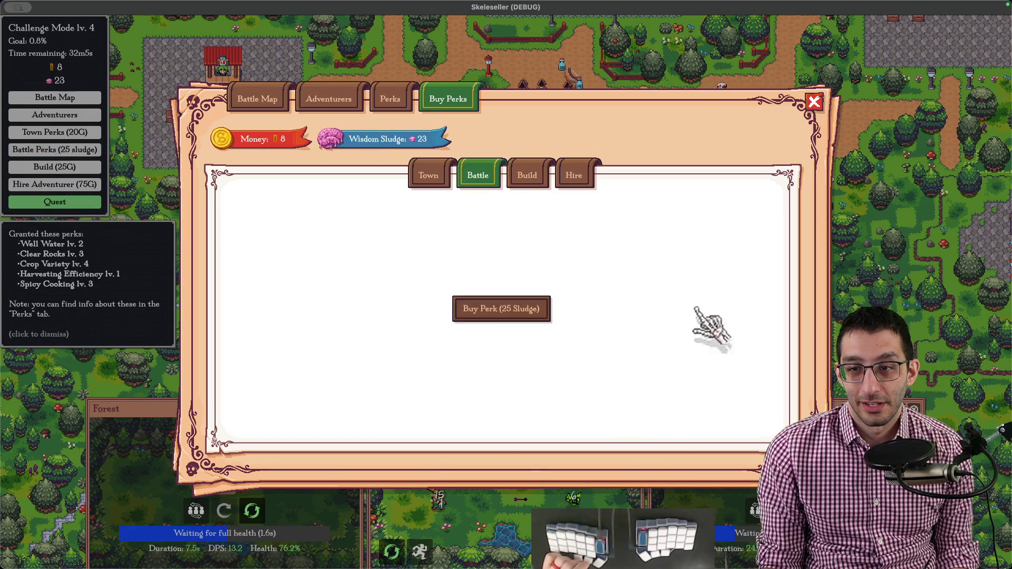
key("Escape")
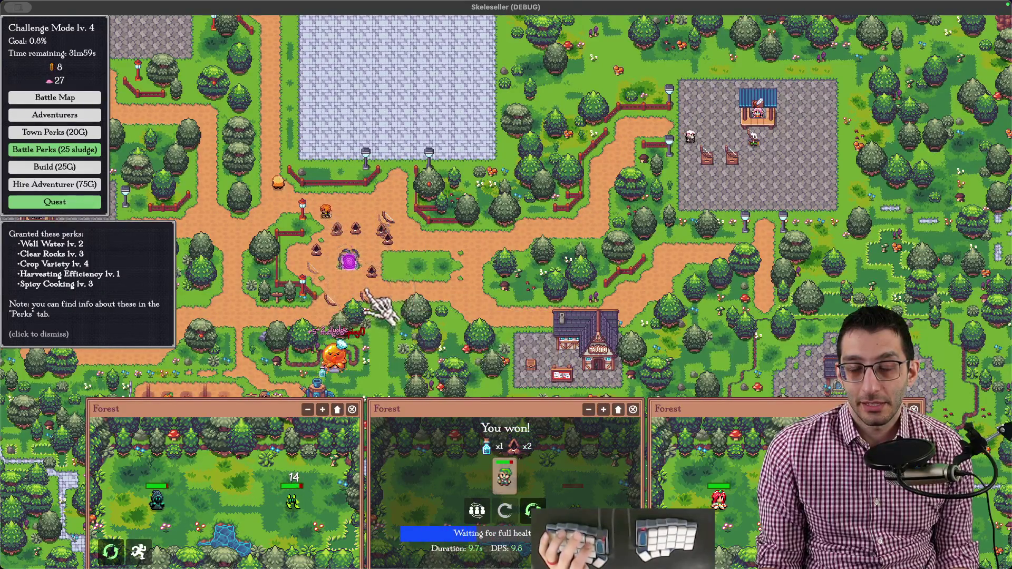
- Pan to the farm and pick up an item from the loot pile there
mouse_move(373, 320)
left_mouse_down()
mouse_move(573, 229)
mouse_move(585, 273)
mouse_move(593, 177)
left_mouse_up()
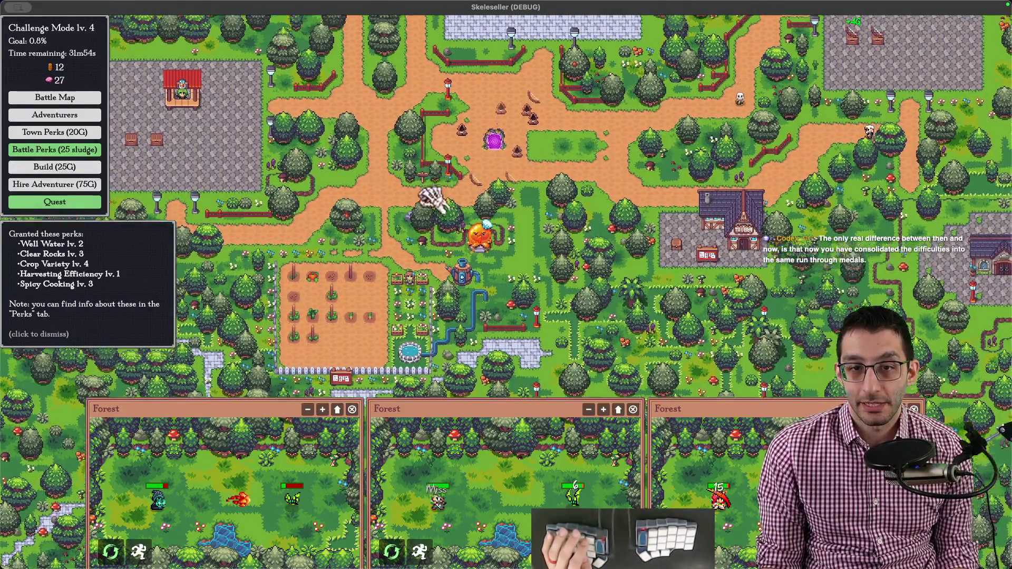
left_click_drag(447, 111, 446, 170)
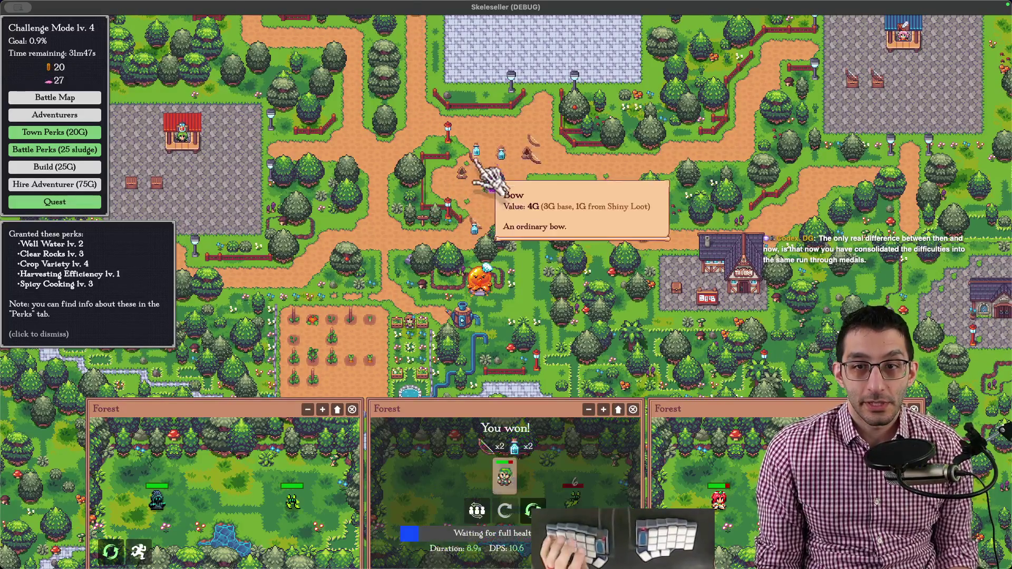
right_click(478, 158)
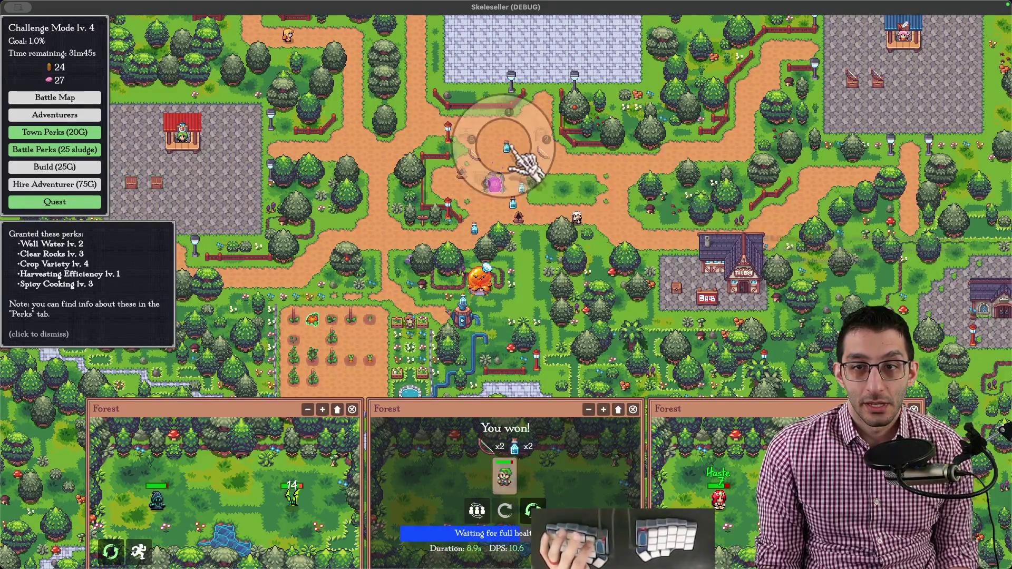
left_click(516, 148)
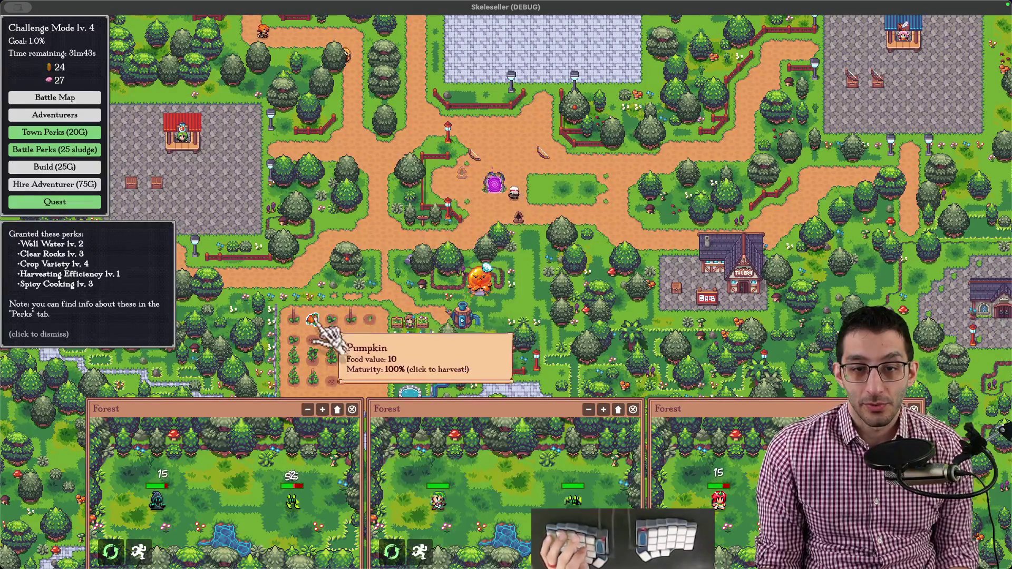
- Harvest the ripe pumpkins and other crops for sludge, reaching 63
left_click(475, 273)
key("s")
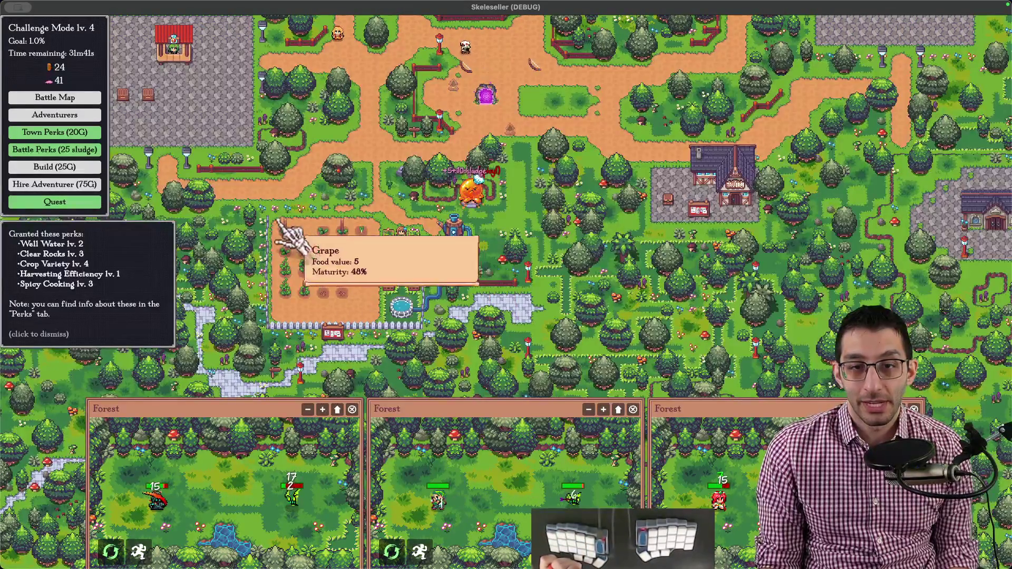
left_click(321, 254)
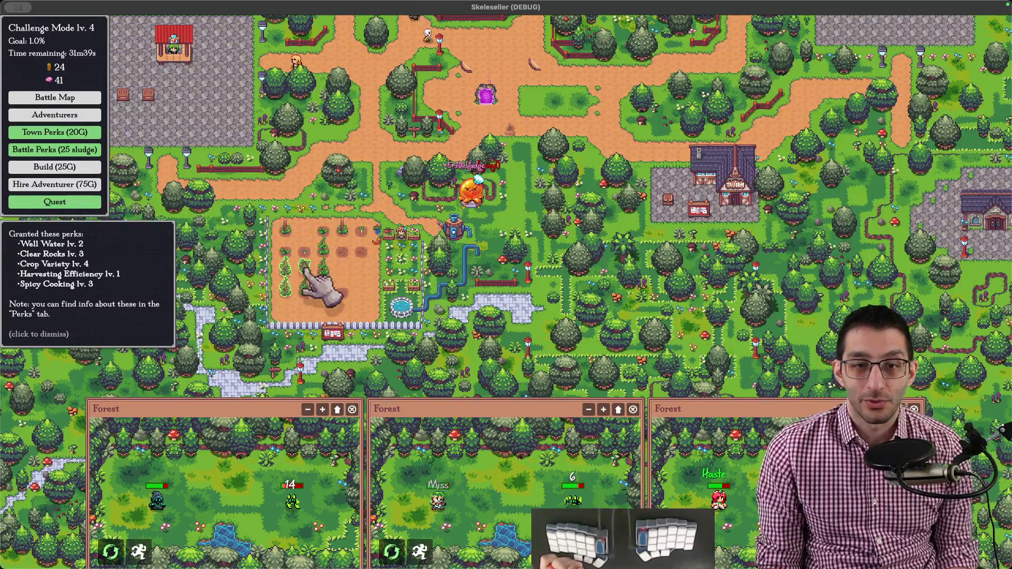
key("w")
left_click(518, 201)
key("w")
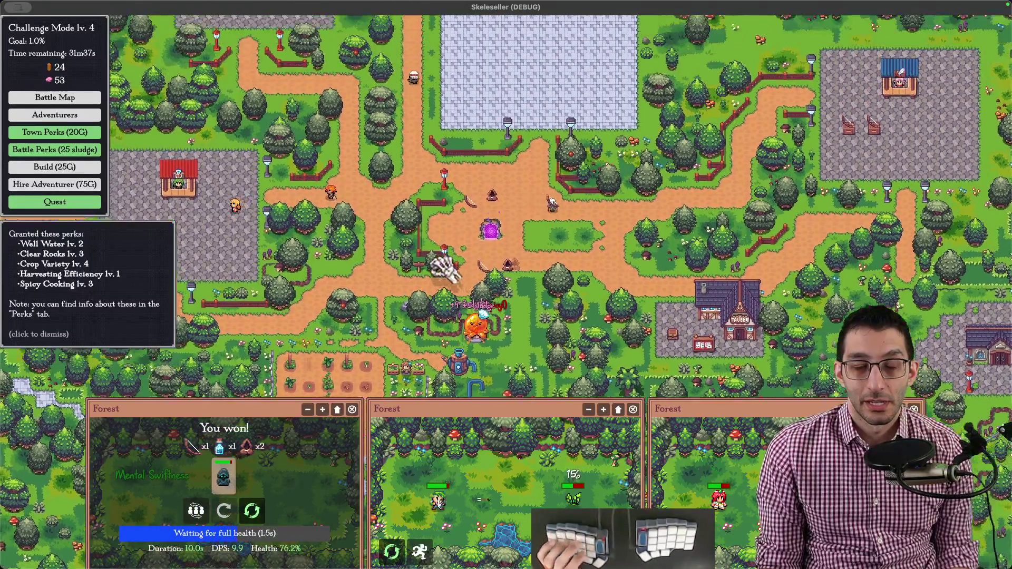
key("s")
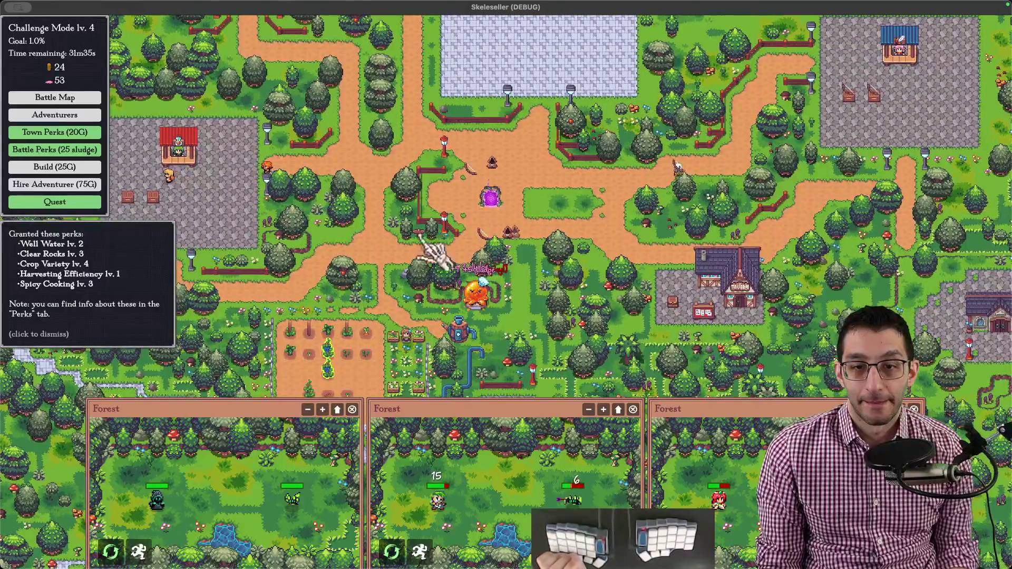
- Pause the game and switch to the Challenge Mode redesign doc in Google Docs
key("Escape")
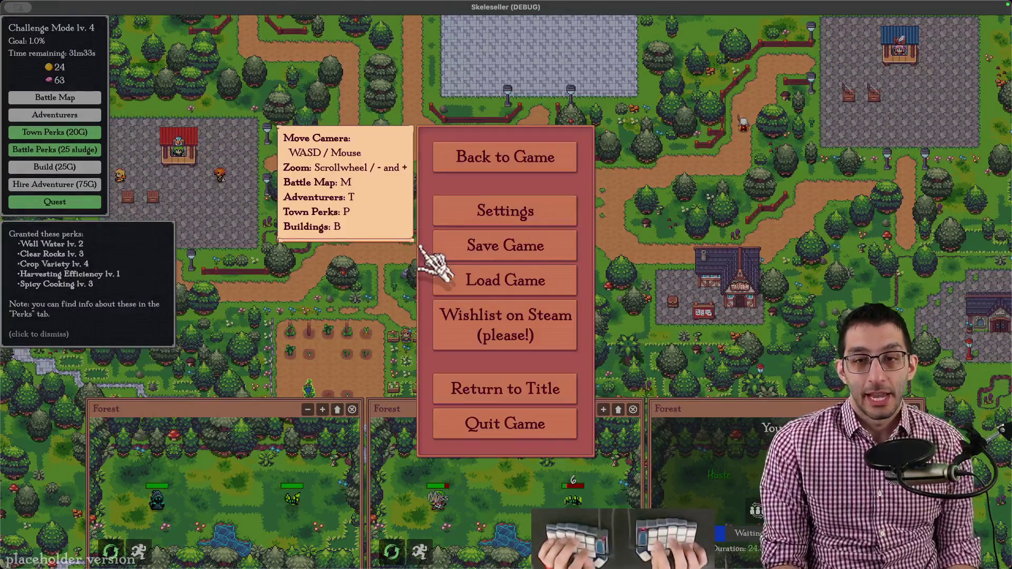
key("super+Tab")
key("super+Tab")
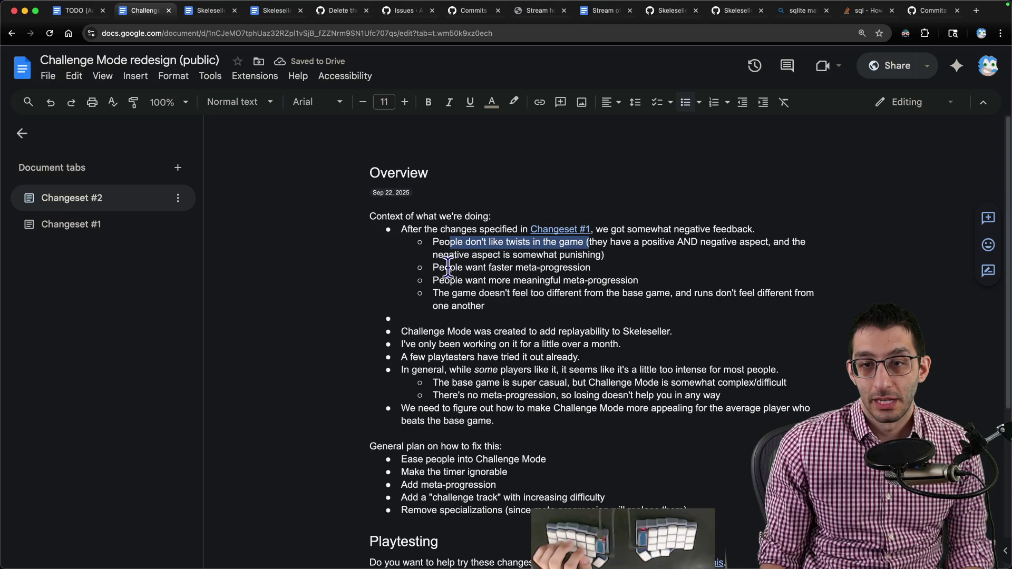
- Delete the 'more meaningful meta-progression' point and move the runs-feel-the-same point to the top of Overview
left_click_drag(433, 268, 593, 269)
triple_click(440, 280)
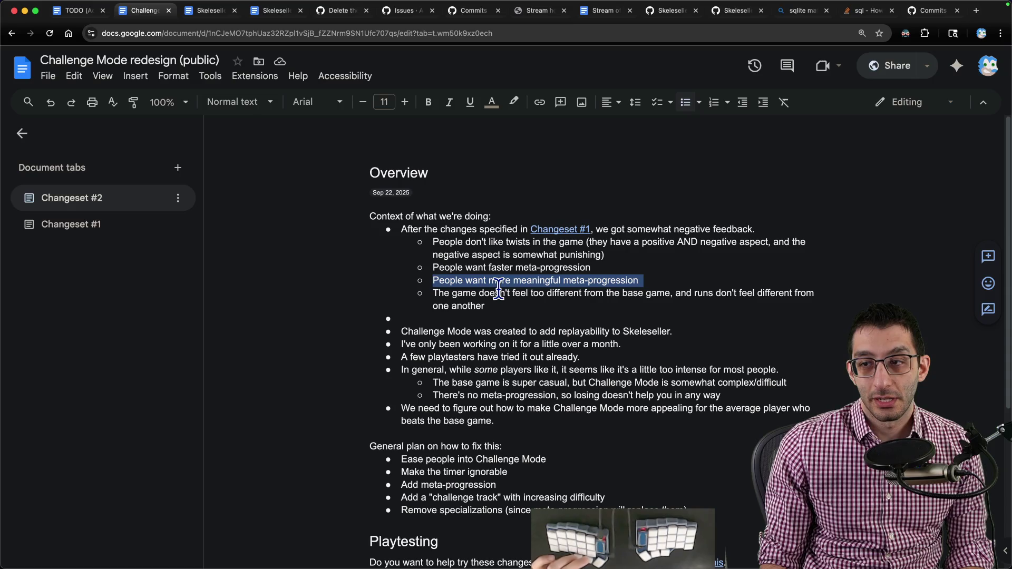
key("BackSpace")
type(".")
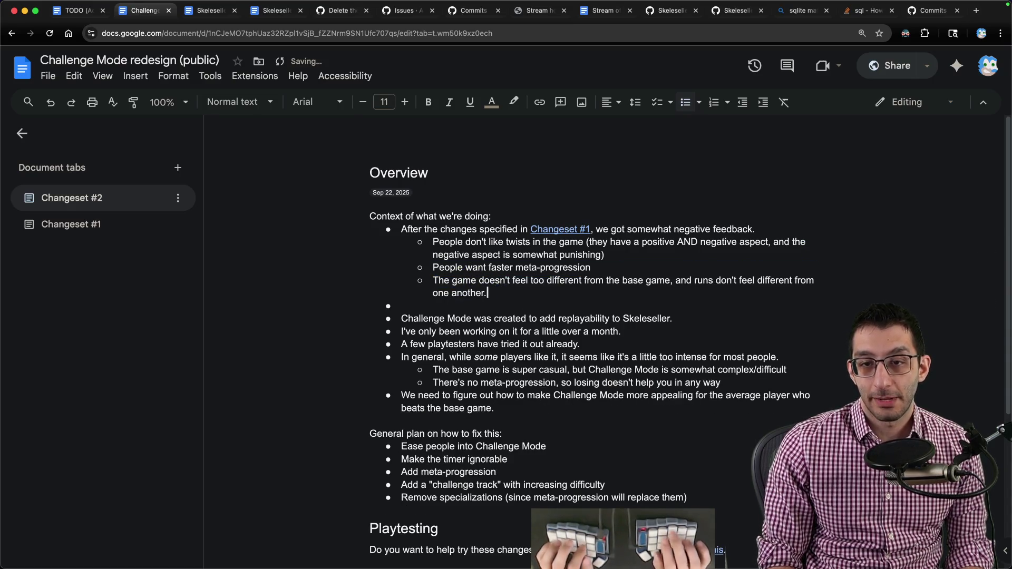
key("ctrl+shift+Up")
key("ctrl+shift+Up")
left_click(486, 293)
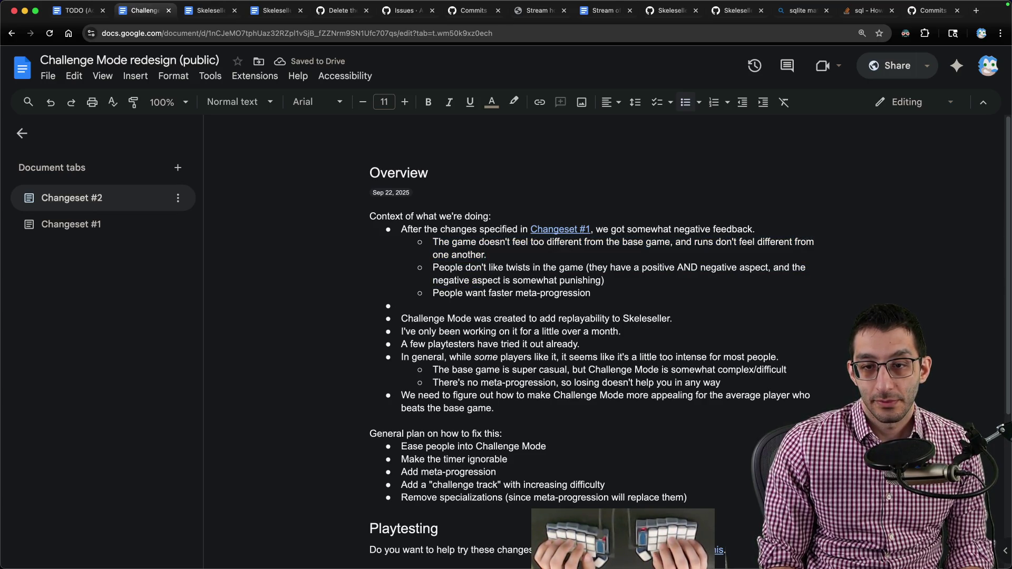
- Remove the old background bullets under the feedback and switch to the Skeleseller Challenge Mode tab
key("shift+Down")
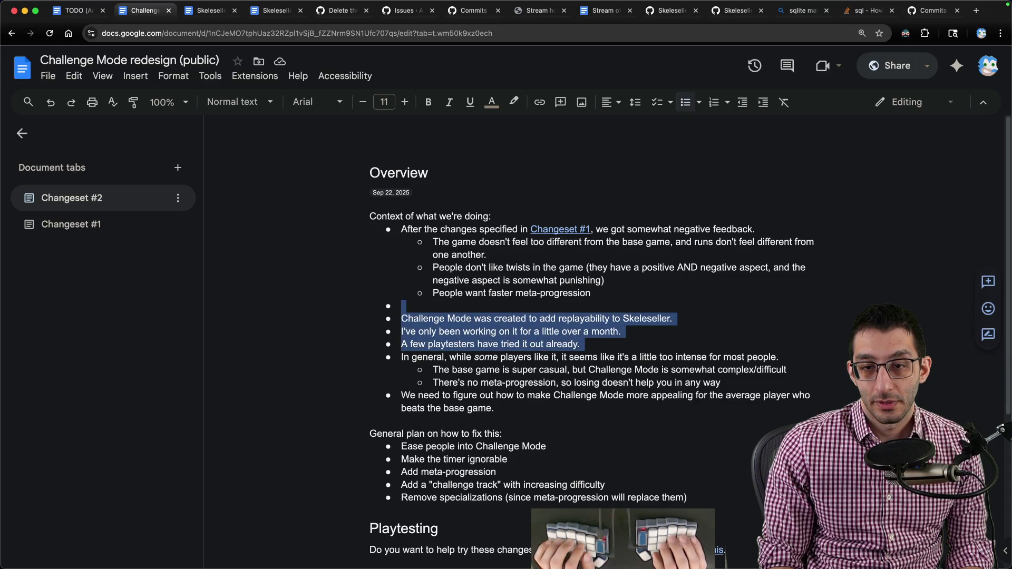
key("shift+Down")
key("shift+Down")
key("shift+Down")
key("shift+Down")
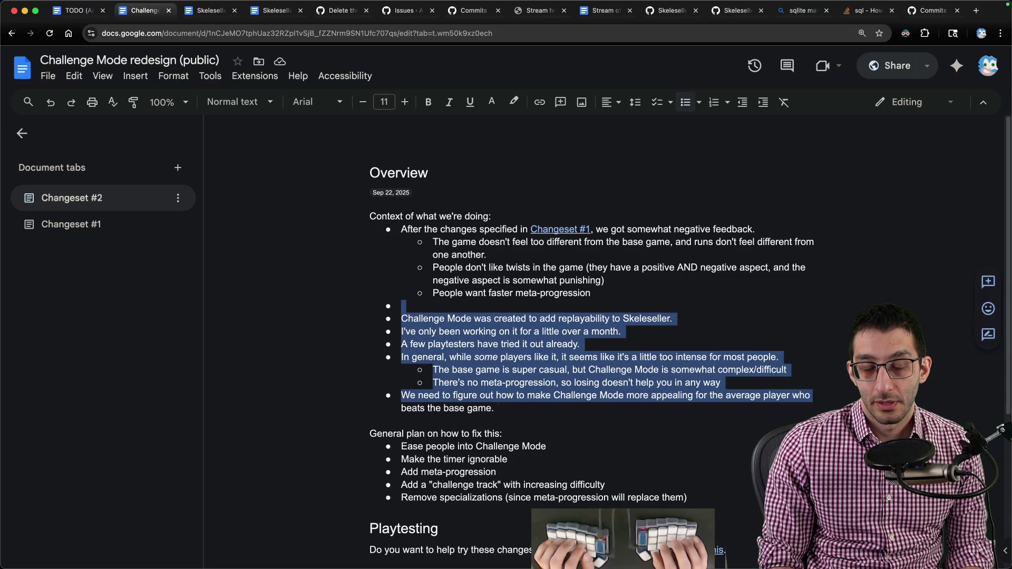
key("BackSpace")
key("BackSpace")
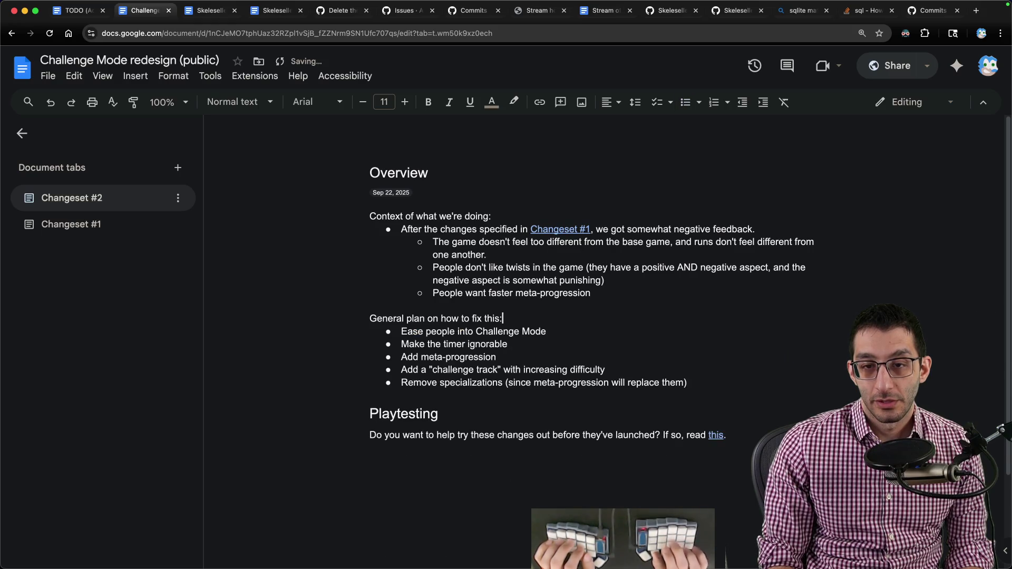
key("ctrl+Tab")
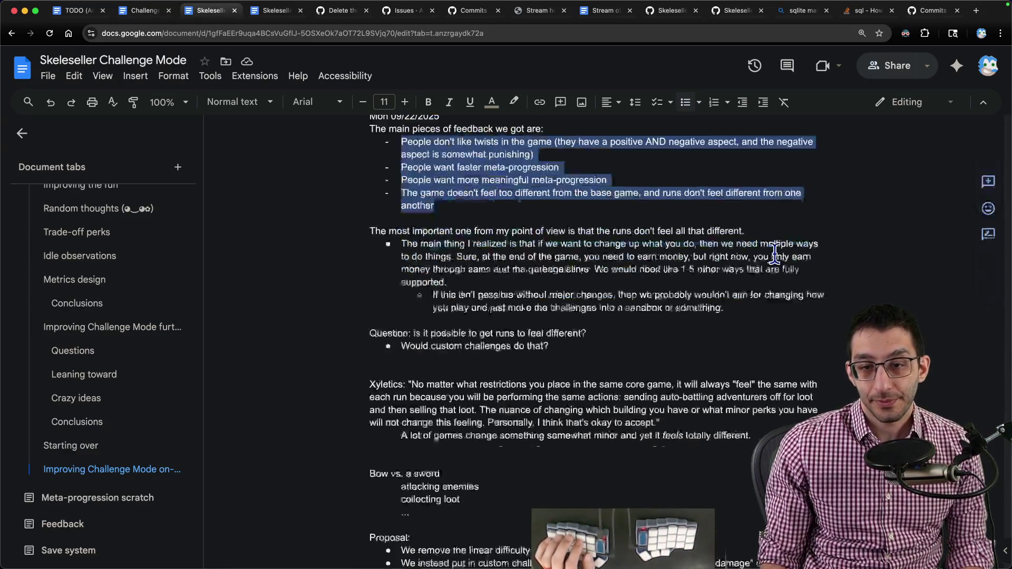
scroll(669, 237, "down", 8)
- Back in the redesign doc, add a first General plan bullet about dropping the per-level difficulty track
key("ctrl+shift+Tab")
key("Return")
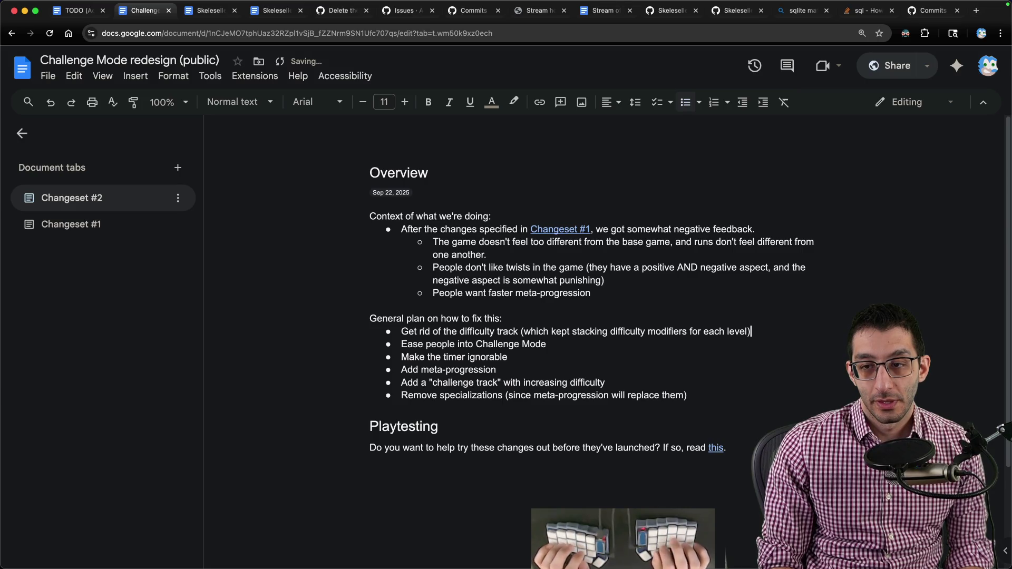
type("Replace")
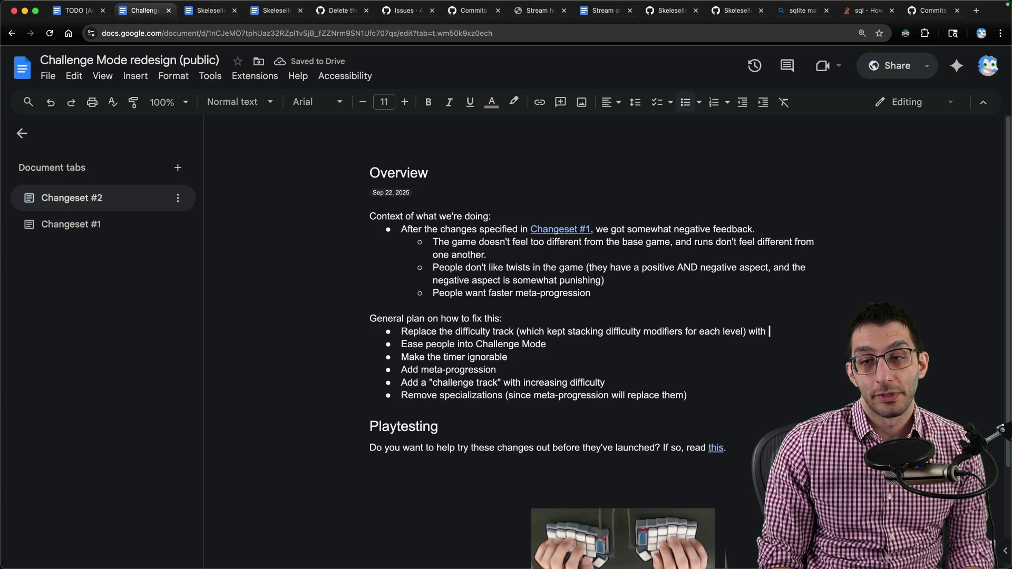
type("hallenges.")
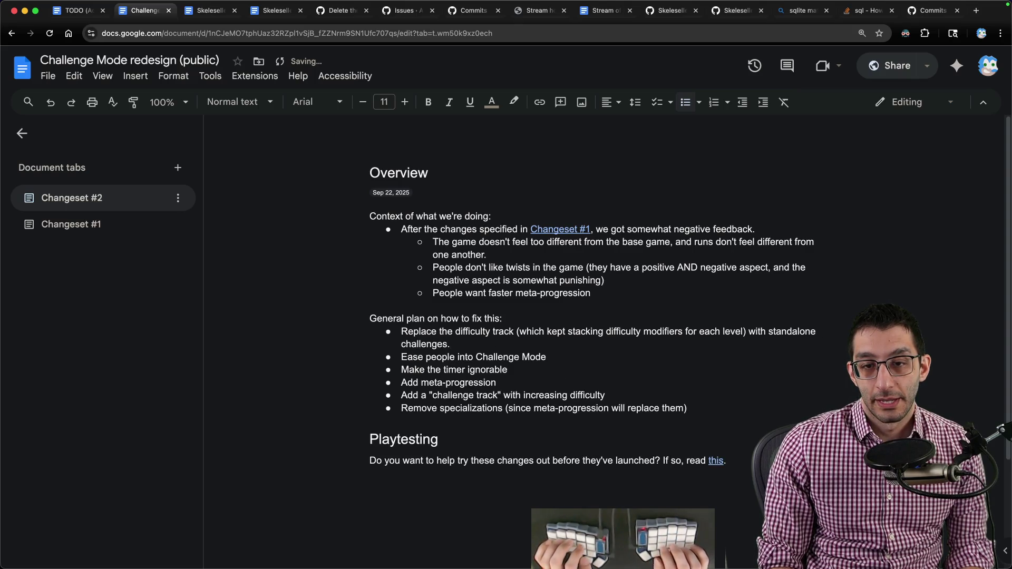
- Replace the old plan bullets with standalone challenges, faster meta-progression and positive-only twists, starting a fourth
key("Home")
key("shift+Down")
key("shift+Down")
key("shift+Down")
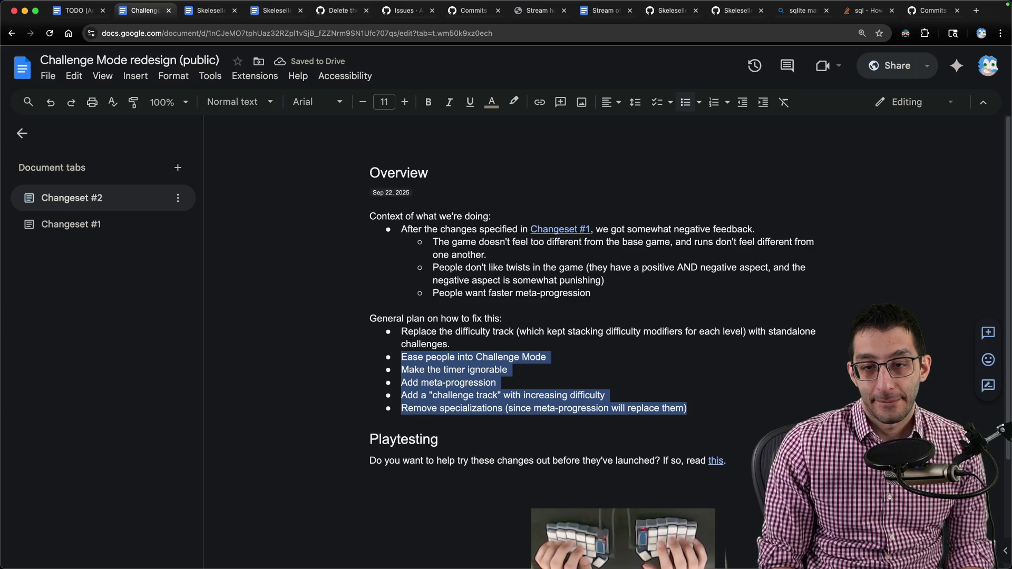
type("I")
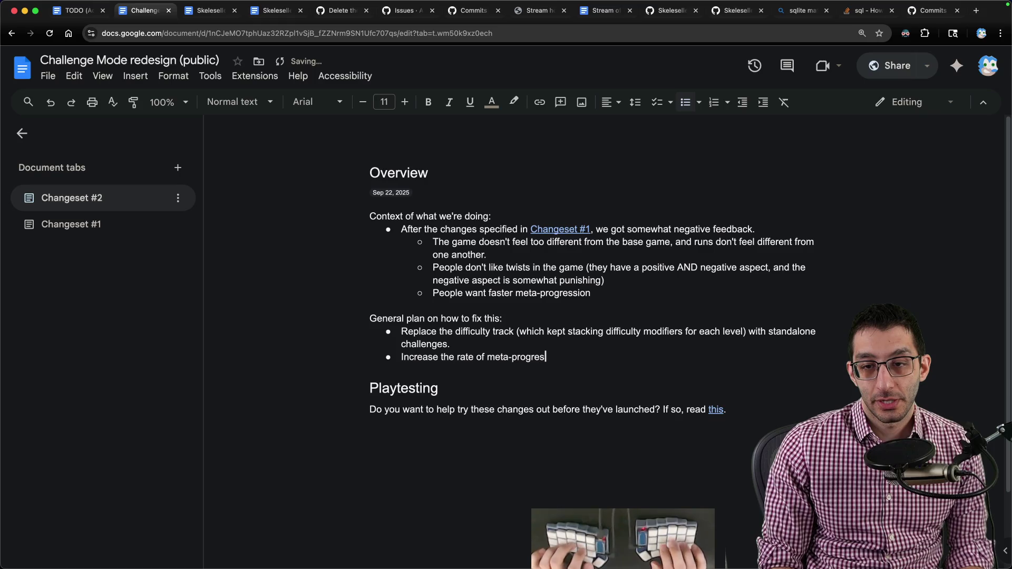
type(".")
key("Return")
type("e the")
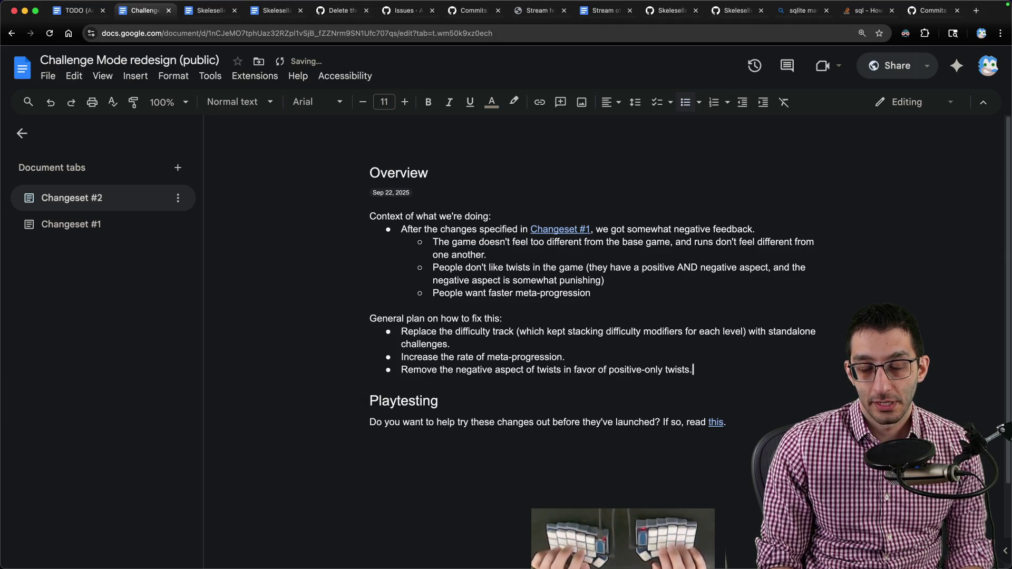
key("Return")
type("y m")
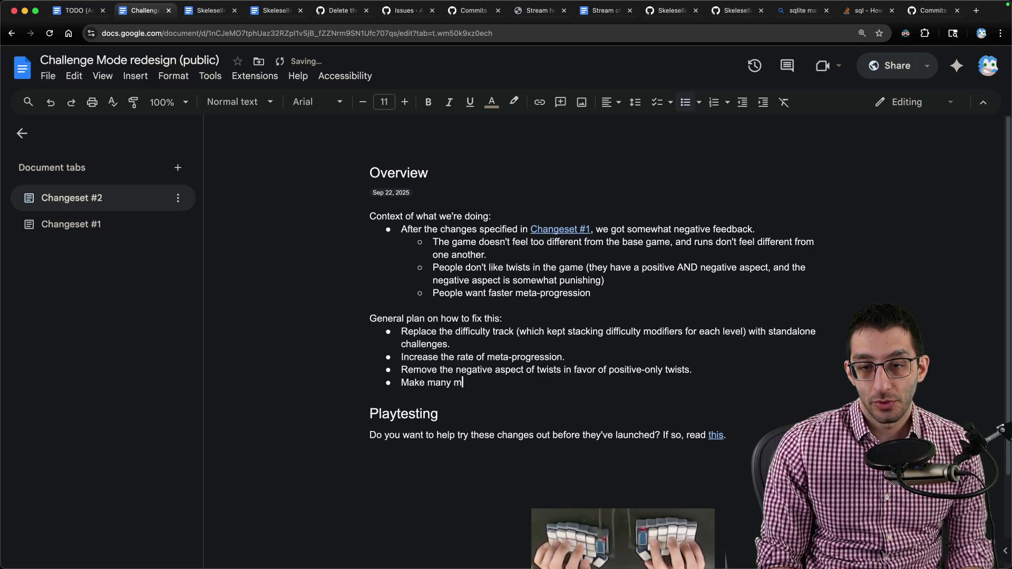
type("ore twists that can ")
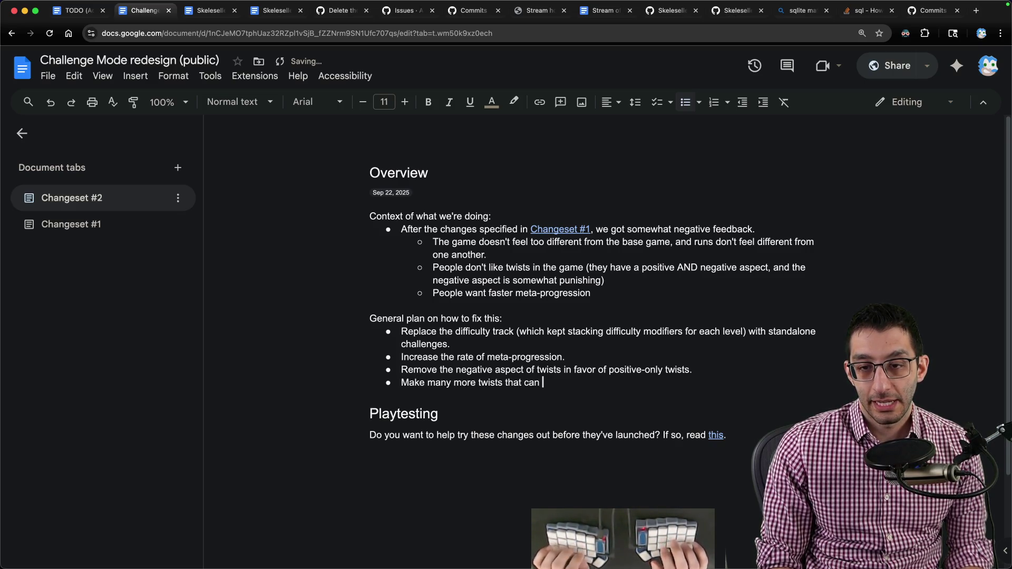
type("change the rules of the game slightly.")
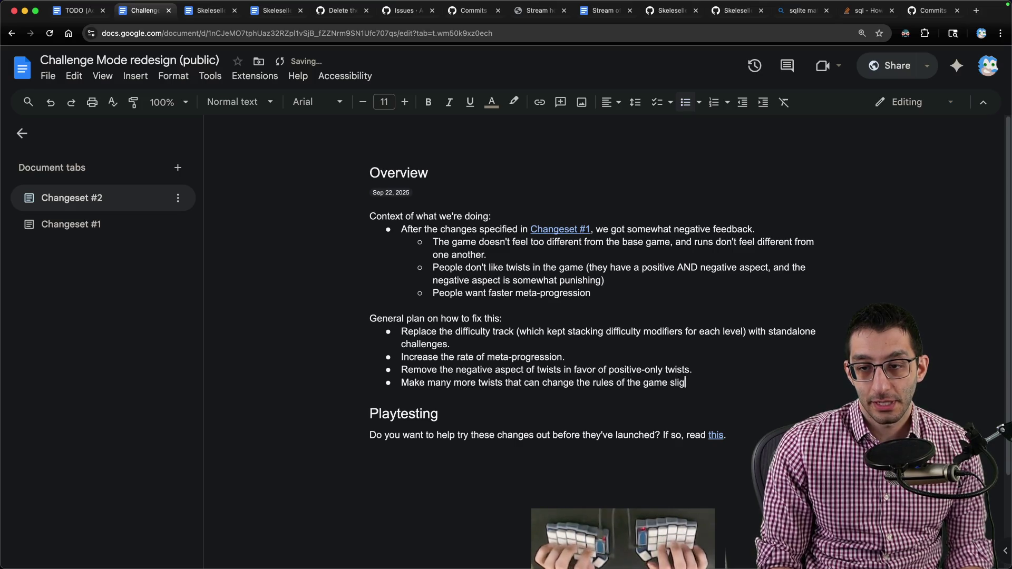
key("super+1")
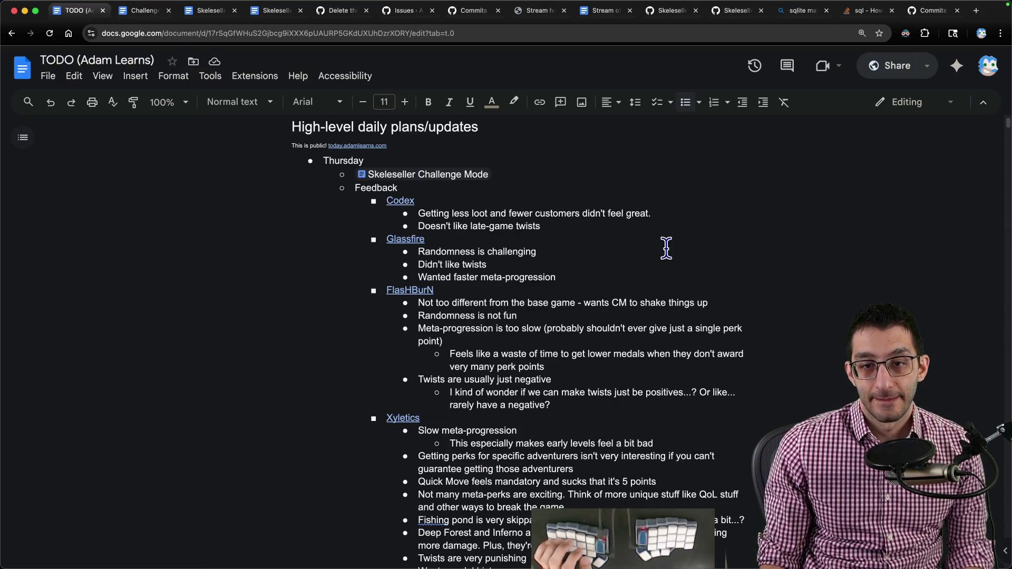
key("super+2")
key("super+3")
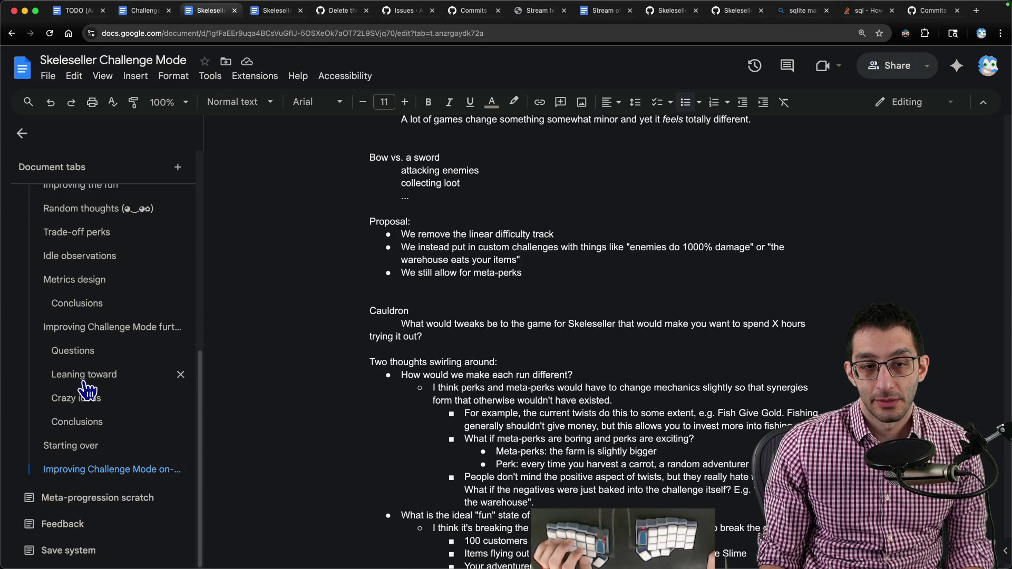
left_click(84, 374)
mouse_move(401, 193)
left_mouse_down()
mouse_move(620, 249)
mouse_move(657, 332)
left_mouse_up()
scroll(553, 332, "down", 3)
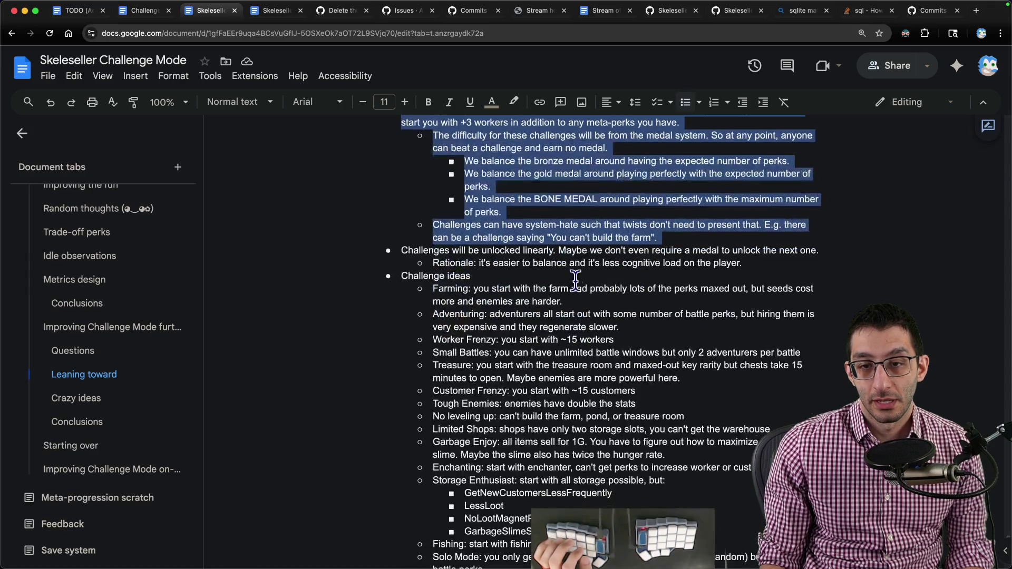
left_click_drag(554, 238, 399, 250)
left_click(399, 251)
scroll(554, 276, "down", 10)
scroll(475, 237, "down", 8)
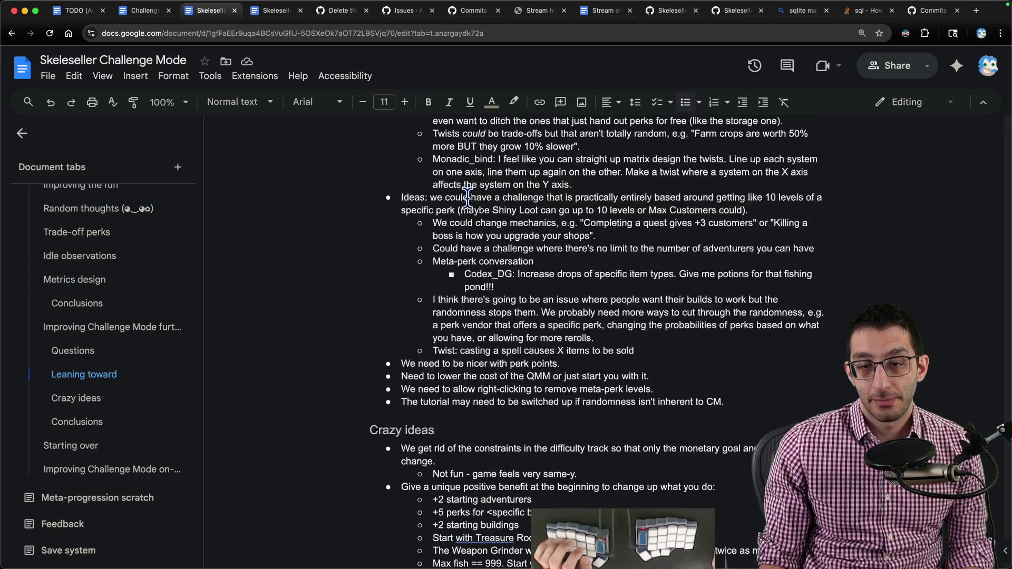
scroll(417, 190, "up", 5)
left_click_drag(403, 273, 798, 380)
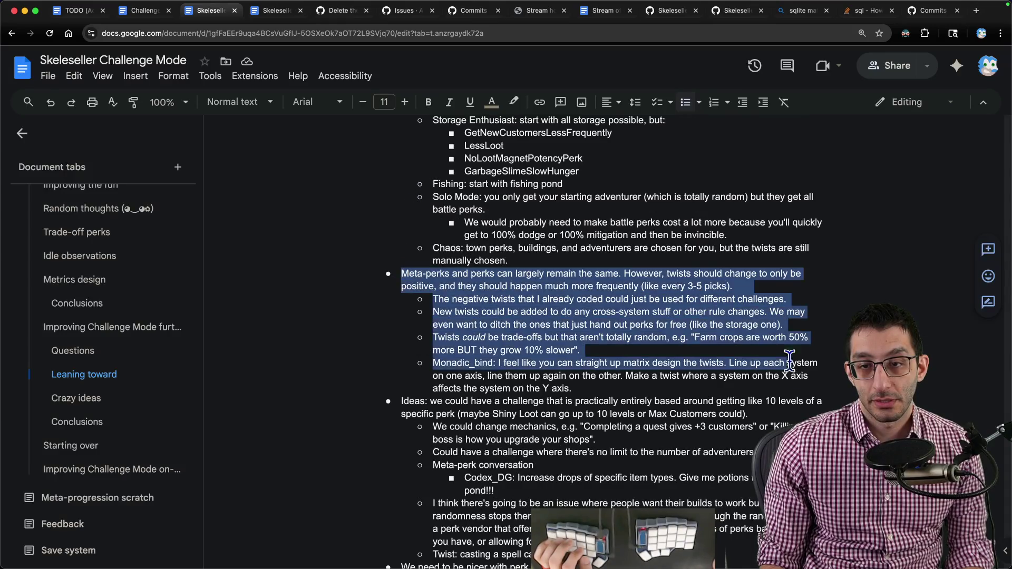
scroll(711, 316, "down", 4)
mouse_move(401, 239)
left_mouse_down()
mouse_move(586, 271)
mouse_move(663, 380)
mouse_move(506, 406)
left_mouse_up()
left_click(506, 406)
triple_click(518, 417)
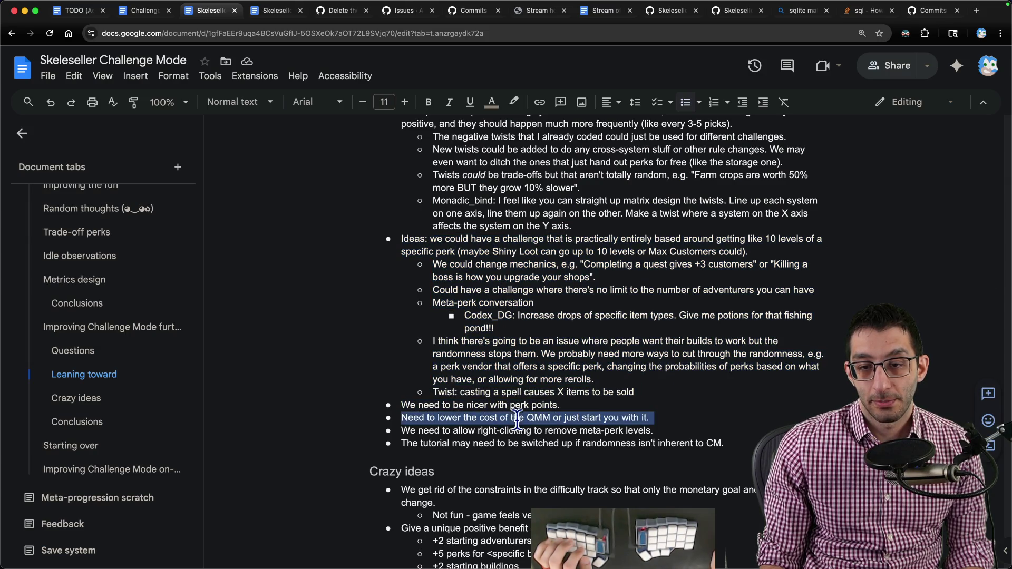
left_click(519, 418)
scroll(518, 412, "up", 5)
- Highlight each of the four General plan bullets in turn to reread them, then switch over to VS Code
key("ctrl+shift+Tab")
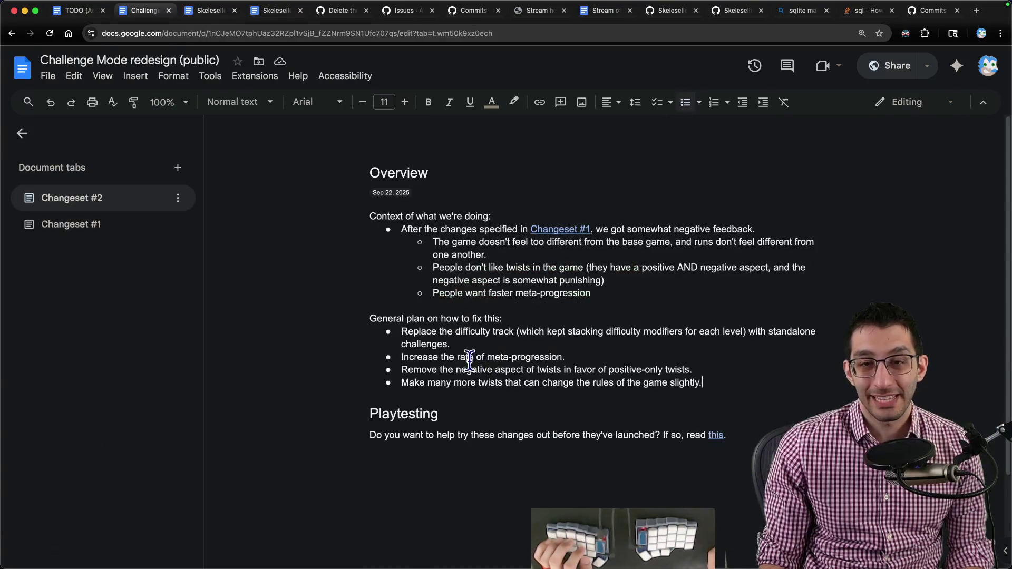
left_click_drag(402, 332, 537, 347)
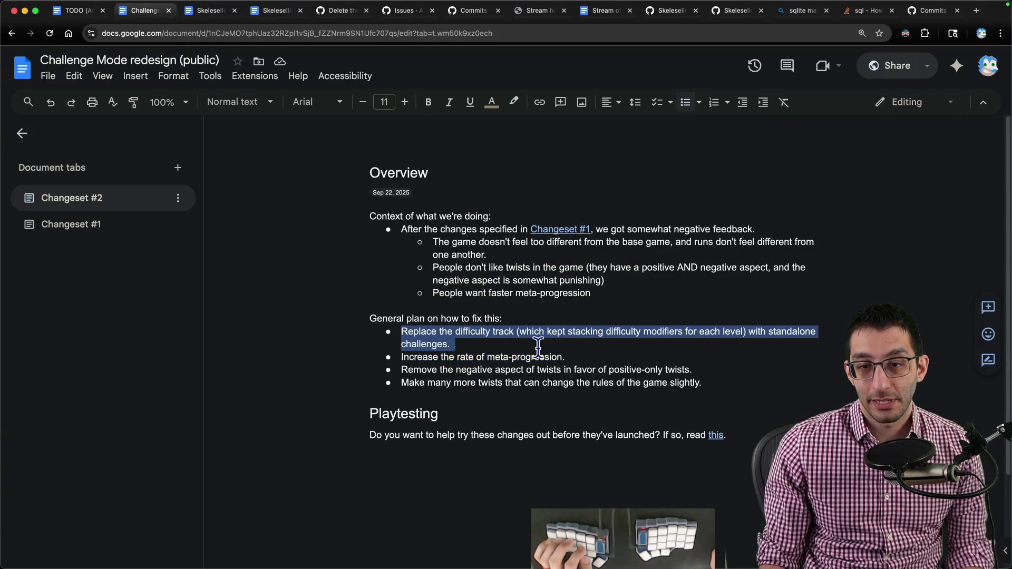
left_click_drag(401, 357, 572, 356)
left_click_drag(402, 369, 722, 373)
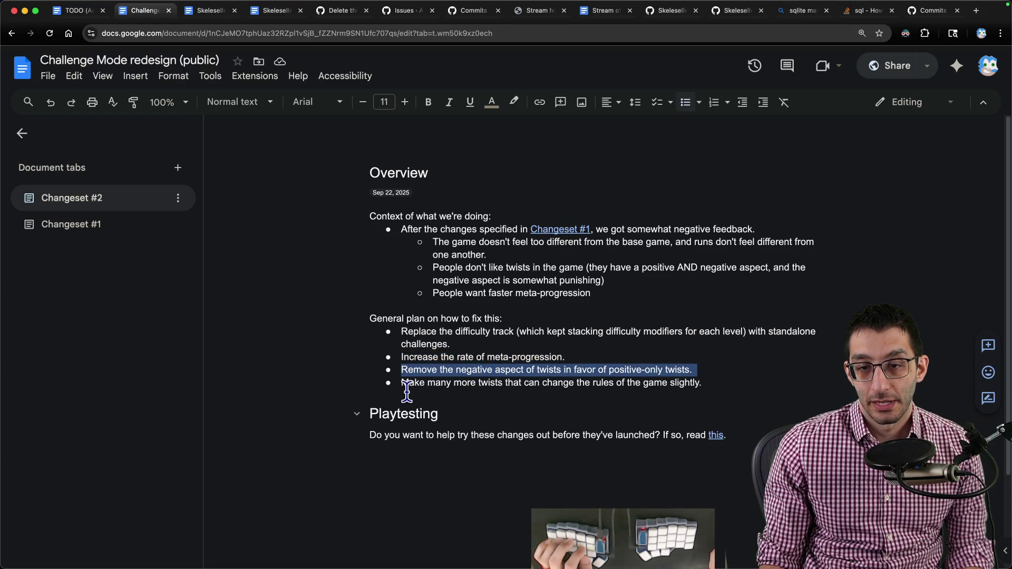
left_click_drag(402, 383, 785, 386)
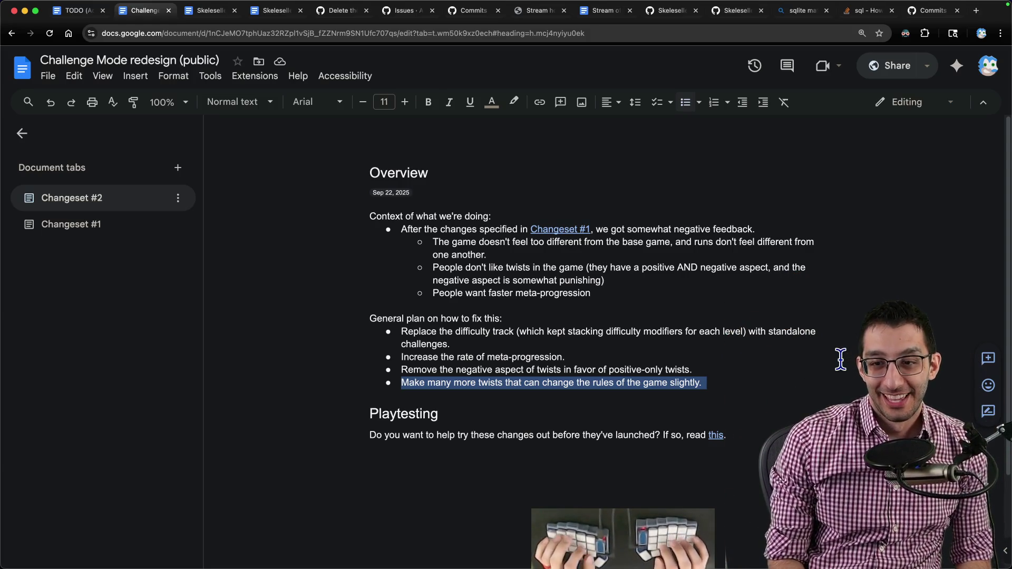
key("Down")
key("Up")
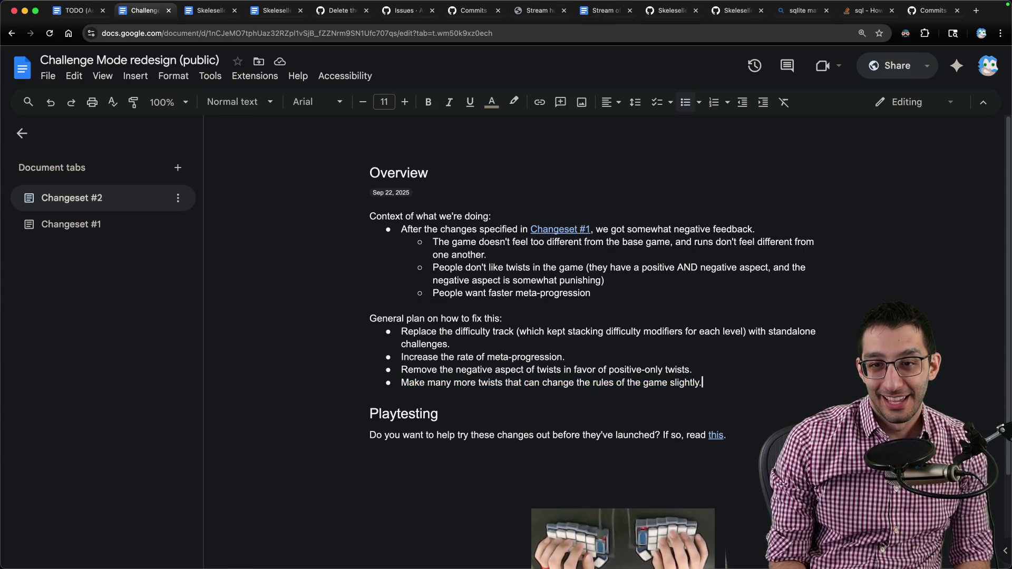
key("super+Tab")
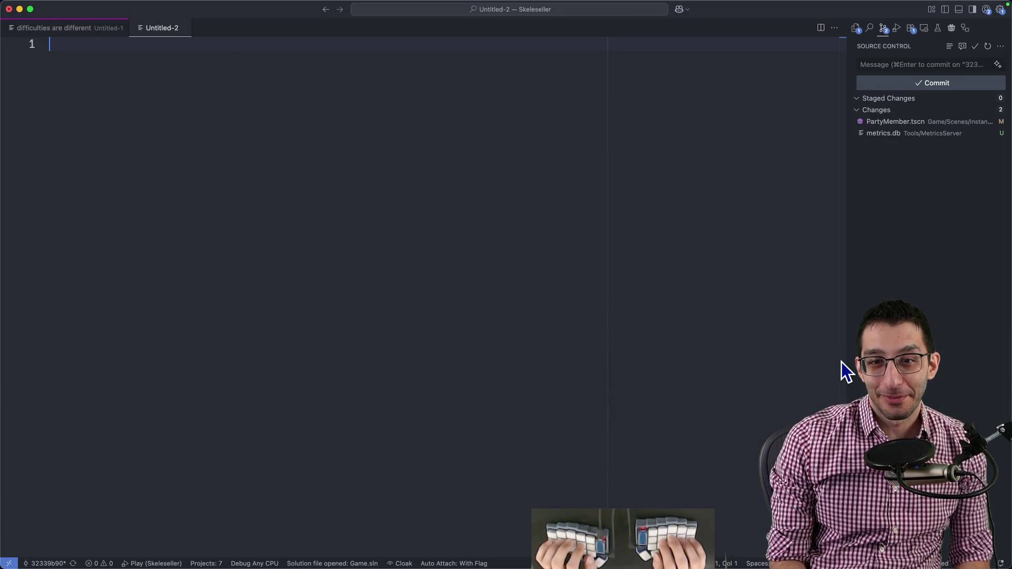
type("feedback")
- Add an indented line that most people would probably be on board on paper, then return to the Google Doc
key("Return")
key("Tab")
type("probabl")
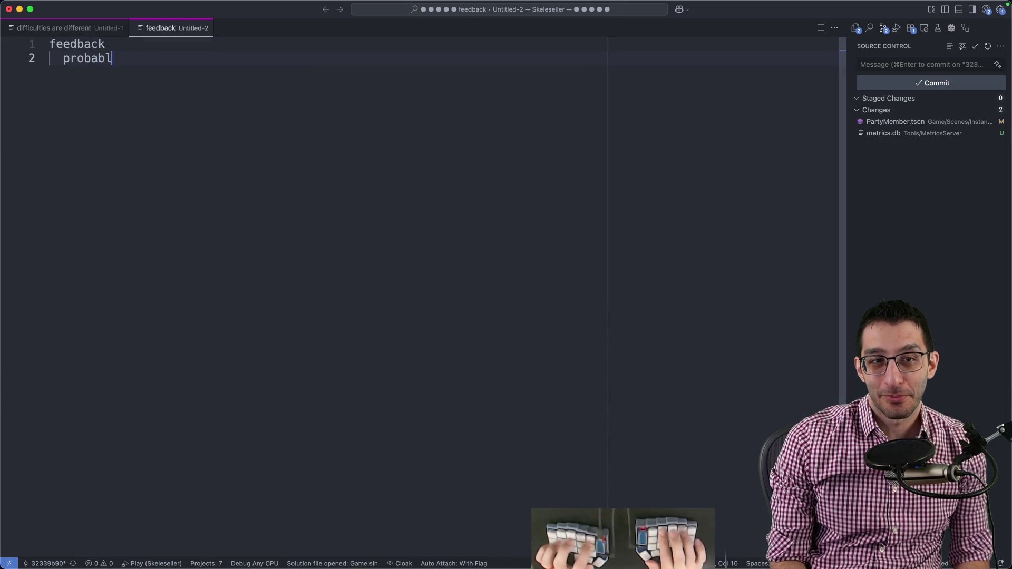
type("y most people would be on-b")
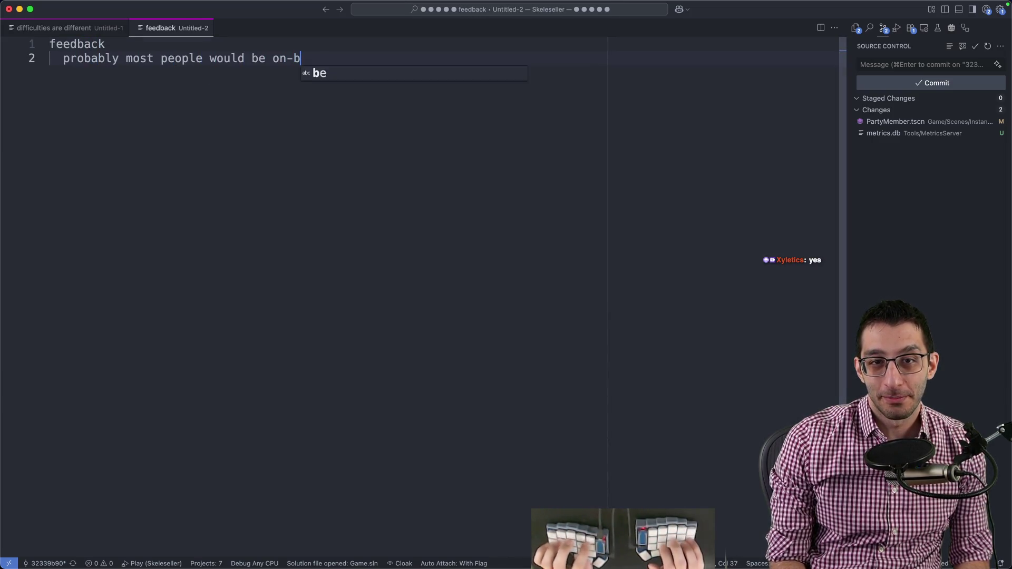
type("oard with this on paper exc")
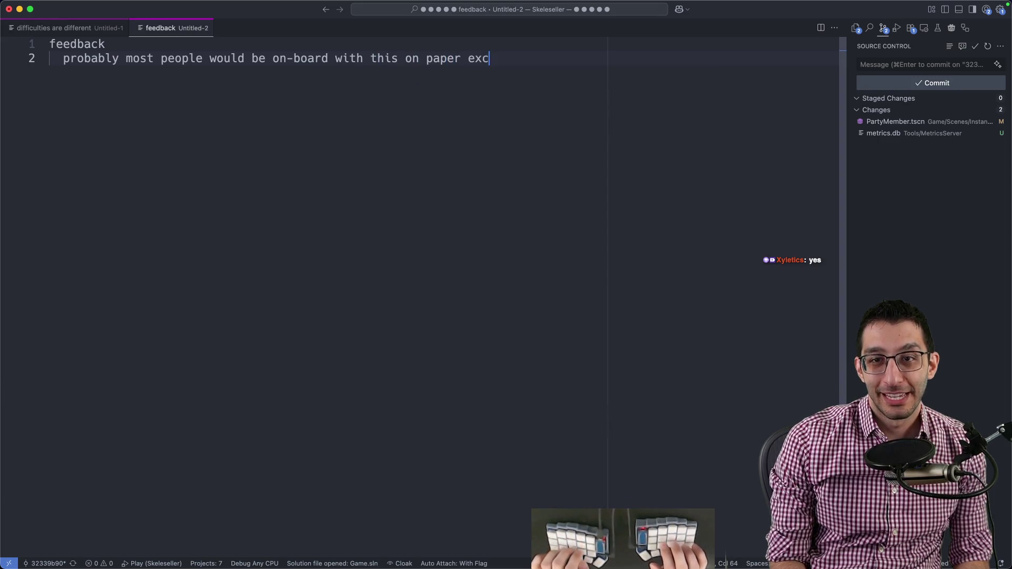
type("ept for Xyletics")
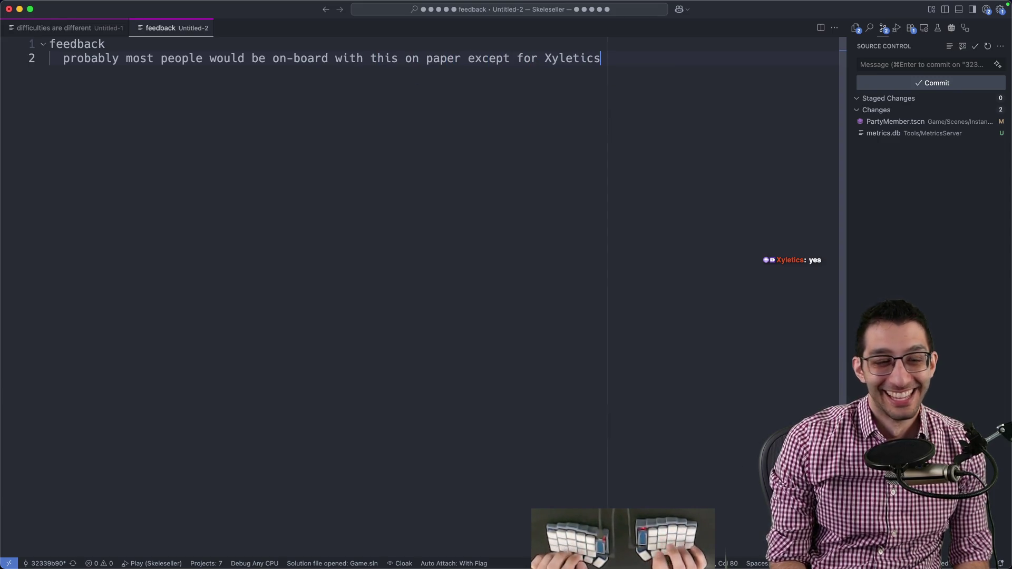
key("super+Tab")
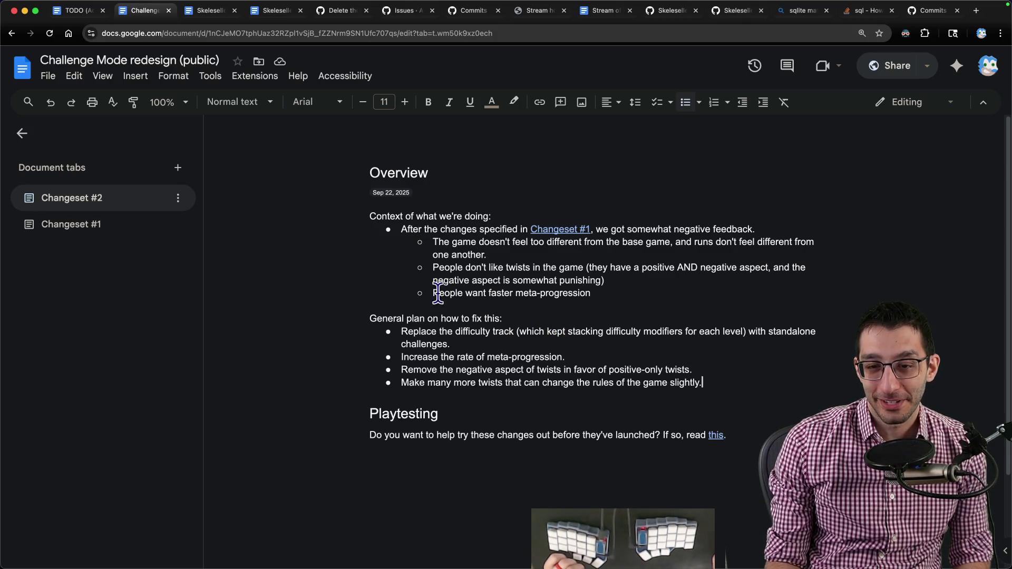
- Select the General plan section to look it over, clear the selection and move to the terminal
left_click_drag(369, 318, 704, 383)
left_click(791, 301)
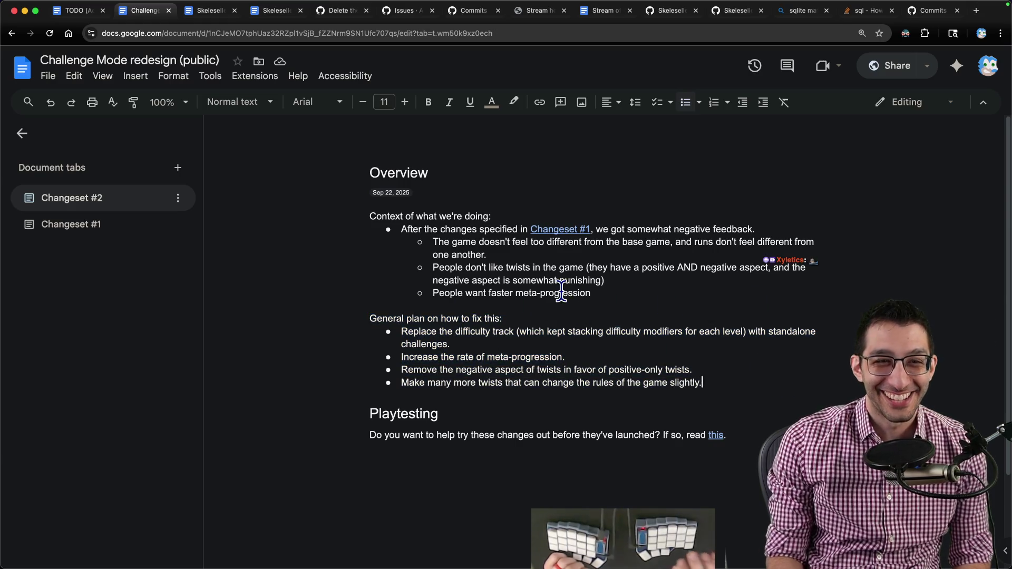
key("super+Tab")
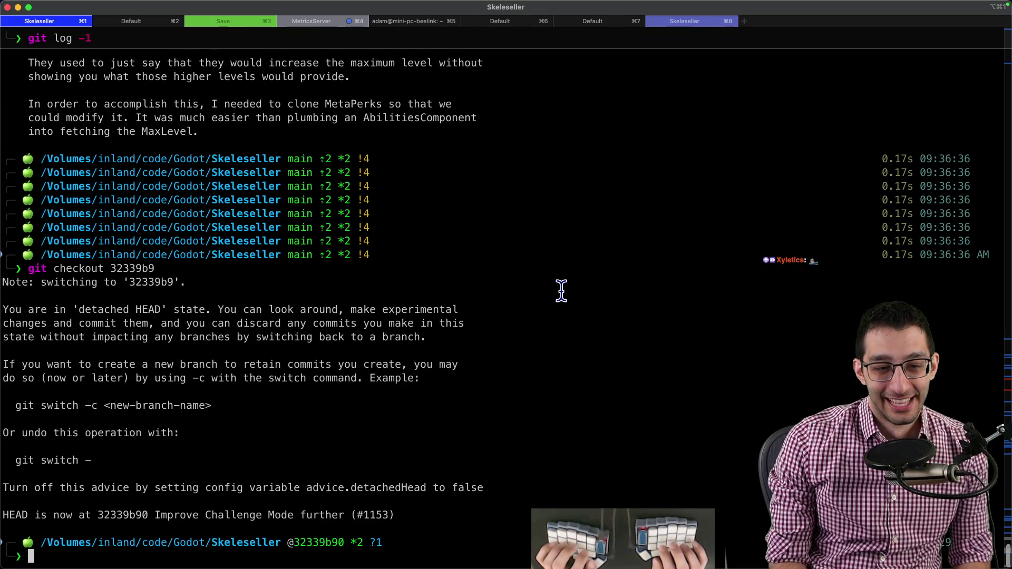
type("git switch -")
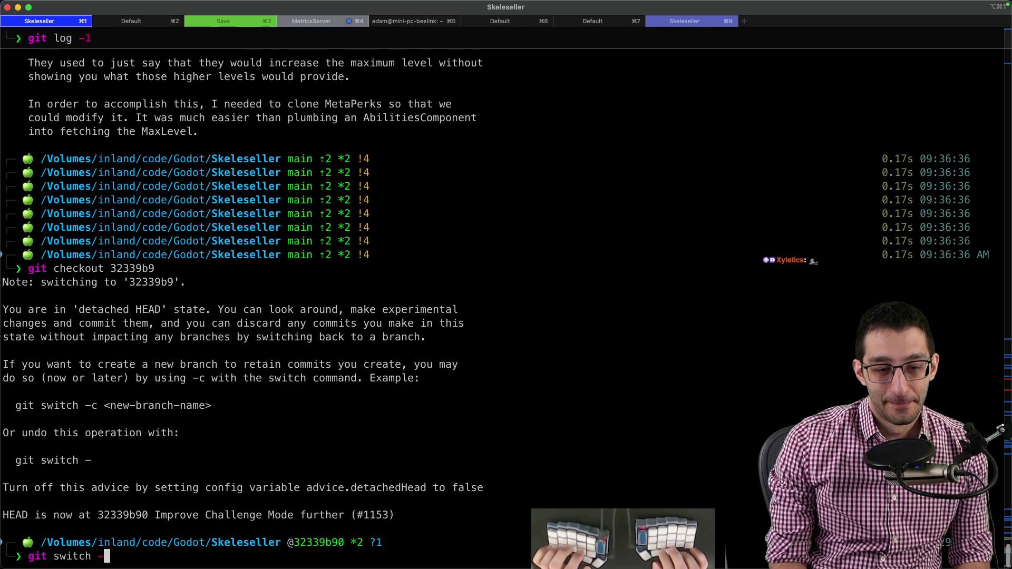
- Attempt git switch -, then discard the blocking local changes from VS Code Source Control
key("Return")
key("super+Tab")
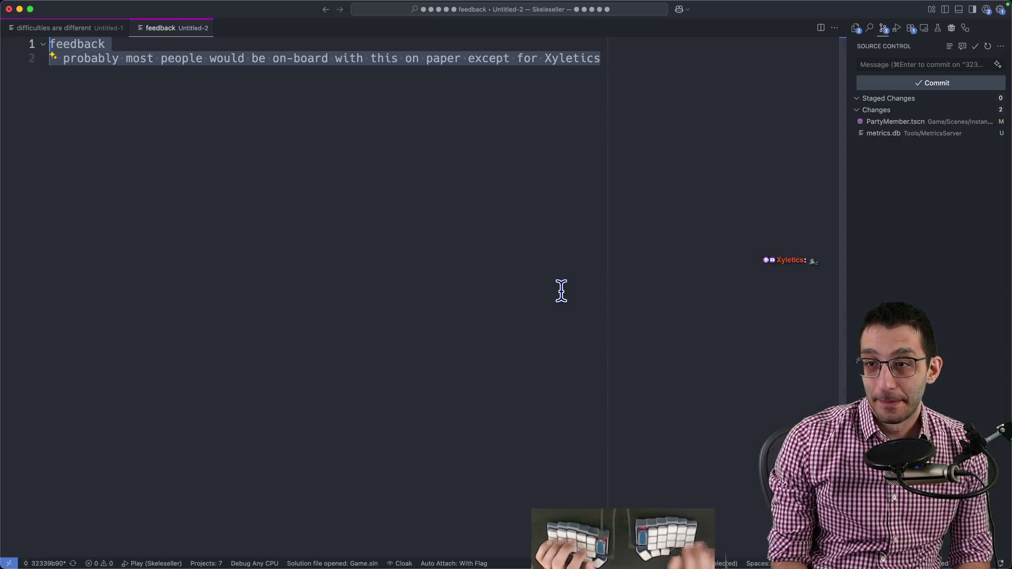
left_click(966, 109)
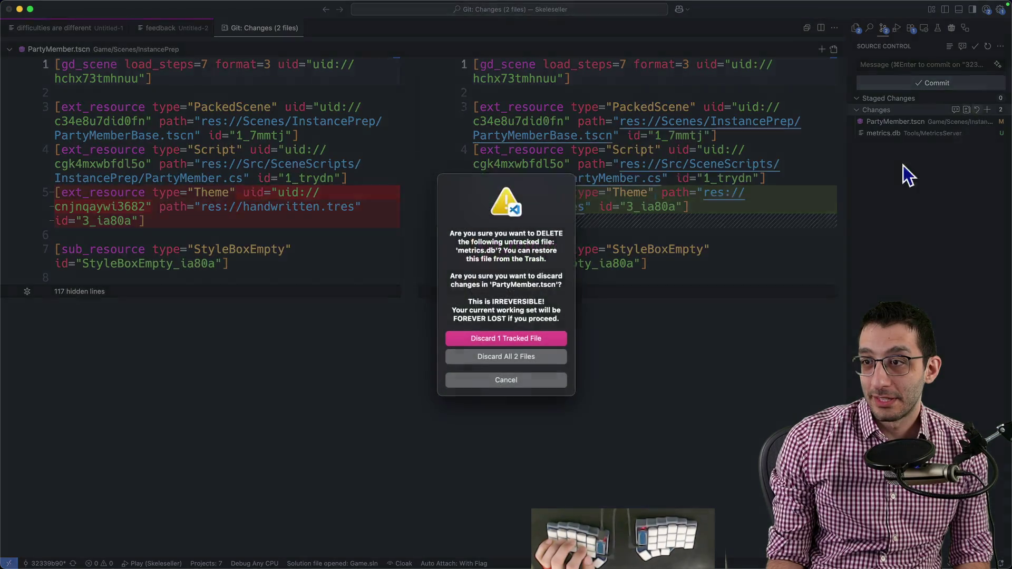
left_click(532, 348)
key("super+Tab")
type("git switch -")
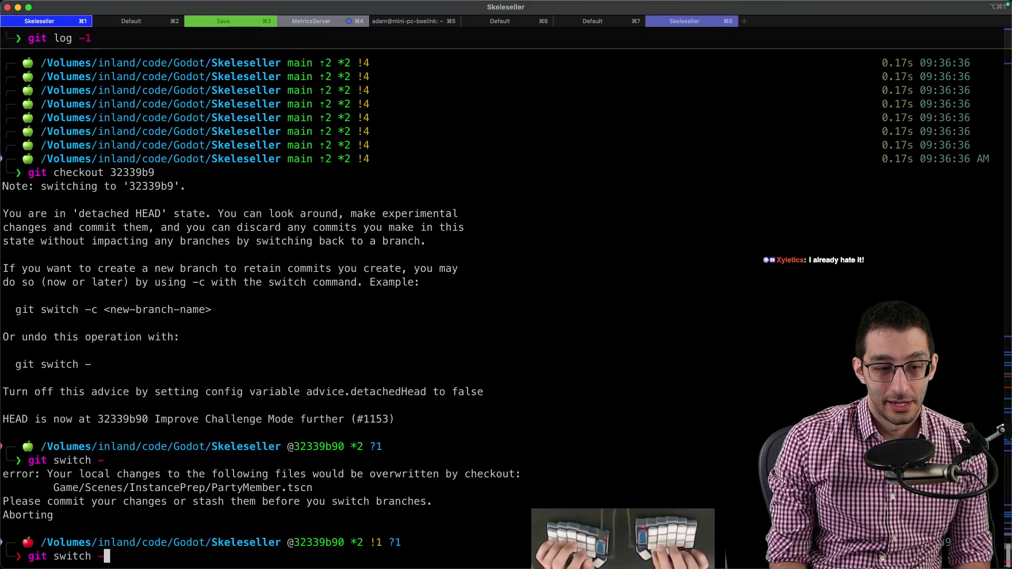
- Rerun git switch -, then git switch main && git pull to update main, and return to the doc
key("Return")
type("git switch main && git pull")
key("Return")
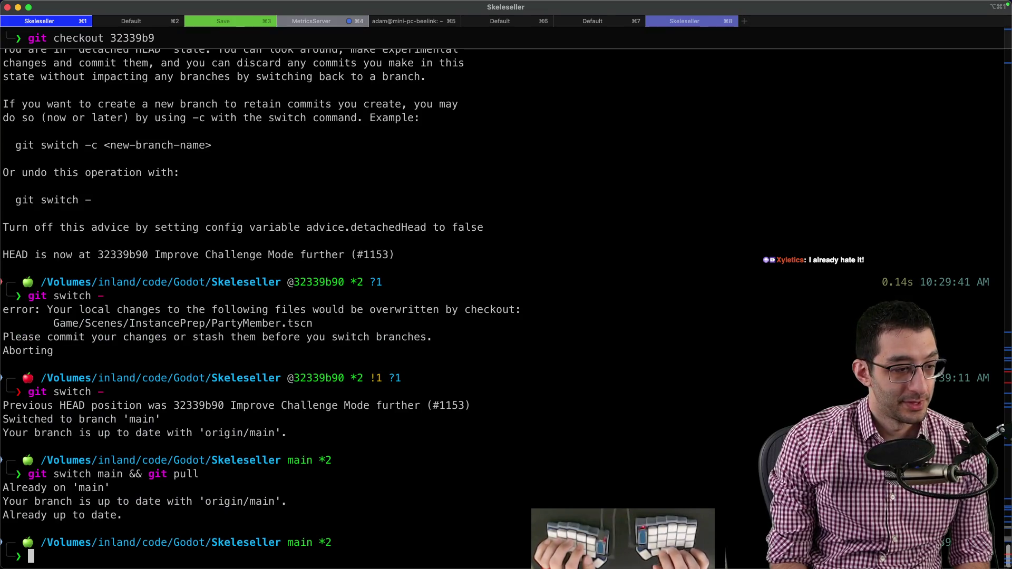
key("super+Tab")
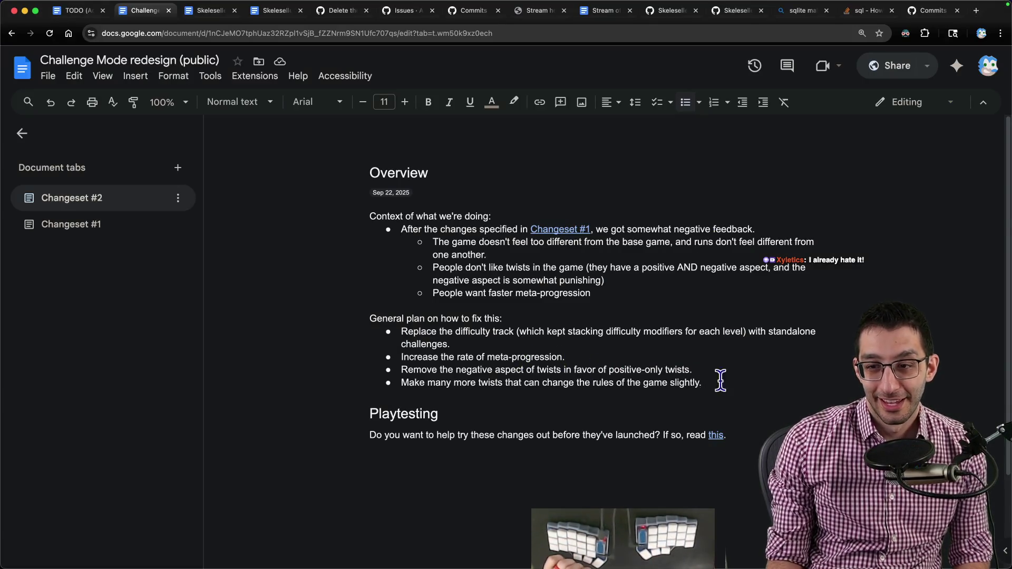
- Reselect the General plan and its bullets for a reread, then head back to the code editor for a new note
double_click(719, 383)
left_click_drag(371, 318, 726, 384)
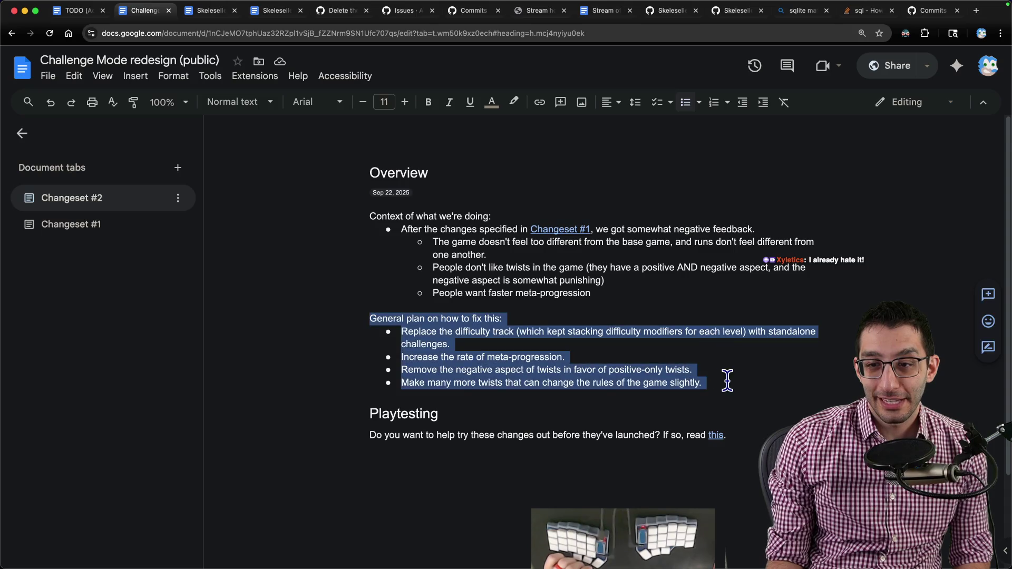
left_click(493, 343)
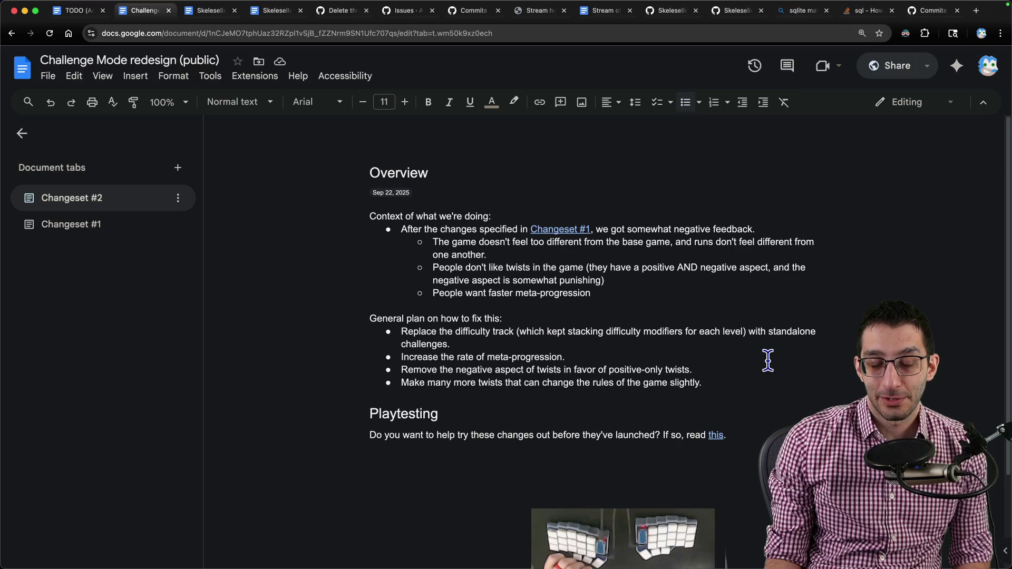
key("super+Tab")
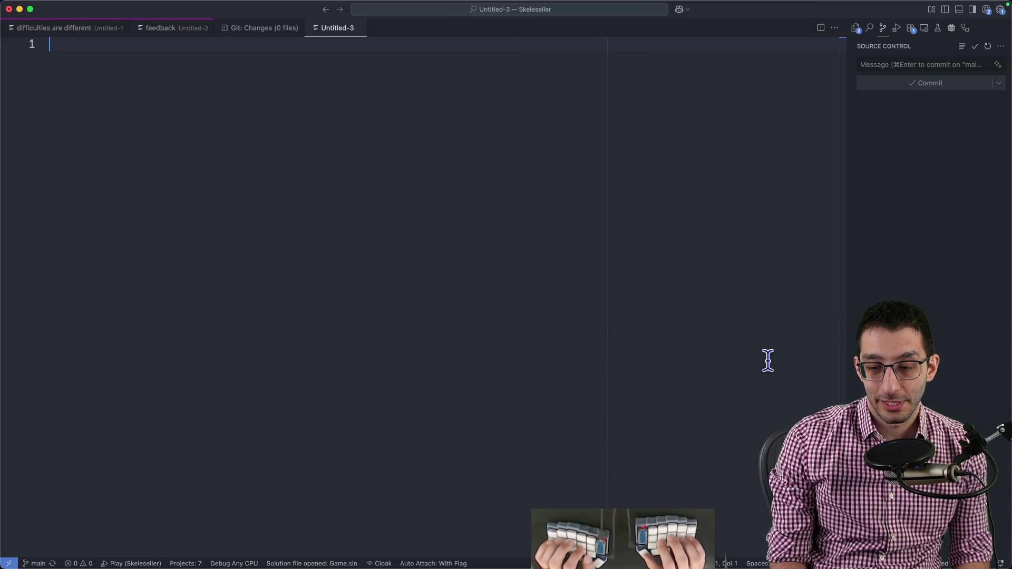
type("This probably won't m")
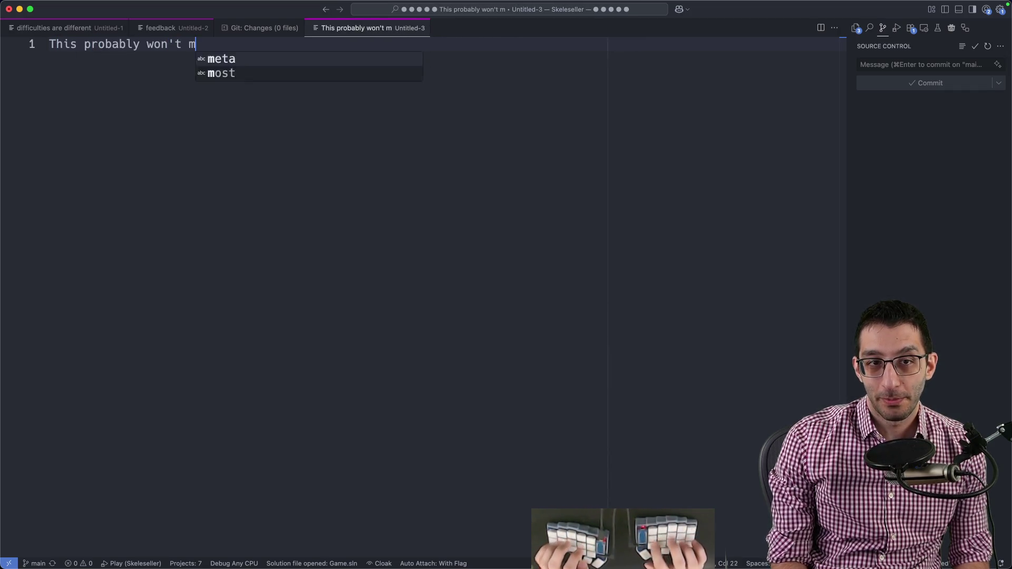
type("ake the runs feel all that")
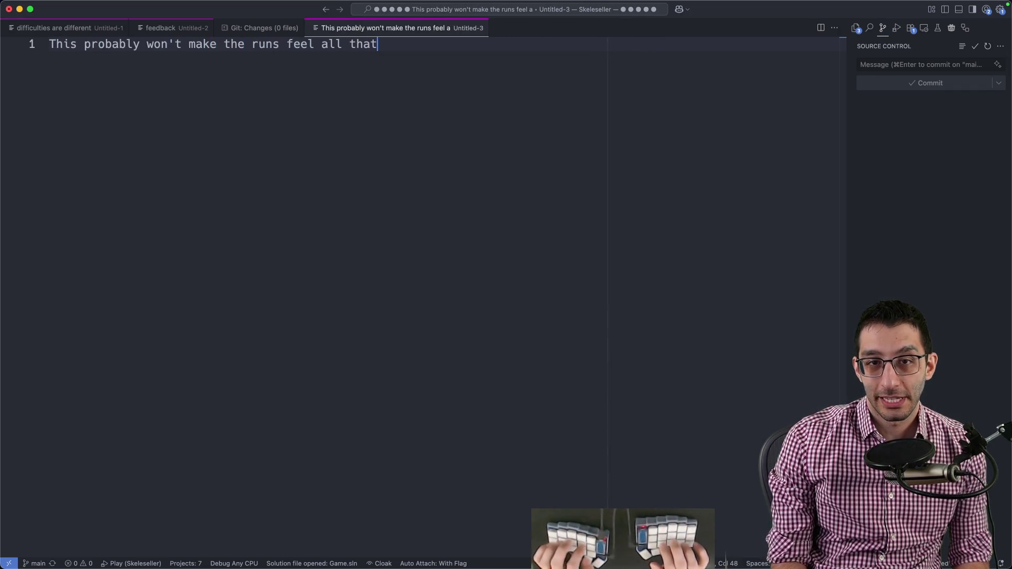
type(" different")
- Finish the 'won't feel all that different' note, then reread the first three plan bullets in the doc
key("super+Tab")
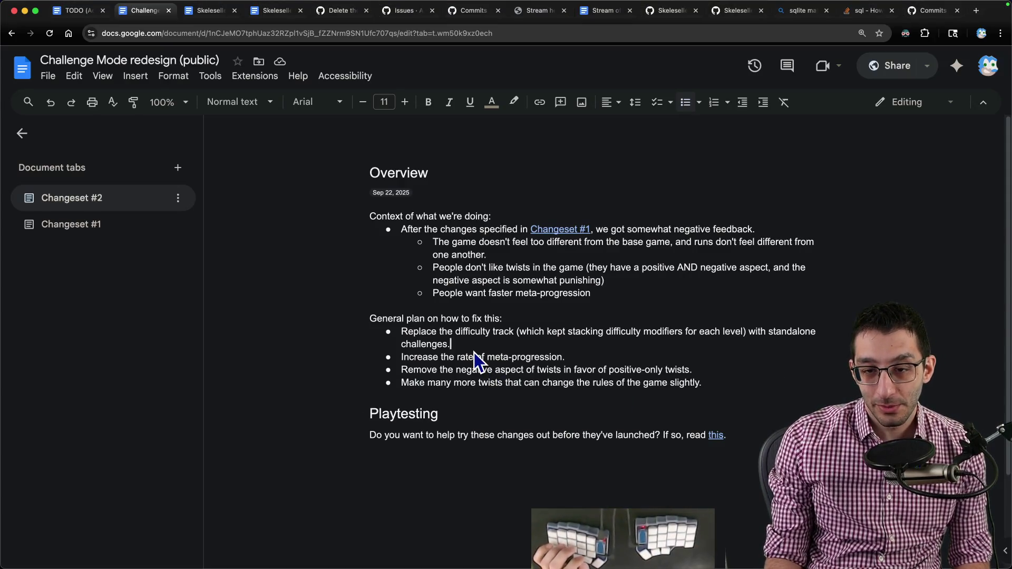
triple_click(473, 332)
triple_click(461, 358)
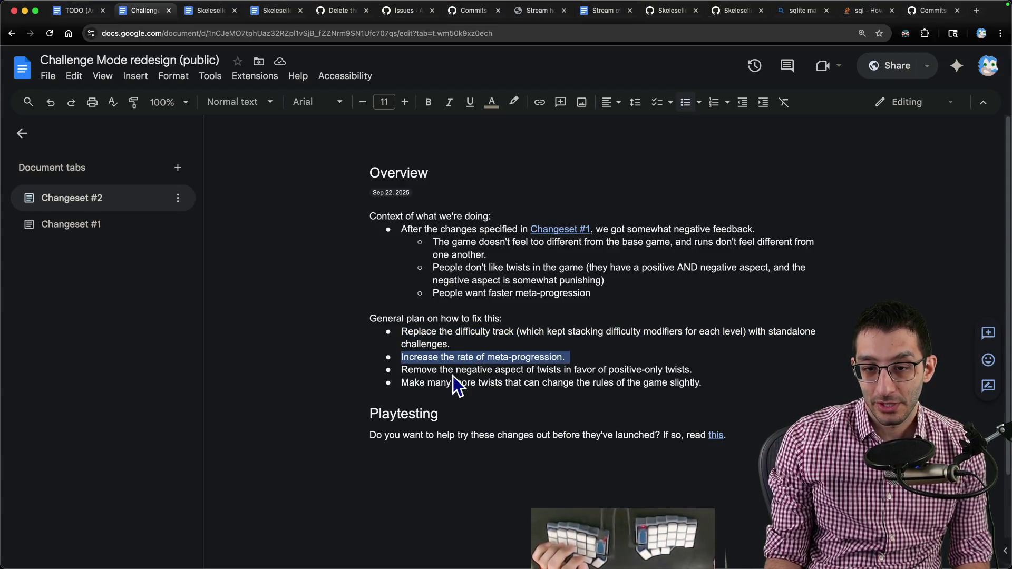
left_click_drag(403, 370, 728, 376)
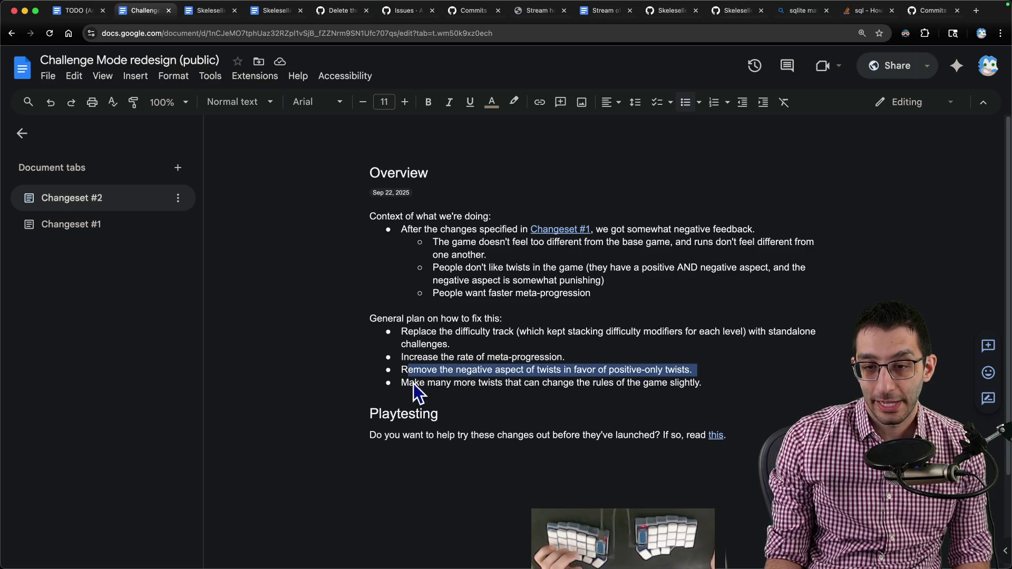
left_click(409, 335)
- Reread the difficulty-track bullet, then start a blank Untitled-4 note in VS Code
triple_click(404, 336)
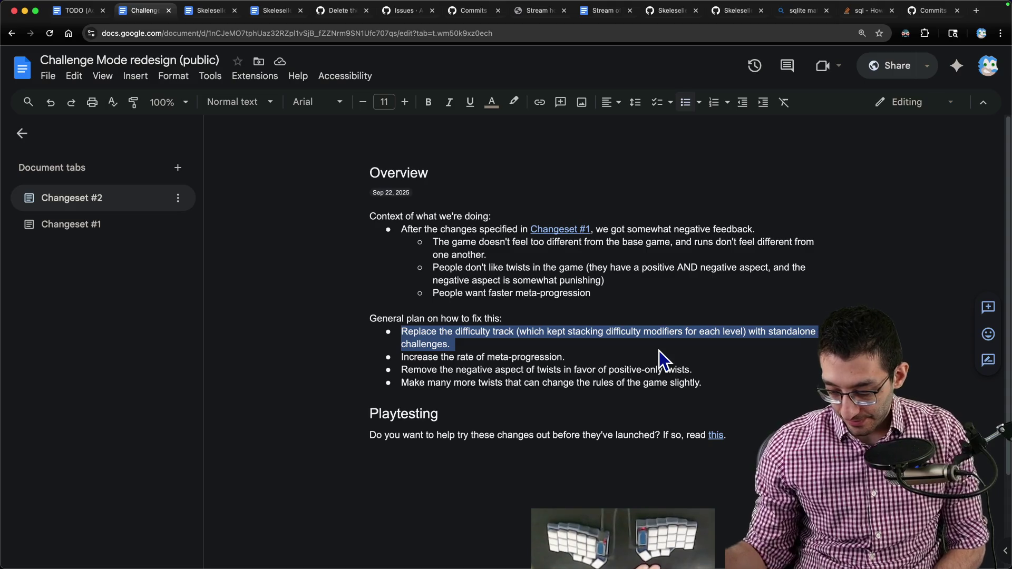
key("super+Tab")
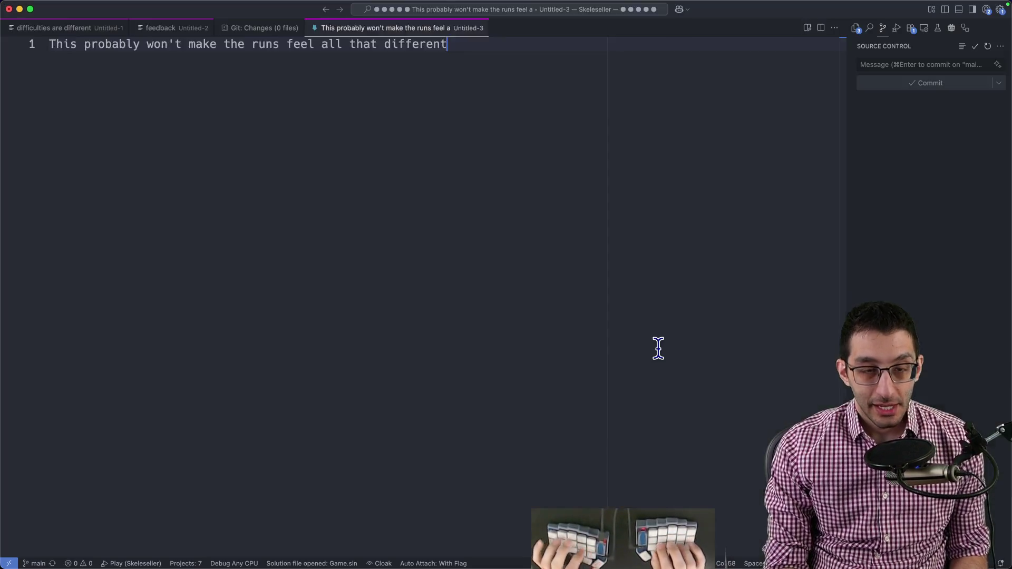
key("super+n")
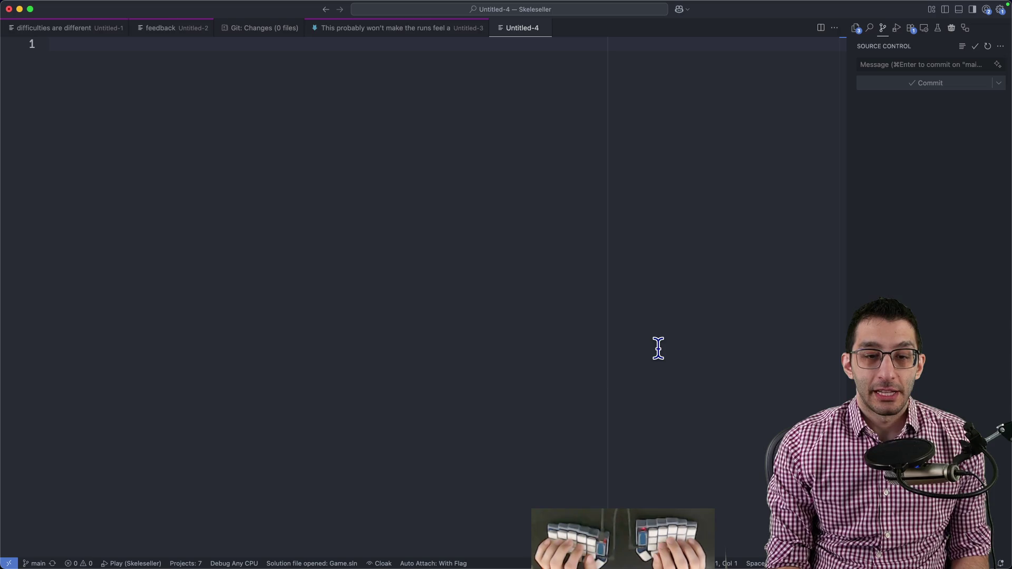
type("infinite rep")
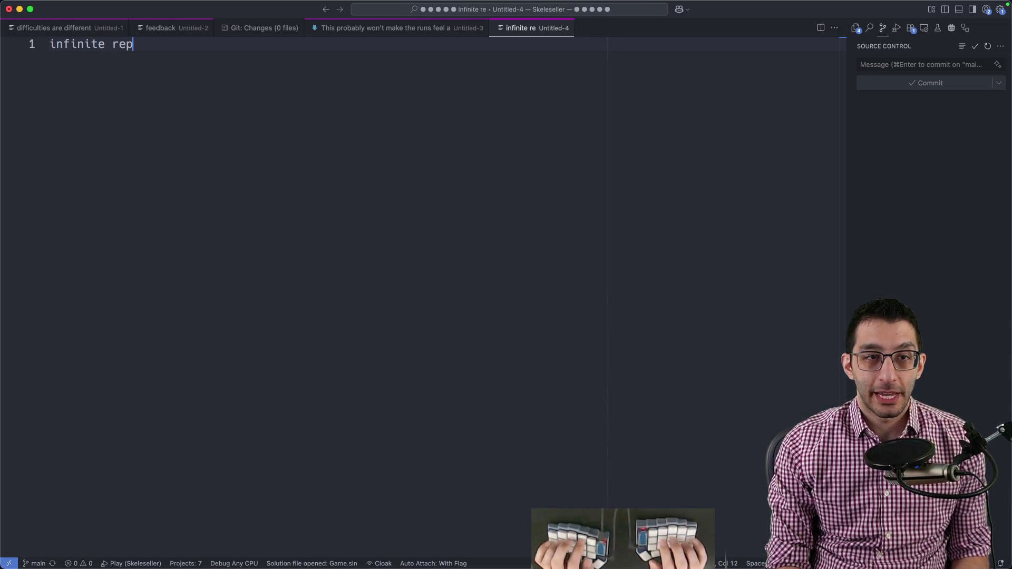
type("layability")
- Write the infinite-replay (200+ hours) heading lines in Untitled-4, clearing the old replayability heading
key("Return")
type("Slay the Spire")
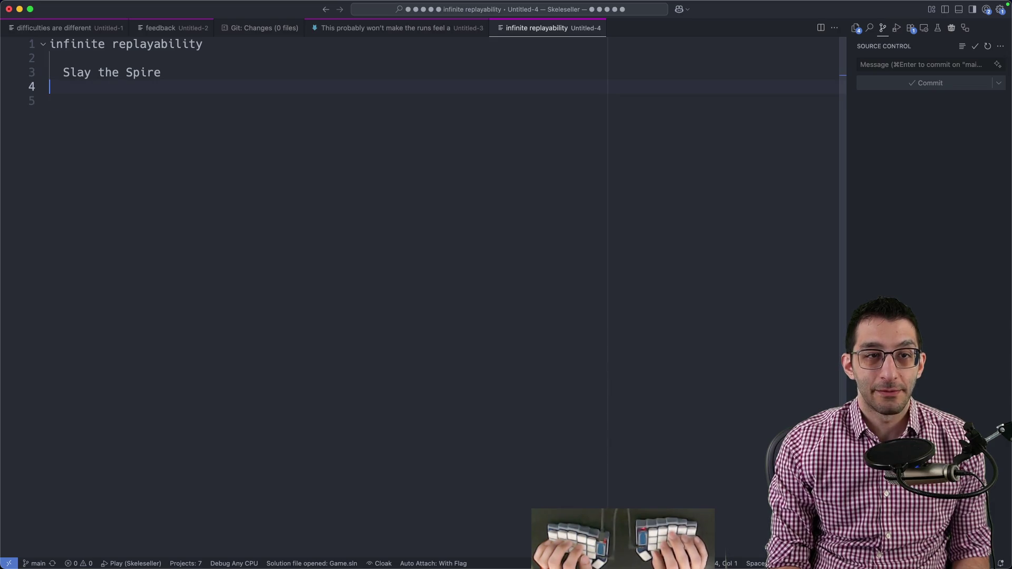
key("shift+Down")
key("shift+Down")
key("shift+Down")
key("shift+Down")
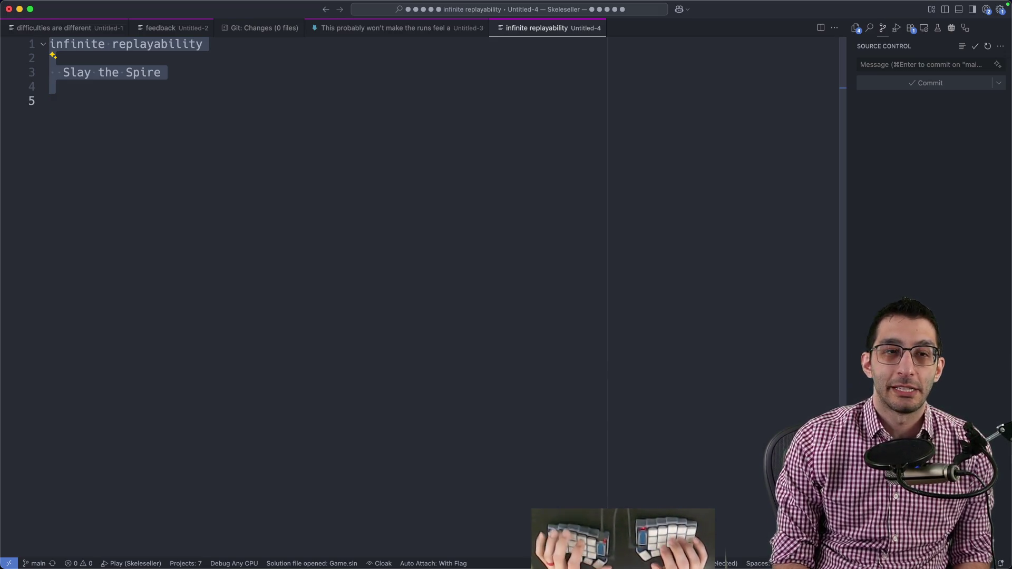
key("Down")
key("Return")
key("Return")
key("Return")
type("infinit")
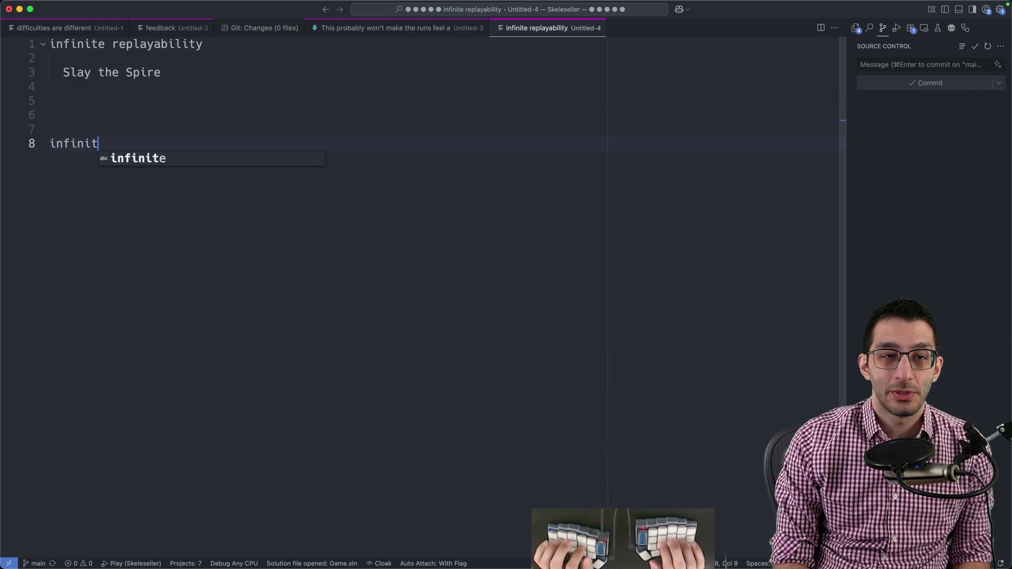
type("e replay: >200 hours of gameplay")
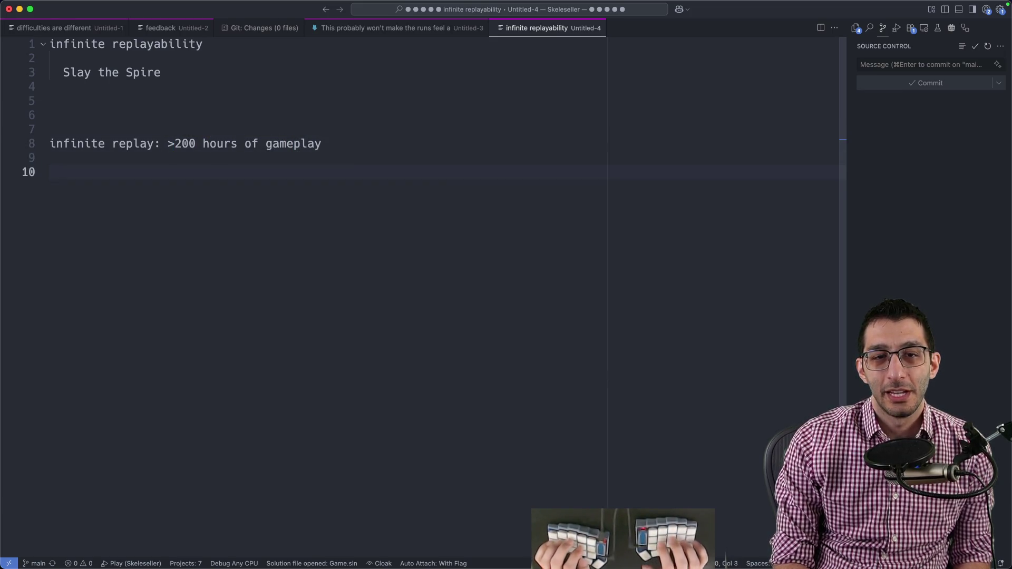
type("ost mutl")
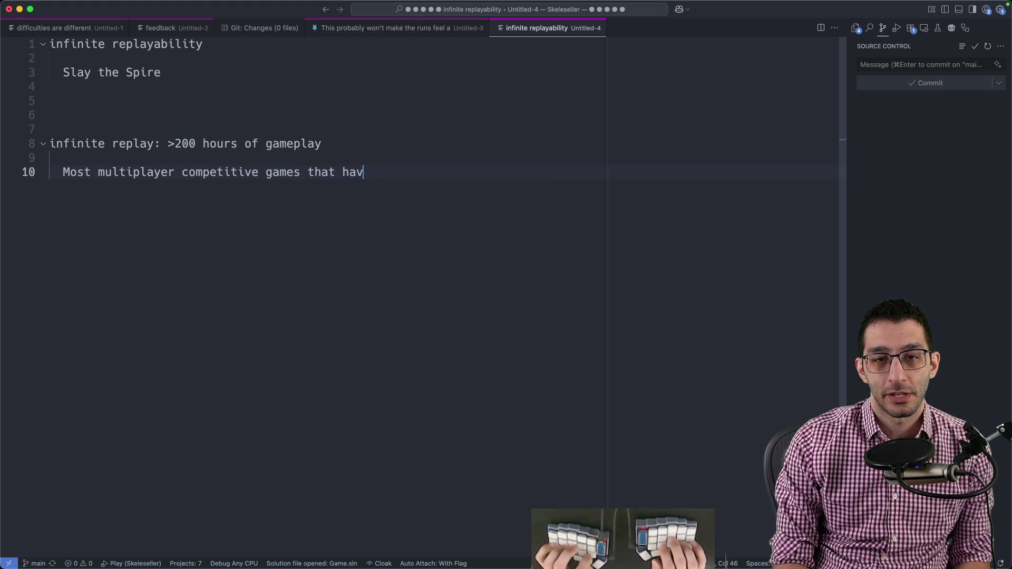
type(" around for a while")
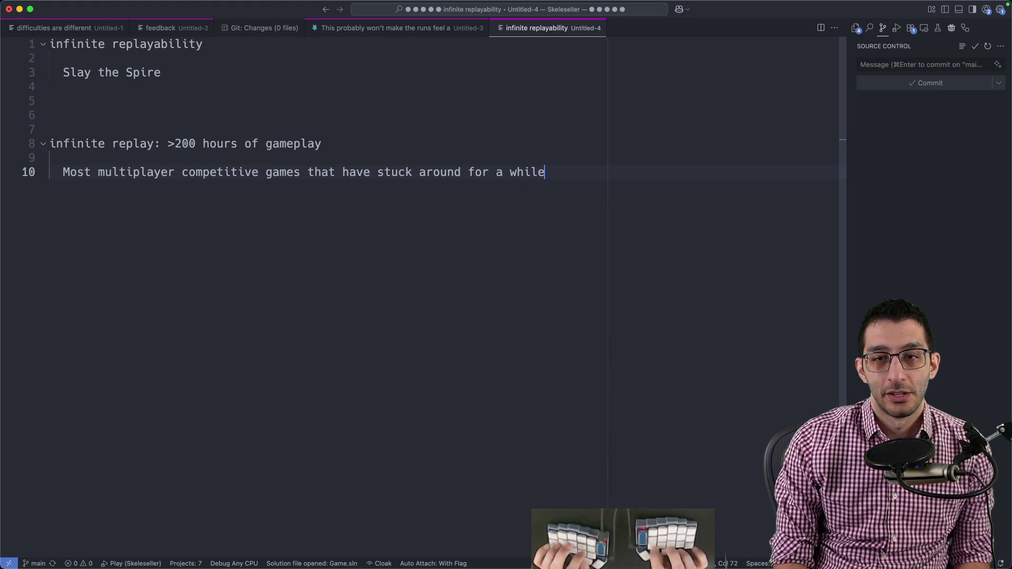
- List LoL, CS, Magic, Minecraft and Slay the Spire as indented examples of long-lasting games
key("Return")
key("Return")
type("LoL")
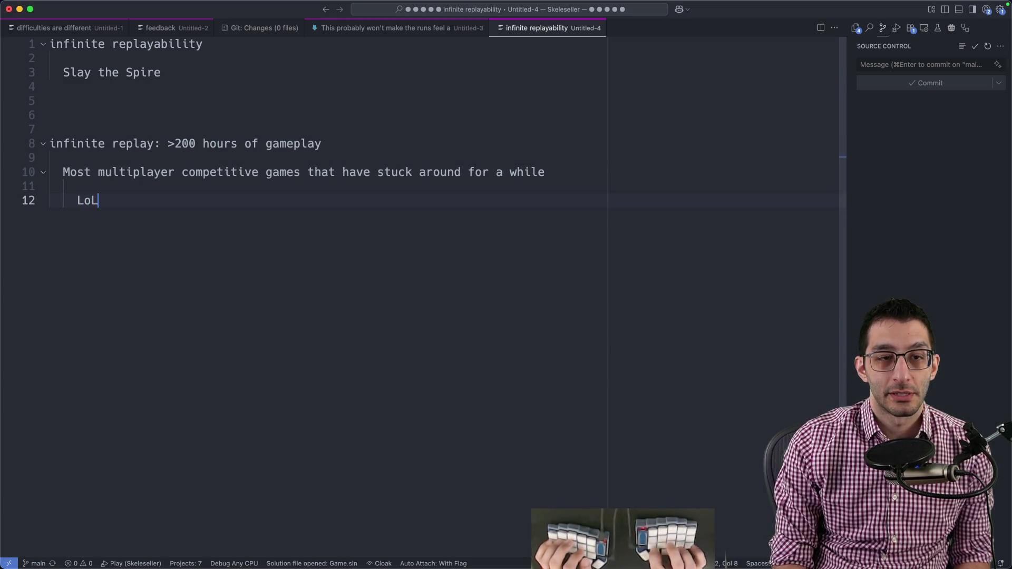
key("Return")
type("CS")
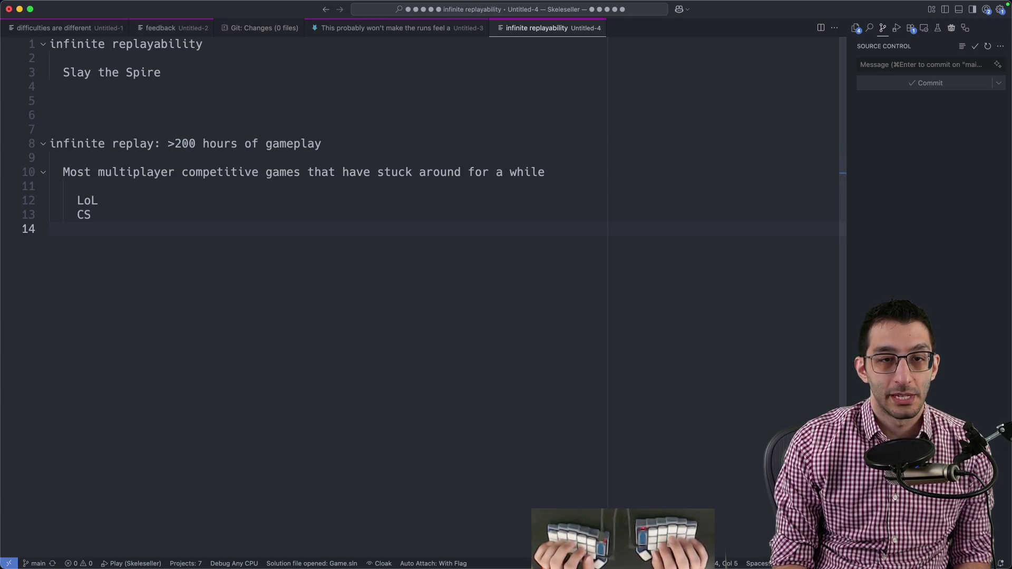
type("Mt")
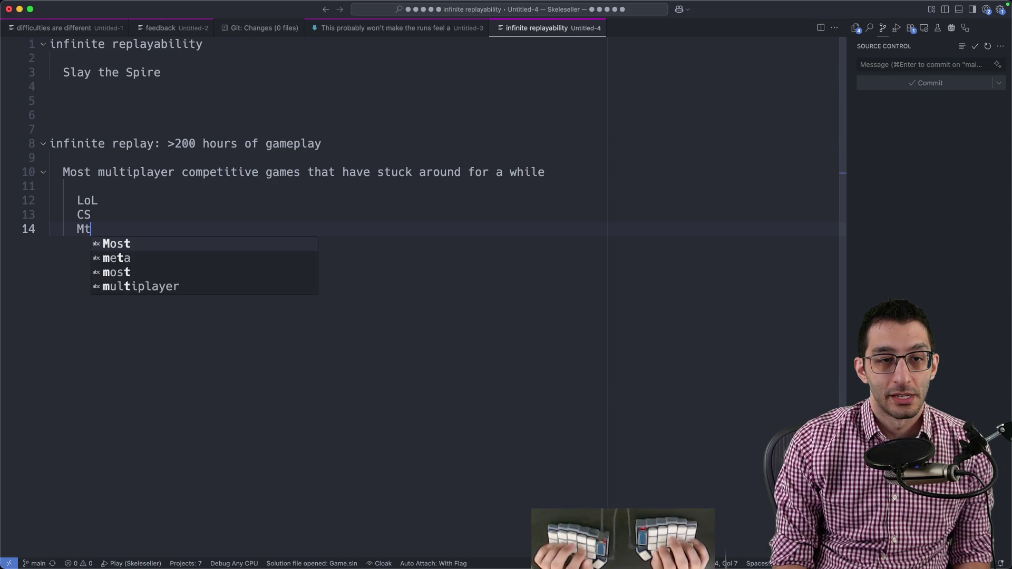
key("BackSpace")
type("agic")
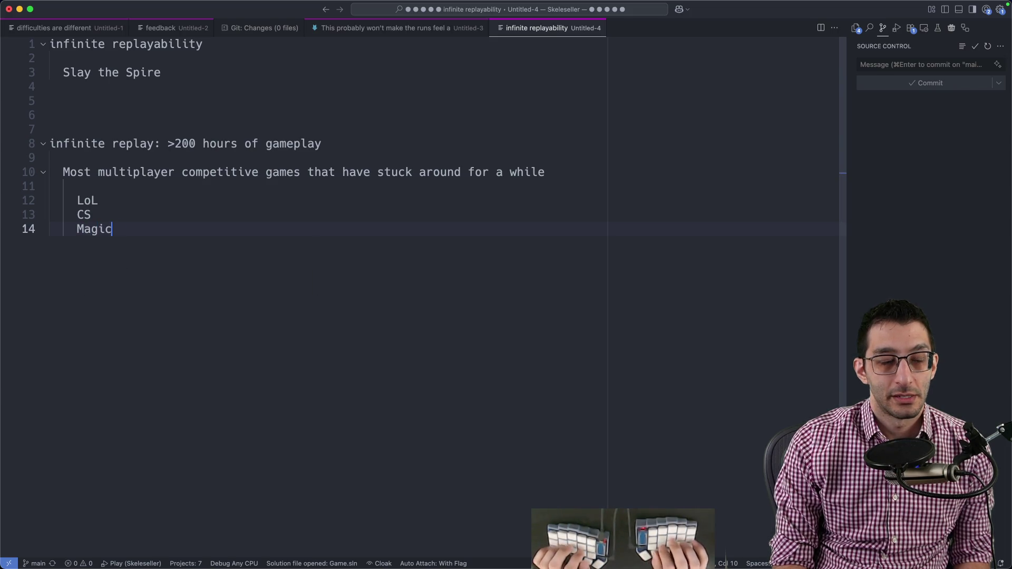
key("Return")
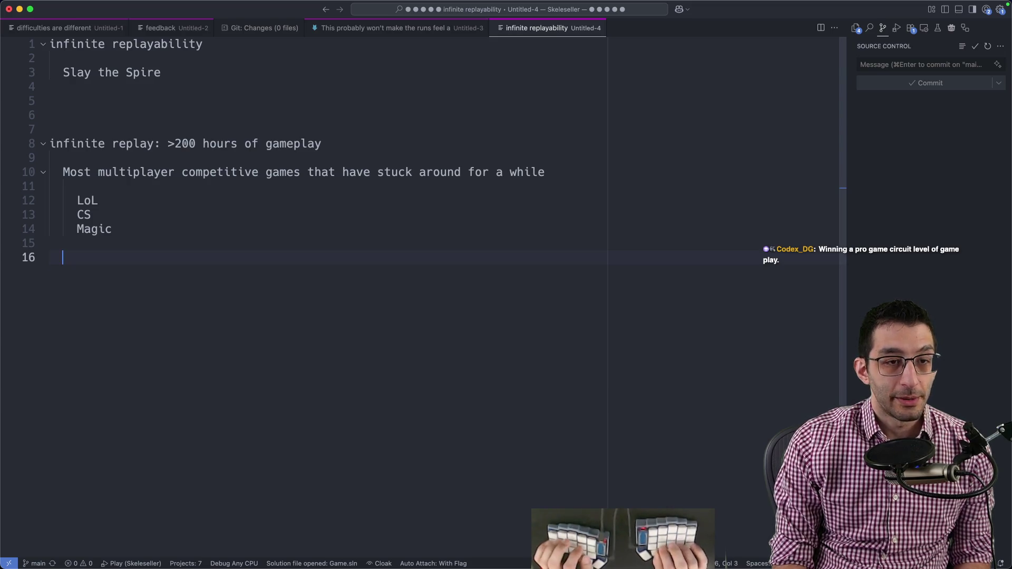
type("Minecraft")
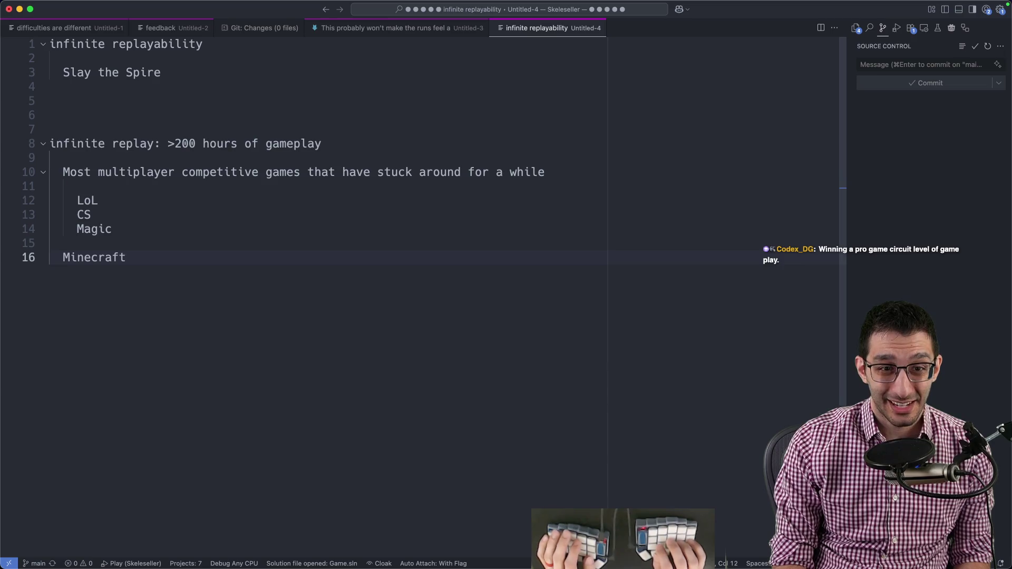
key("shift+alt+Left")
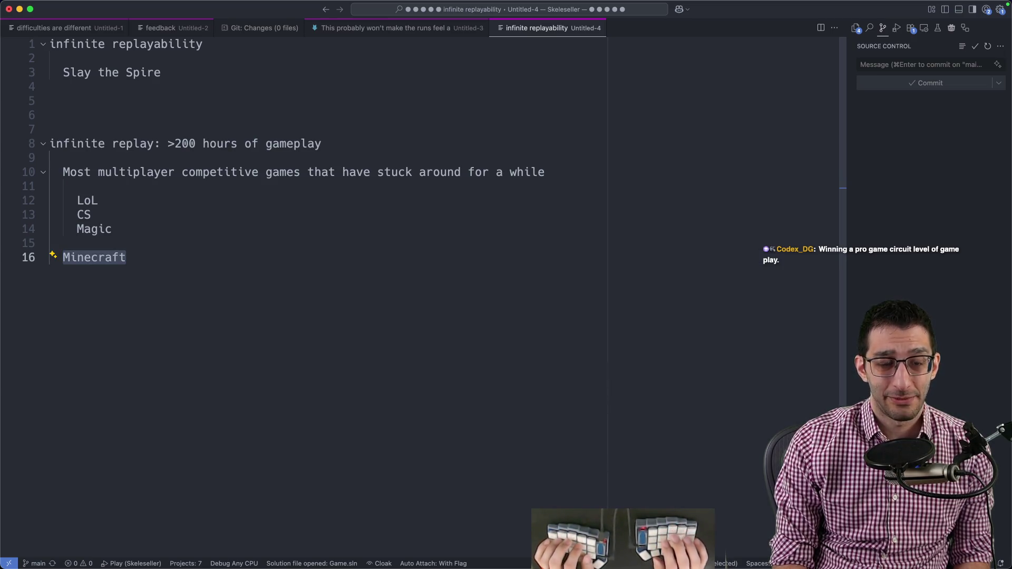
key("Right")
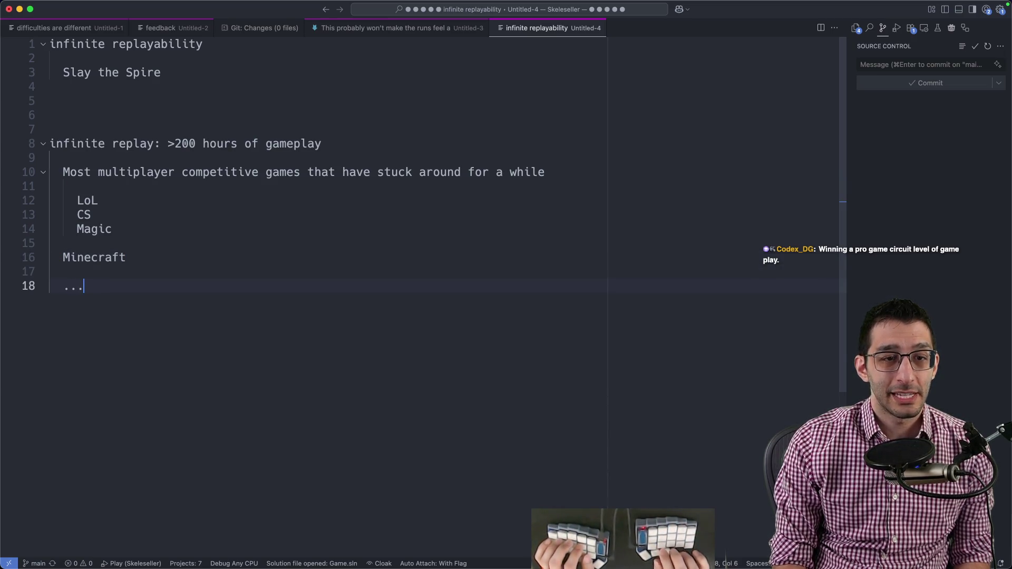
key("Up")
type("Slay")
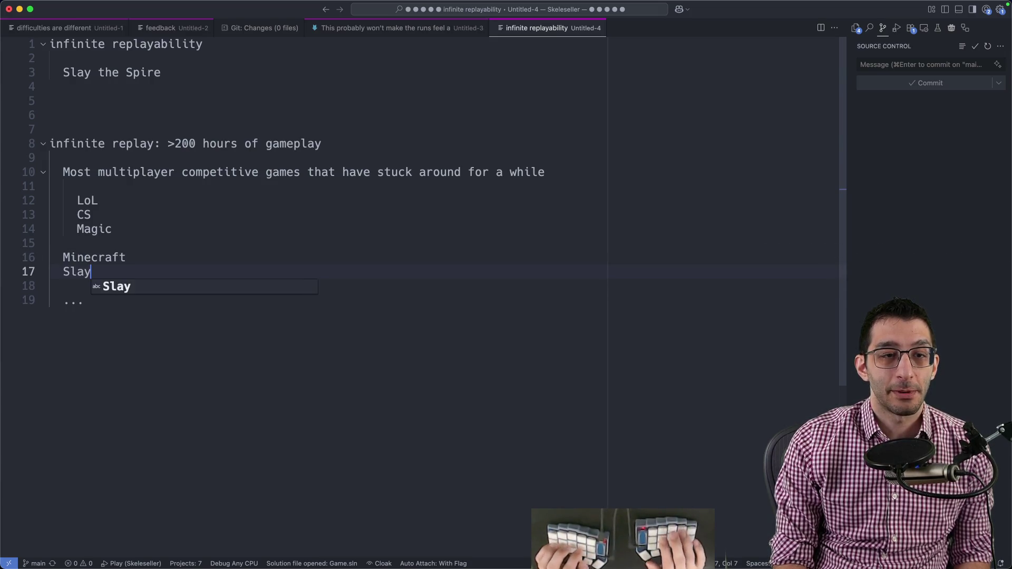
type(" the Spire")
key("Escape")
- Clear the old heading and Slay the Spire lines, then leave blank lines below the game list
key("shift+super+Up")
key("BackSpace")
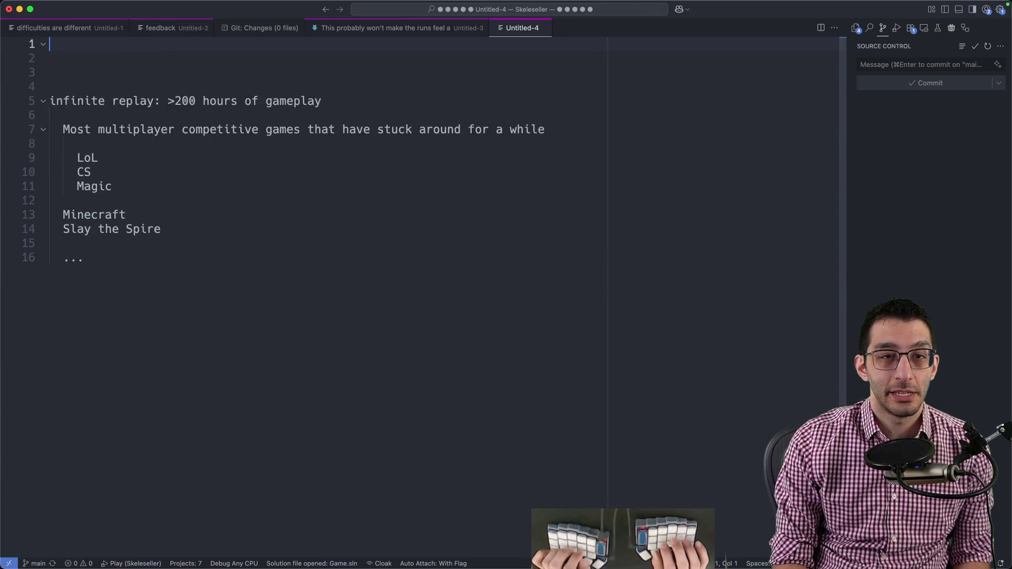
left_click_drag(168, 86, 488, 97)
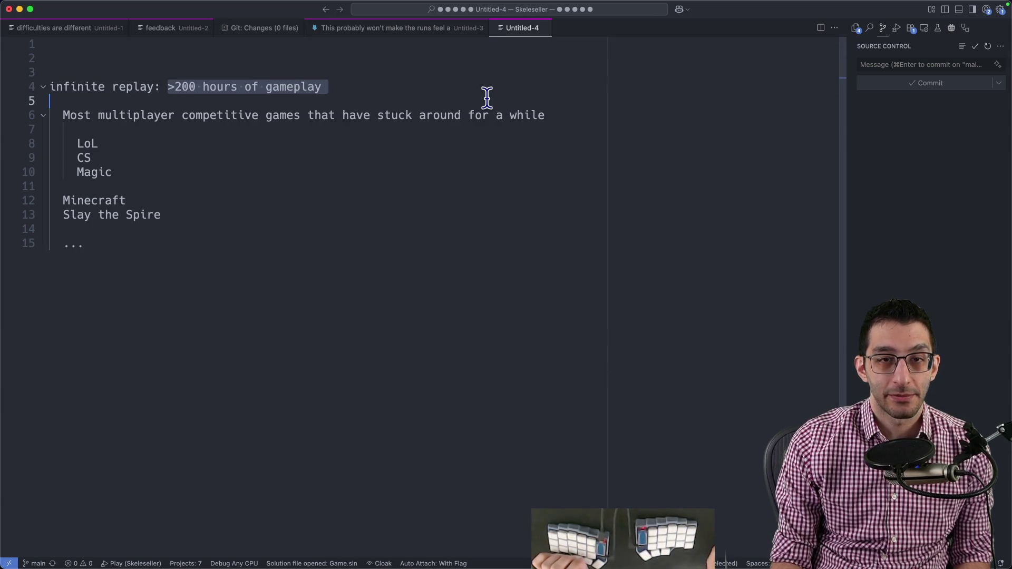
left_click(230, 247)
key("Return")
key("Return")
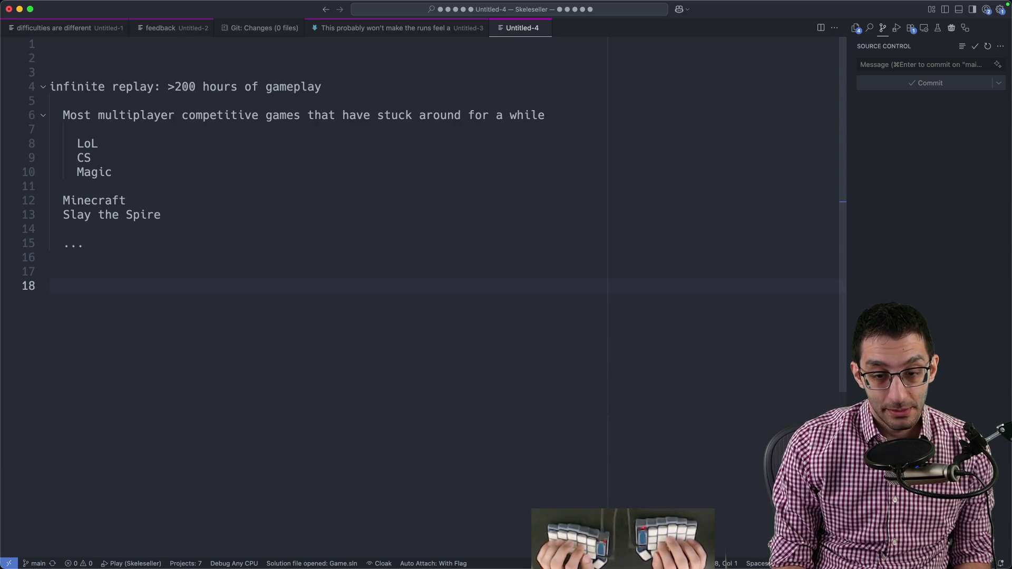
type("multiplayer")
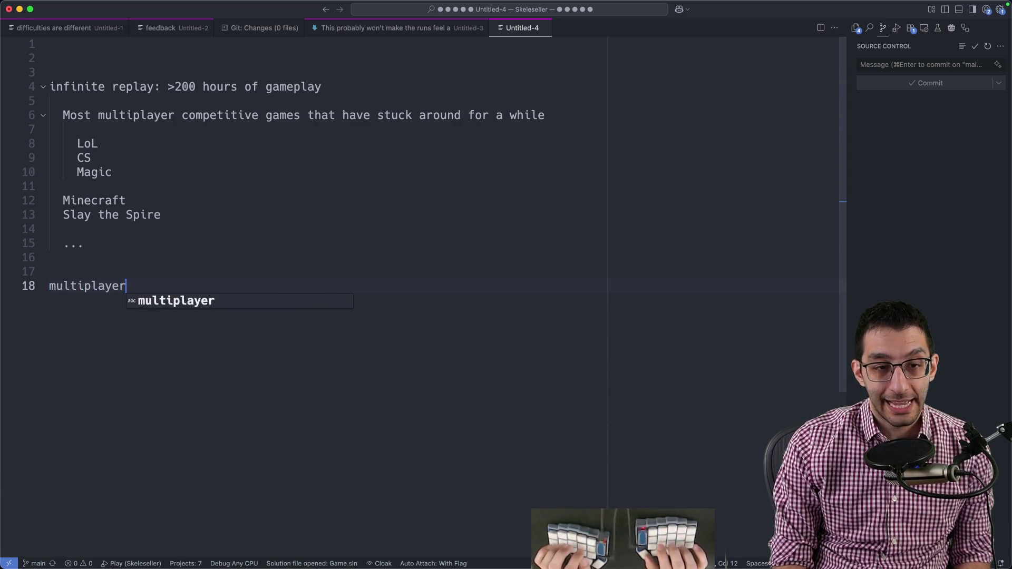
type(": ")
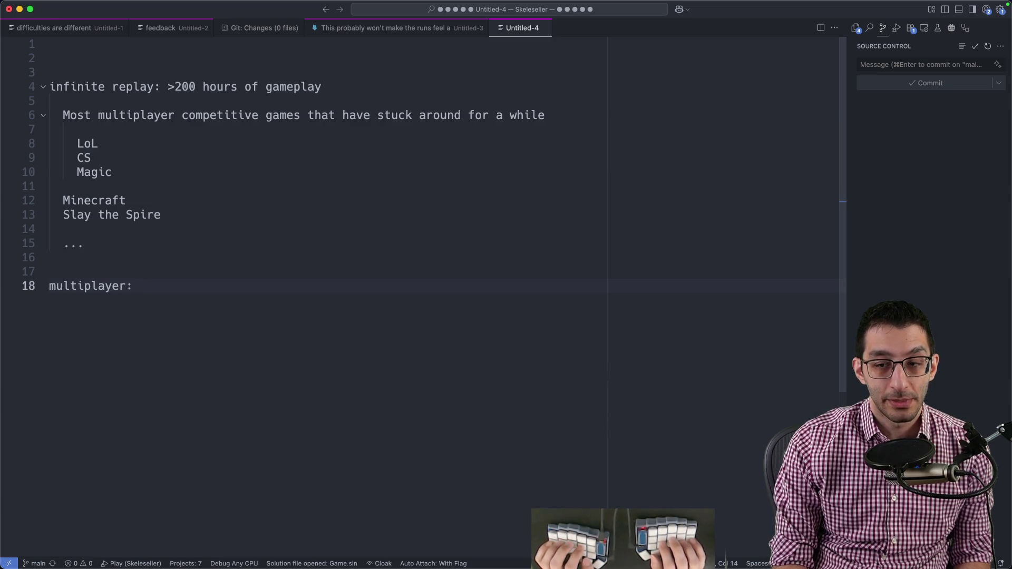
type(" playing a")
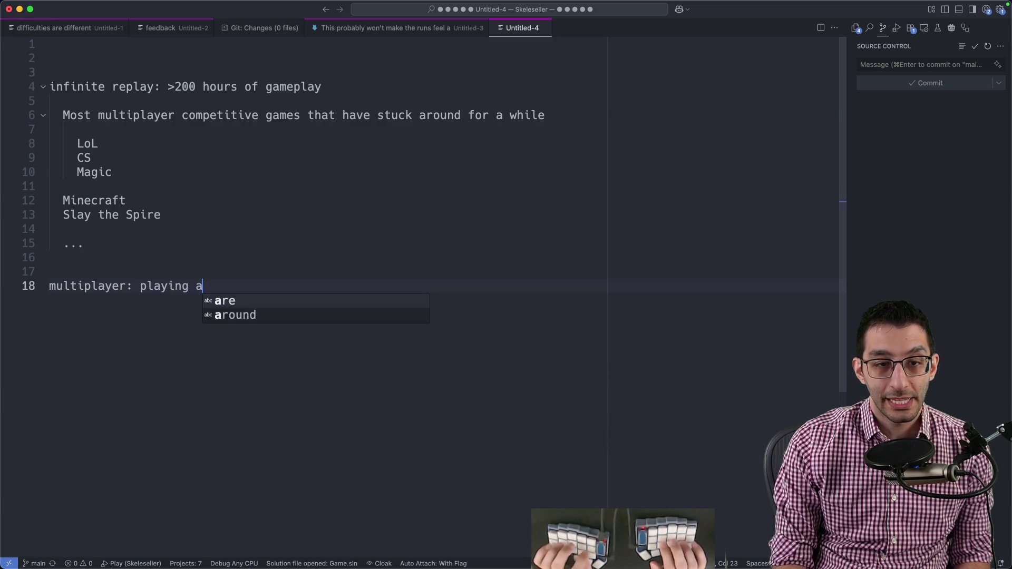
type("gainst different pla")
type("yers wil")
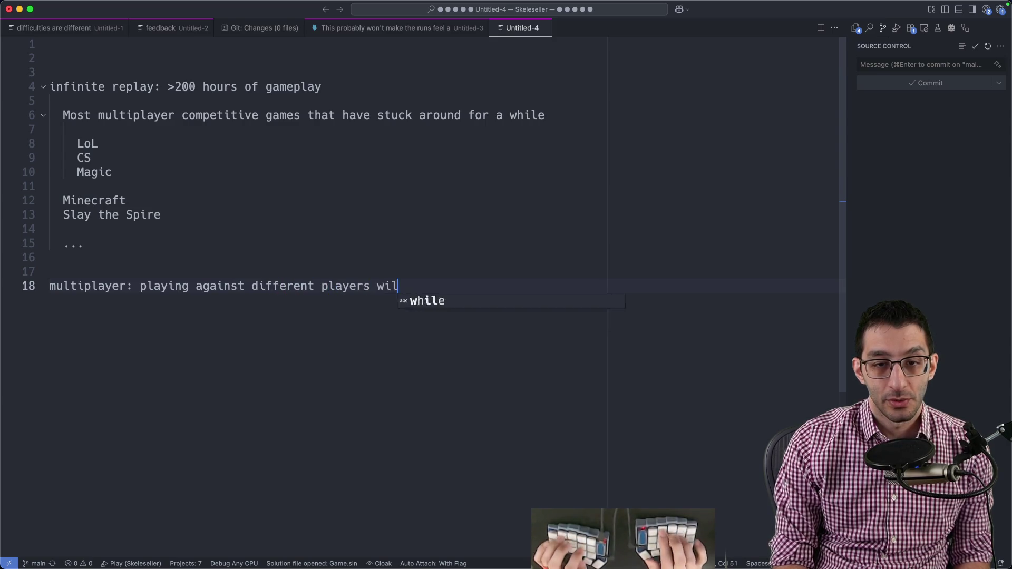
type("l feel different")
- Write 'multiplayer: playing against different players will feel different' and review the line
key("shift+Home")
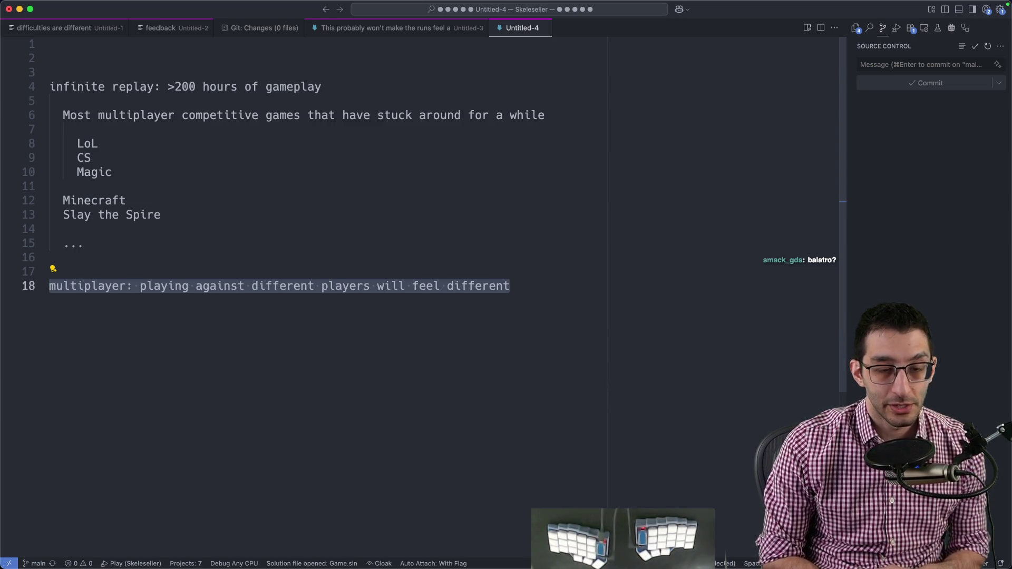
key("Right")
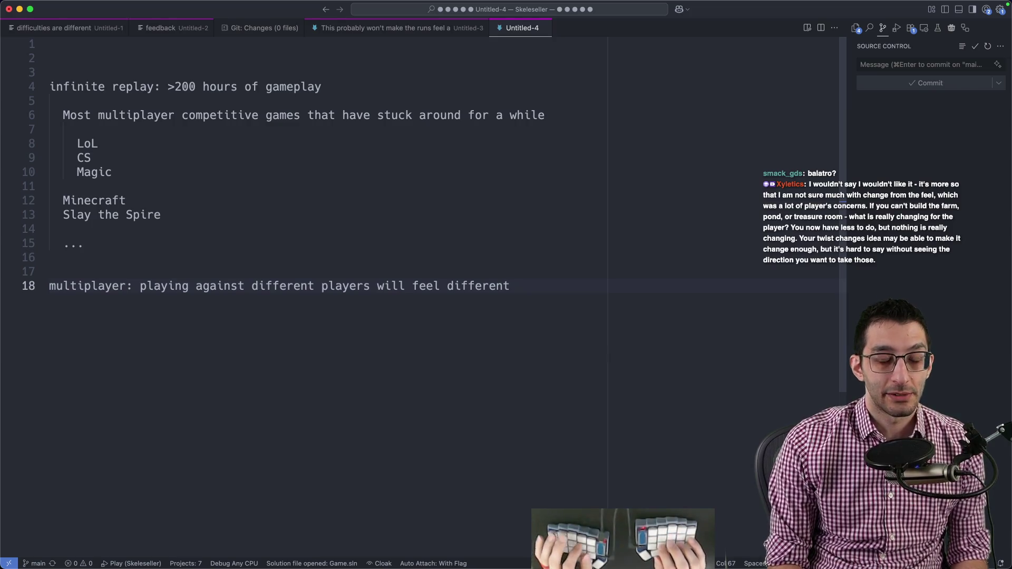
key("shift+Home")
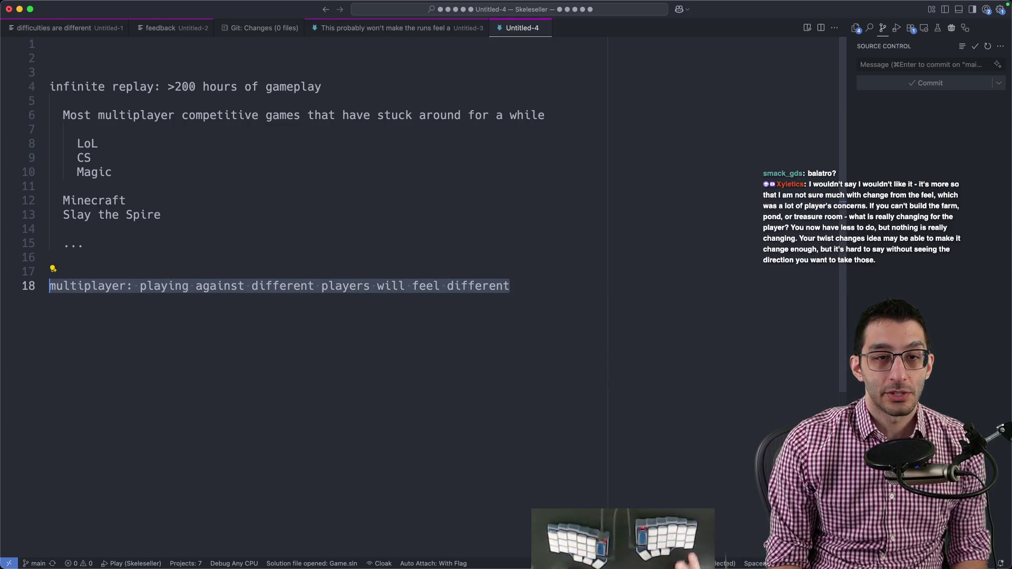
key("End")
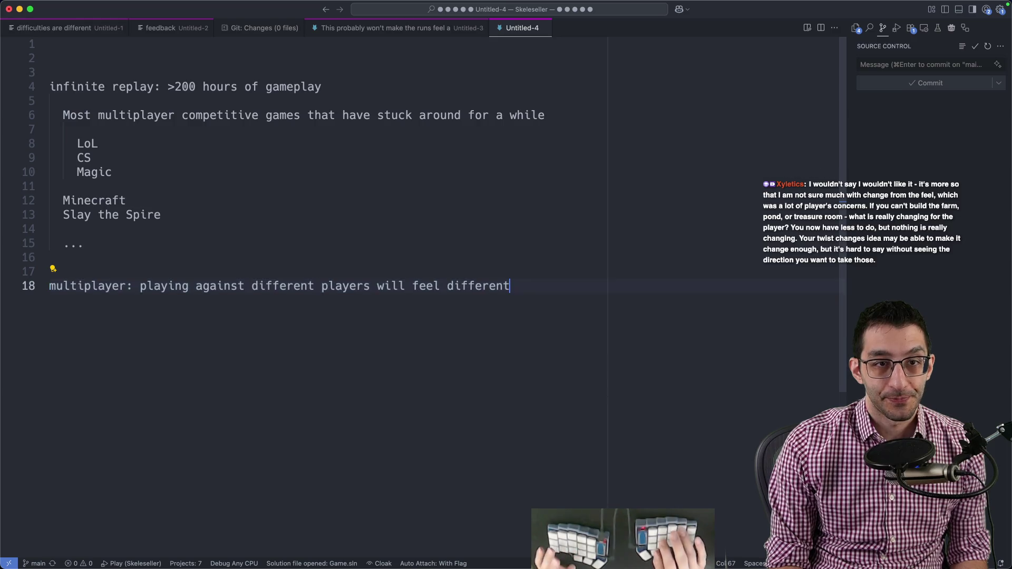
key("Return")
key("Return")
type("singleplayer")
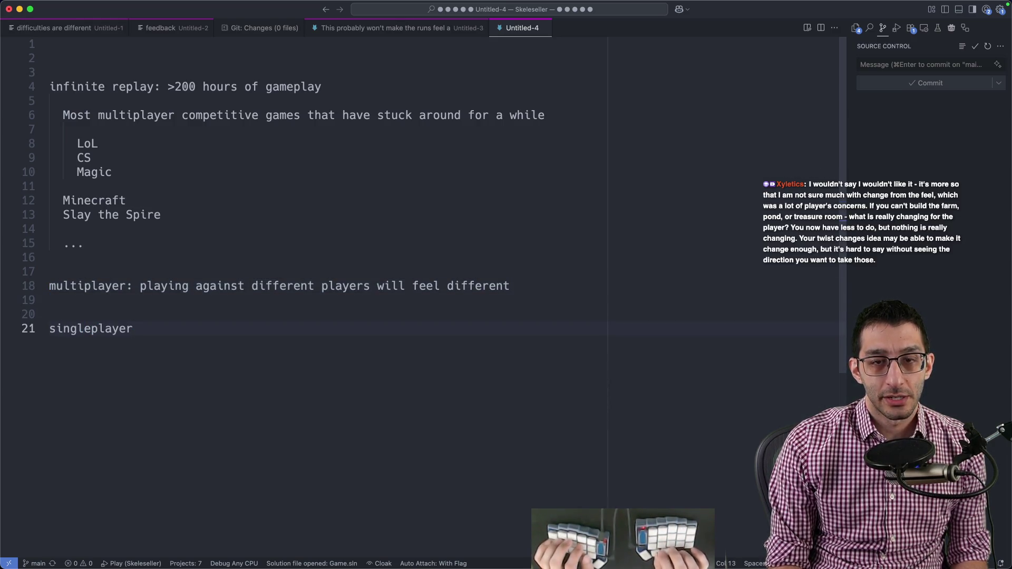
- List 'a lot of content and challenges', 'sandbox' and '...' indented under singleplayer
key("Return")
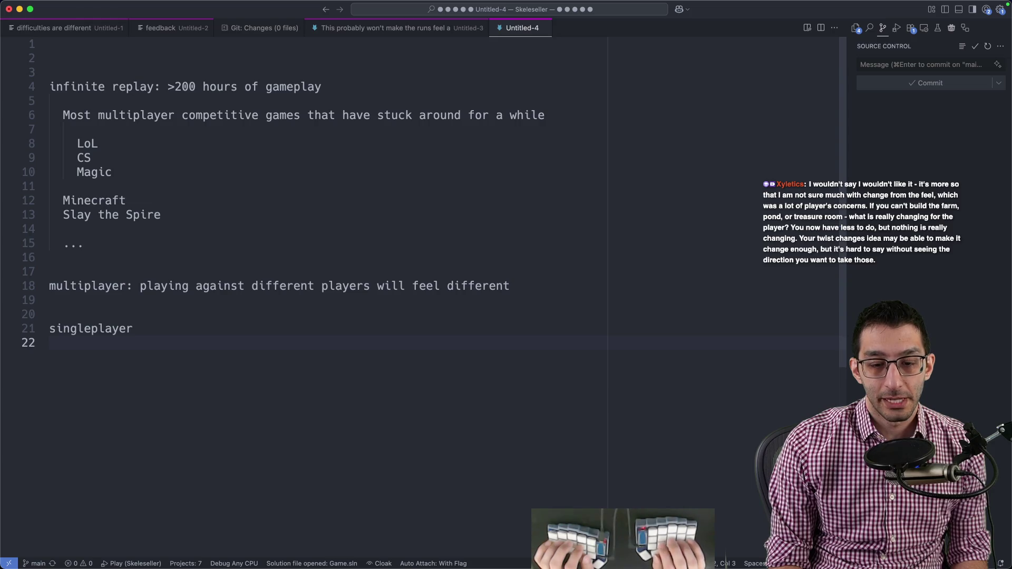
type("a lot of content")
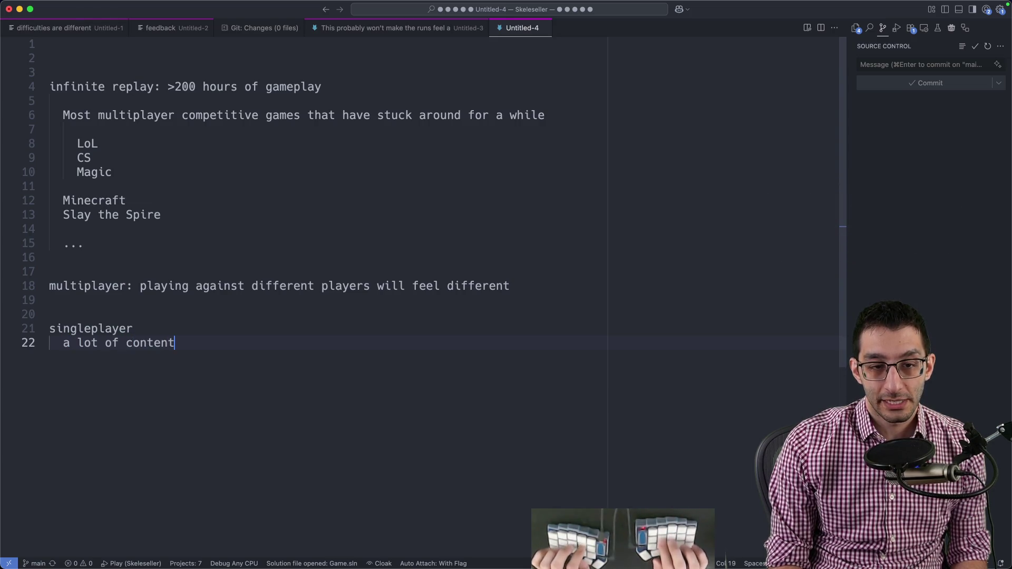
type(" and challenges")
key("Return")
type("sandb")
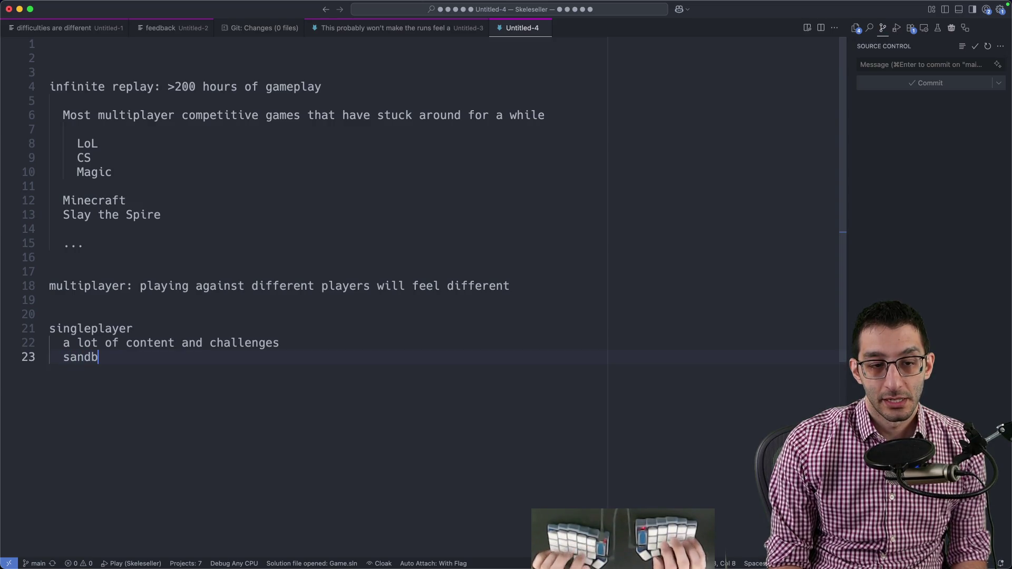
type("ox")
key("Return")
type("...")
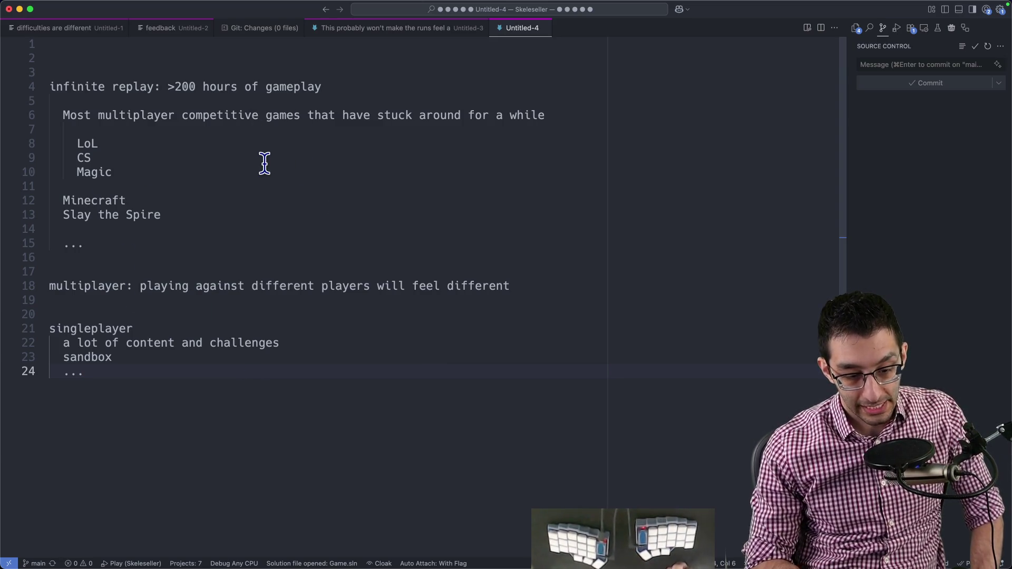
left_click_drag(161, 214, 63, 215)
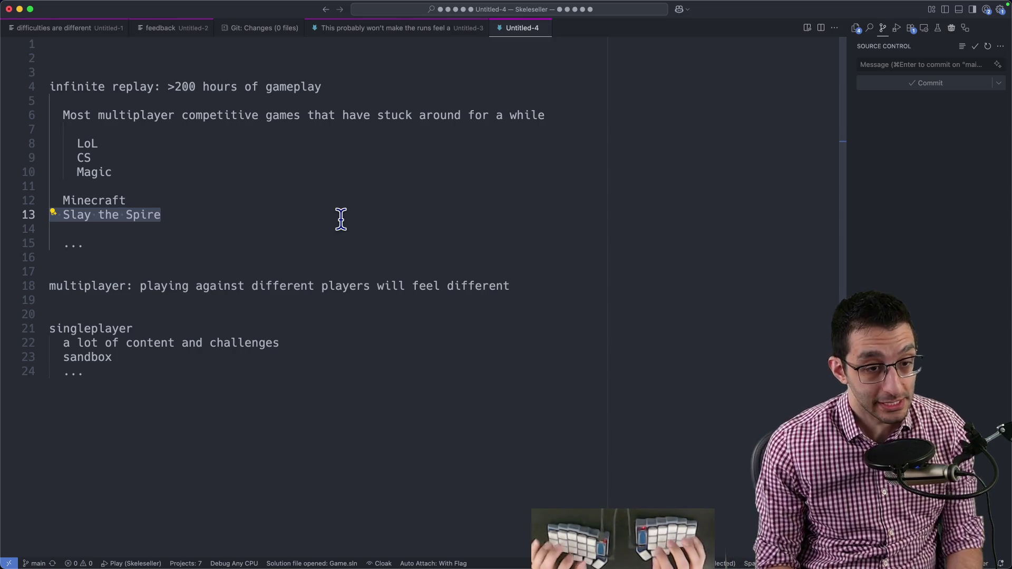
key("ctrl+End")
- Write a Skeleseller heading with indented 'laid-back game' and 'infinite', then start an unindented line
key("Return")
key("Return")
key("Return")
type("Skeleseller")
key("Return")
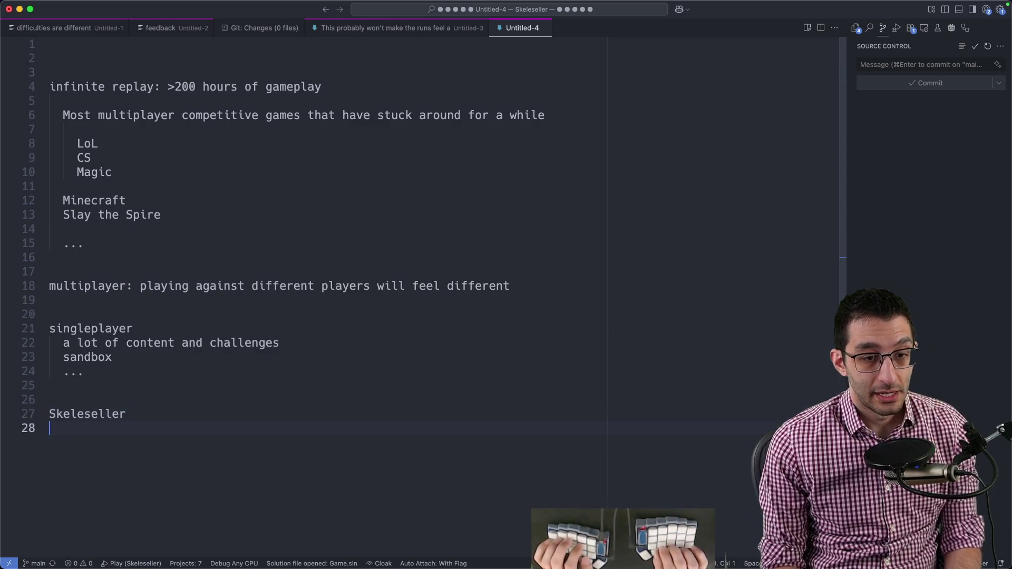
type("laid-back game")
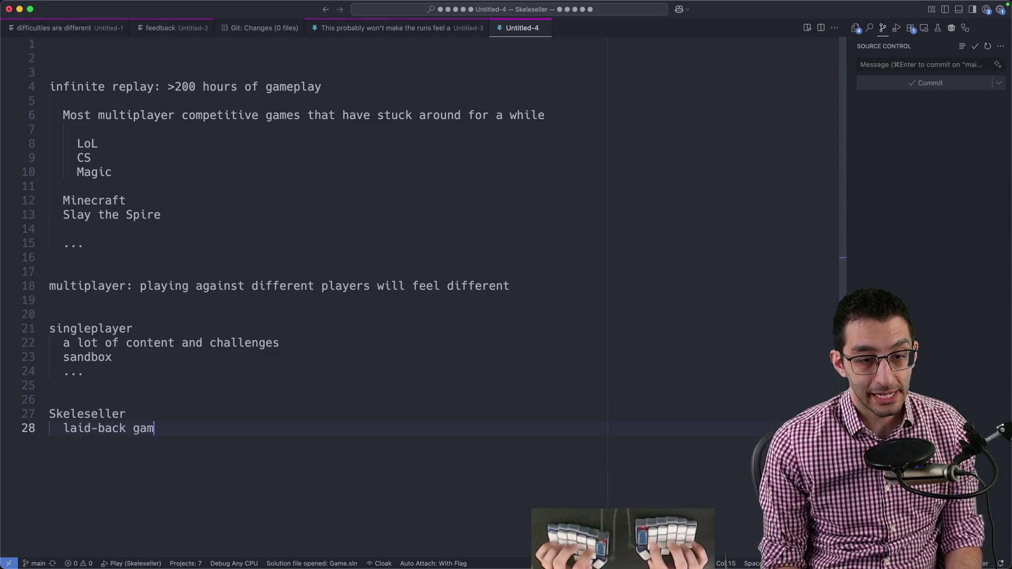
key("Return")
key("Return")
type("infinite")
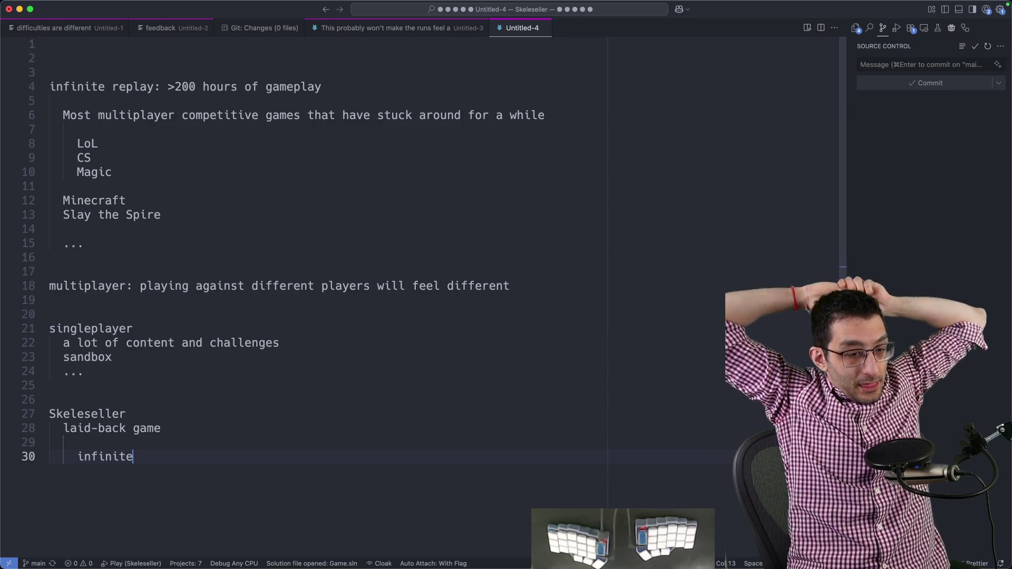
key("Return")
key("Return")
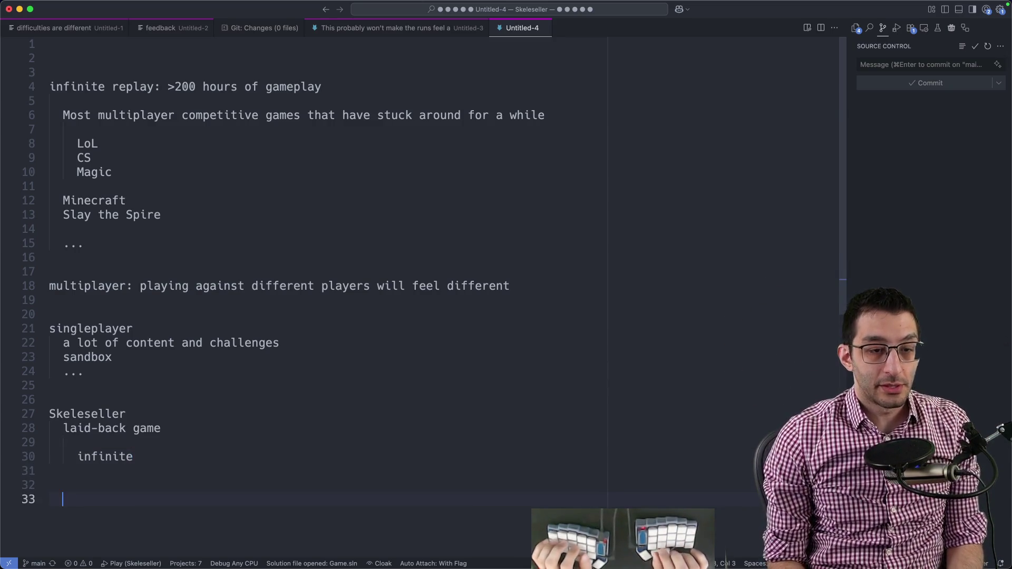
key("Return")
key("BackSpace")
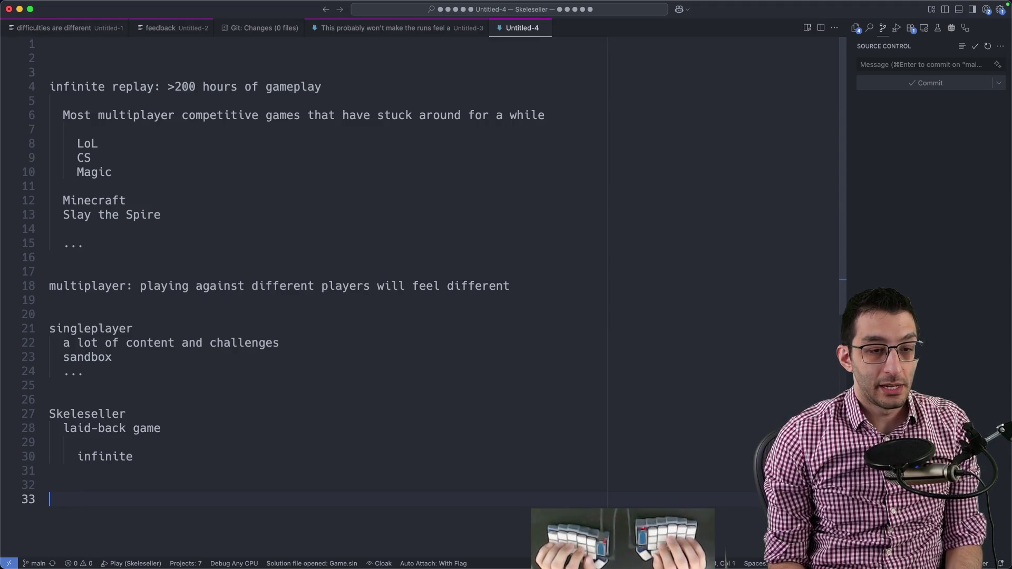
type("let's sa")
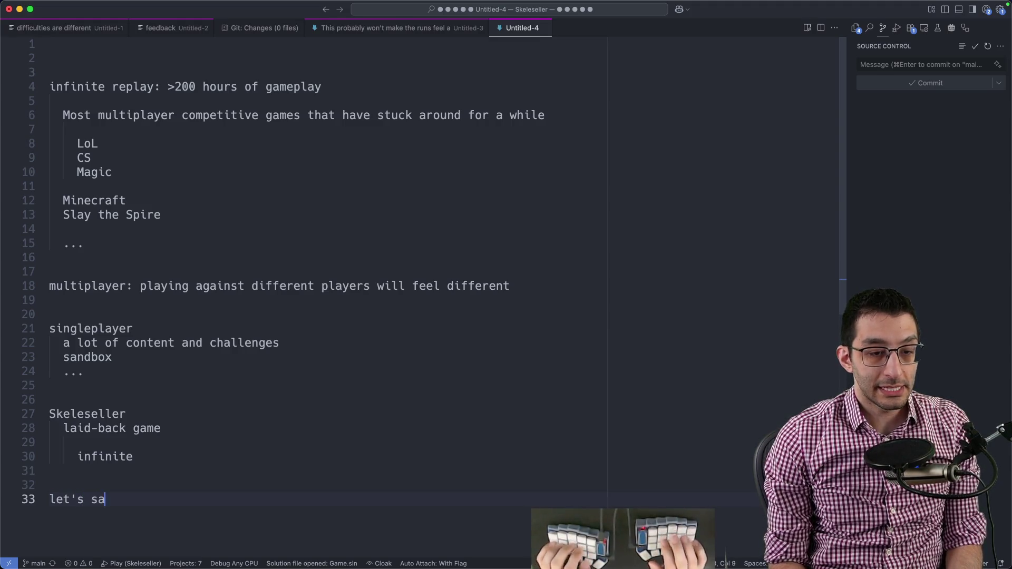
type("y this stuff \"works\"")
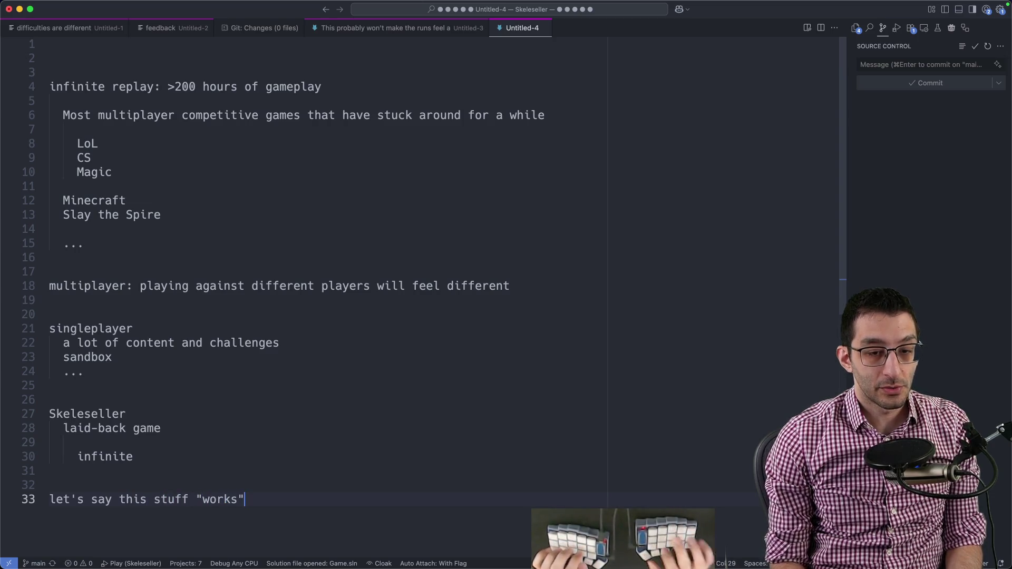
scroll(340, 219, "down", 5)
- Note the future Challenge Mode systems with a Story Mode sub-line beneath
key("Return")
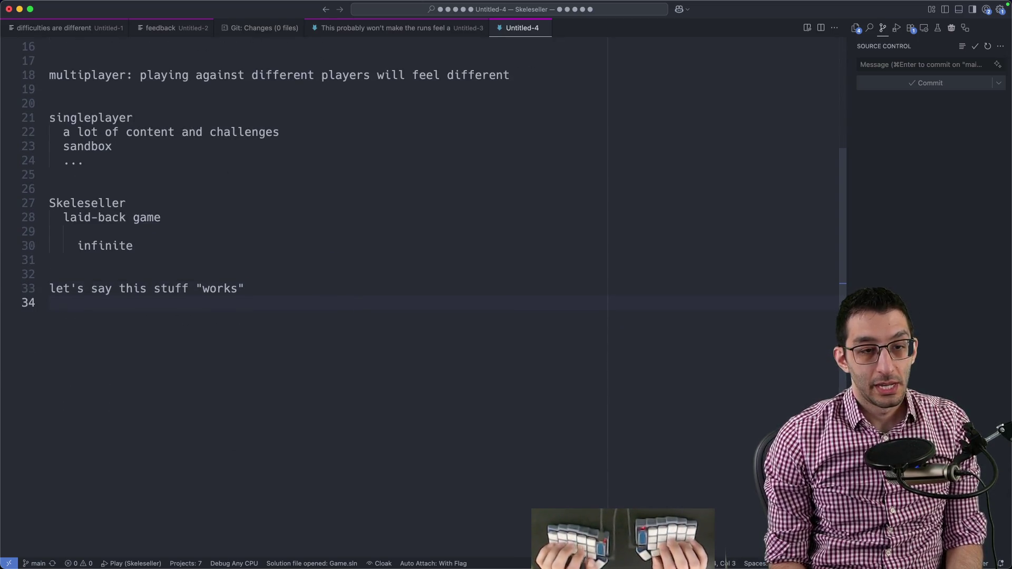
type("eventually, we can add ne")
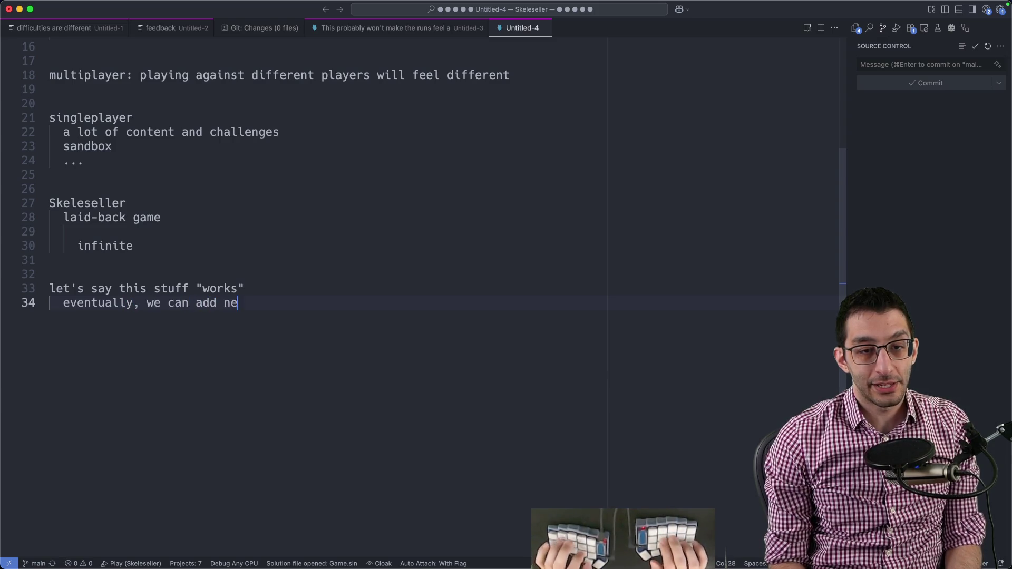
type("w systems to the game with Challenge Mode in mind from the beginning")
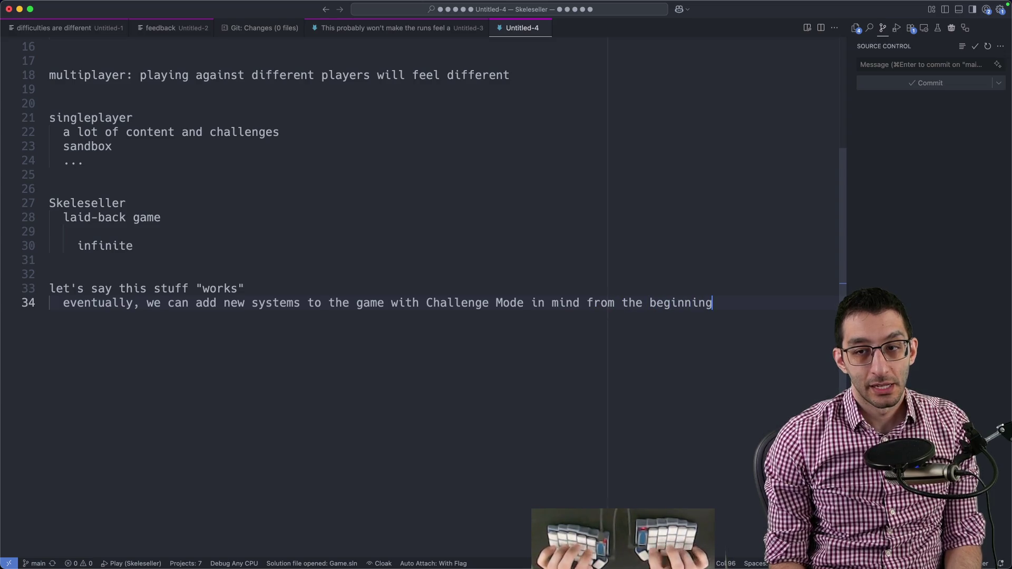
key("Return")
type("Storu")
key("BackSpace")
type("y")
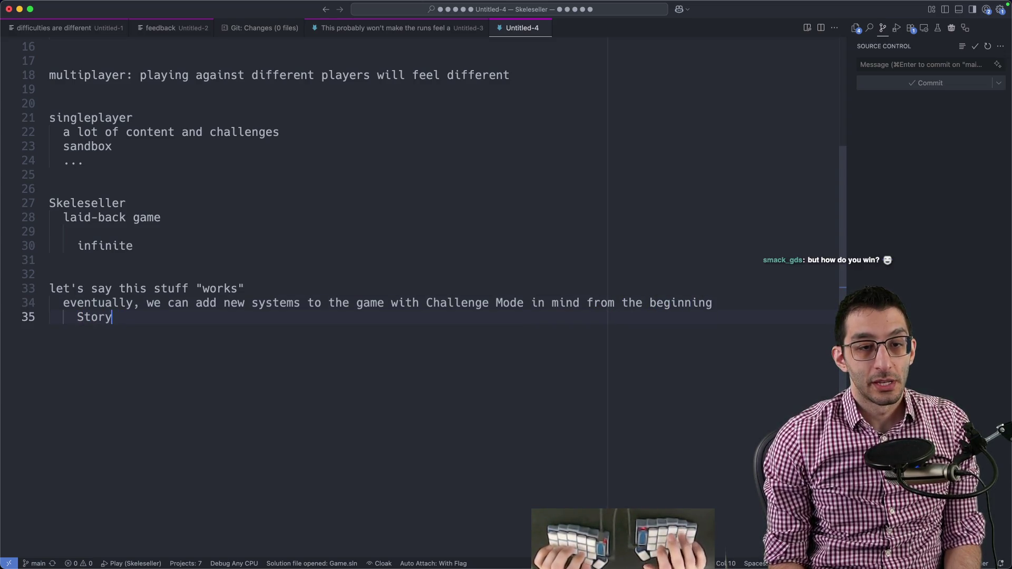
type(" Mode: thi")
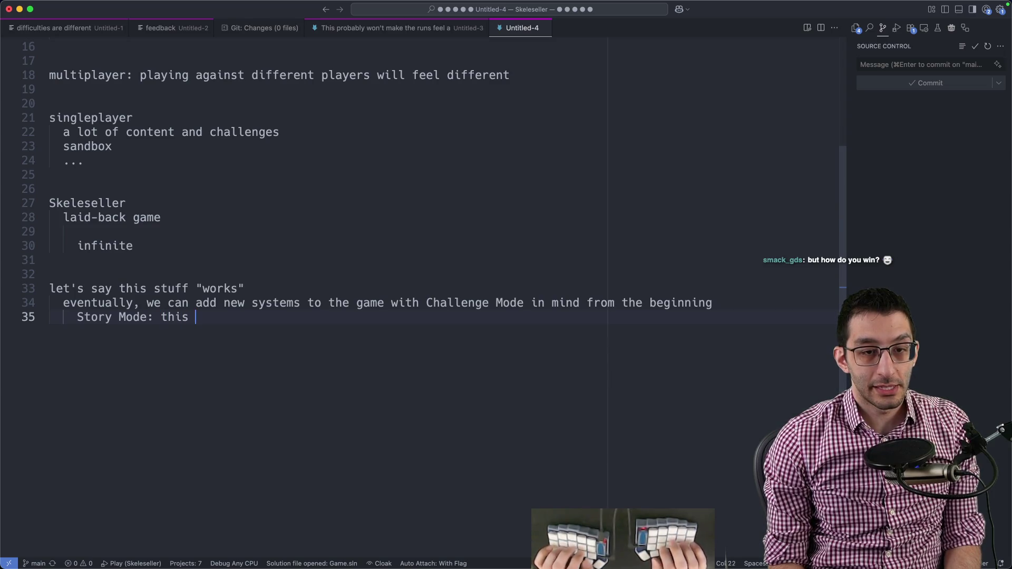
type("system")
type("c purpose, it comes in toward the end fo")
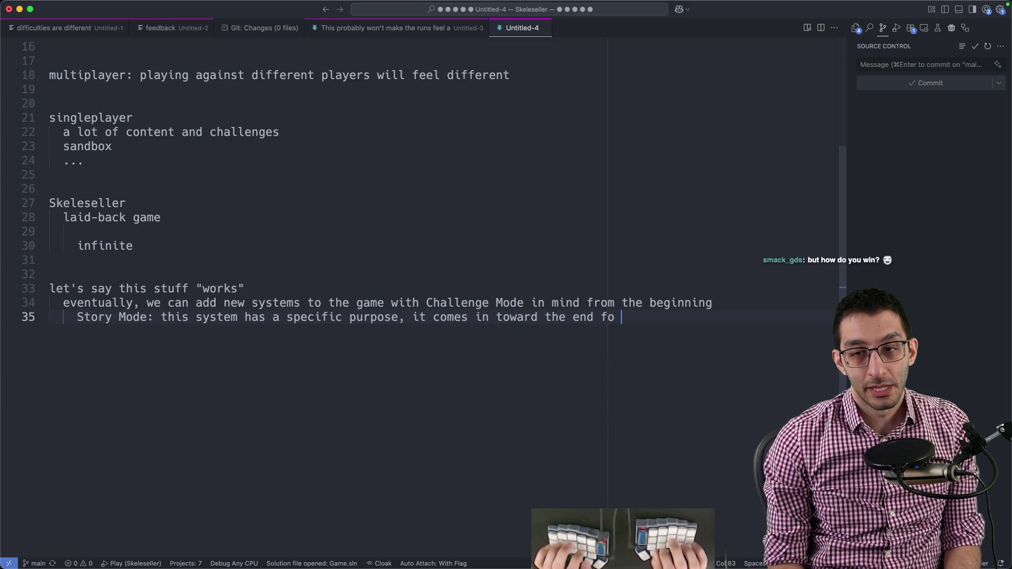
key("Return")
key("Return")
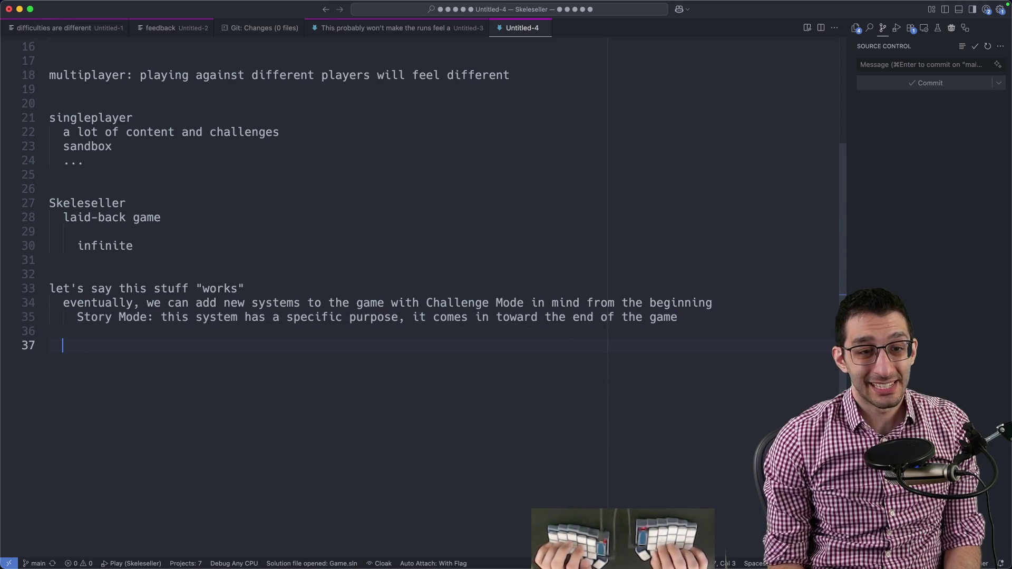
type("For Challenge Mode")
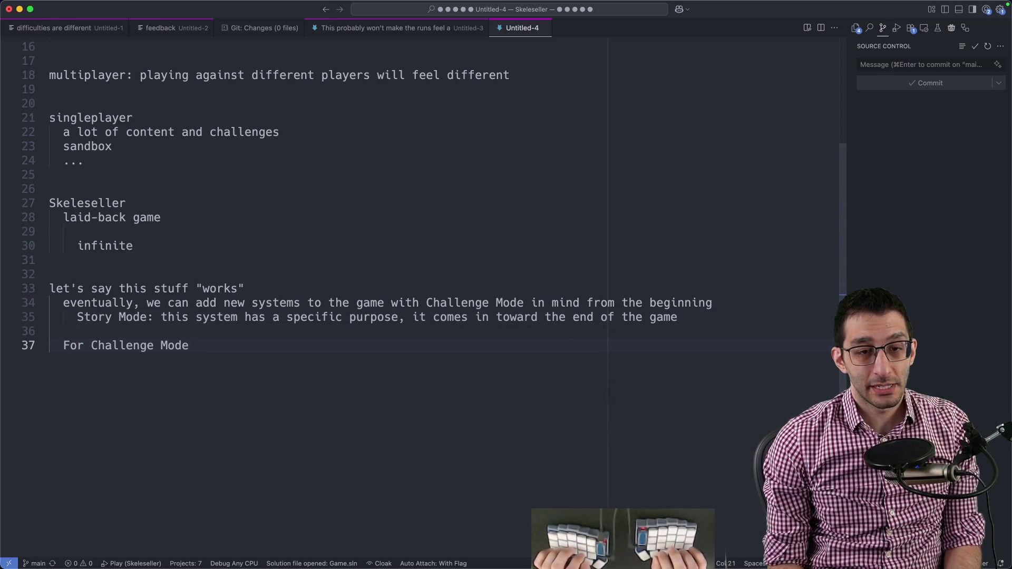
- Under 'For Challenge Mode', list the early game and mid-game stages
key("Return")
type("ea")
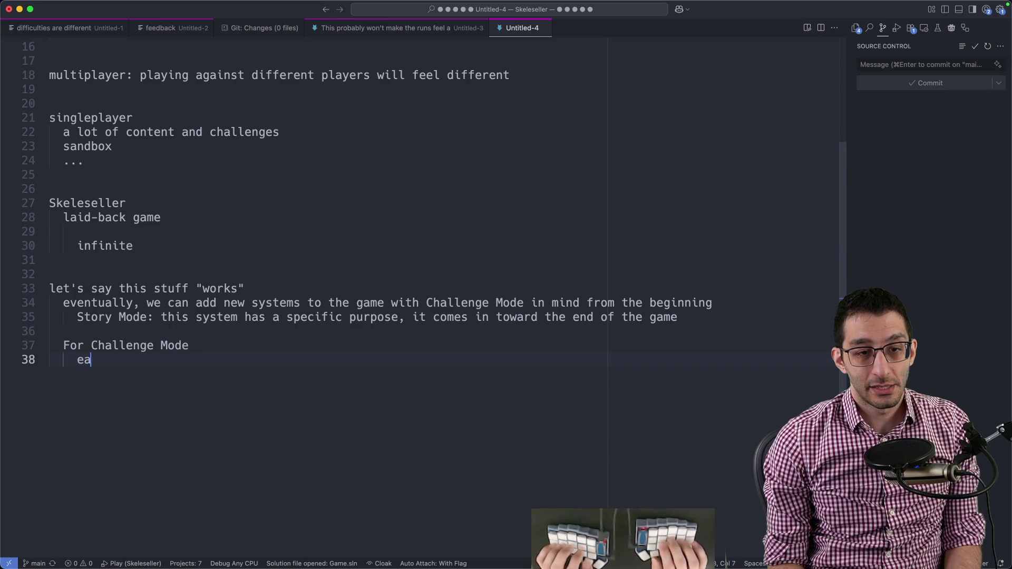
type("rly game:")
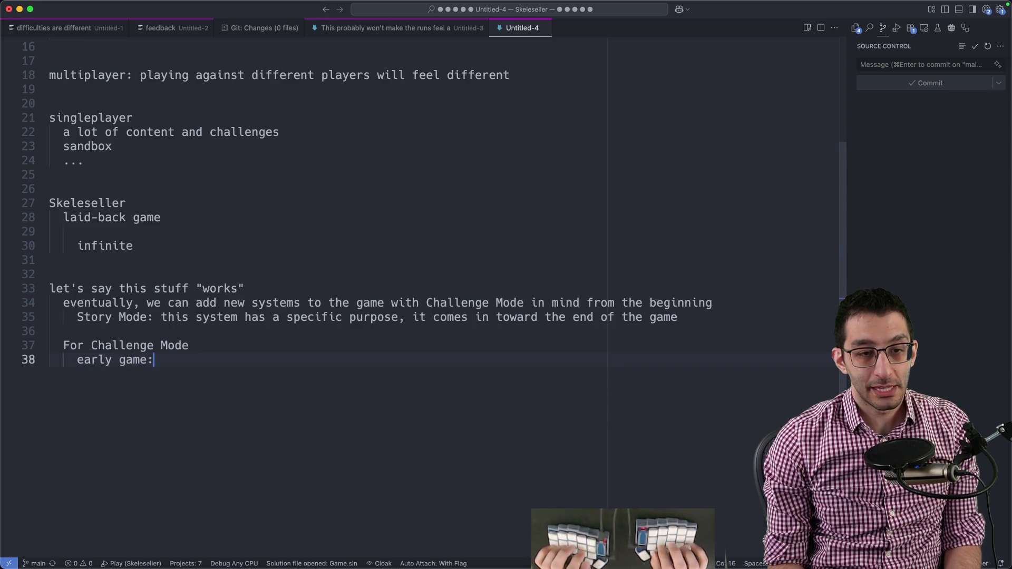
key("Return")
type("mid-game:")
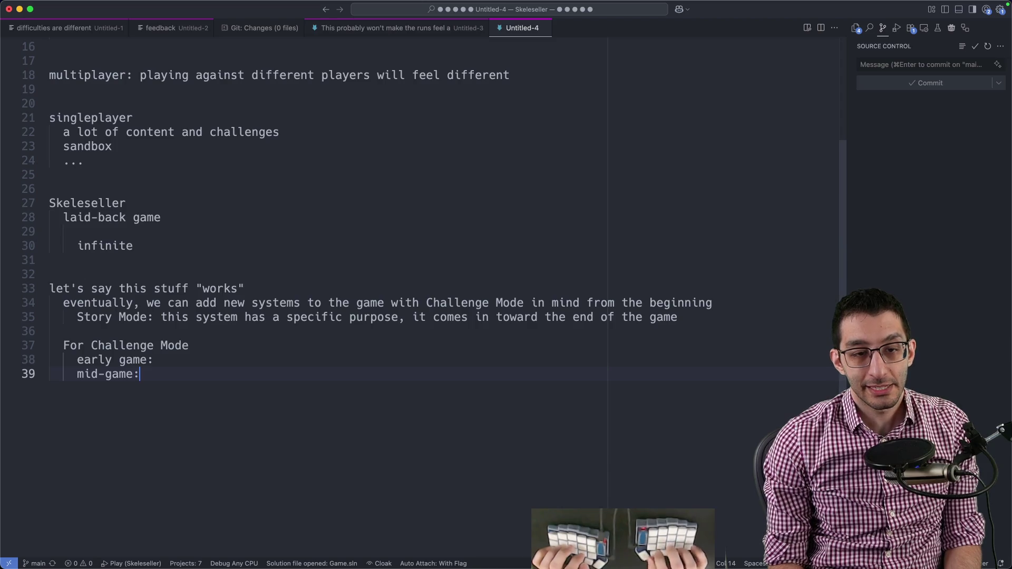
key("Return")
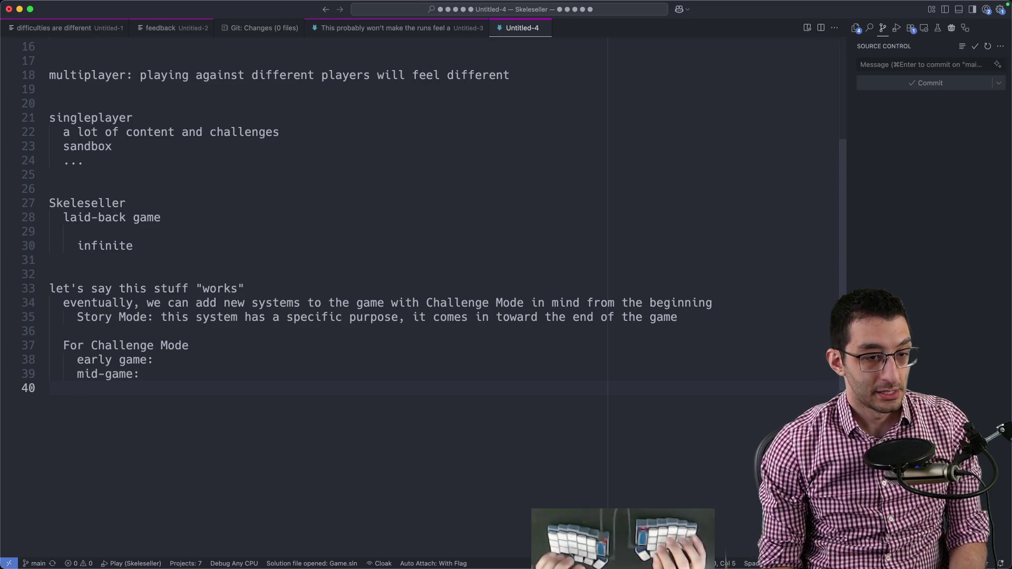
key("shift+Tab")
type("Story Mode:")
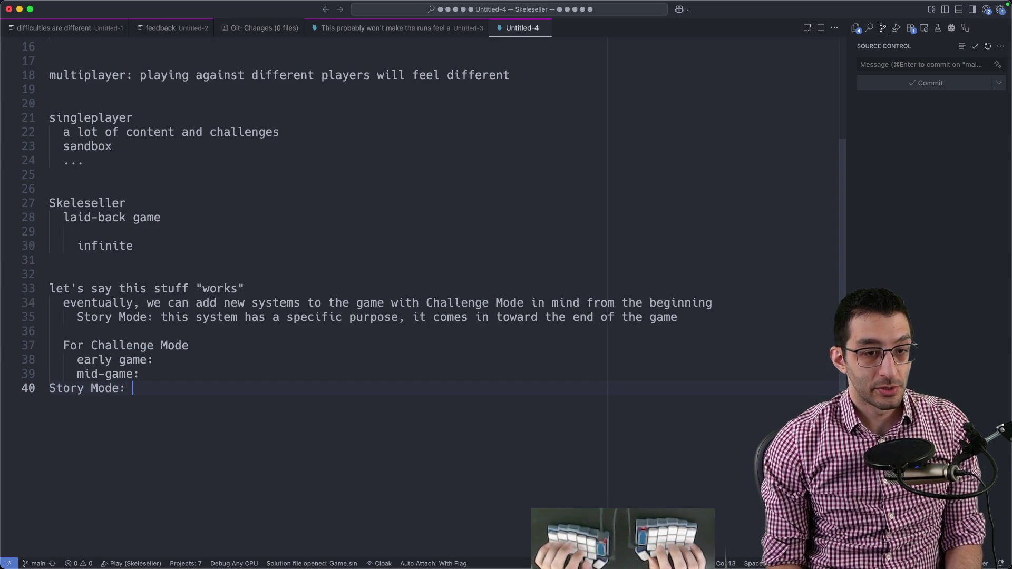
type(" beat the final boss")
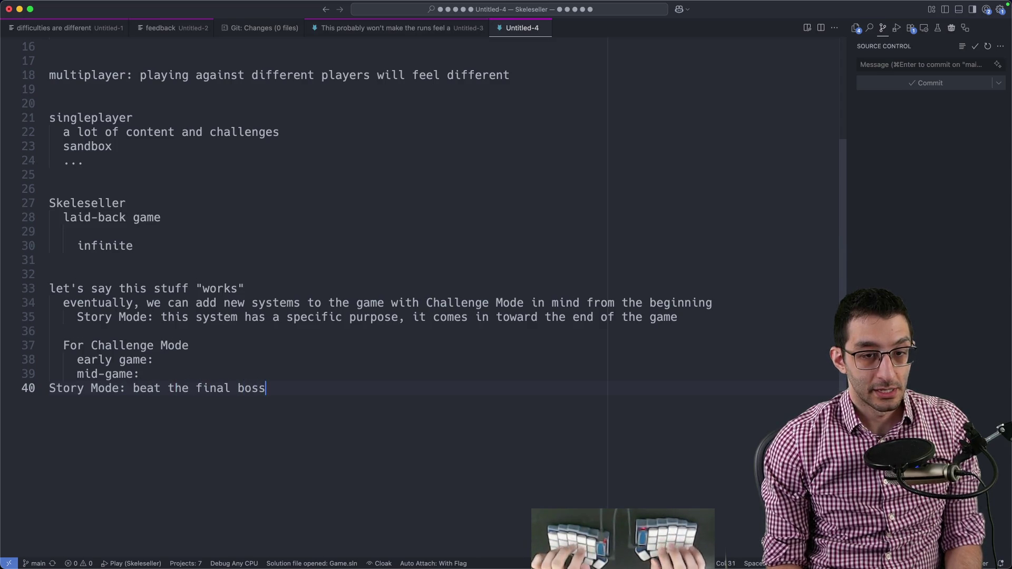
- Add the Story Mode beat-the-final-boss and Challenge Mode get-X-money goals, then set the file to Plain Text
key("Return")
key("BackSpace")
key("Return")
type("Challenge Mode")
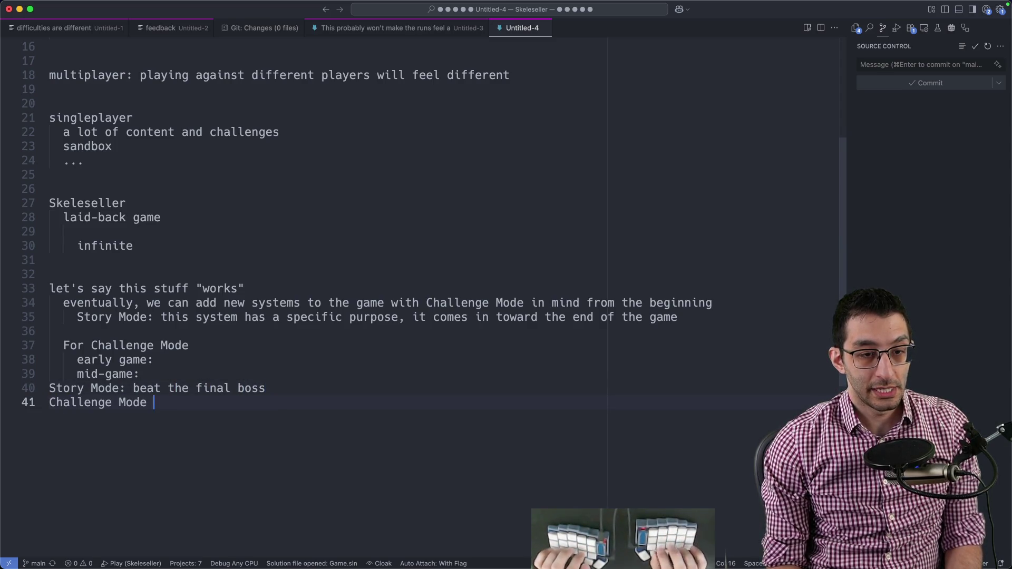
key("BackSpace")
type(": get X money")
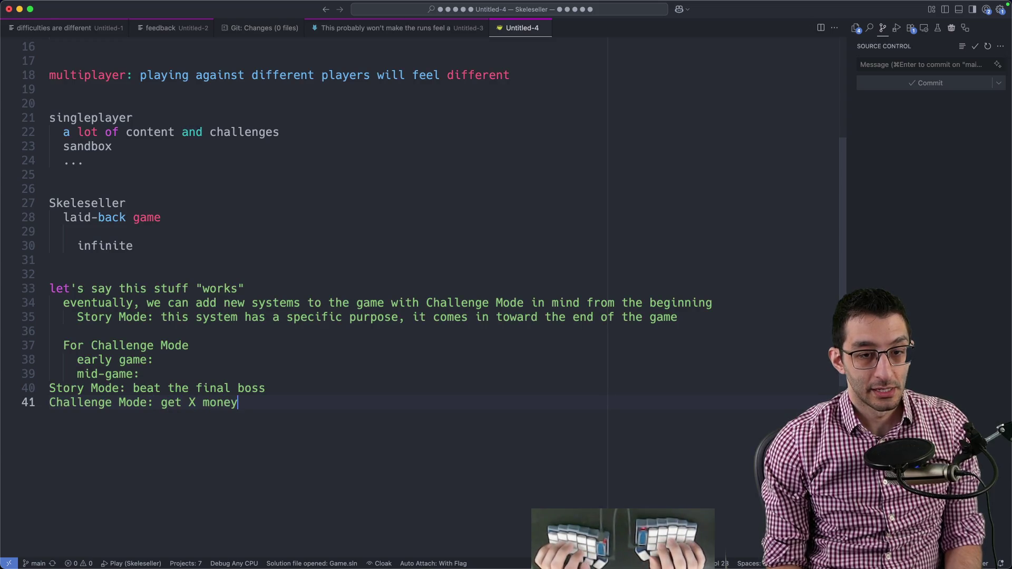
key("super+k")
type("mplain")
key("Return")
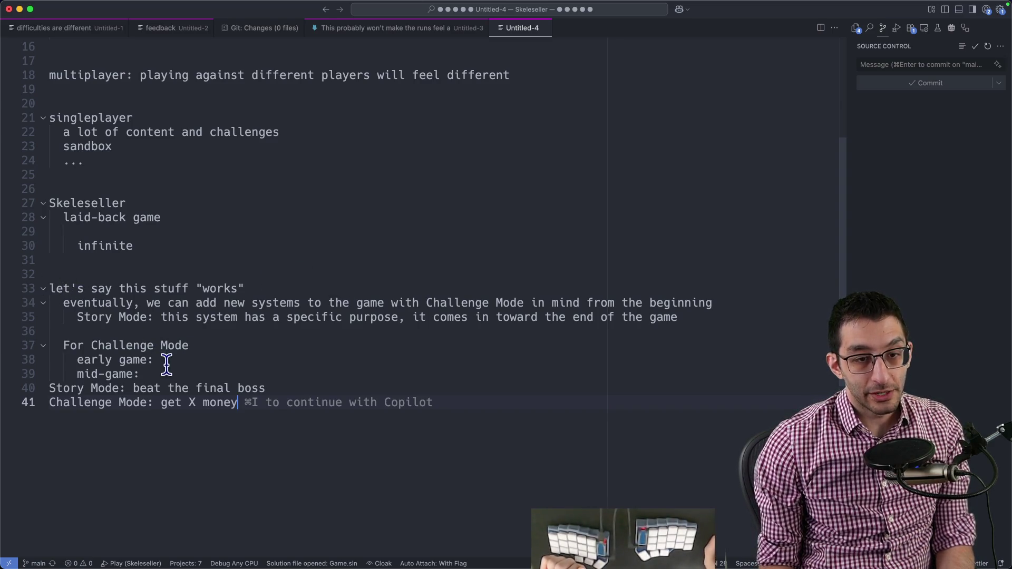
- Review lines 33–39, then paste the viewer feedback into a new untitled scratch file
left_click_drag(141, 374, 49, 287)
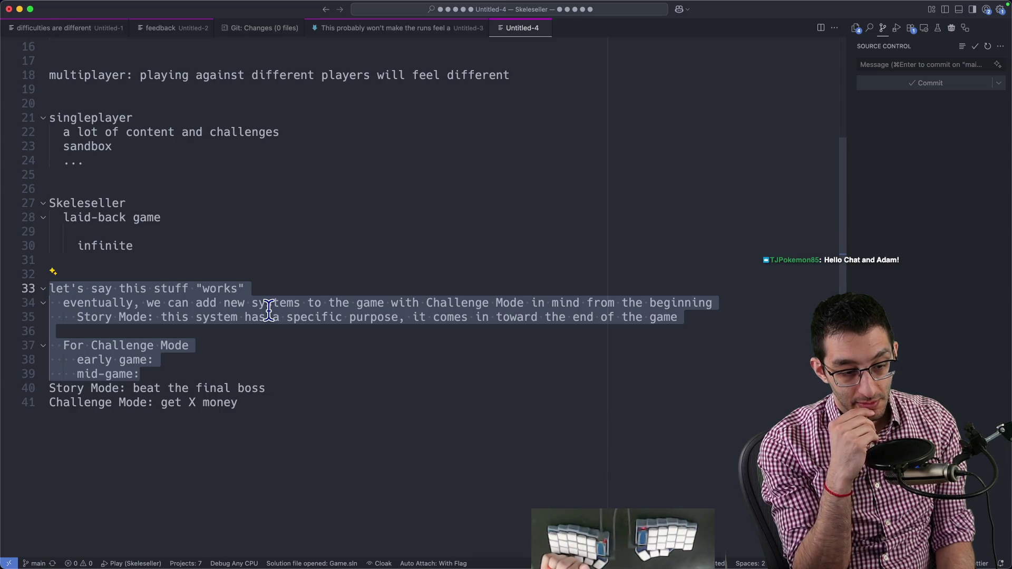
left_click(310, 373)
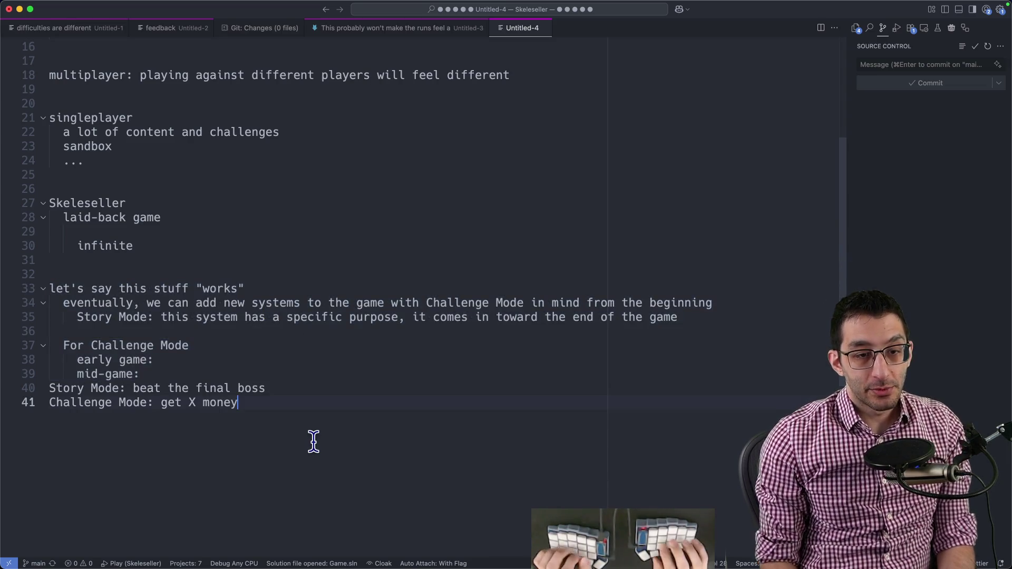
left_click(273, 388)
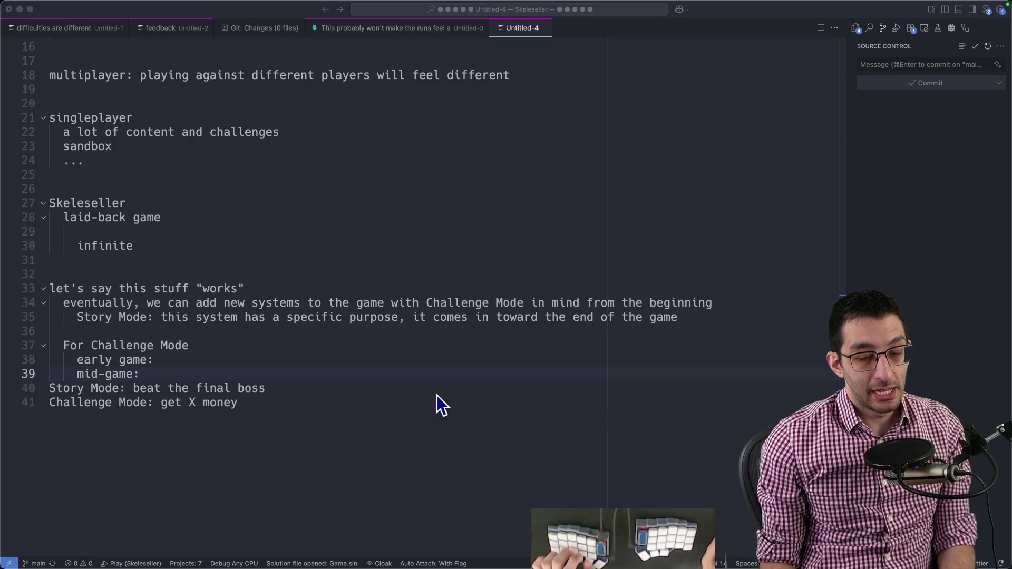
key("Return")
key("super+n")
type("10:41Xyletics: I wouldn't say I wouldn't like it - it's more so that I am not sure much with change from the feel, which was a lot of player's concerns. If you can't build the farm, pond, or treasure room - what is really changing for the player? You now have less to do, but nothing is really changing. Your twist changes idea may be able to make it change enough, but it's hard to say without seeing the direction you want to take those.")
- Remove the feedback timestamp and reply that tiny rule changes make you experience the game differently, starting a WoW line
key("super+Up")
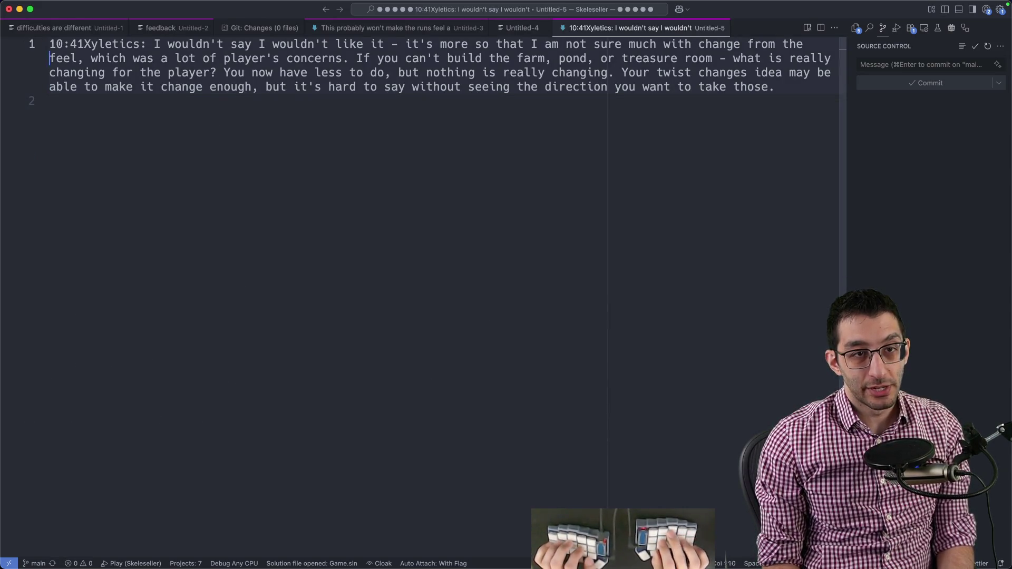
key("Delete")
key("Delete")
key("Delete")
key("Delete")
key("Delete")
type("\"W")
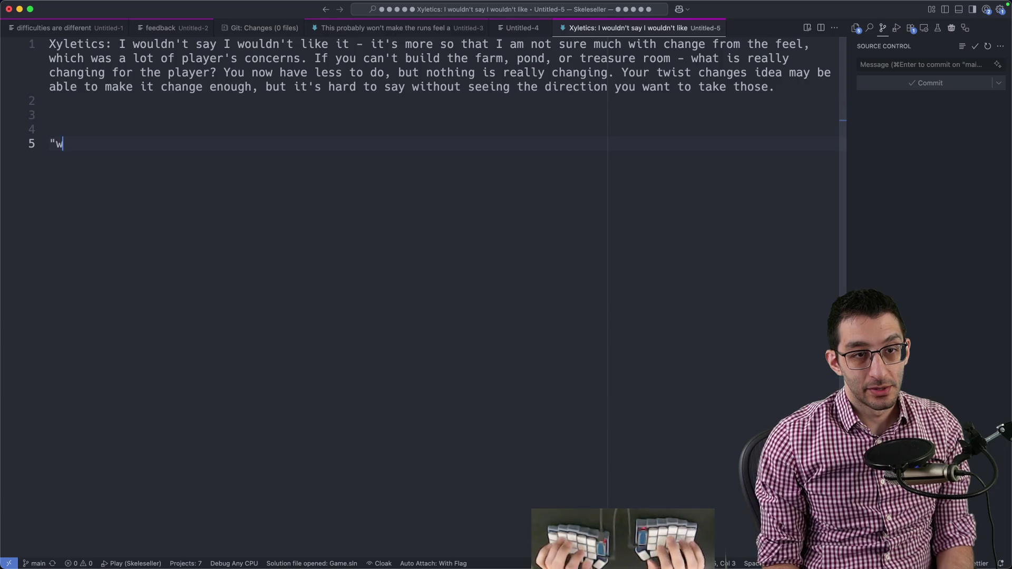
type("hat will this cha")
key("Return")
key("Return")
key("Return")
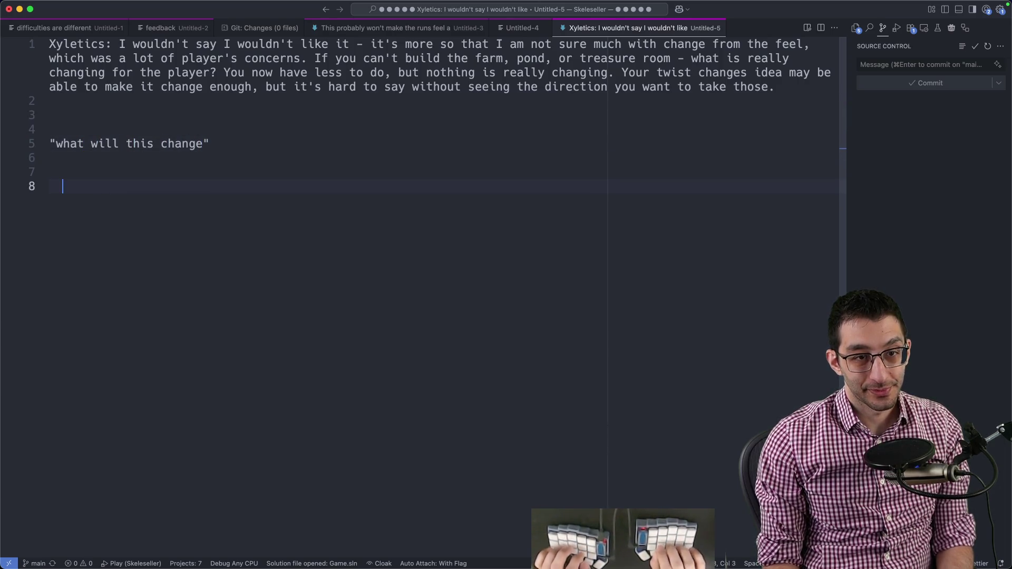
type("tiny r")
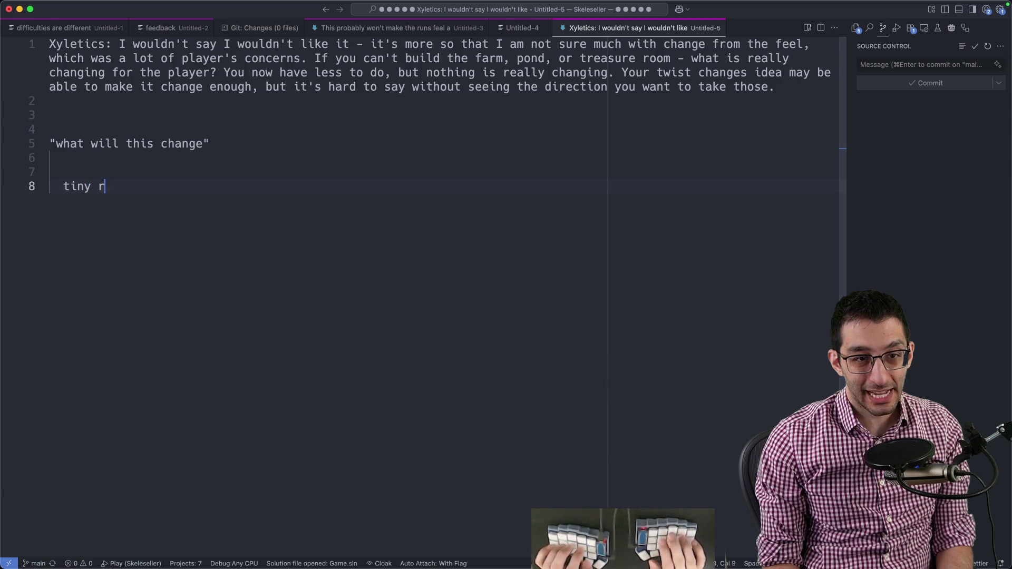
type("ule changes make you experi")
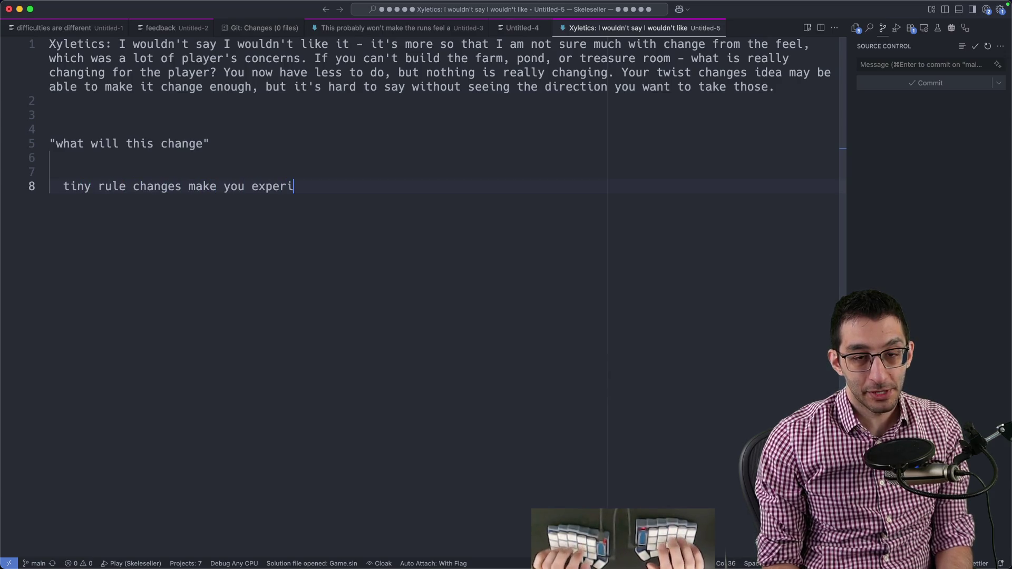
type("ence the game differently wh")
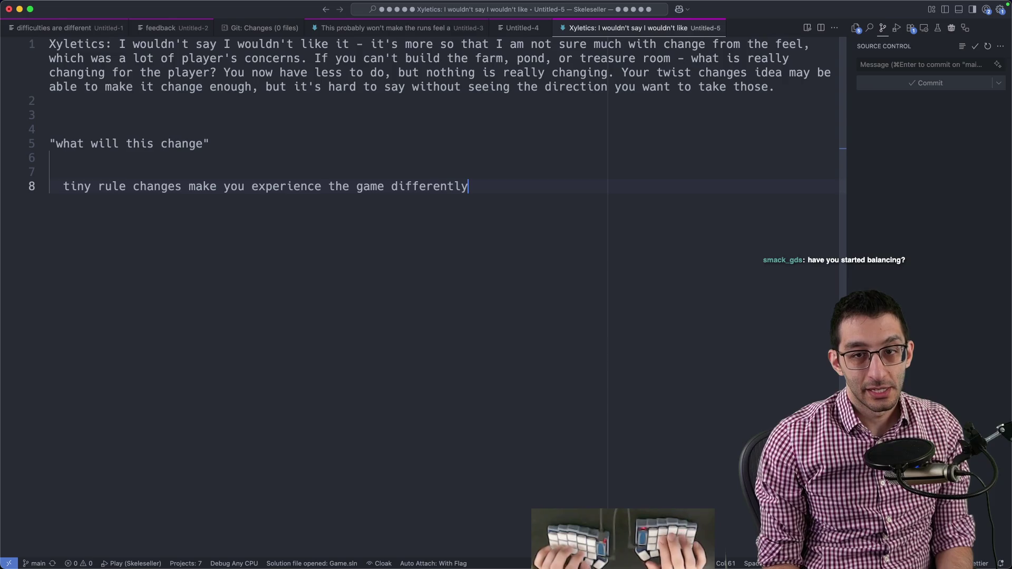
type("ich can be interesting")
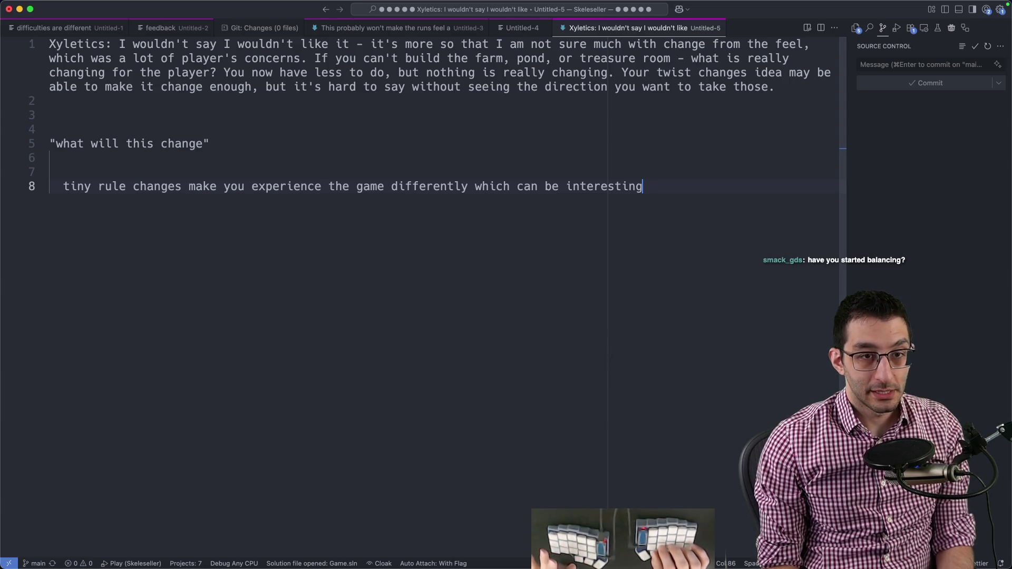
key("Return")
key("Return")
type("WoW")
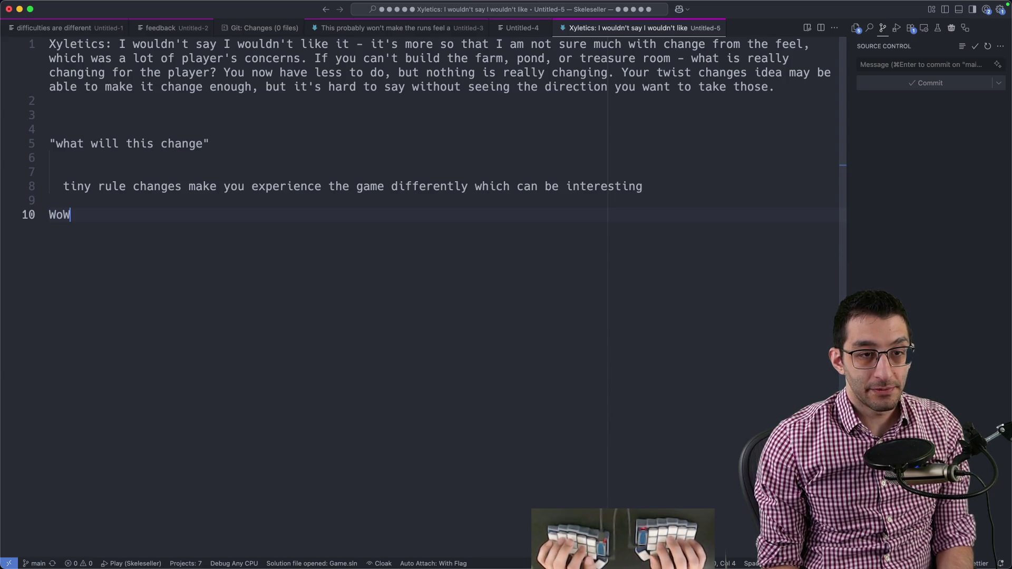
type("Cla")
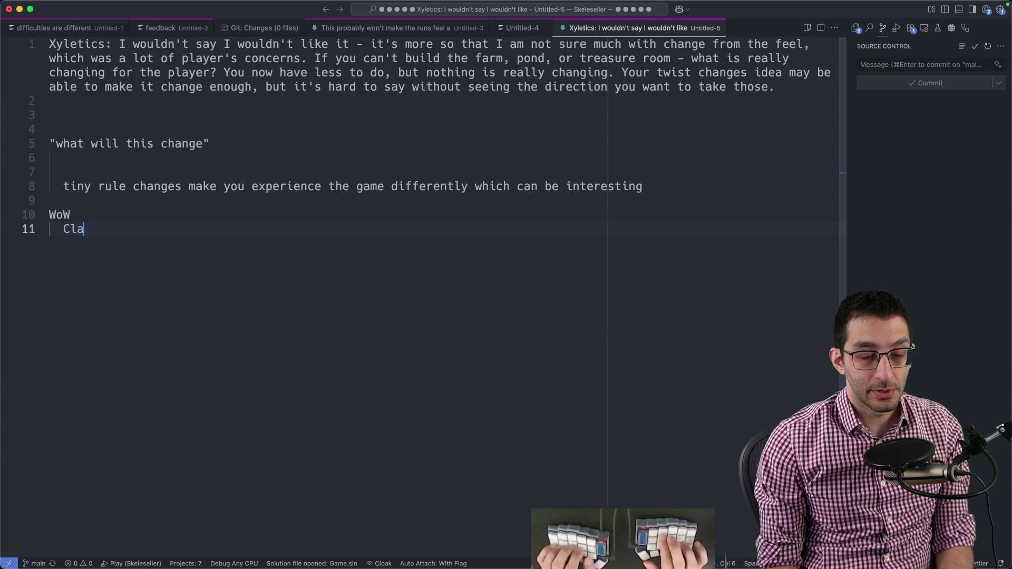
type("ssic")
- List Vanilla, Classic and Season of Discovery under WoW
key("Up")
key("ctrl+shift+Return")
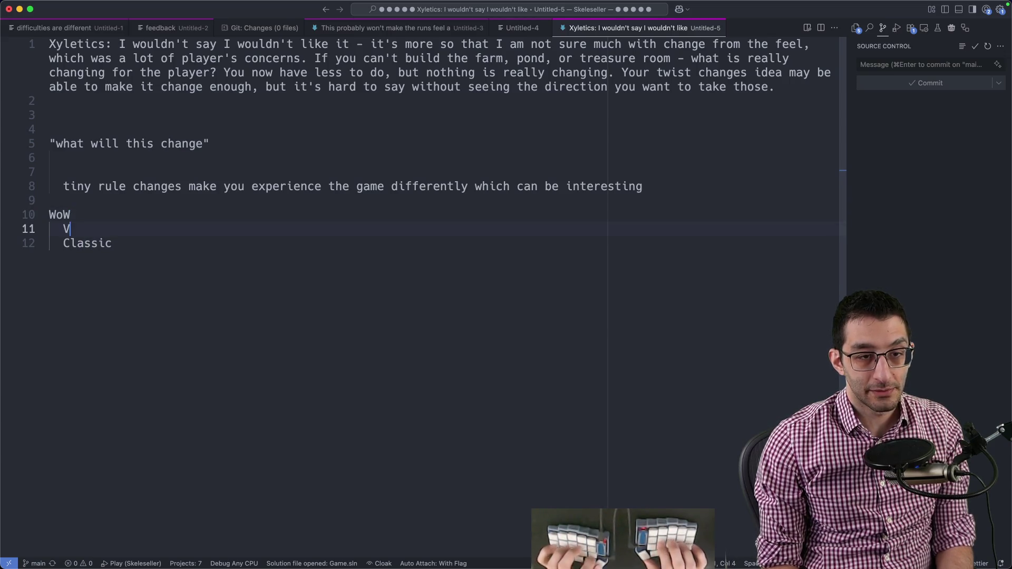
type("Vanilla")
key("Down")
key("End")
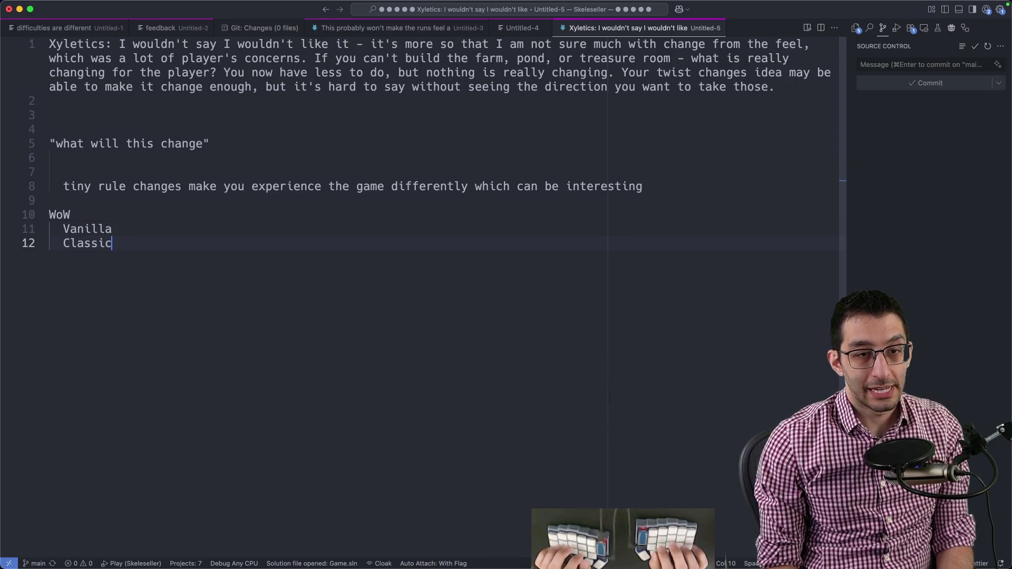
key("Return")
type("Season of Dis")
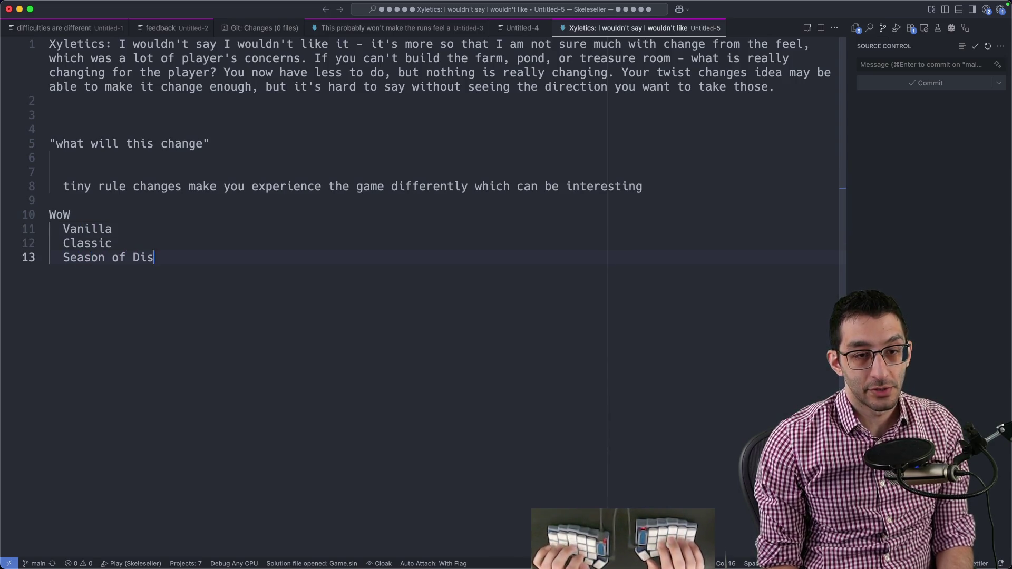
type("covery")
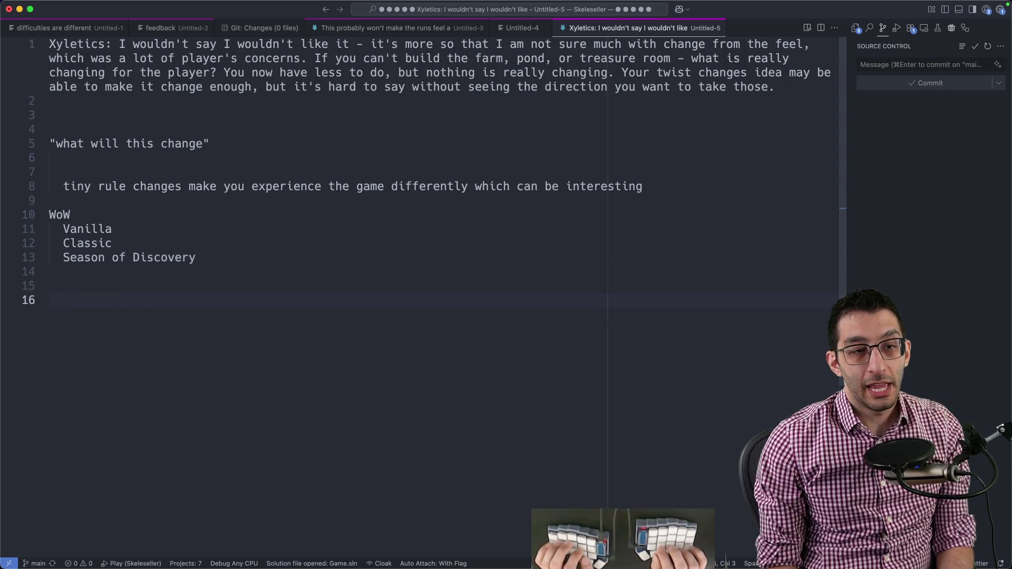
key("Up")
key("Up")
key("Up")
key("End")
- Under Season of Discovery note faster pacing, more abilities per level, and new synergies
key("Return")
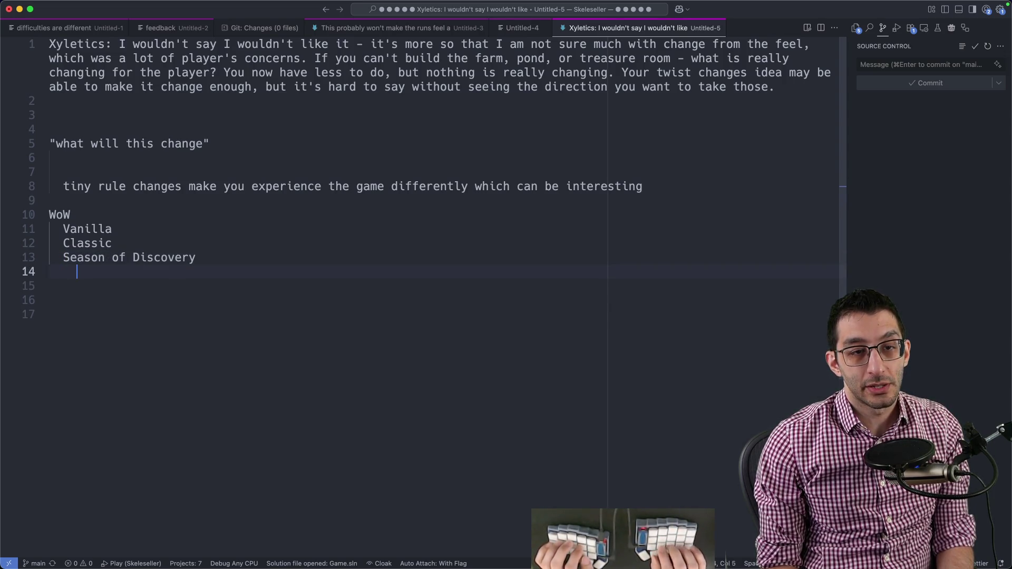
type("they sped some things up")
key("Return")
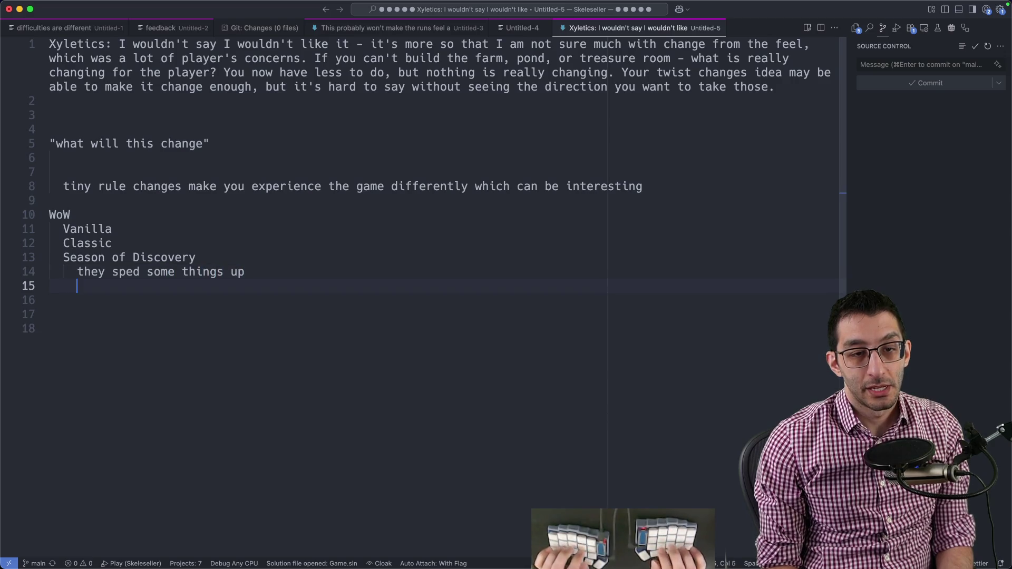
type("they largely increas")
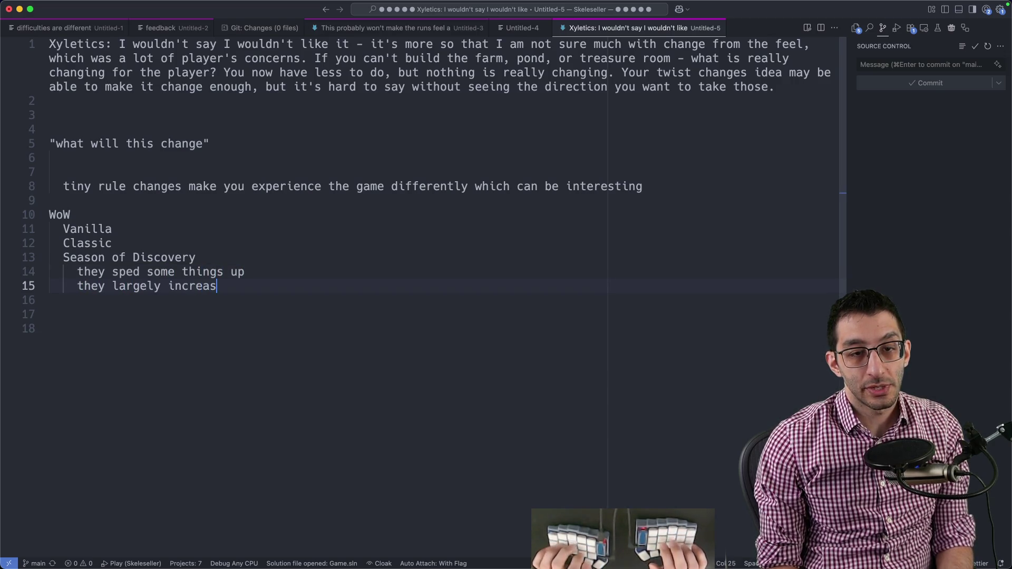
type("ed the number of abili")
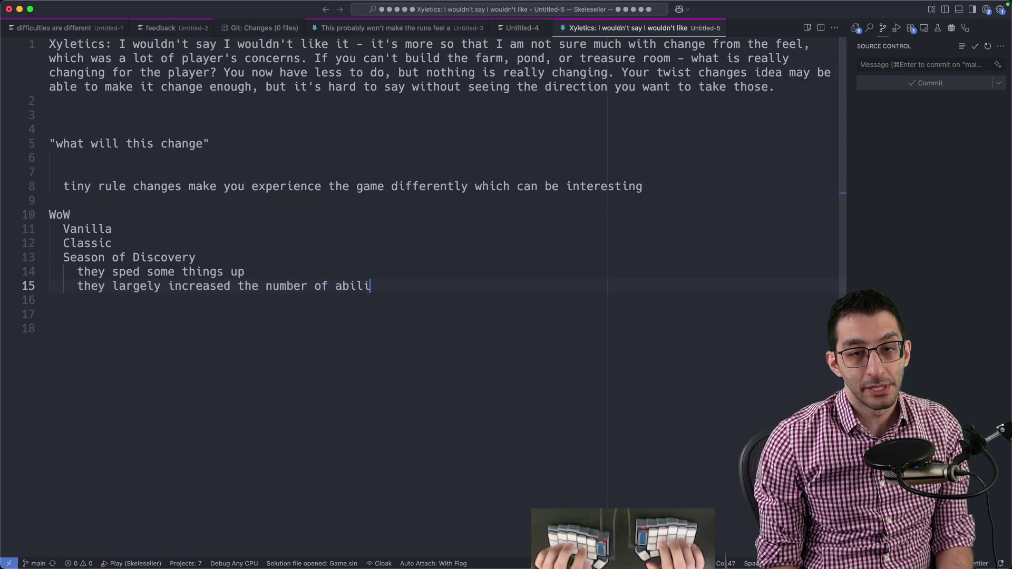
type("ties you have at any given ")
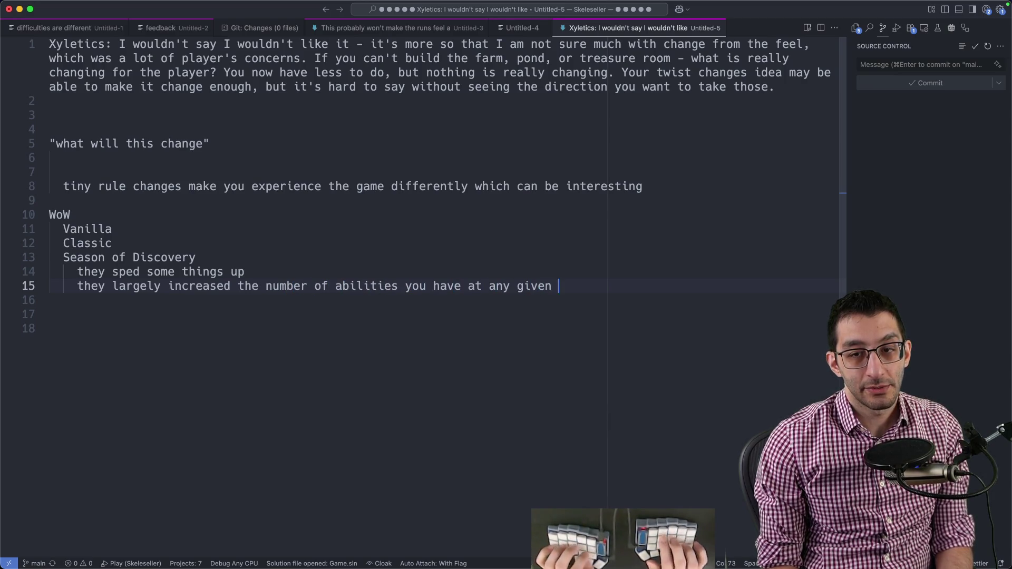
type("levels")
key("Return")
key("BackSpace")
key("BackSpace")
key("BackSpace")
key("Return")
key("BackSpace")
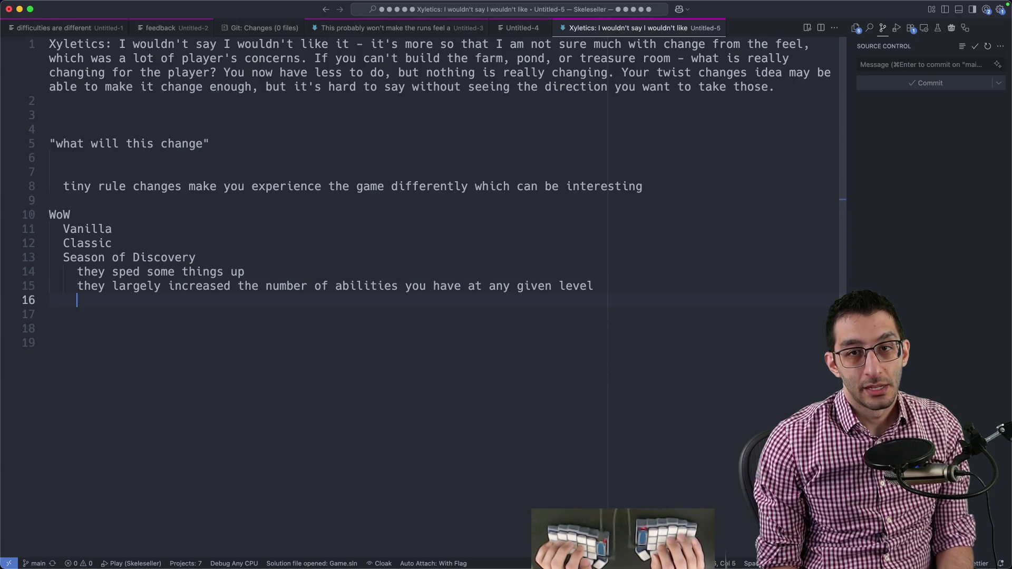
type("diff")
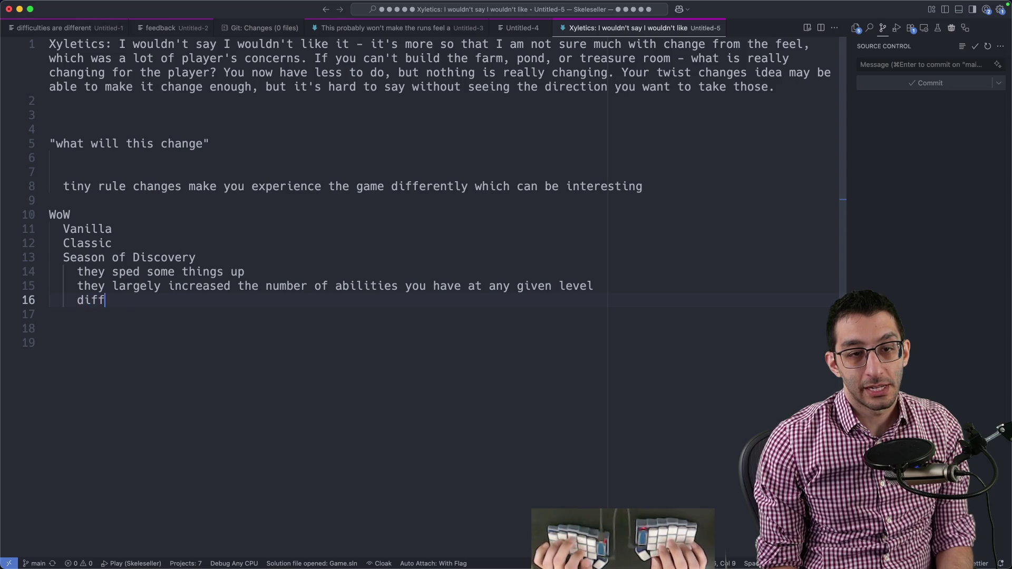
type("erent synergies")
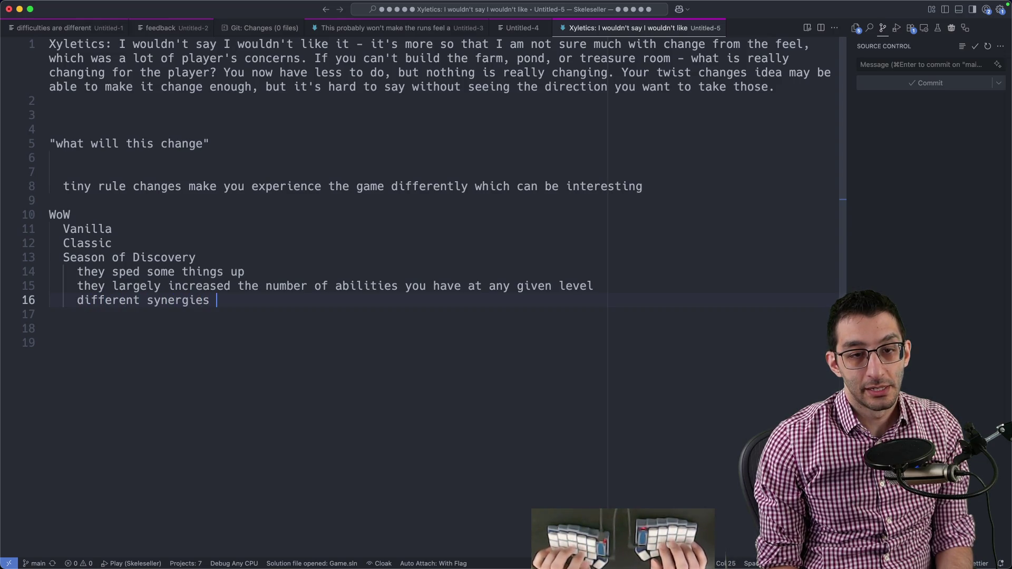
type(", different things")
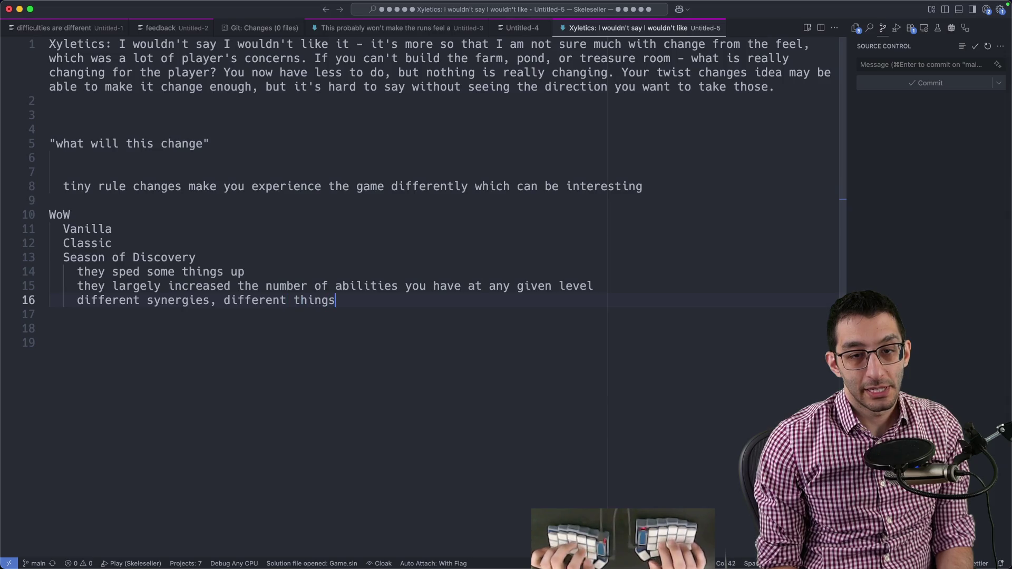
type(" to think about")
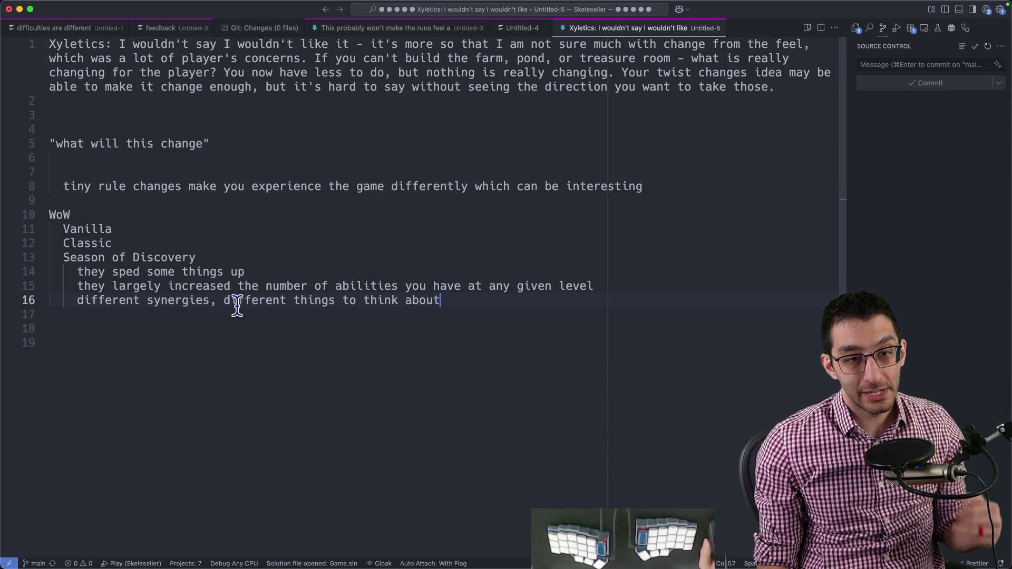
- Note that 'different enough' is hard to gauge, then ask what minimum removal makes a successful game un-fun
left_click(506, 379)
key("Return")
key("Return")
key("Return")
type("\"dif")
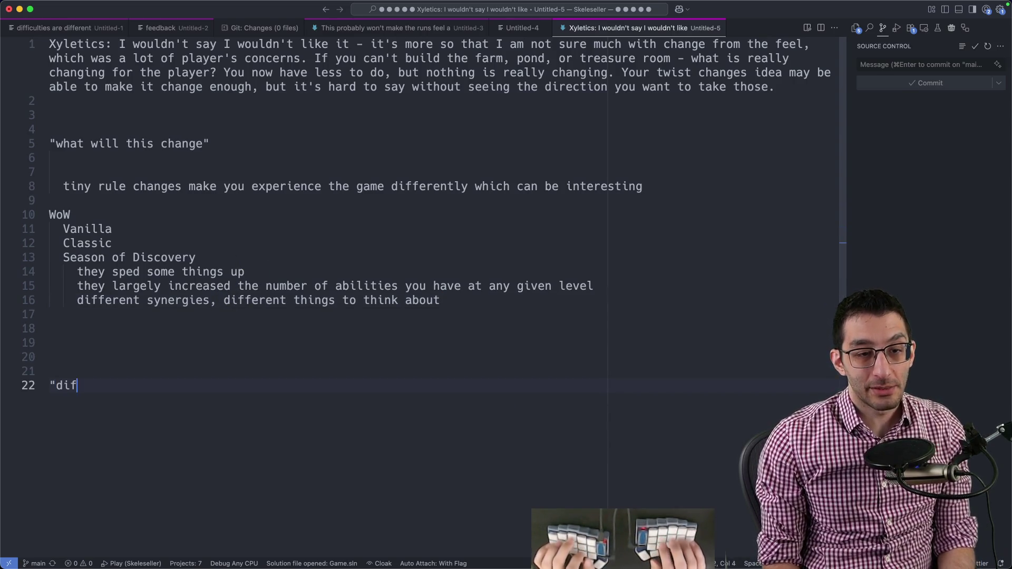
type("ferent enoug")
type("h\" is aer")
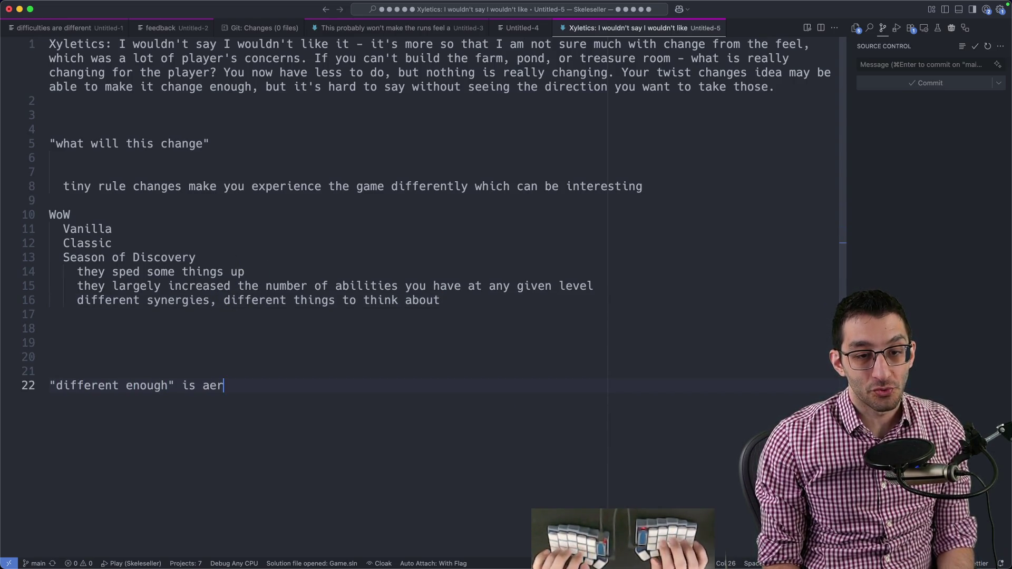
key("BackSpace")
key("BackSpace")
key("BackSpace")
type("really hard to gau")
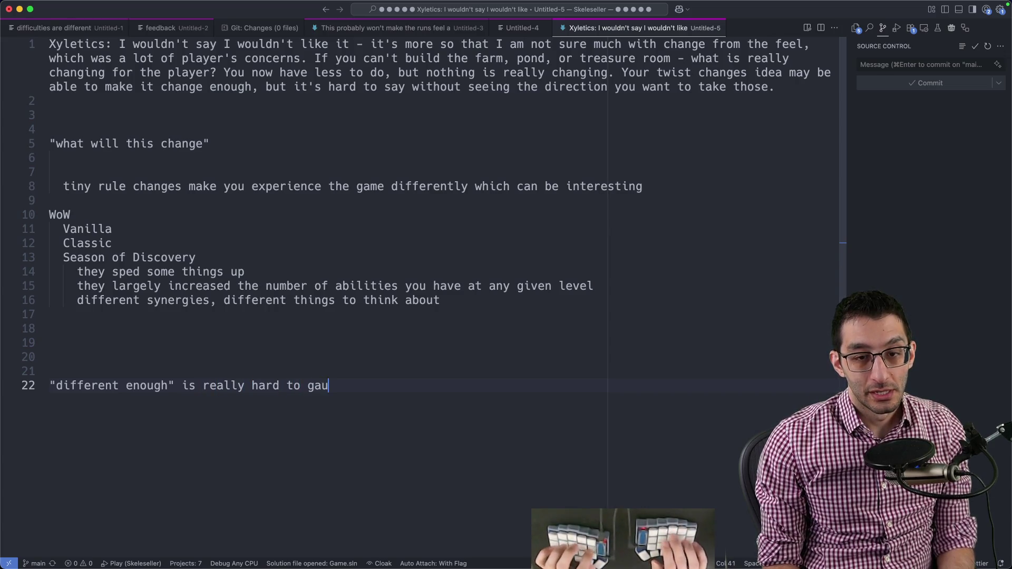
type("ge")
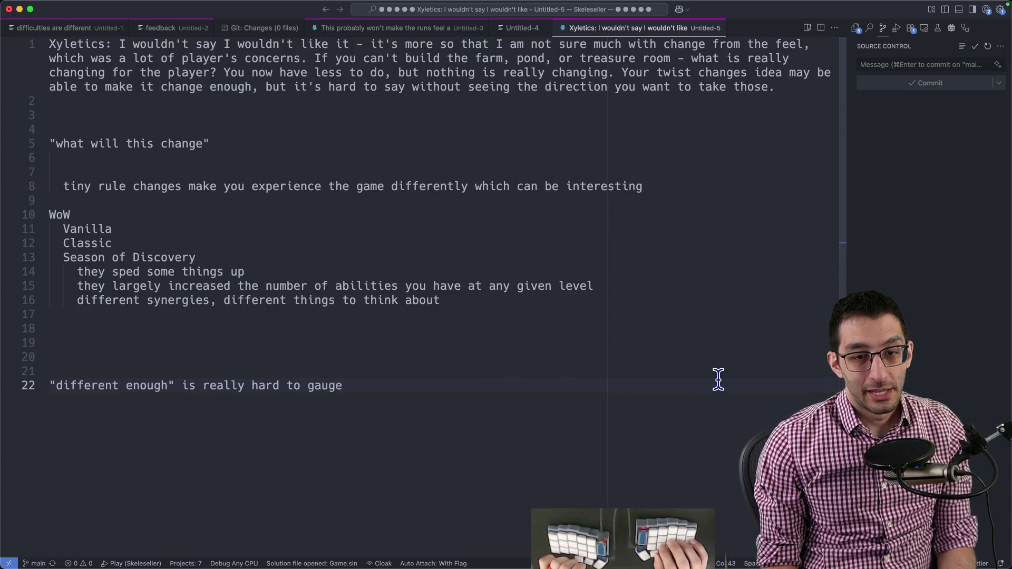
key("Return")
key("Return")
key("Return")
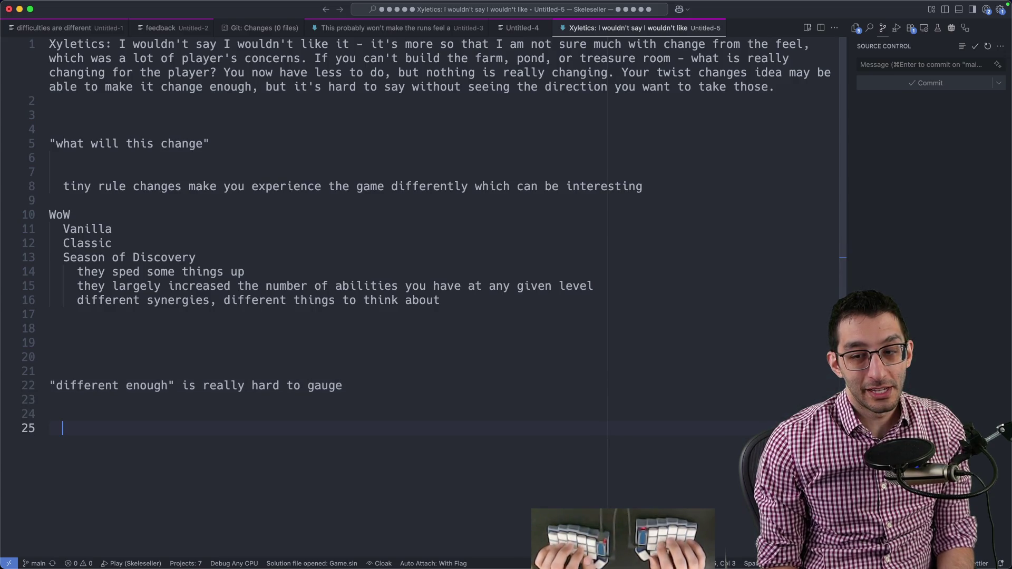
type("take any successful")
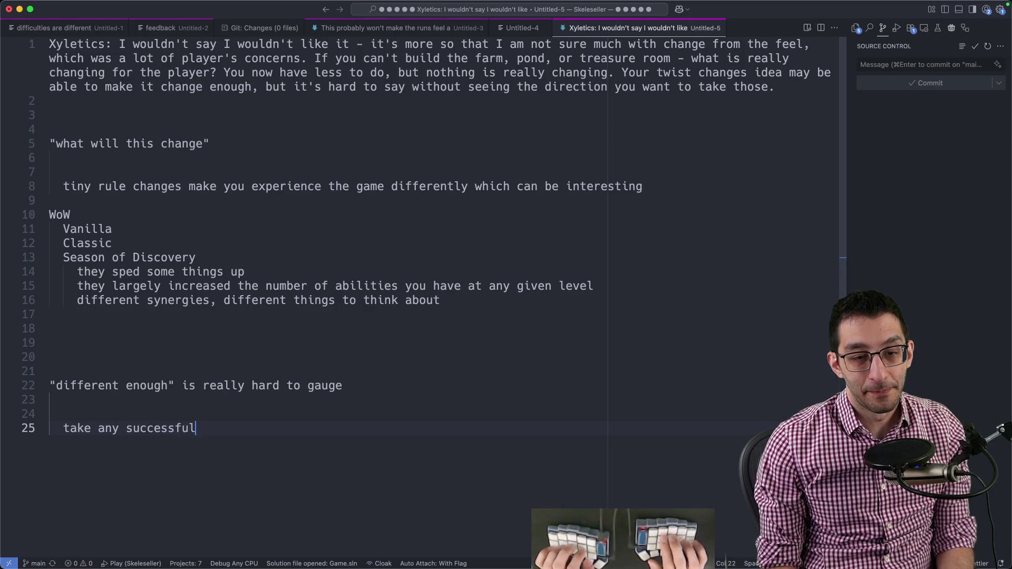
type(" game")
key("Return")
key("Tab")
type("what is the mini")
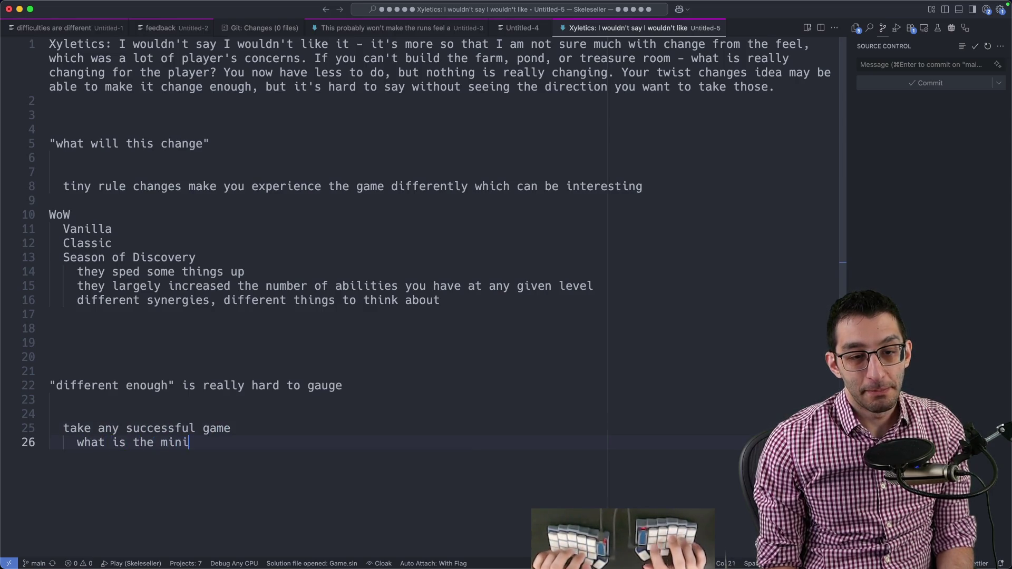
type("mum you'd have to remov")
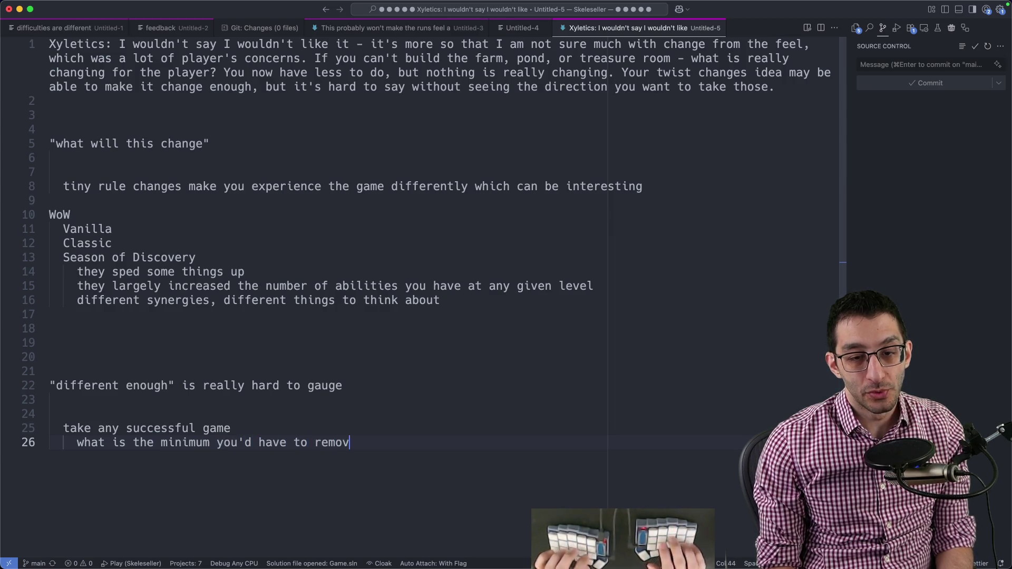
type("e to make it un-fun")
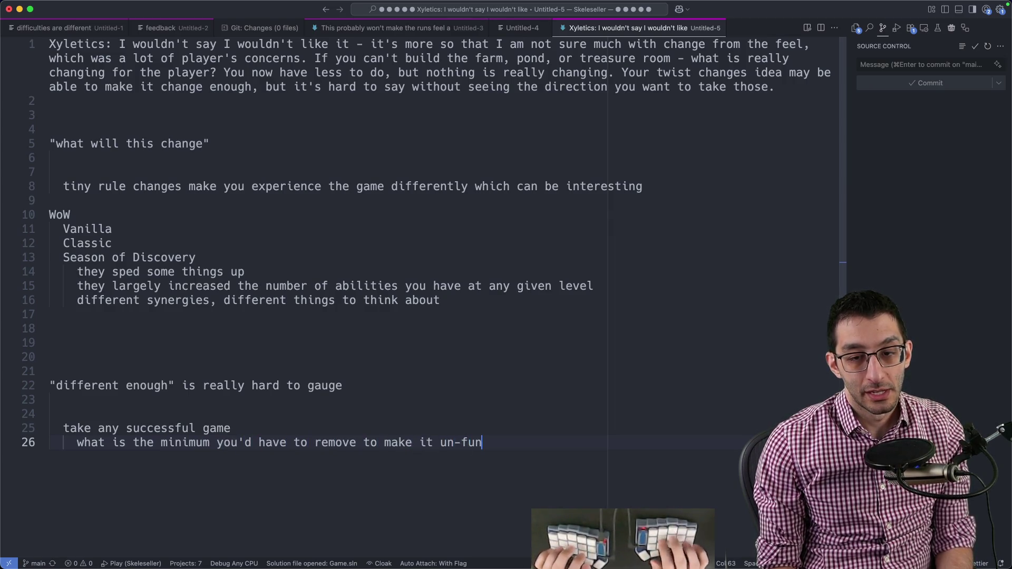
scroll(724, 378, "down", 3)
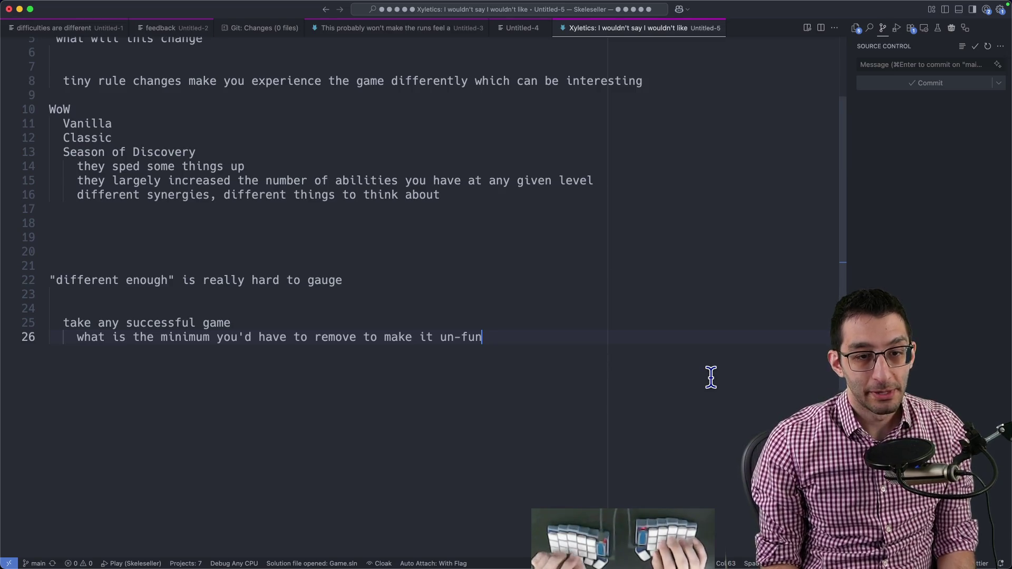
key("Return")
key("Return")
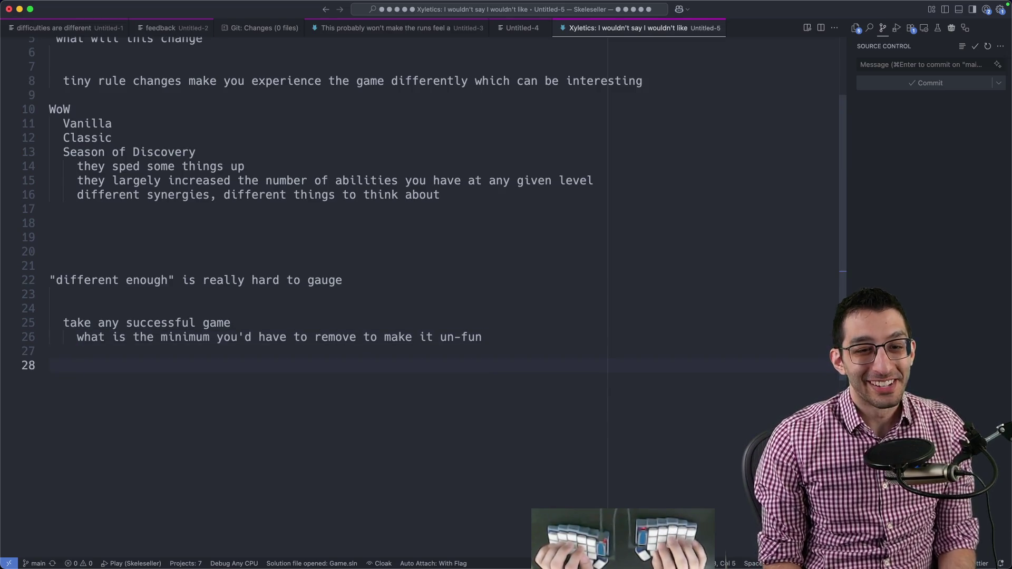
- Add a StarCraft heading, draft a 'two races instead of three' sub-point, then delete it
key("Return")
type("StarCraft")
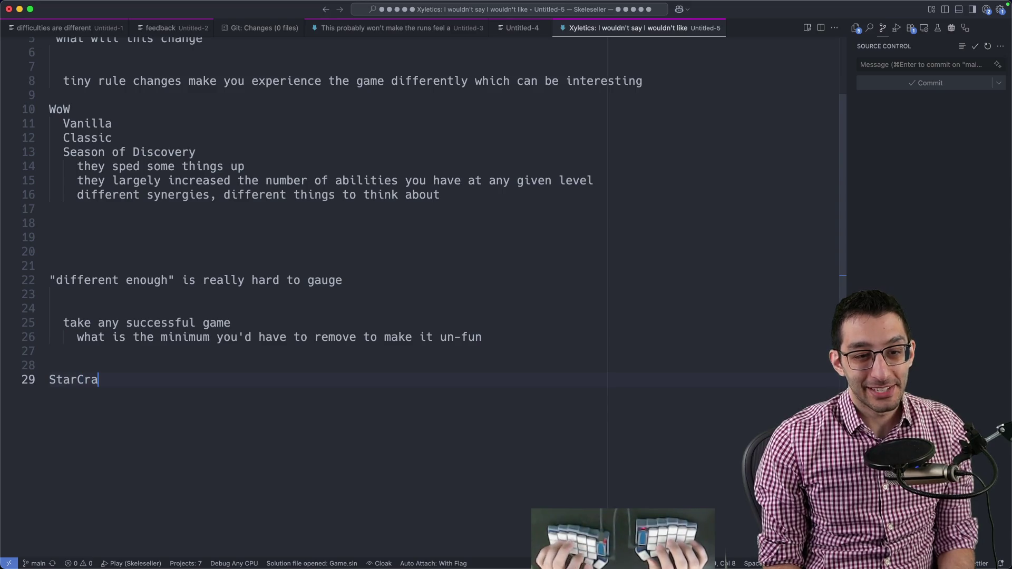
key("Return")
type("two")
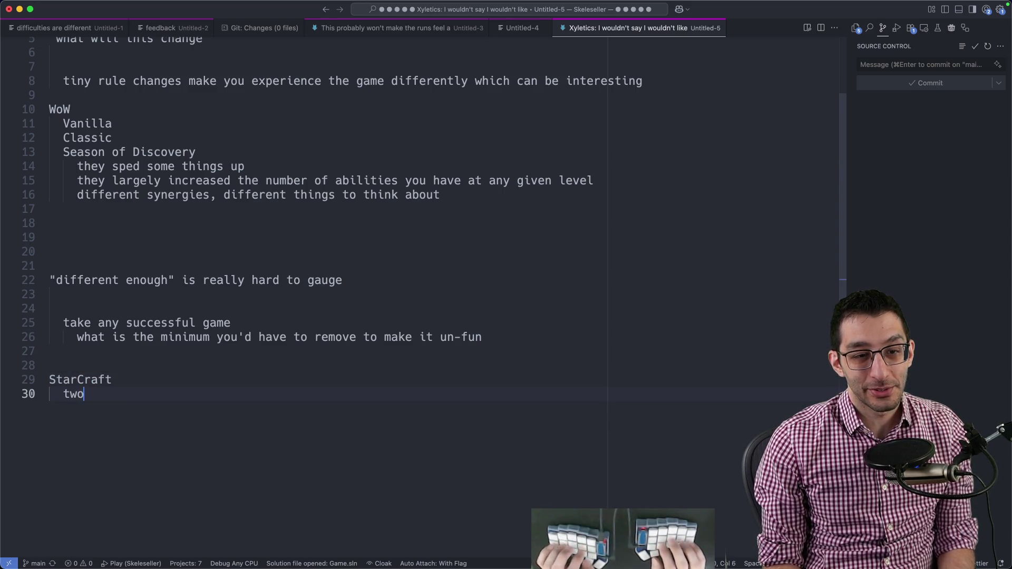
type(" races instead of three")
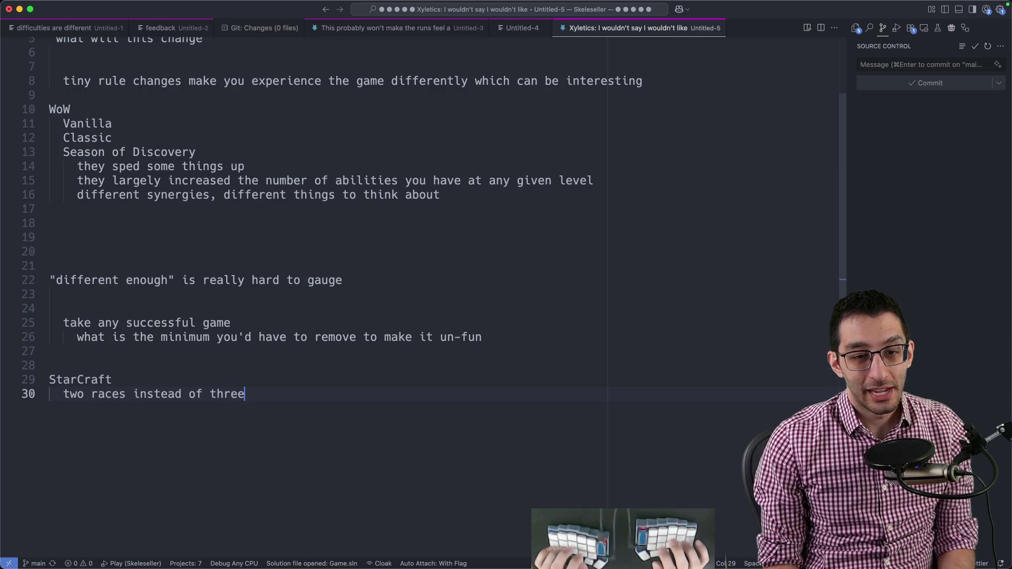
key("shift+Home")
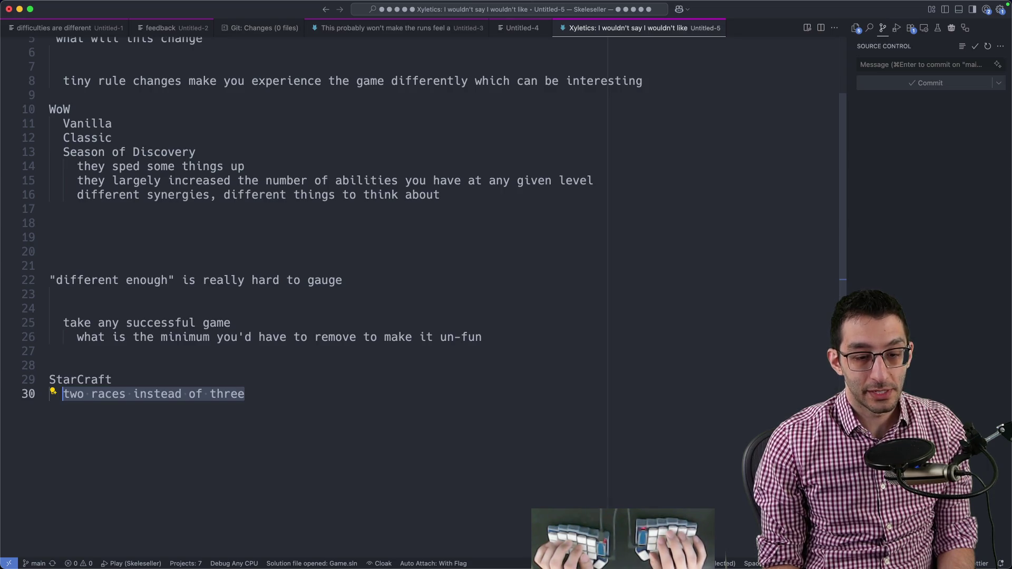
key("End")
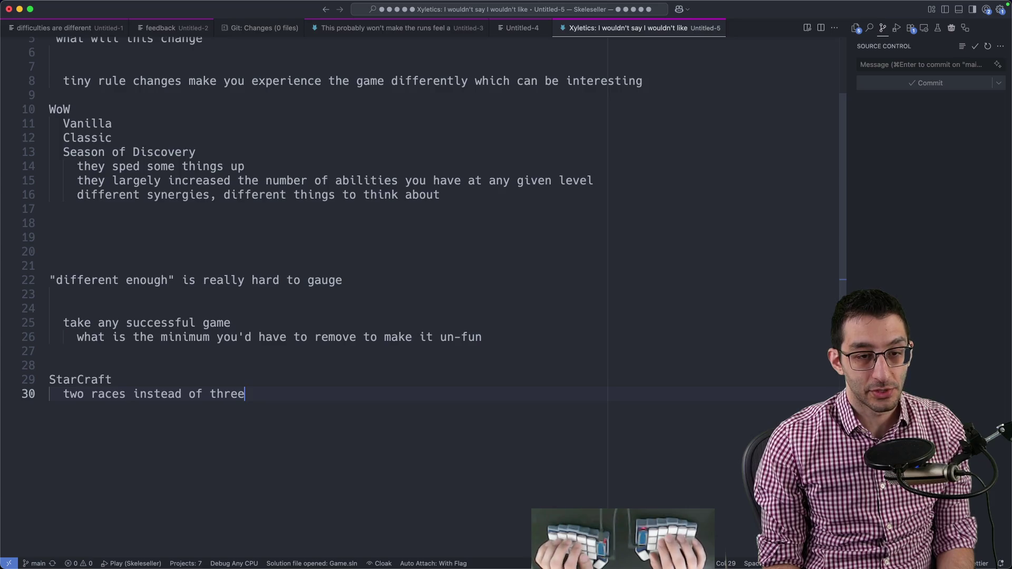
key("shift+Home")
key("BackSpace")
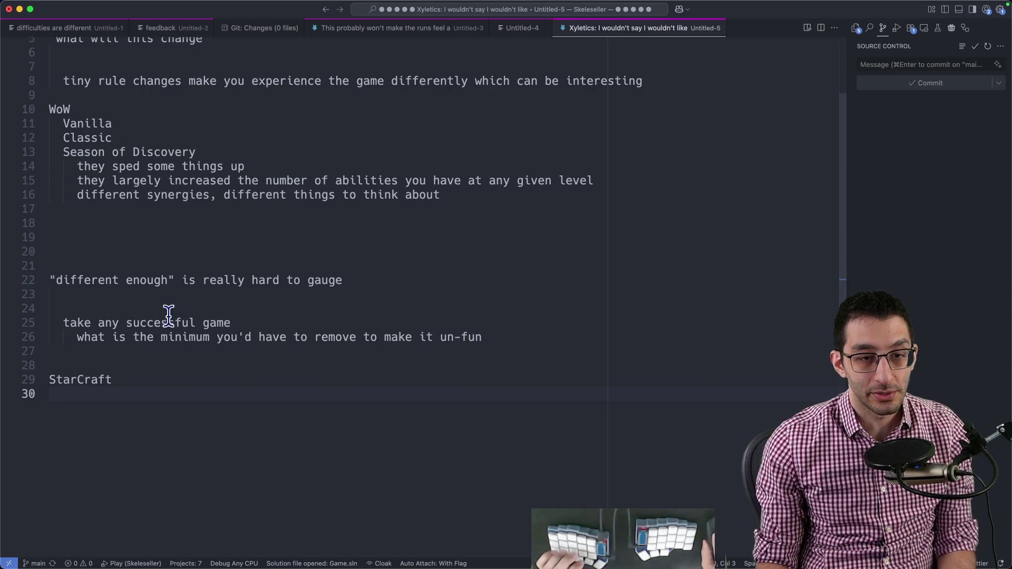
- Review the un-fun notes and the 'different enough' line, ending at the StarCraft heading
left_click_drag(168, 316, 293, 420)
left_click(368, 487)
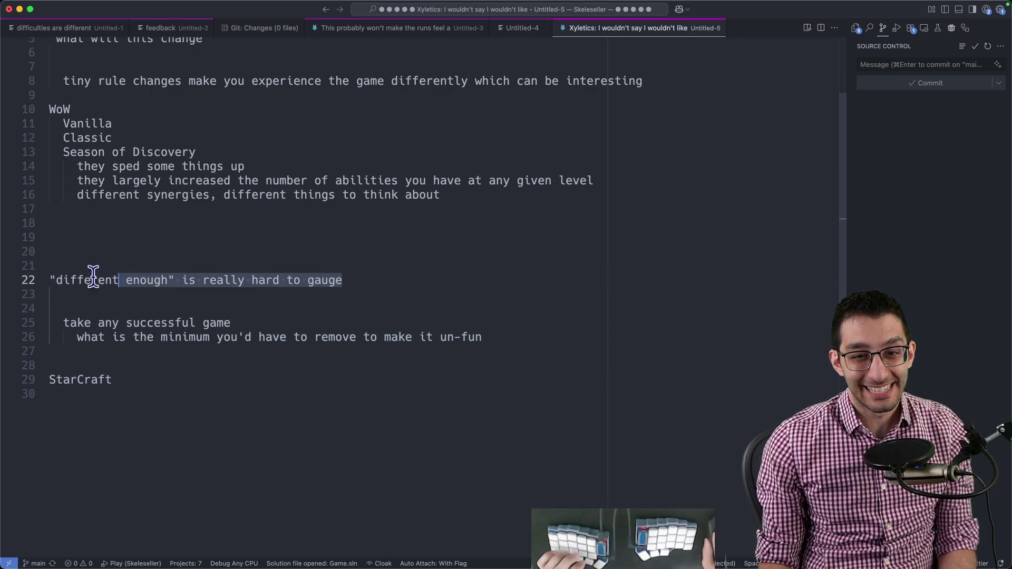
left_click_drag(388, 280, 50, 280)
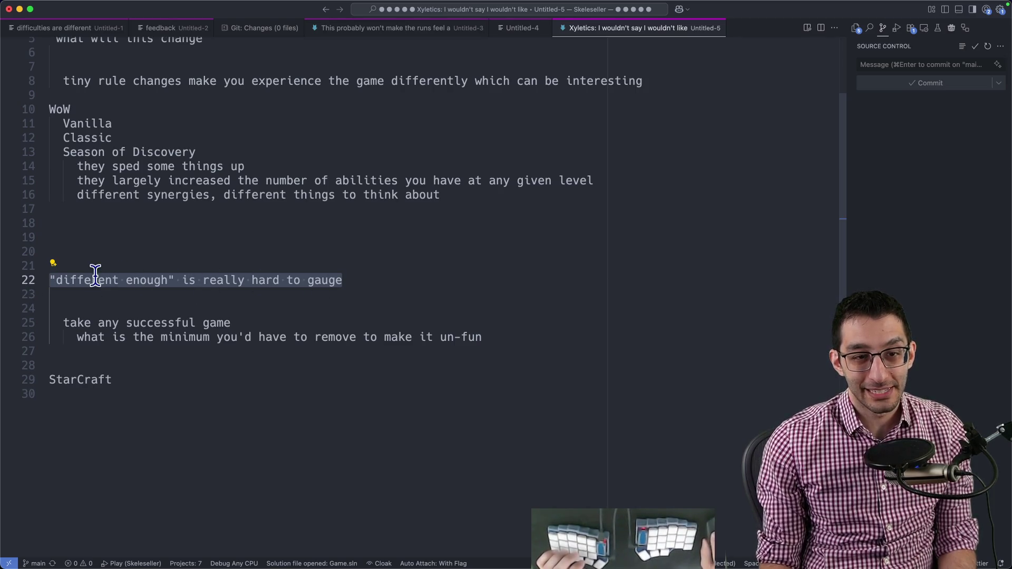
left_click(393, 283)
left_click(475, 386)
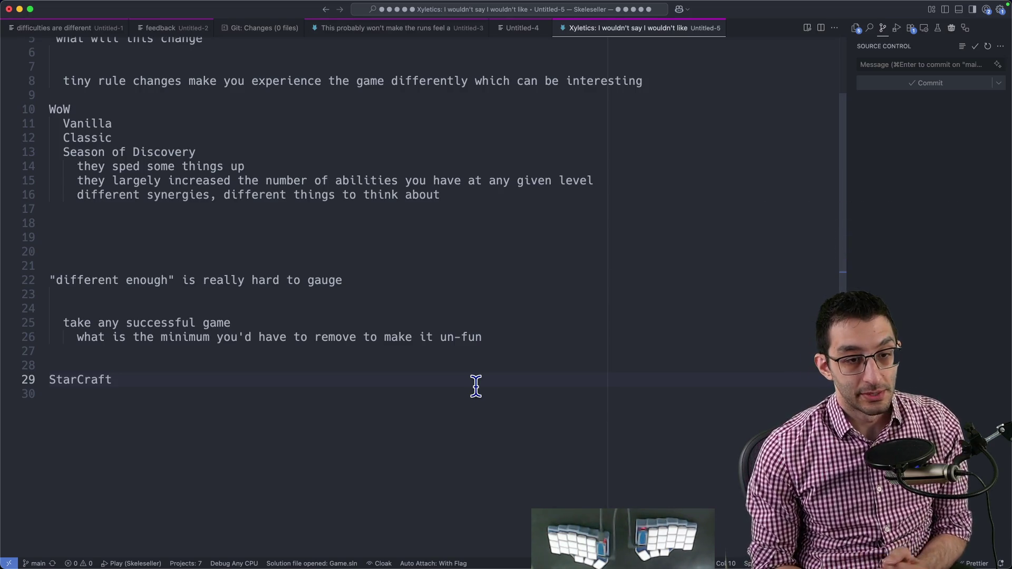
- Write "leaderboards are generally a good idea as an additive thing" with indented "you should hinge on the leaderboards"
key("Return")
key("Return")
key("Return")
type("leaderboard")
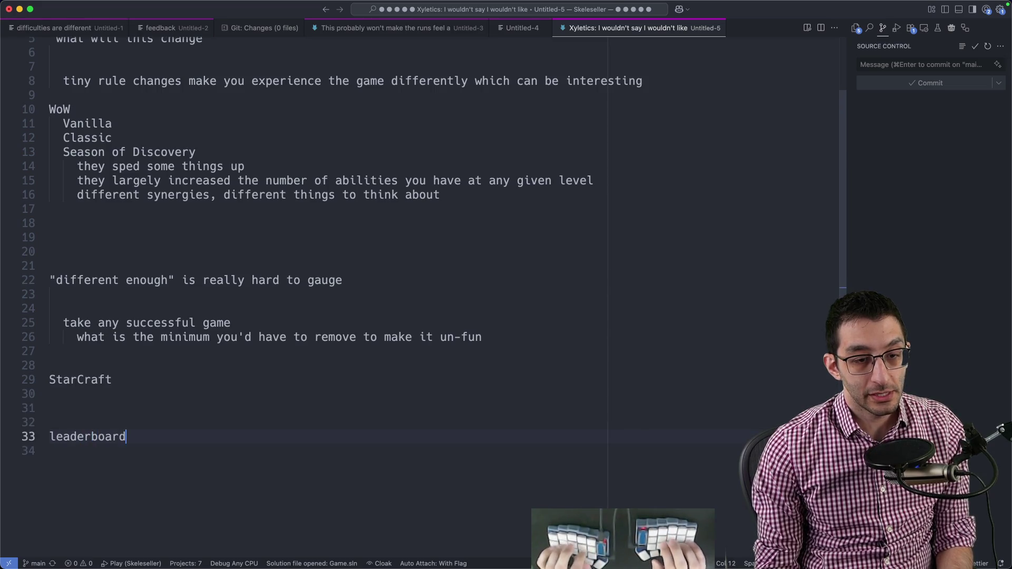
type("s are generally a good")
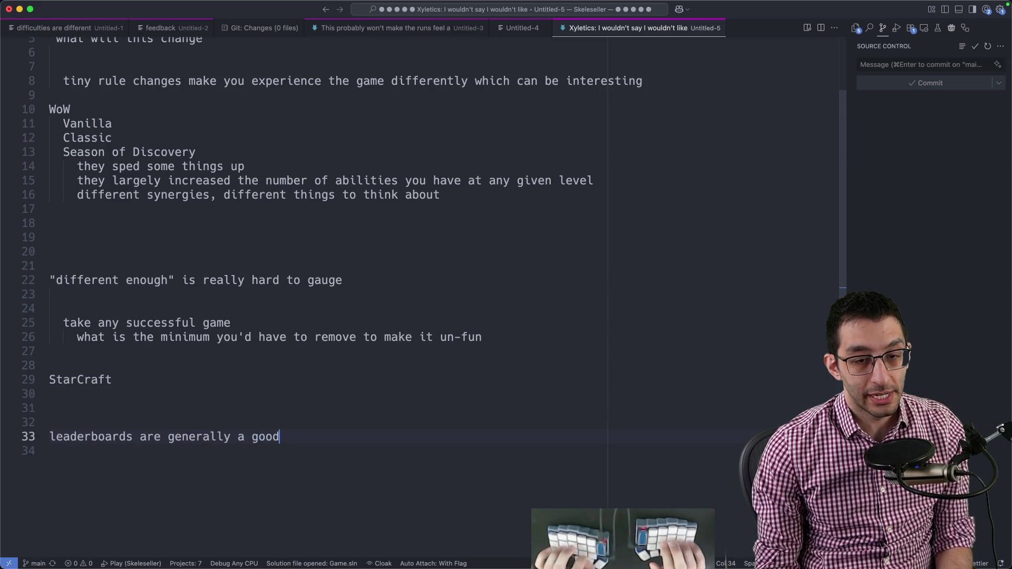
type(" idea as ")
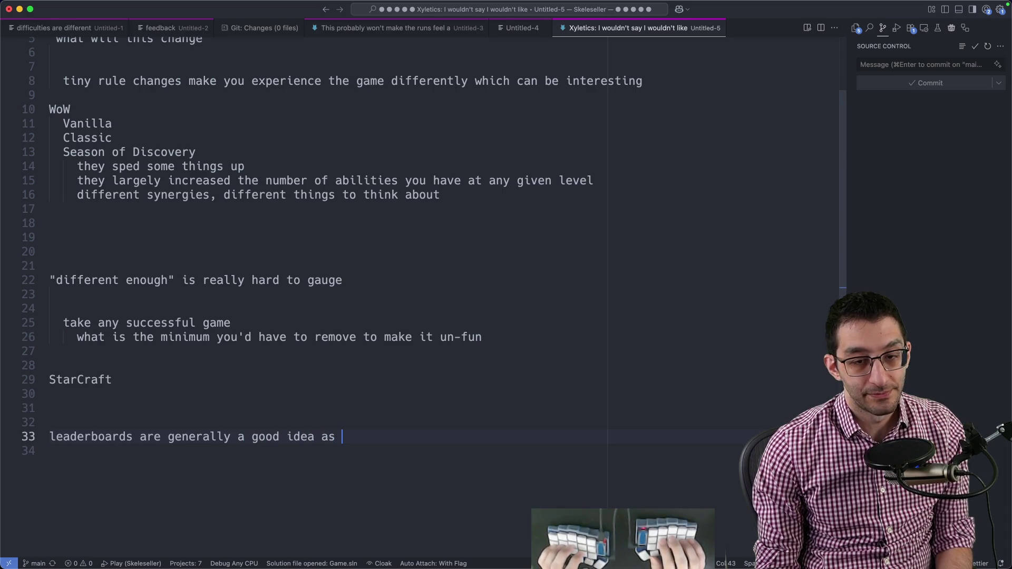
type("an additive")
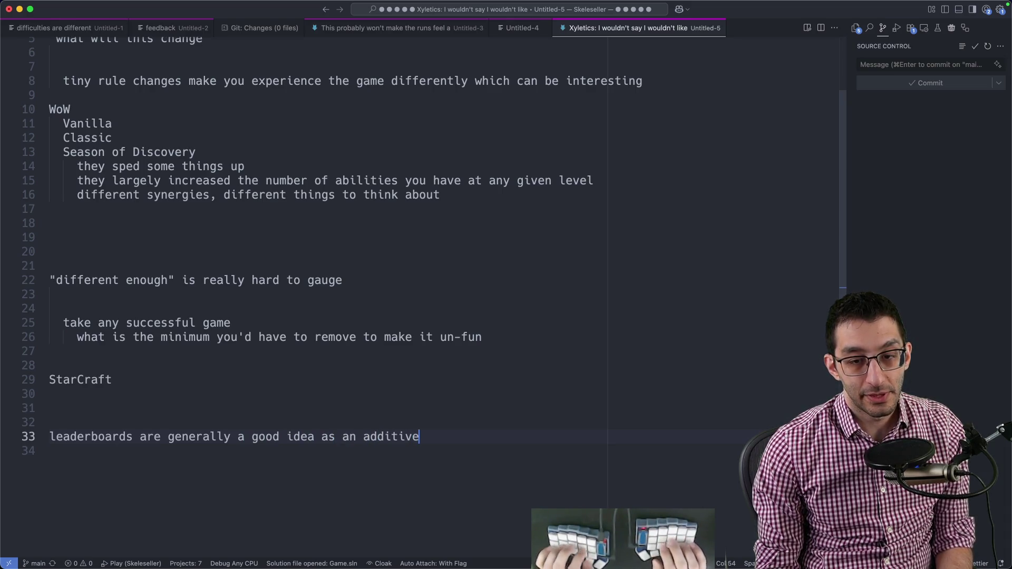
type(" thing")
key("Return")
key("Tab")
type("you should ")
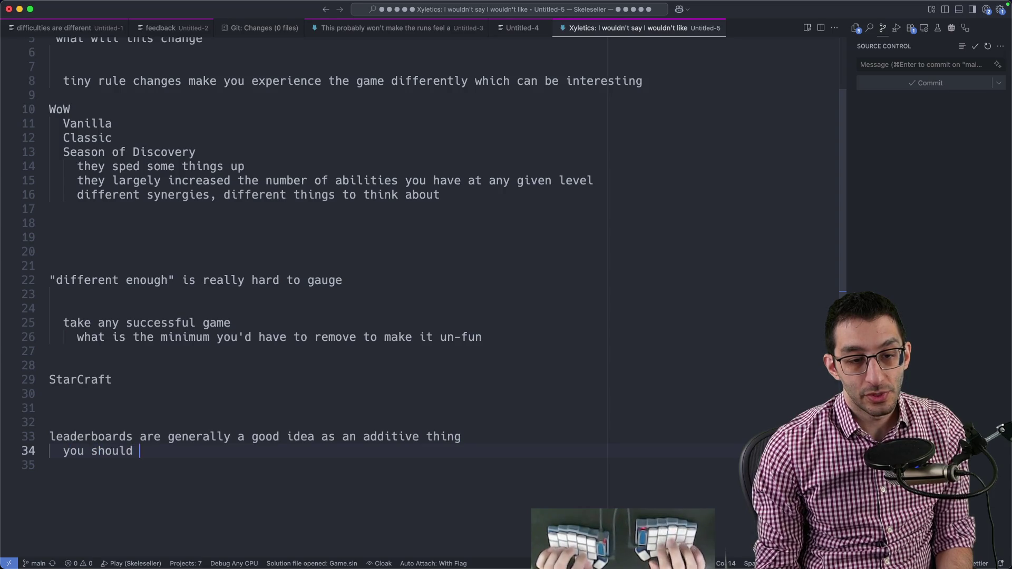
type("hinge on the leaderb")
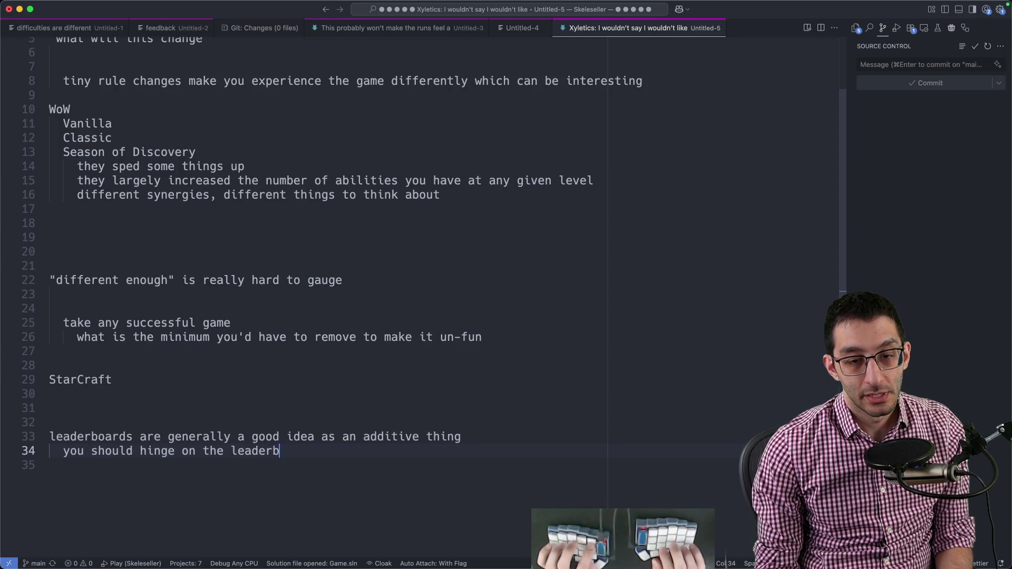
type("oards")
key("Return")
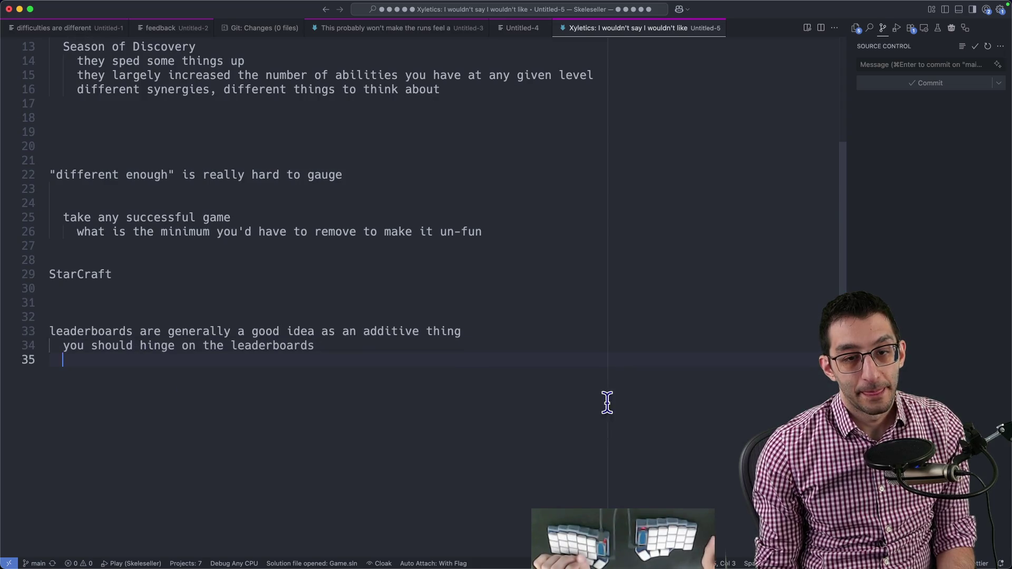
- Review the two leaderboards lines by selecting them, then return to the hinge line's end
left_click(109, 332)
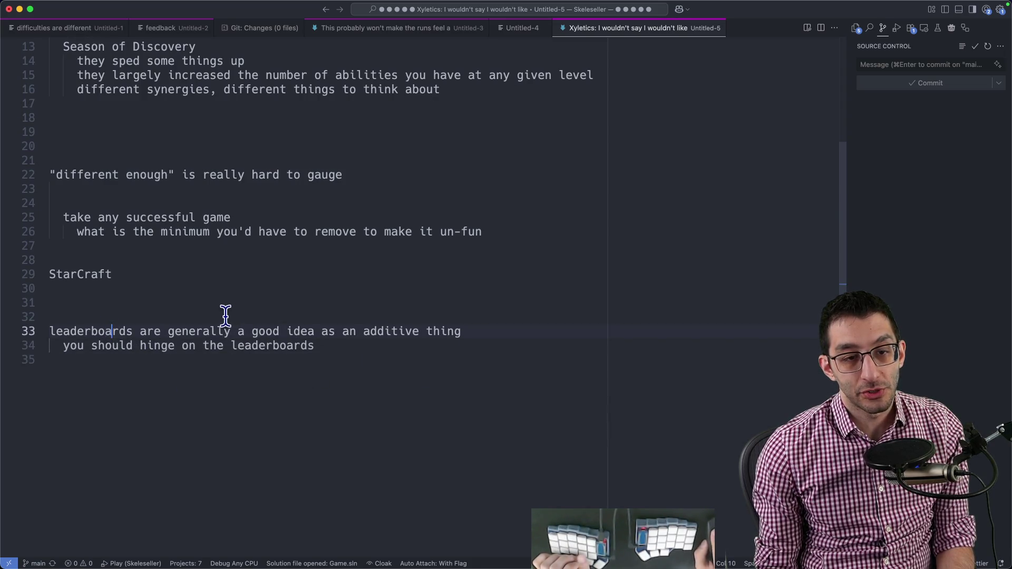
left_click_drag(321, 352, 49, 315)
left_click(407, 348)
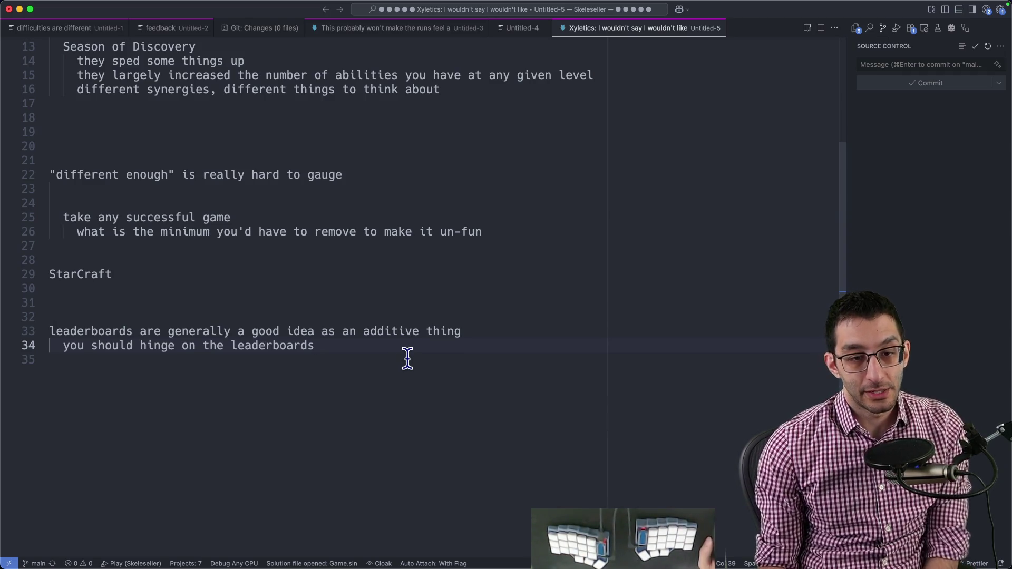
- Write ">100 hours of StS" with indented sub-point "I've never touched \"daily climb\"" and review it
key("Return")
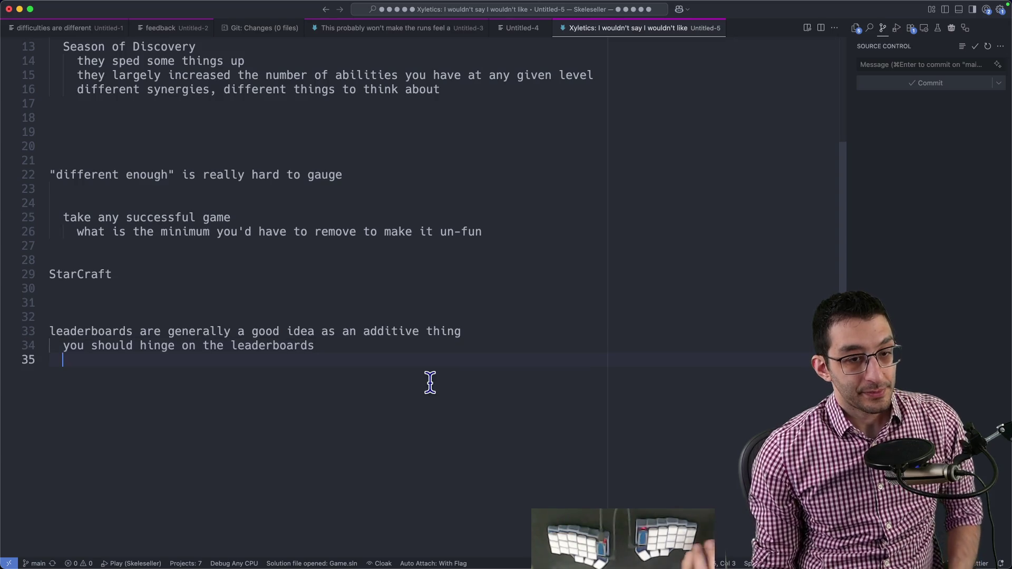
key("Return")
key("Return")
type(">100 hours of")
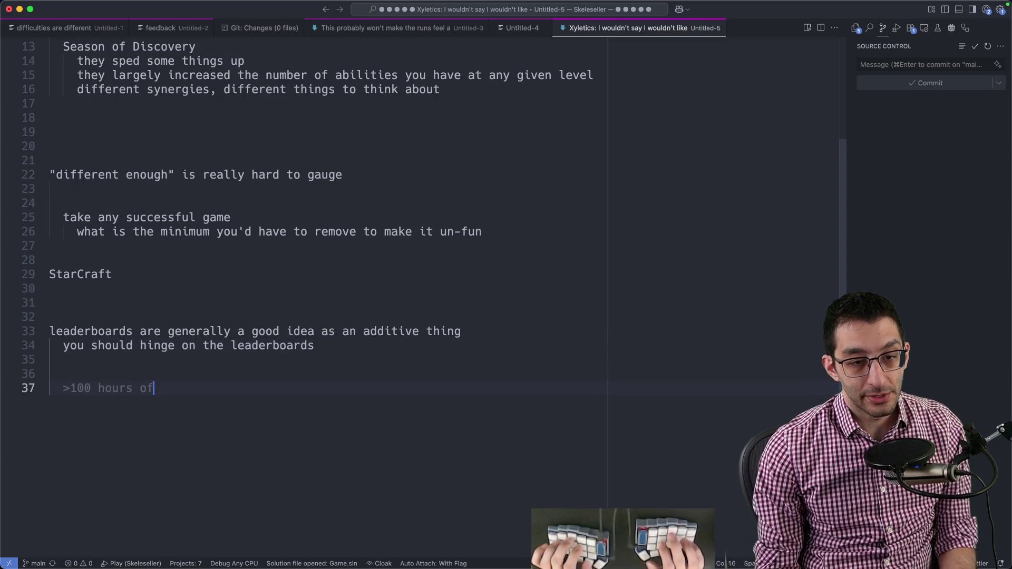
type(" StS")
key("Return")
type("I've ")
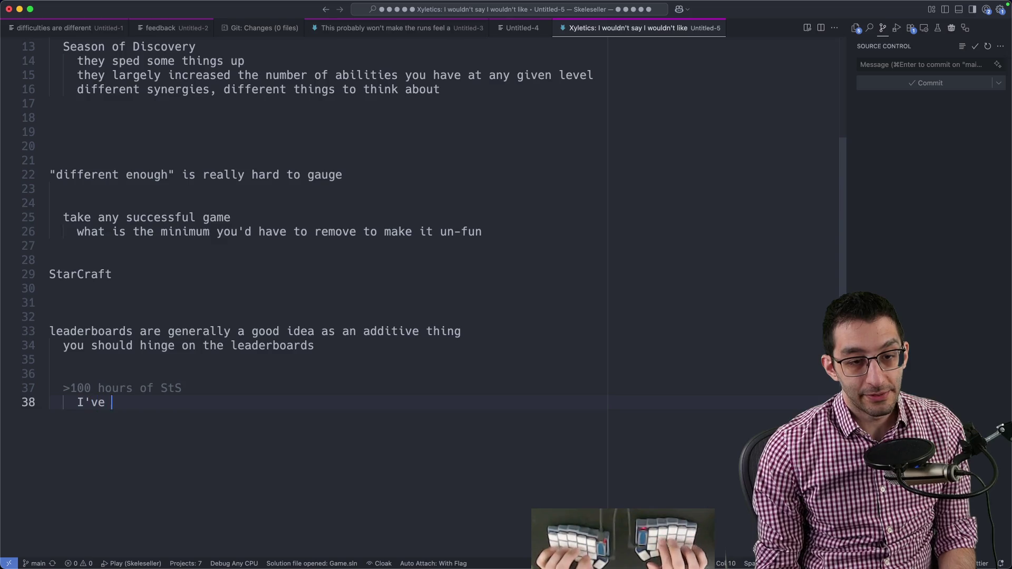
type("never touched \"daily clim")
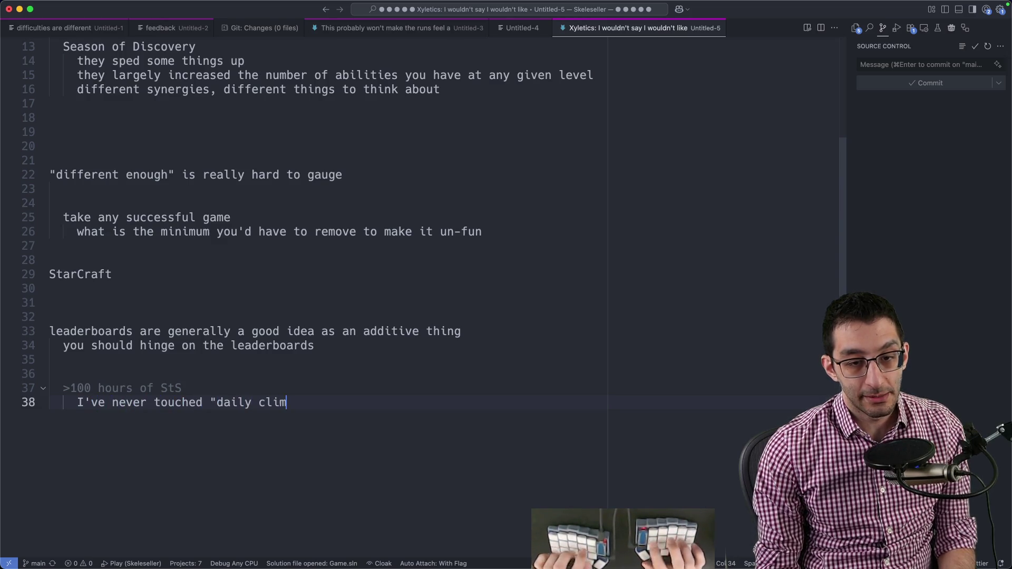
type("b\"")
key("shift+Home")
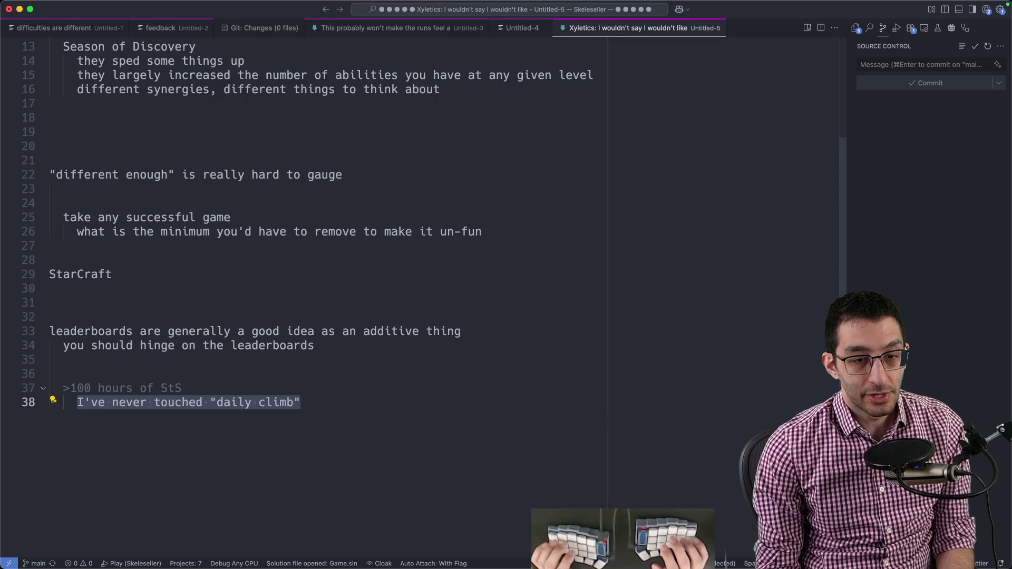
left_click_drag(304, 403, 10, 410)
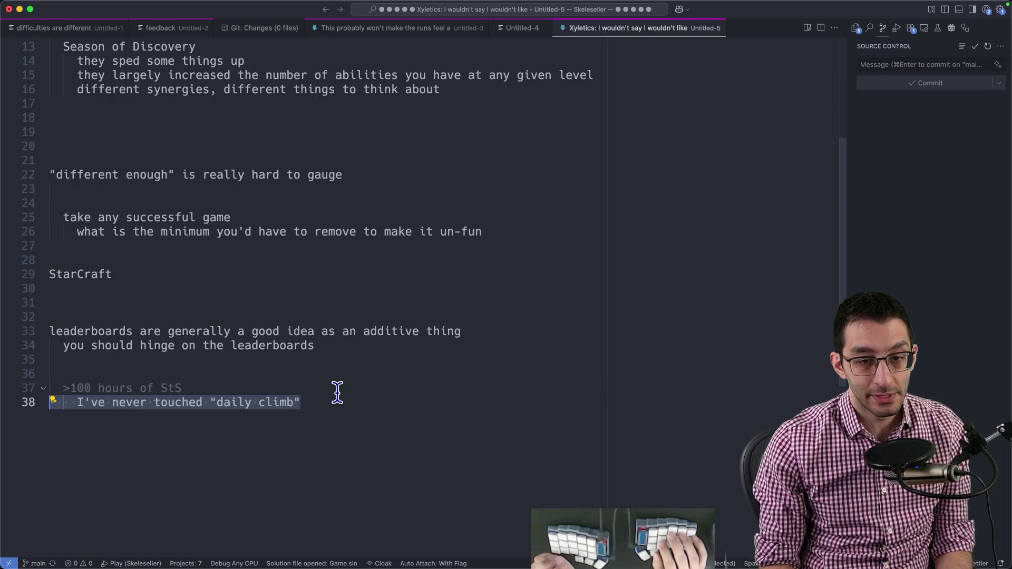
key("End")
key("shift+Up")
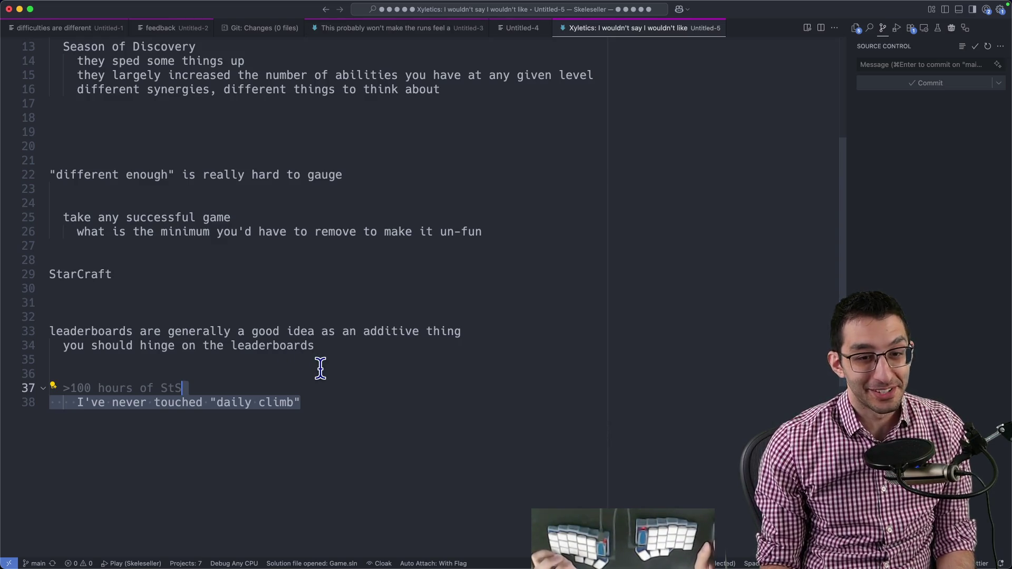
- Re-select the leaderboards lines for review, then return to the hinge line's end
left_click(321, 394)
left_click(332, 346)
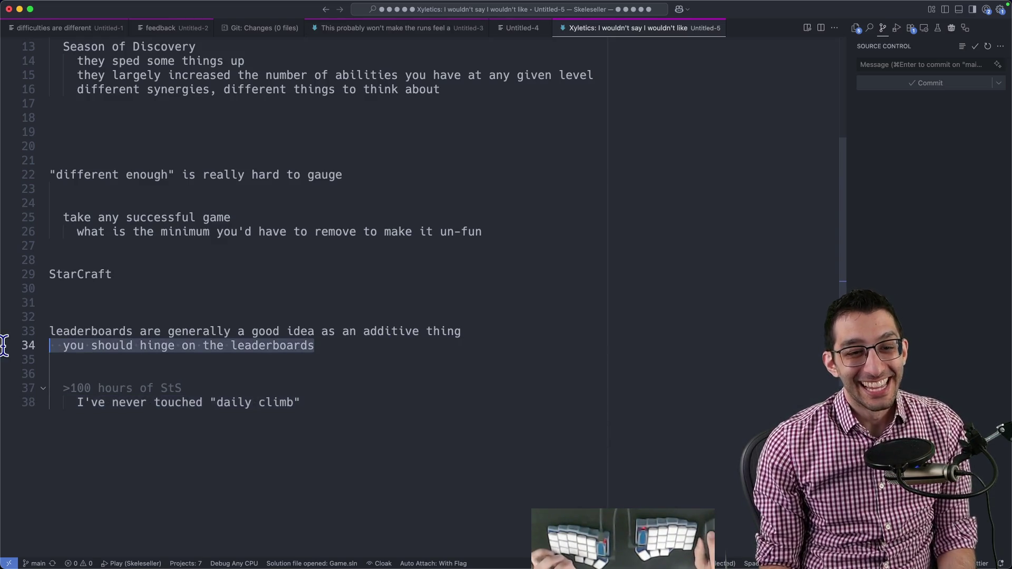
key("shift+Up")
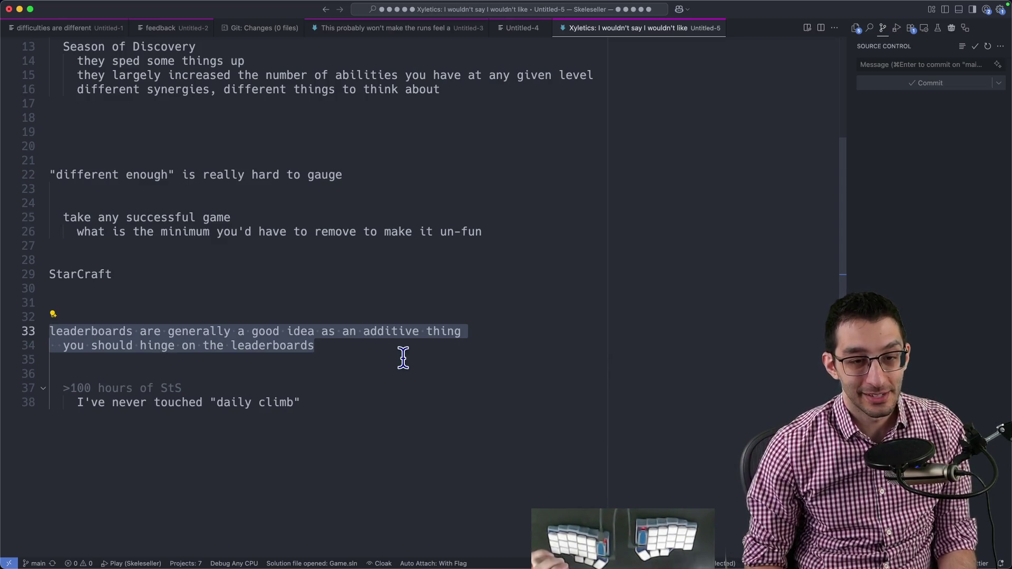
left_click(382, 346)
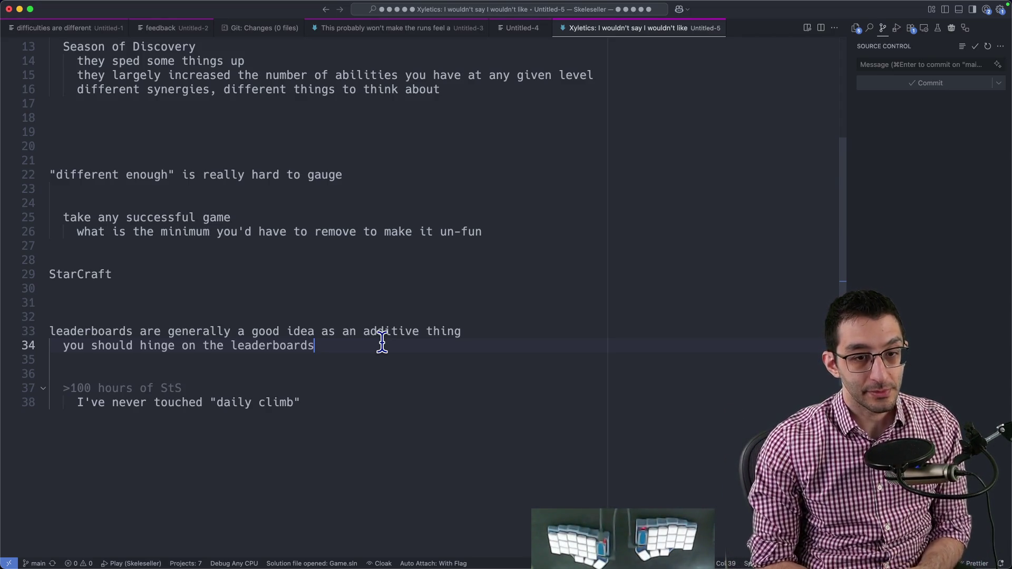
- Start a closing line "the main goal: have players feel like they got their money's worth" at the end
left_click(382, 402)
key("Return")
key("Return")
key("Return")
type("the ma")
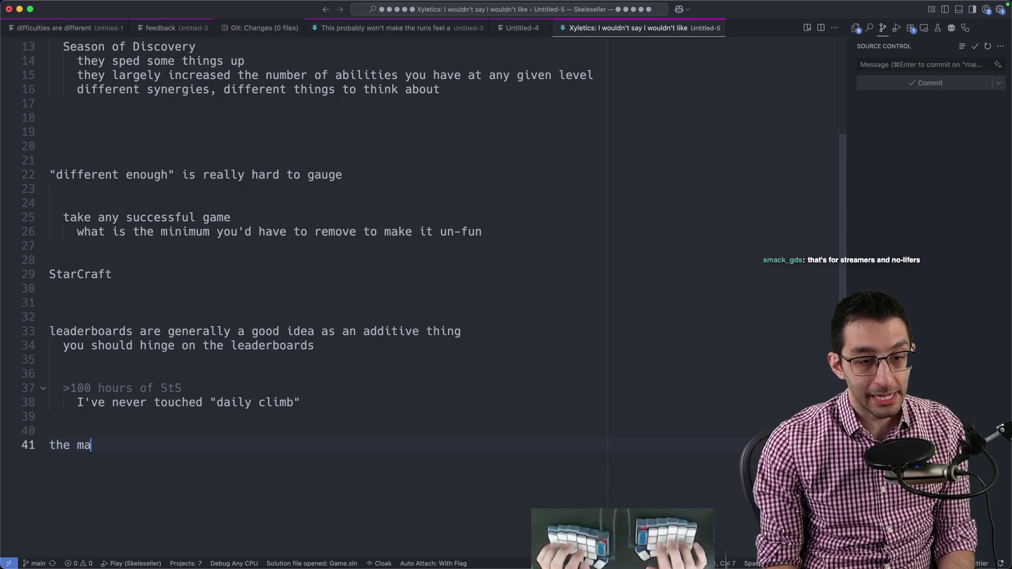
type("in goal:")
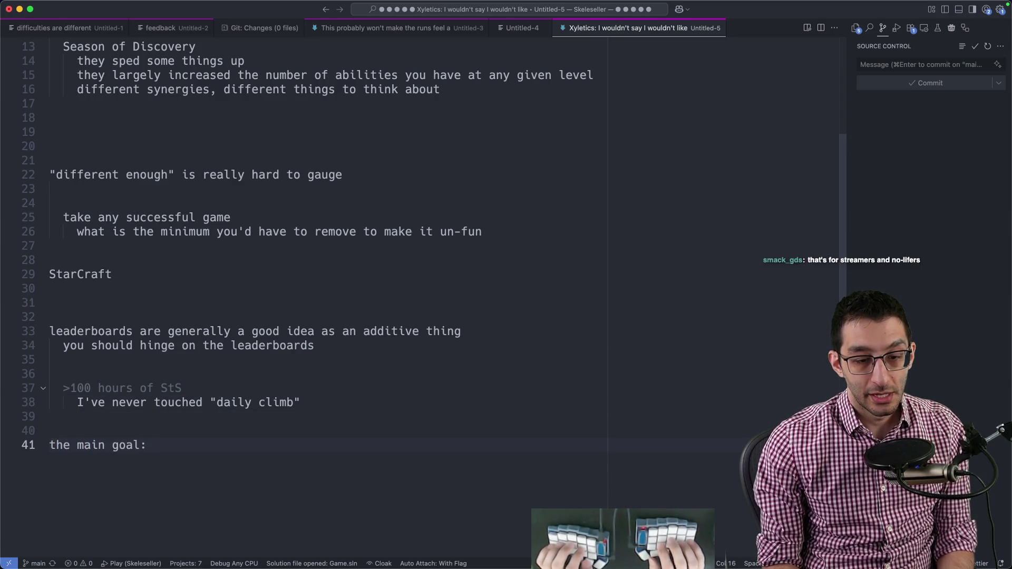
type(" have players feel like t")
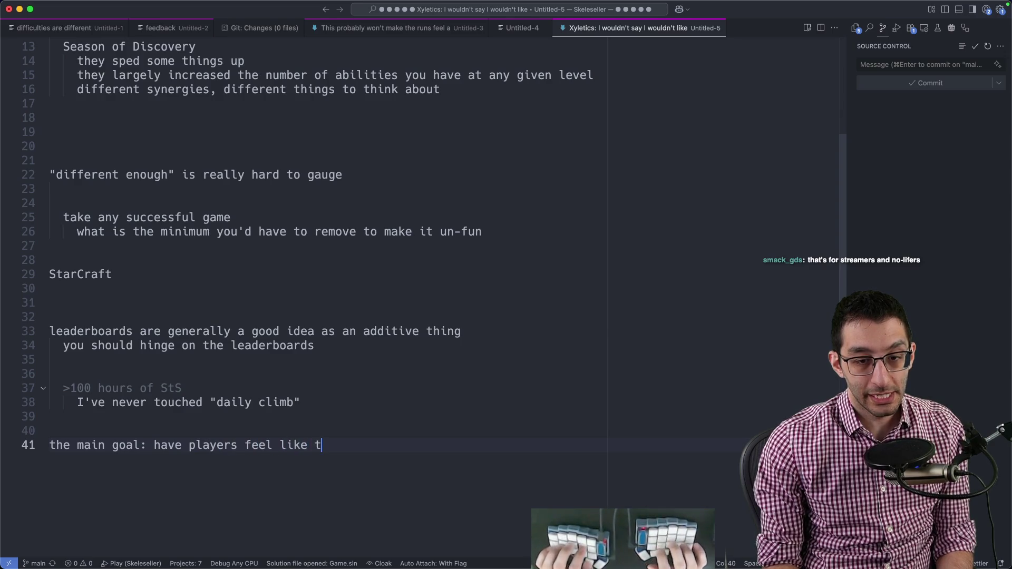
type("hey got their money's wort")
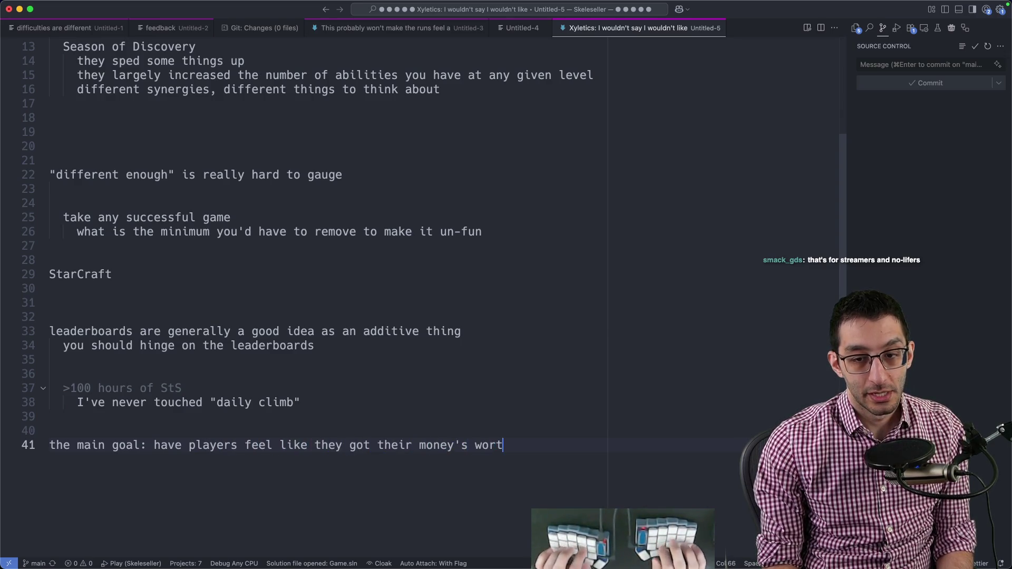
type("h")
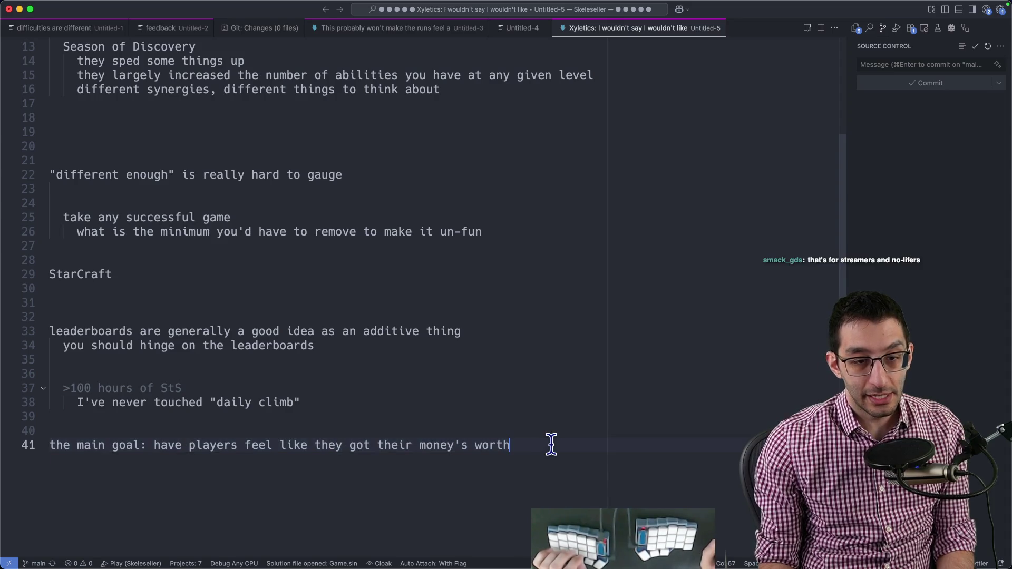
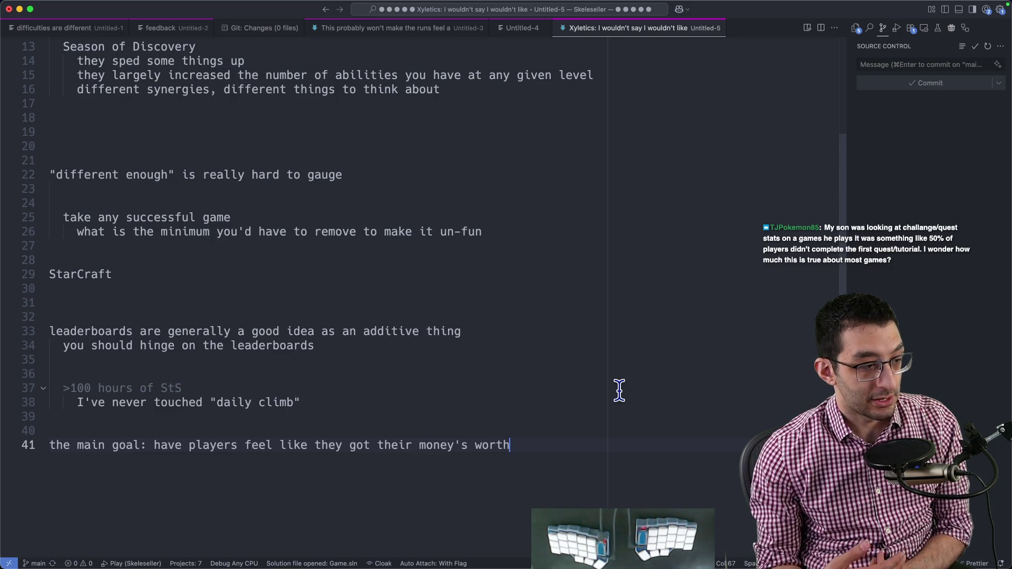
scroll(620, 390, "down", 5)
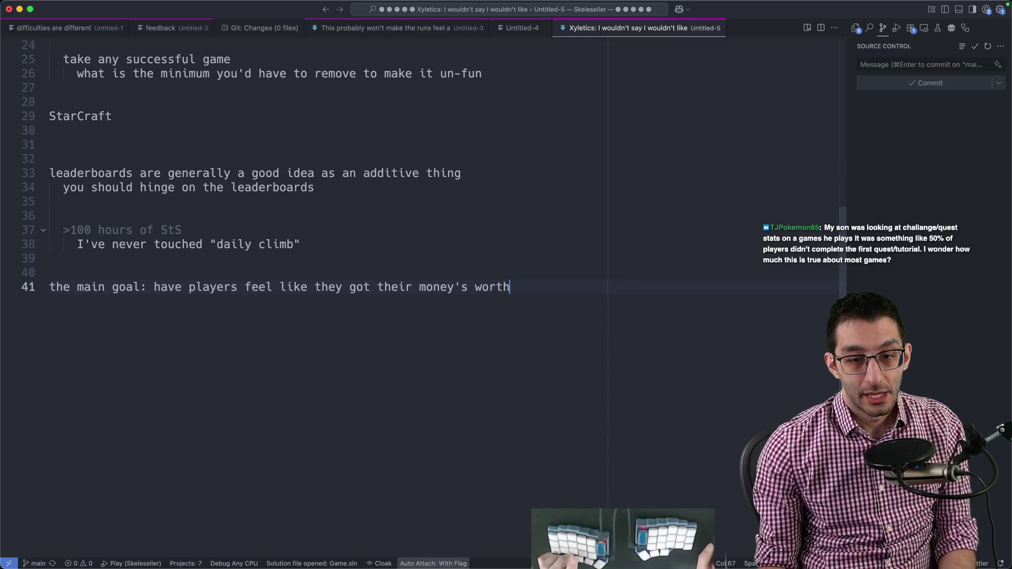
- Glance at the Challenge Mode doc and scratch note, then start the file search for TradeOffPerkChoiceGenerator.cs
left_click(279, 542)
key("ctrl+Tab")
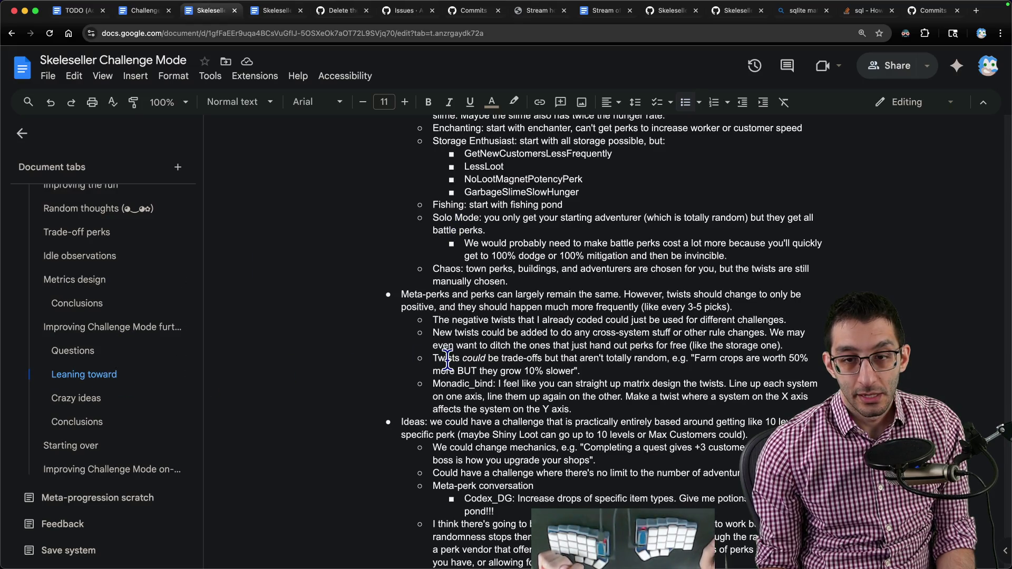
key("super+Tab")
key("ctrl+Tab")
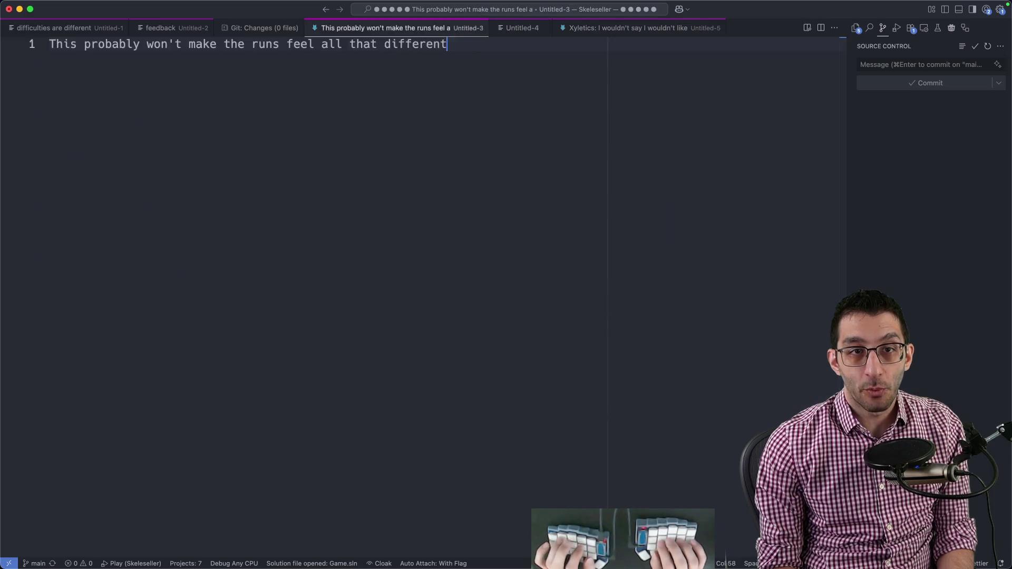
key("ctrl+Tab")
key("super+p")
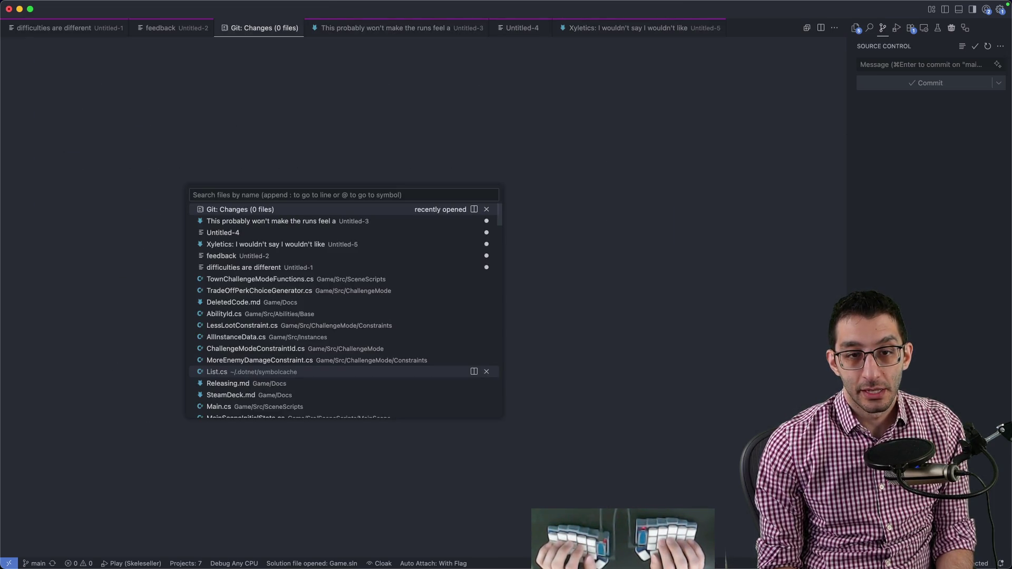
type("tradeof")
key("Return")
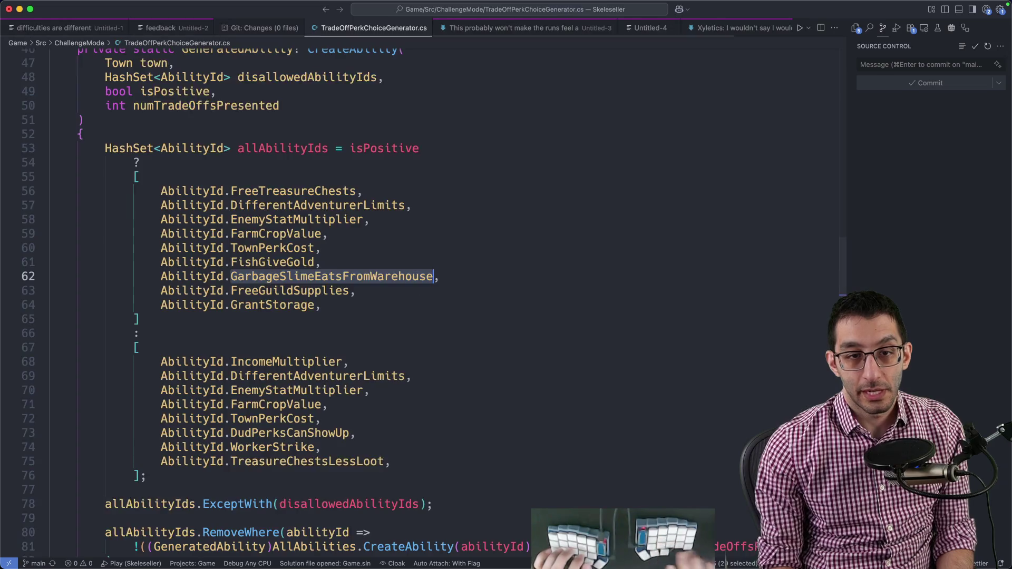
left_click_drag(161, 190, 506, 312)
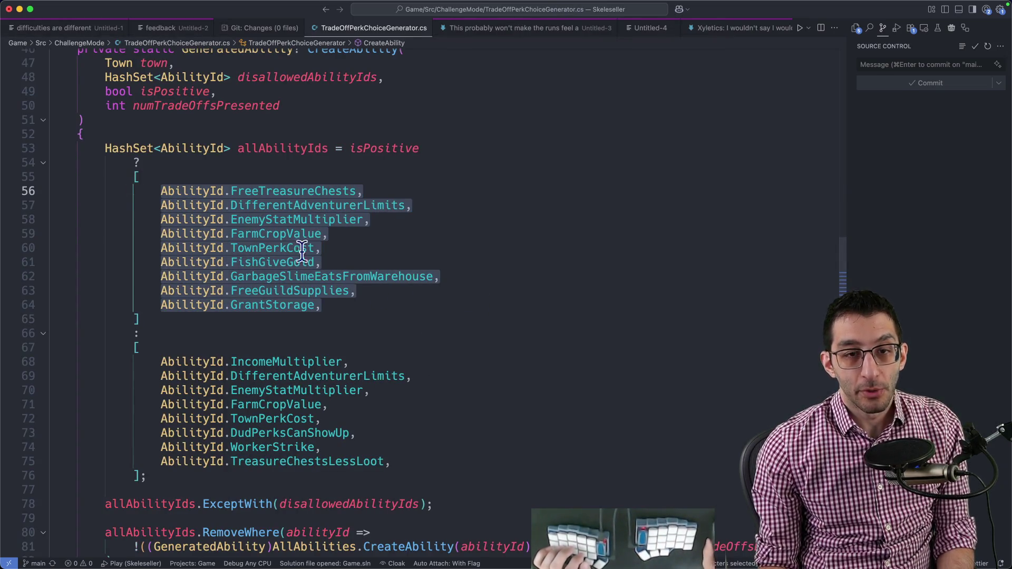
left_click(254, 191)
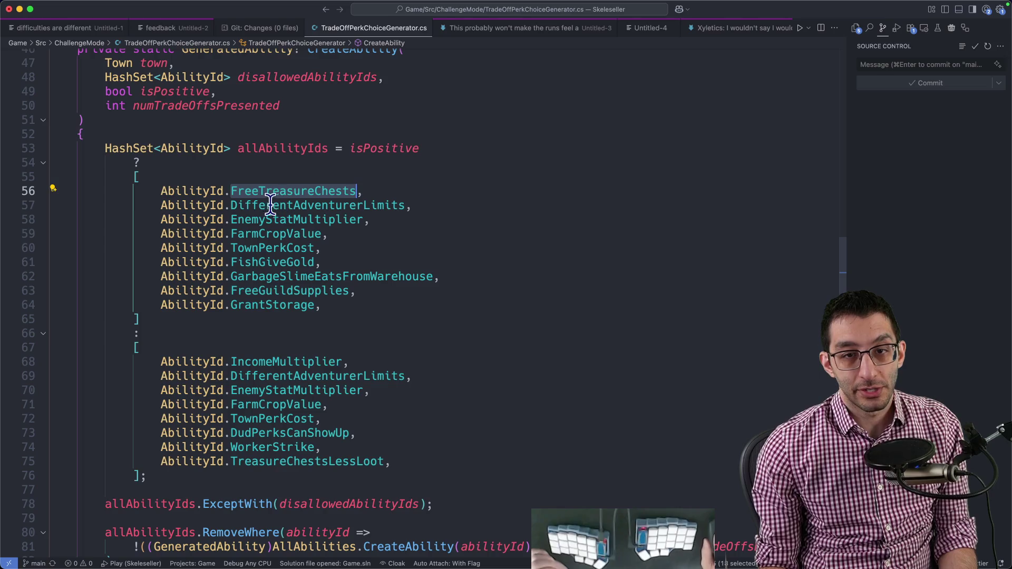
double_click(269, 205)
double_click(272, 221)
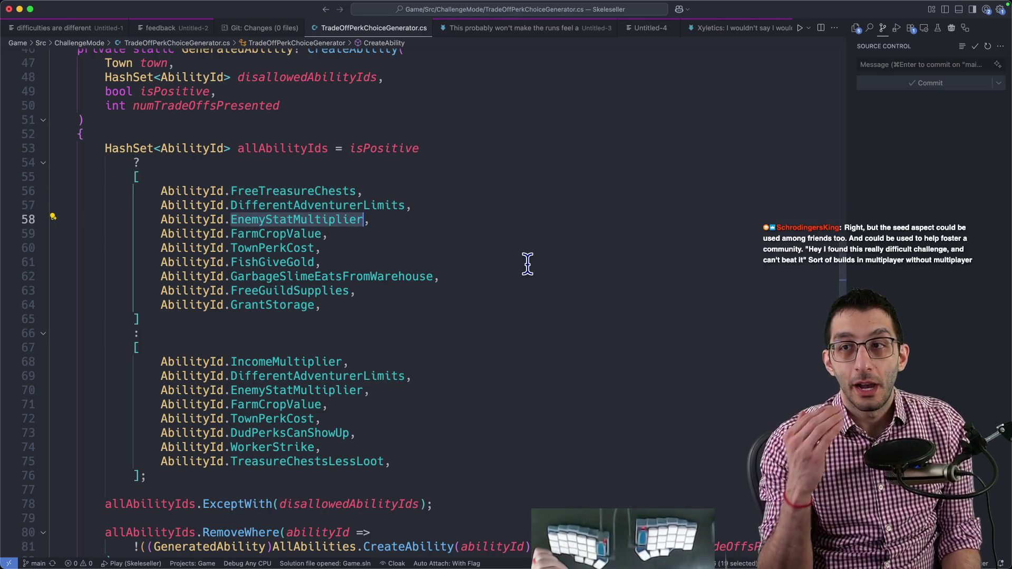
left_click_drag(83, 348, 404, 474)
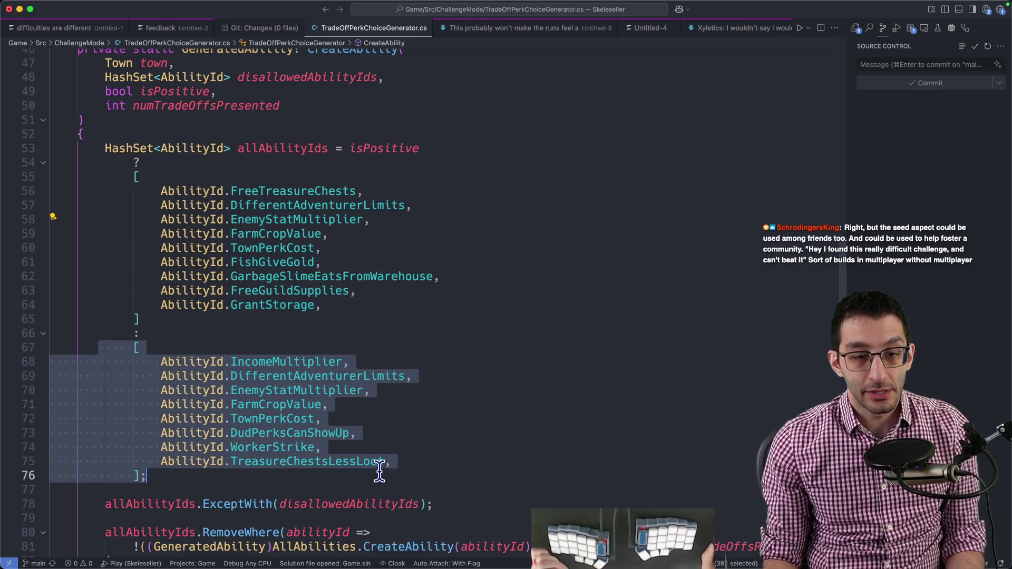
double_click(290, 434)
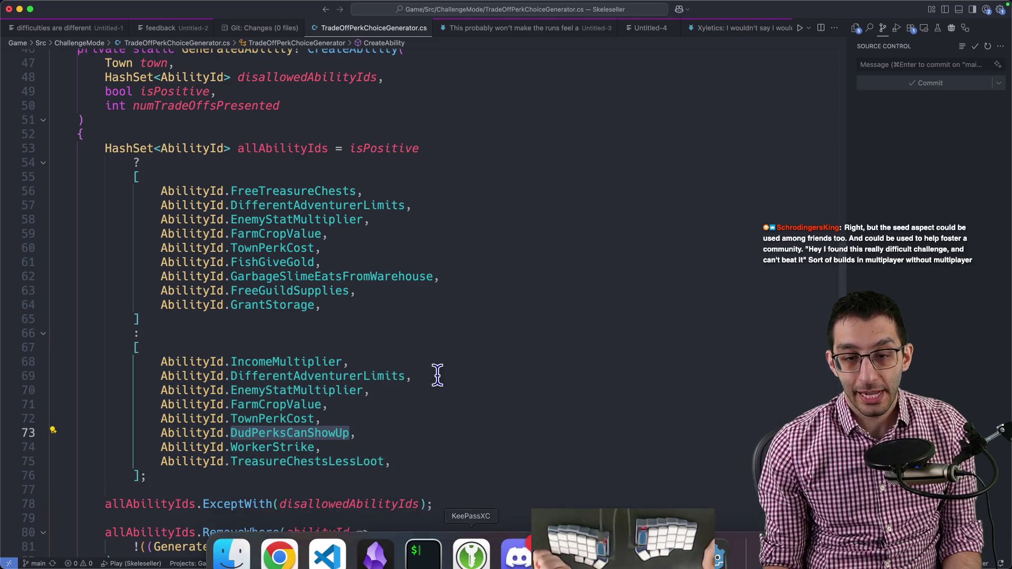
left_click_drag(118, 175, 409, 319)
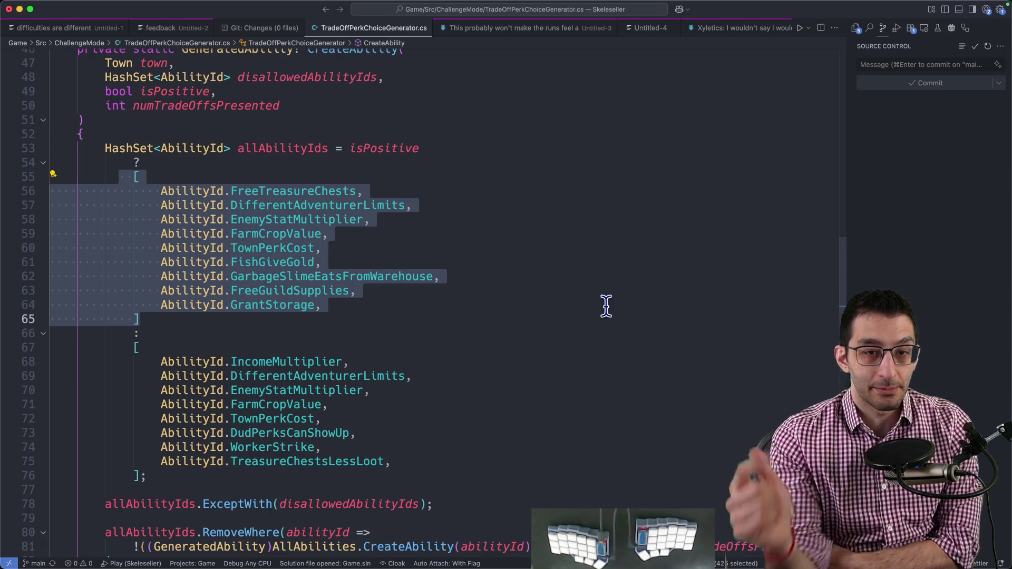
- Walk through the positive trade-off abilities from FreeTreasureChests down to TownPerkCost
left_click(309, 304)
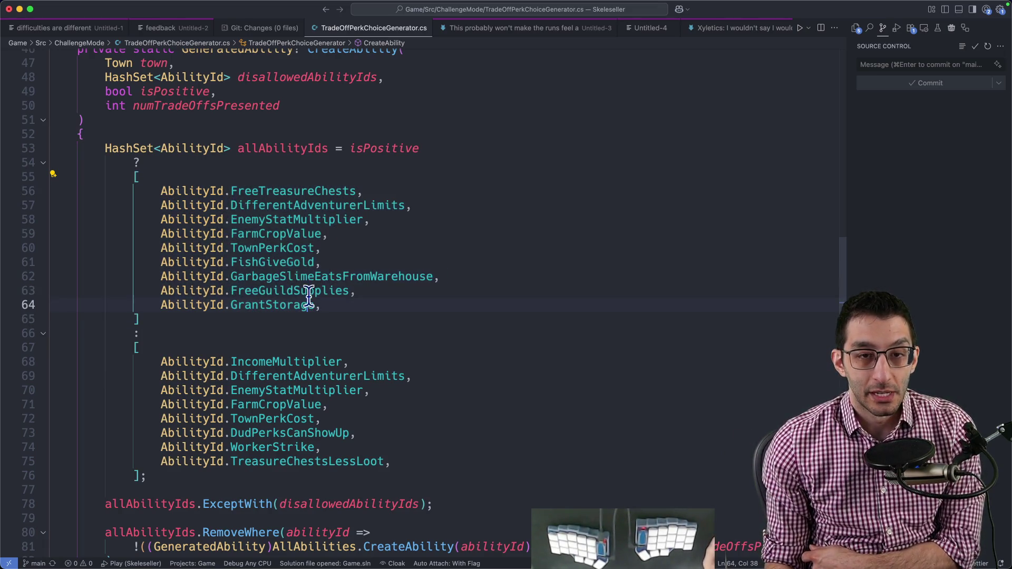
double_click(292, 190)
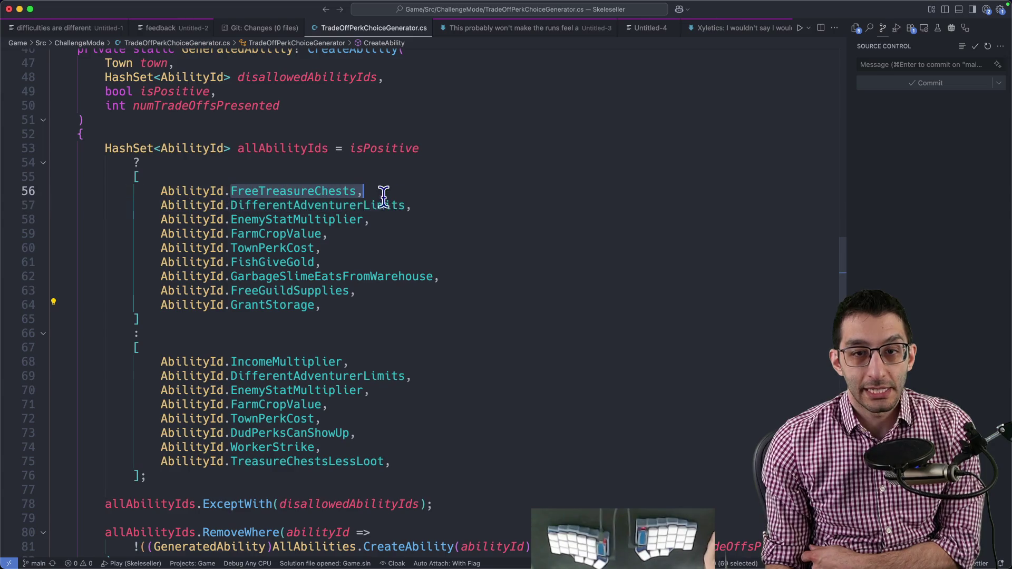
left_click_drag(161, 191, 364, 190)
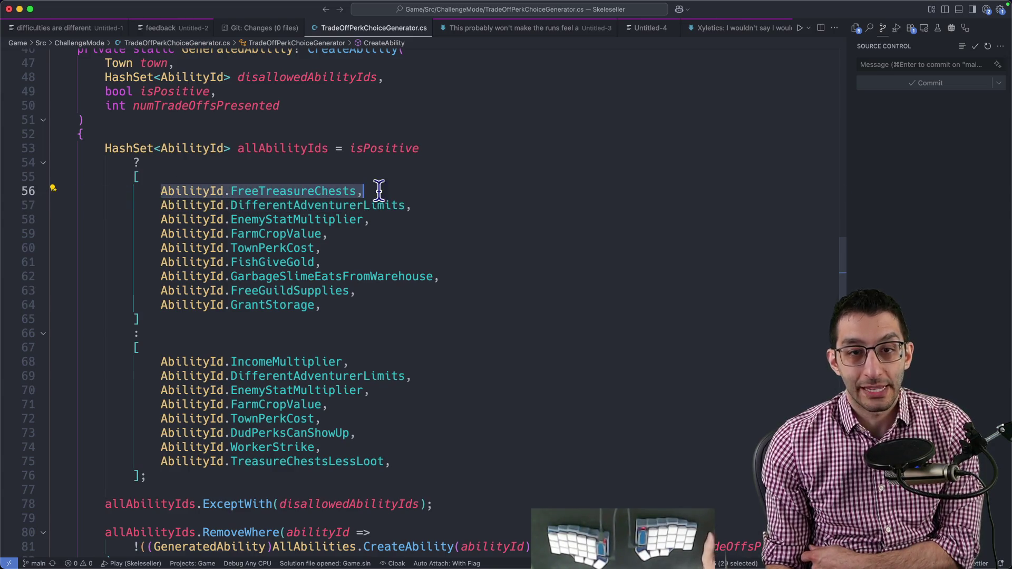
key("shift+Left")
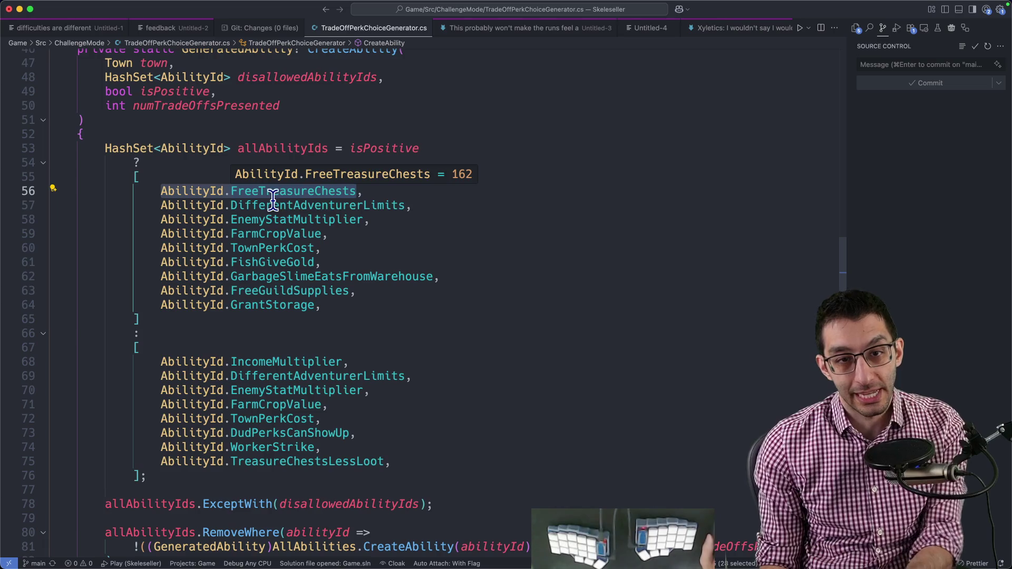
mouse_move(316, 205)
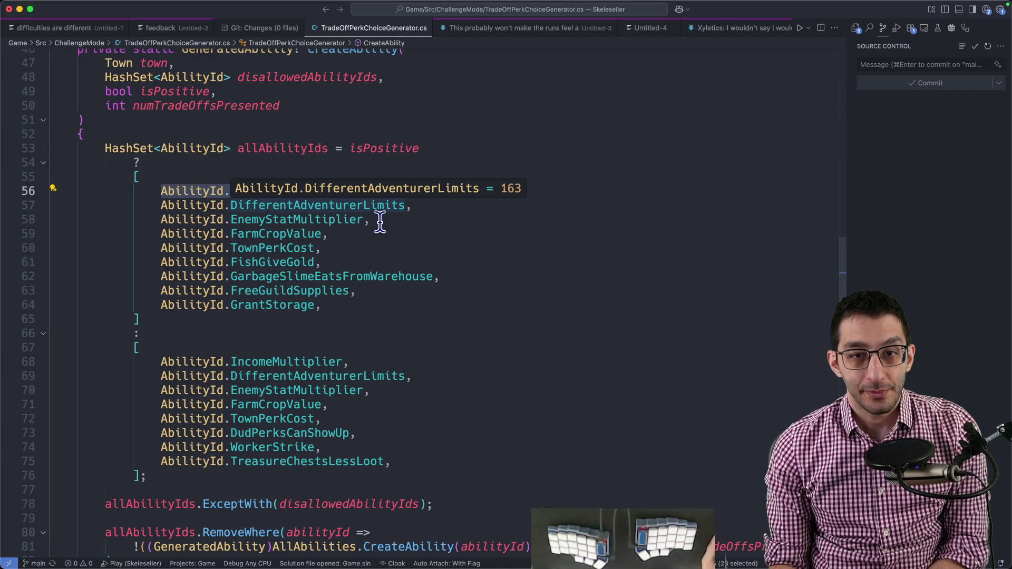
double_click(317, 204)
left_click_drag(412, 205, 52, 204)
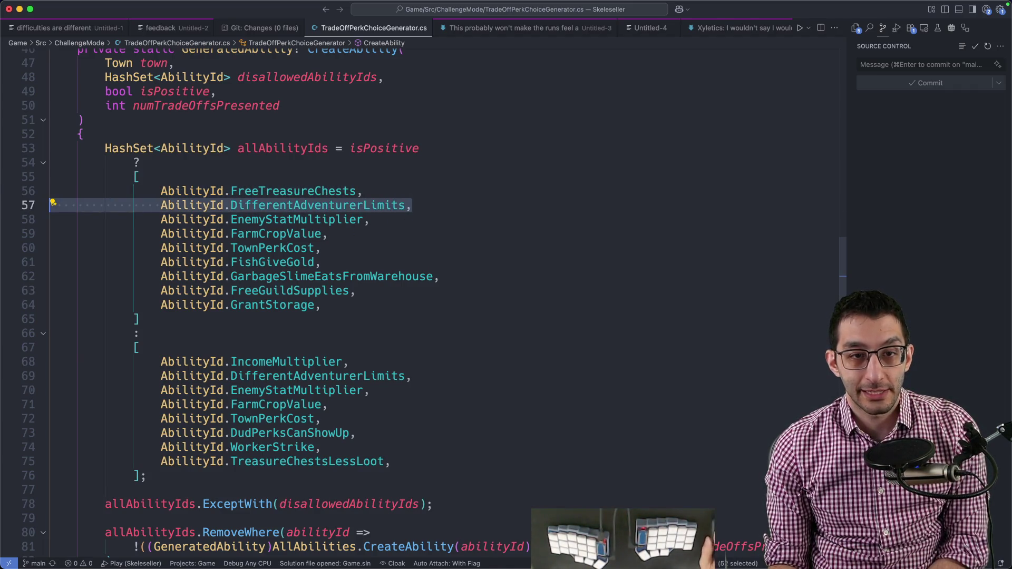
left_click_drag(370, 219, 24, 219)
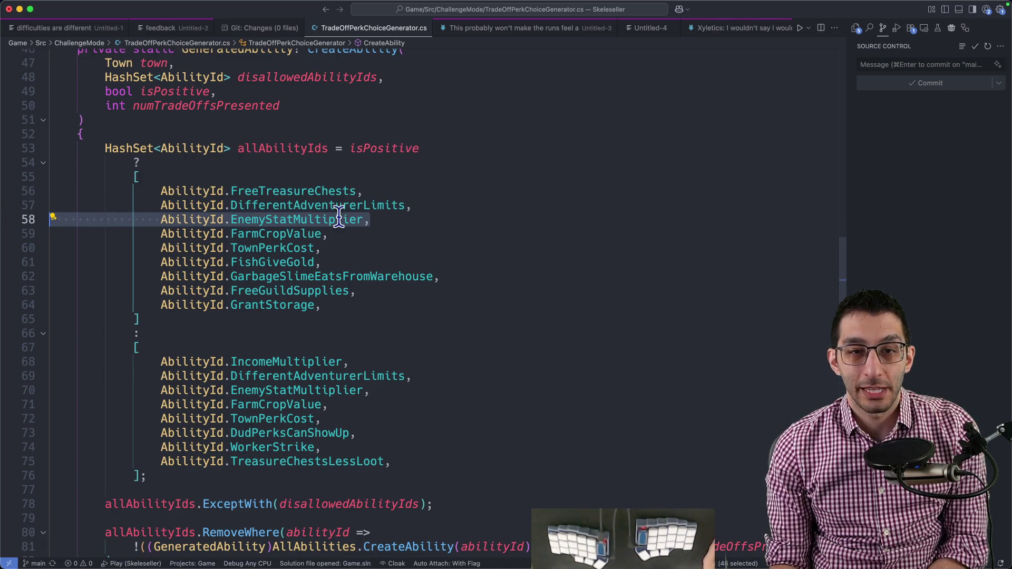
left_click_drag(370, 221, 72, 221)
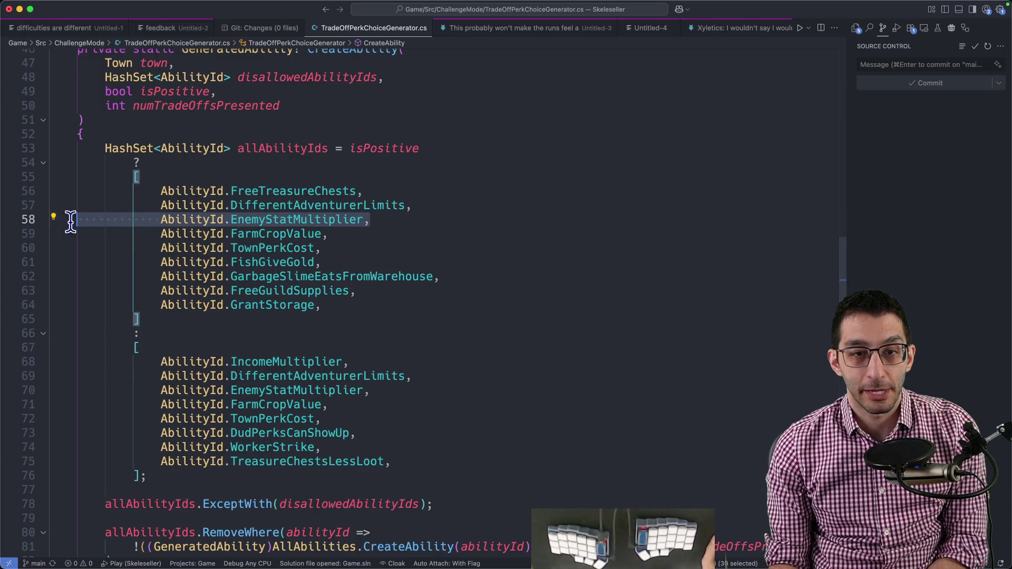
left_click_drag(328, 234, 49, 235)
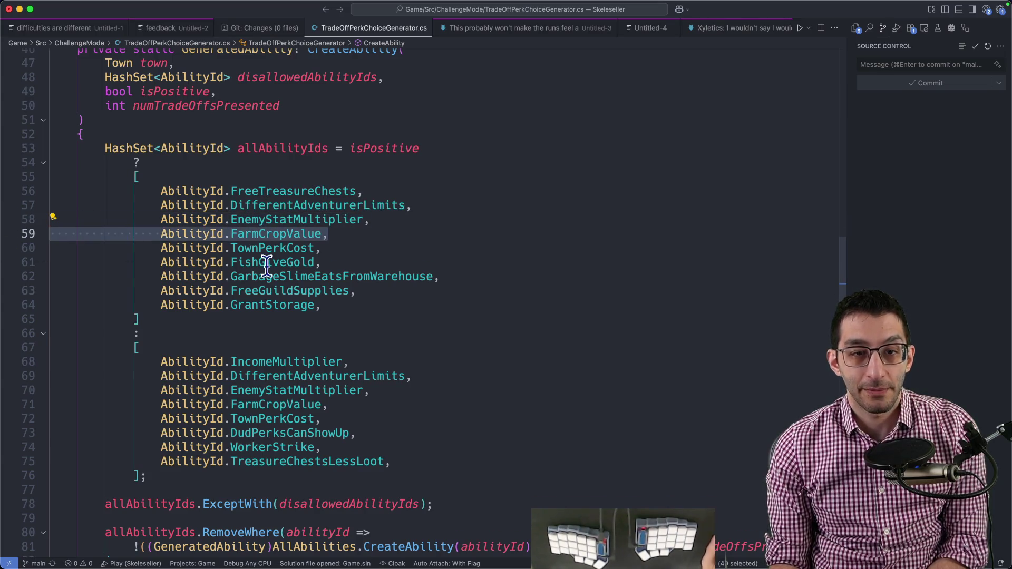
left_click_drag(320, 247, 49, 248)
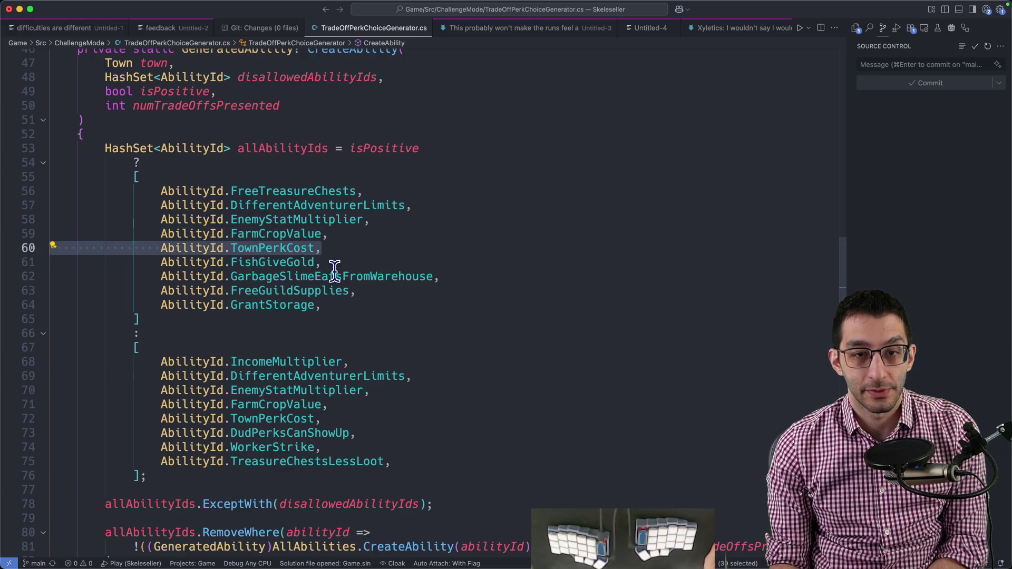
- Review FishGiveGold, GarbageSlimeEatsFromWarehouse, FreeGuildSupplies, GrantStorage and the negative list, then start a blank note
left_click_drag(320, 262, 49, 262)
double_click(223, 262)
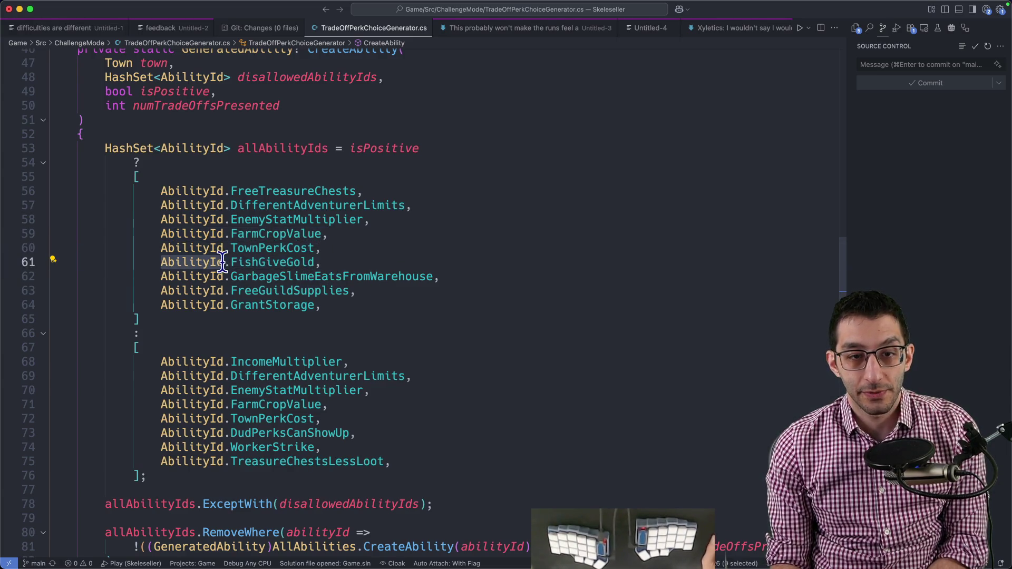
left_click_drag(224, 262, 313, 261)
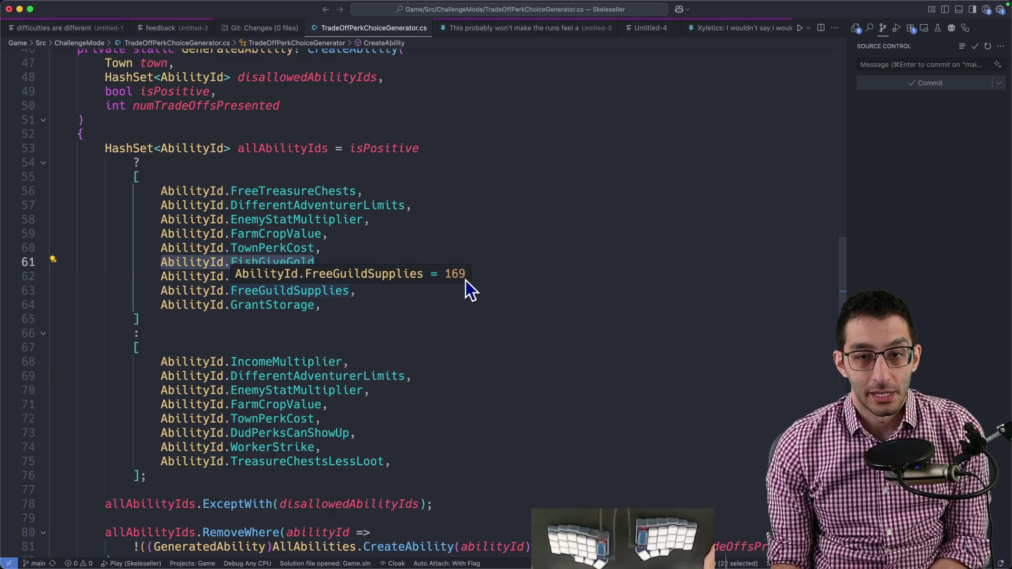
left_click_drag(439, 275, 49, 275)
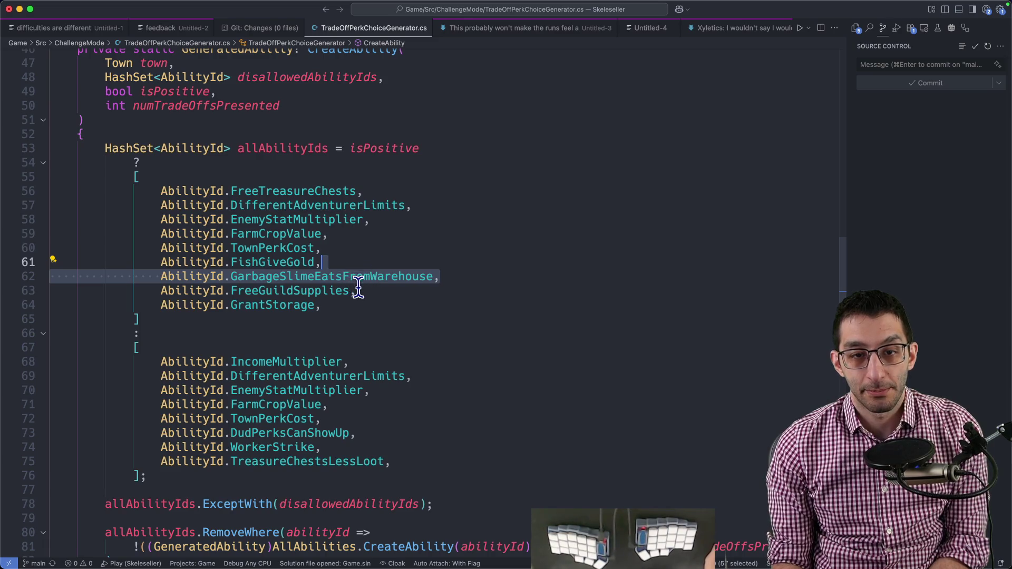
left_click_drag(322, 305, 49, 290)
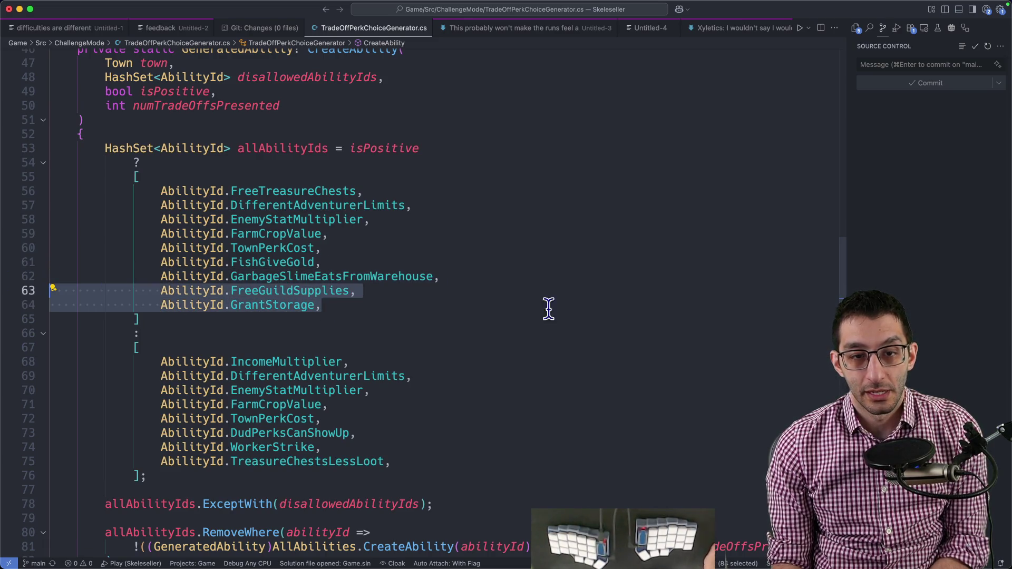
double_click(273, 305)
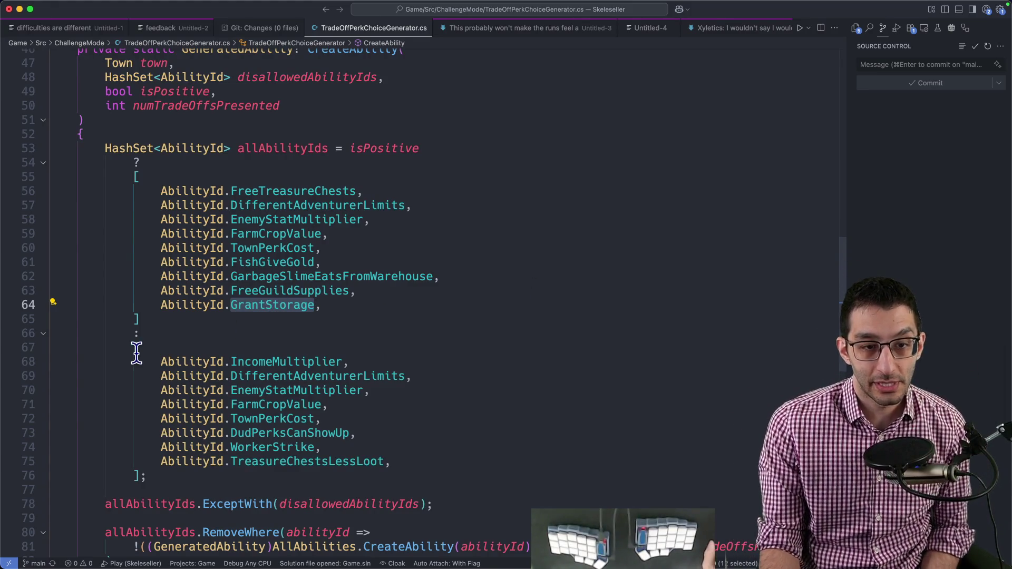
type("[")
left_click_drag(137, 348, 145, 475)
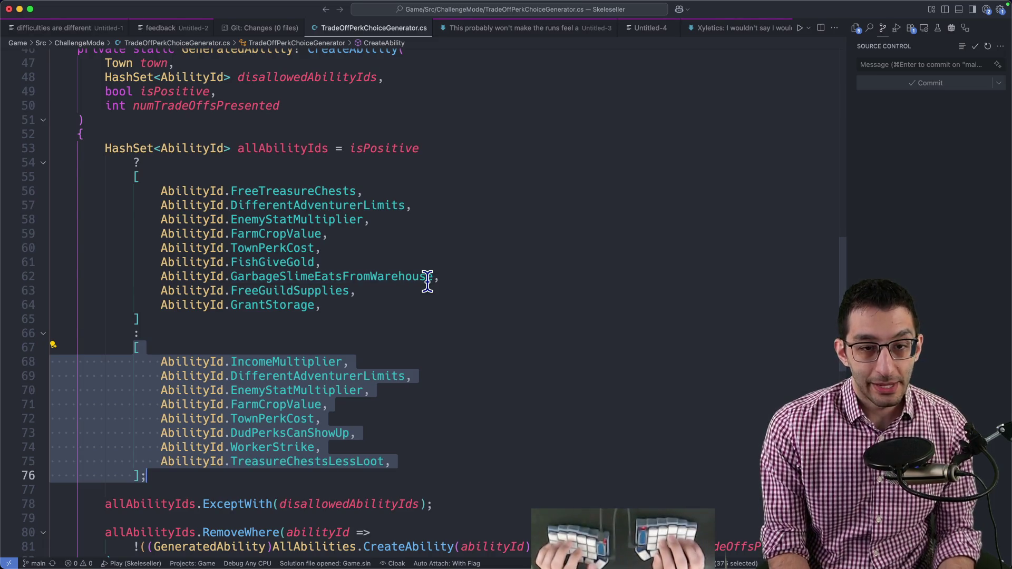
key("super+n")
type("perk #5")
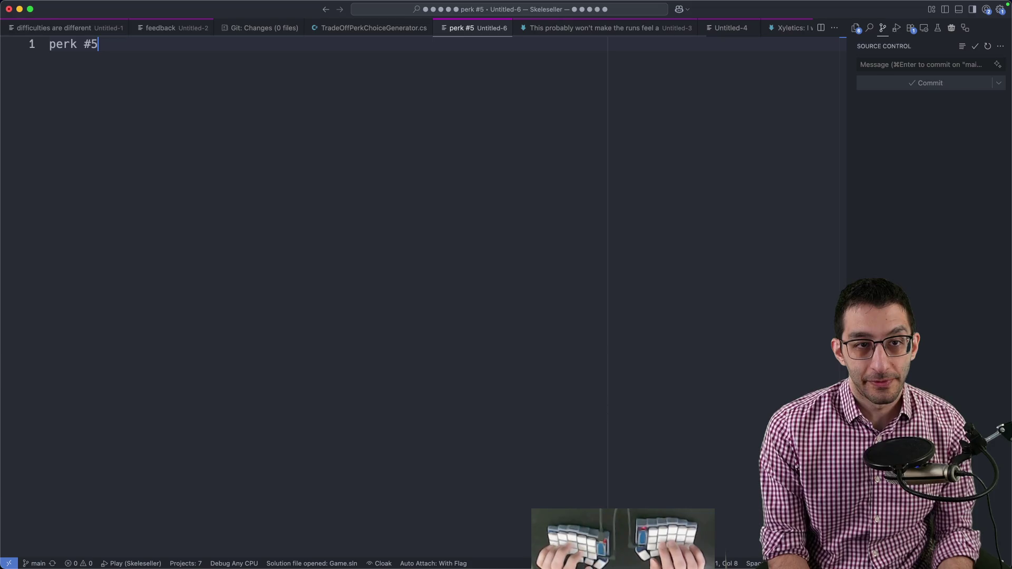
type(", 18, and 34")
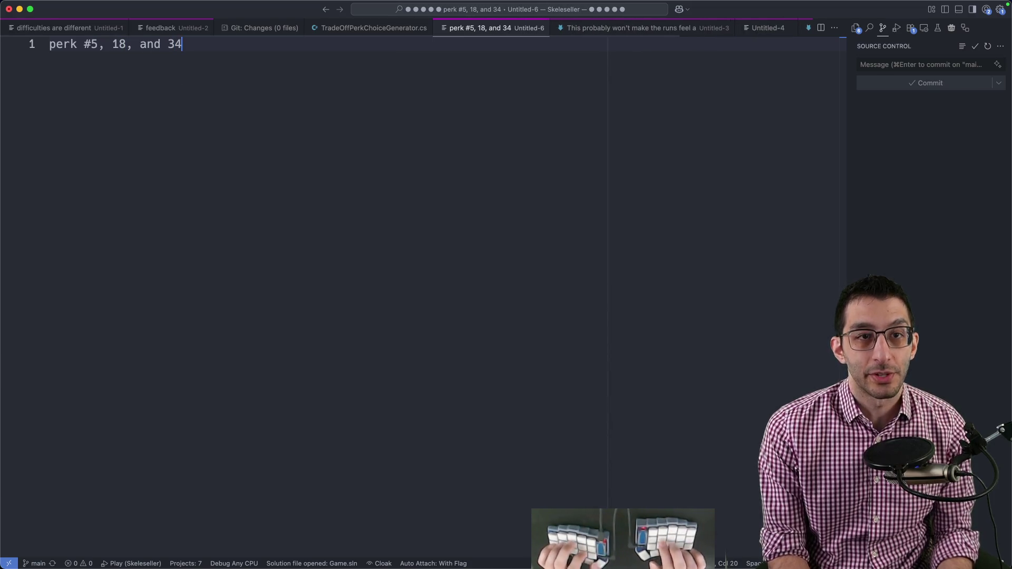
type(" gives yous tw")
- Note the twist perks and the Silksong achievement with its 5/1000 score
key("BackSpace")
key("BackSpace")
key("BackSpace")
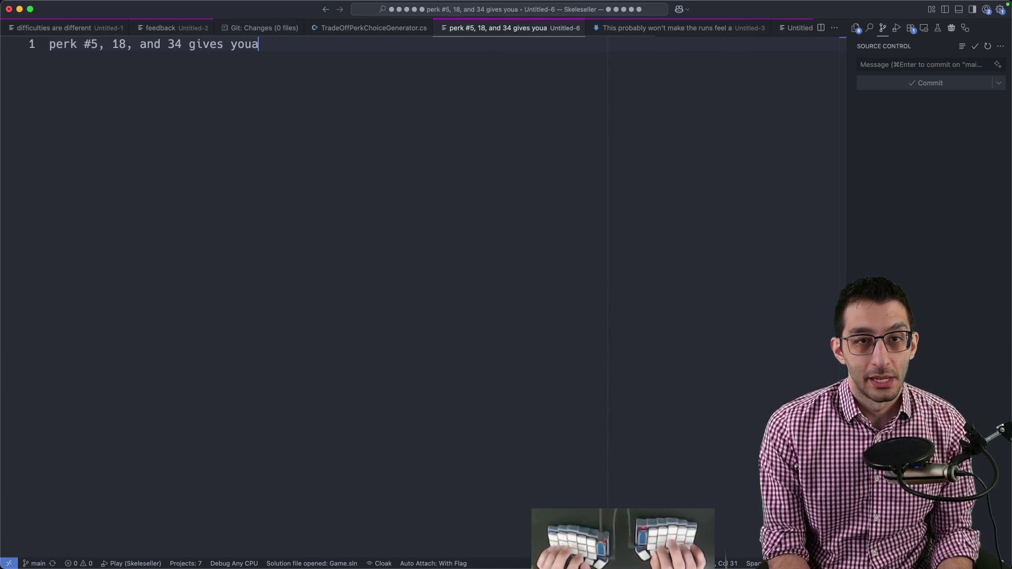
type("a twist")
key("Return")
key("Return")
key("Return")
key("Return")
key("Return")
type("per")
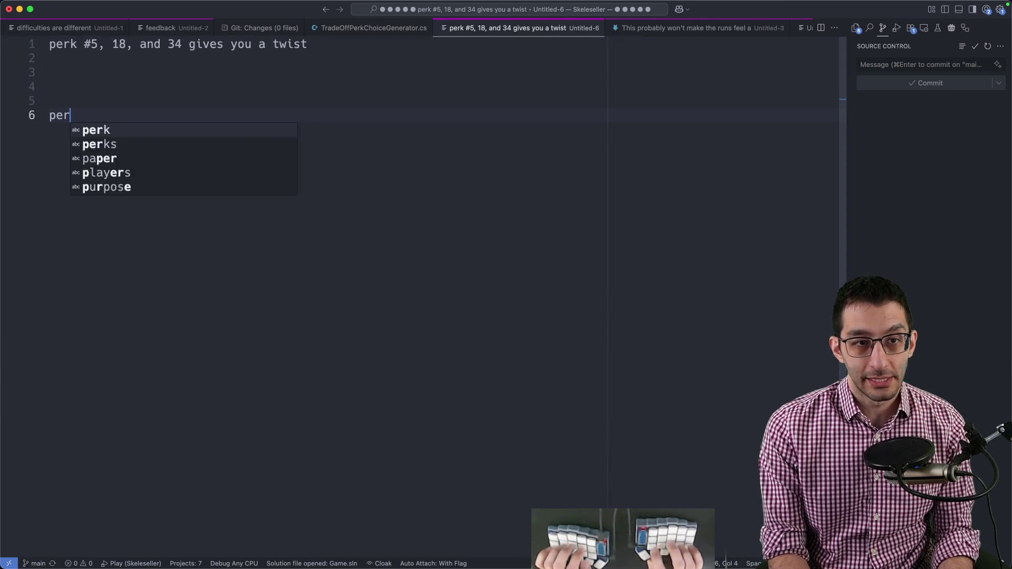
type("ks #5, #10, #16")
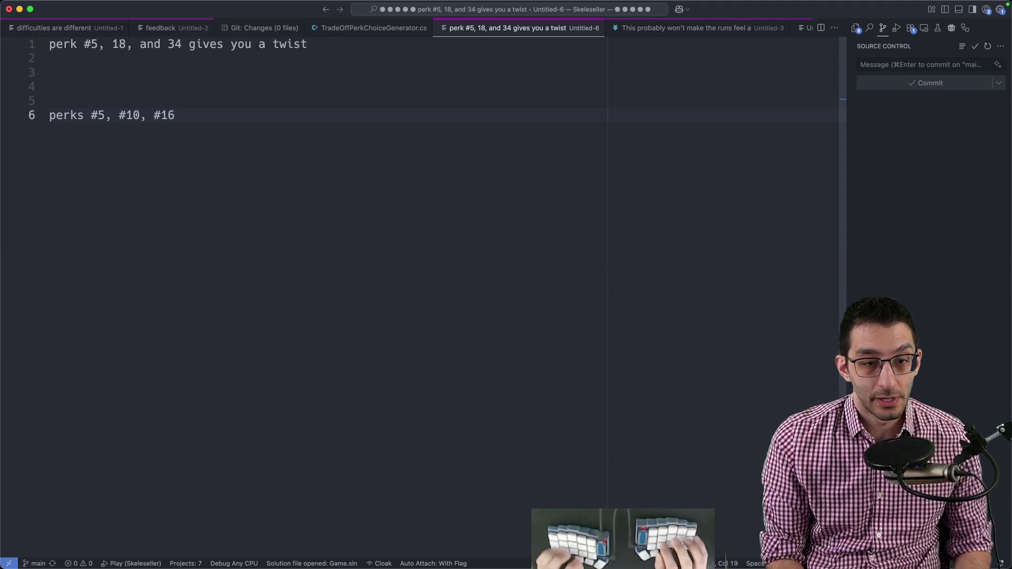
key("Return")
key("Return")
key("Return")
type("Silks")
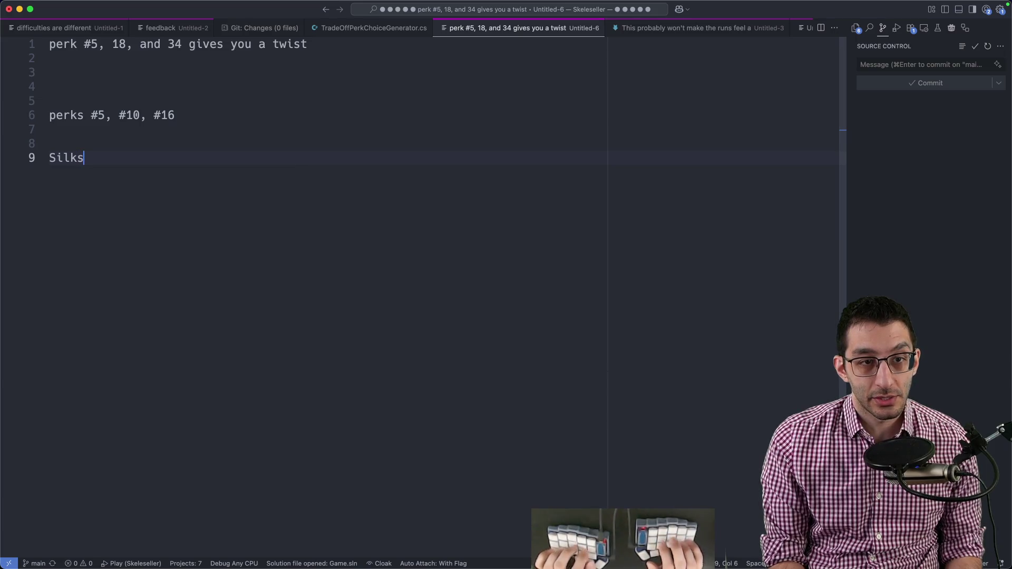
type("ong for about 10 minutes")
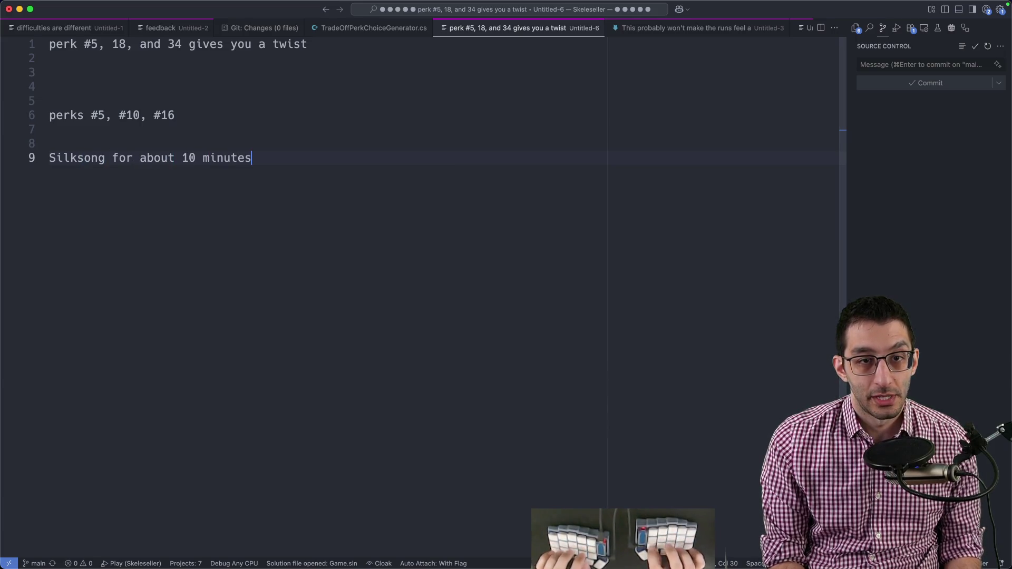
key("Return")
type("5/0")
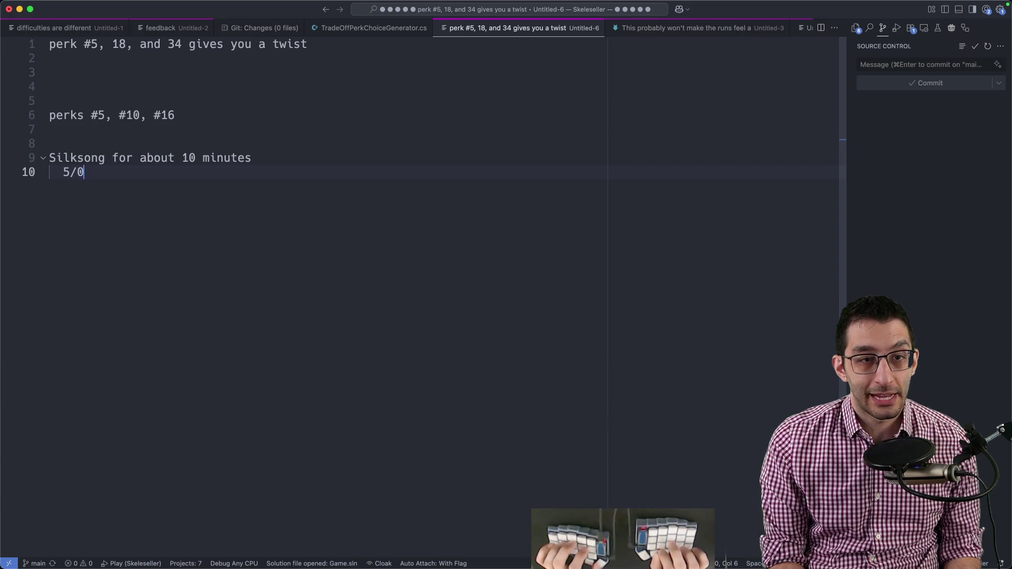
key("BackSpace")
type("1000 ahiece")
key("BackSpace")
key("BackSpace")
key("BackSpace")
type("c")
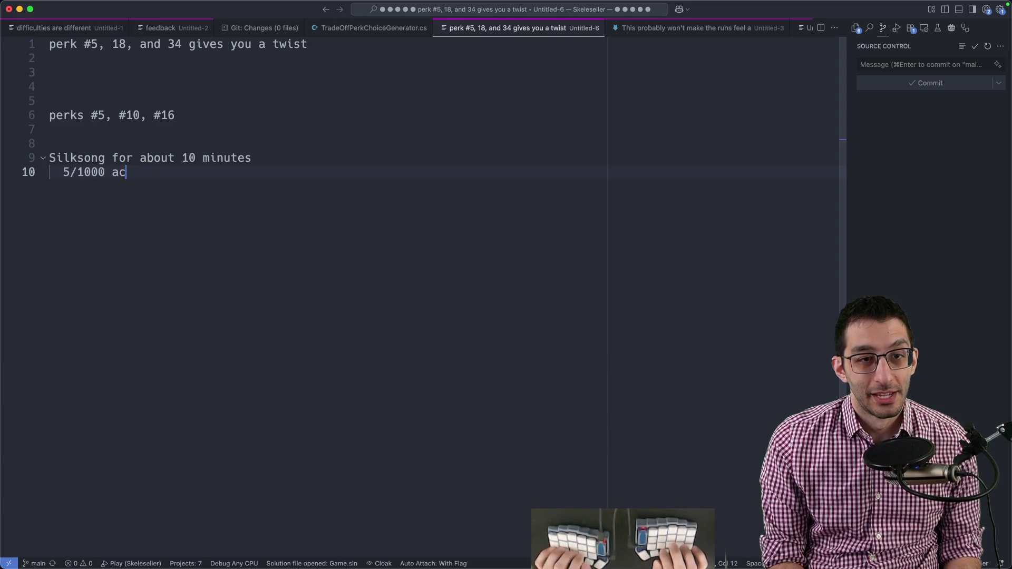
type("hievmemen")
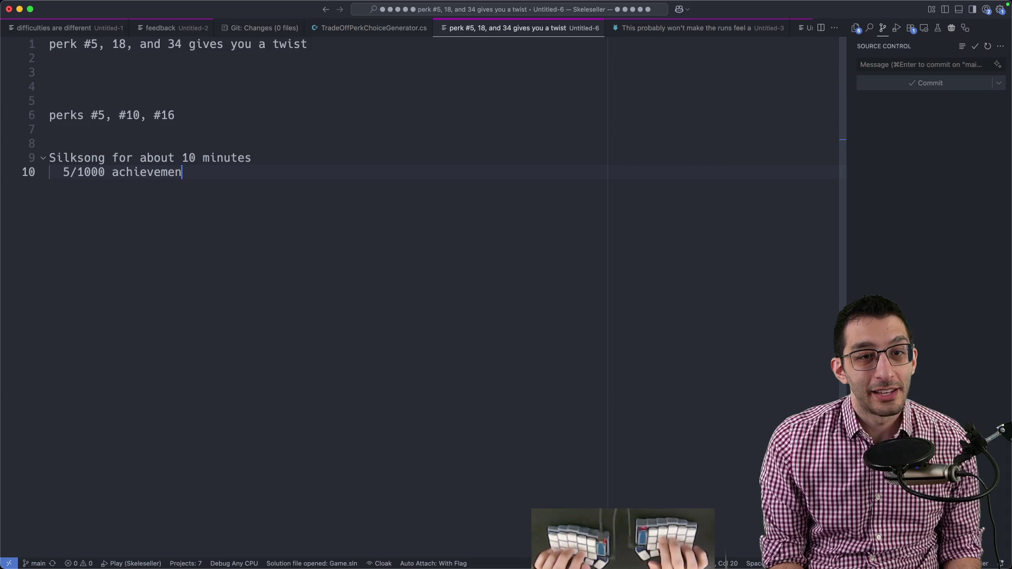
type("oints on Game Pas")
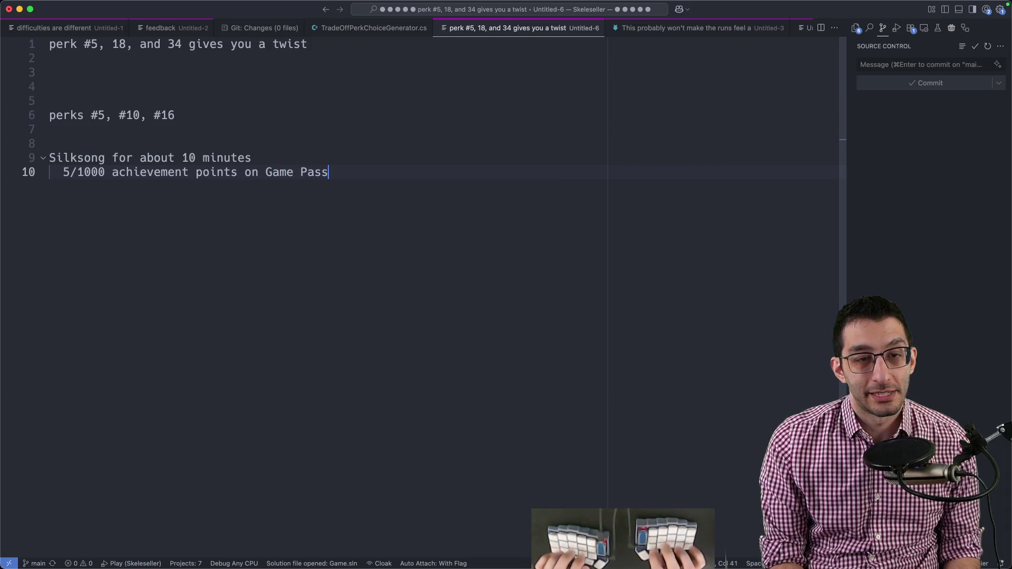
type("s")
double_click(75, 173)
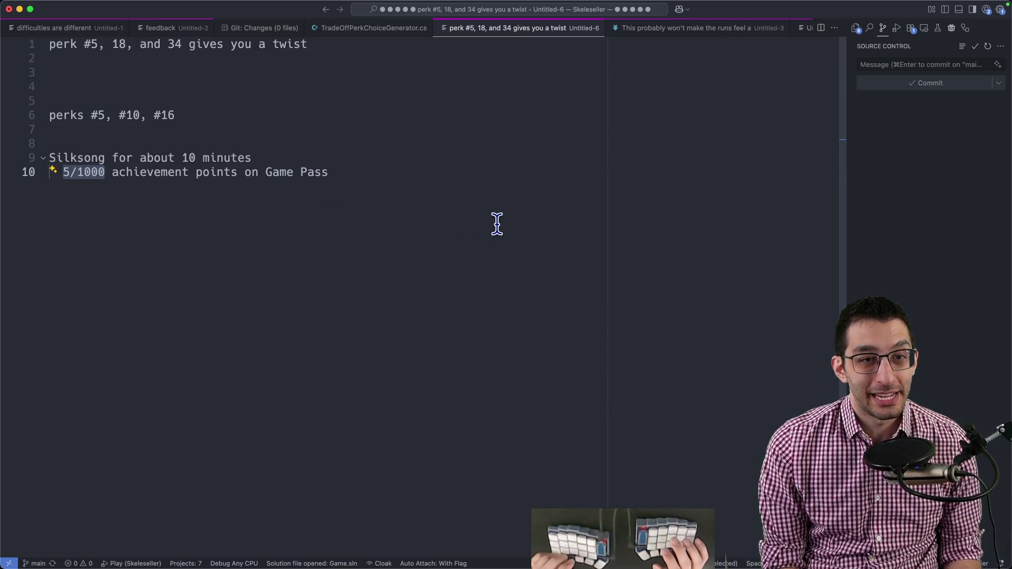
key("shift+End")
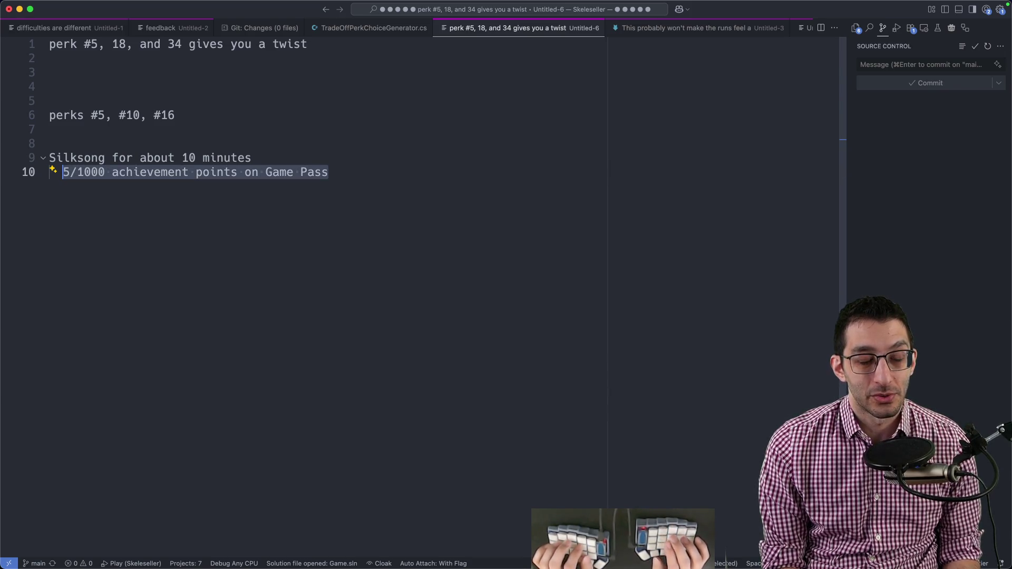
key("Right")
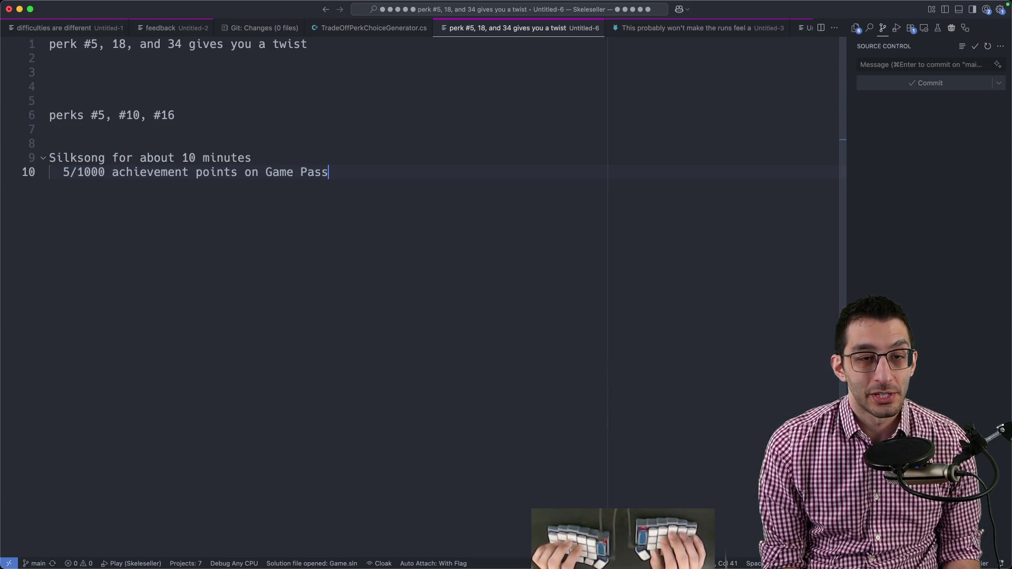
key("shift+Up")
key("Down")
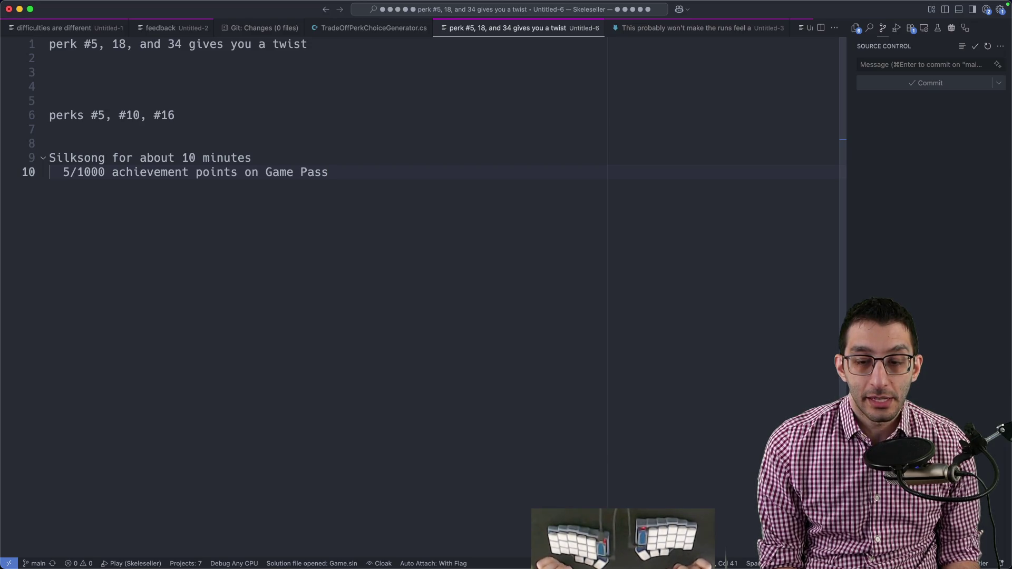
- Add the Skeleseller seed note and a three-point daily challenge outline, then return to the Challenge Mode doc
key("Return")
key("Return")
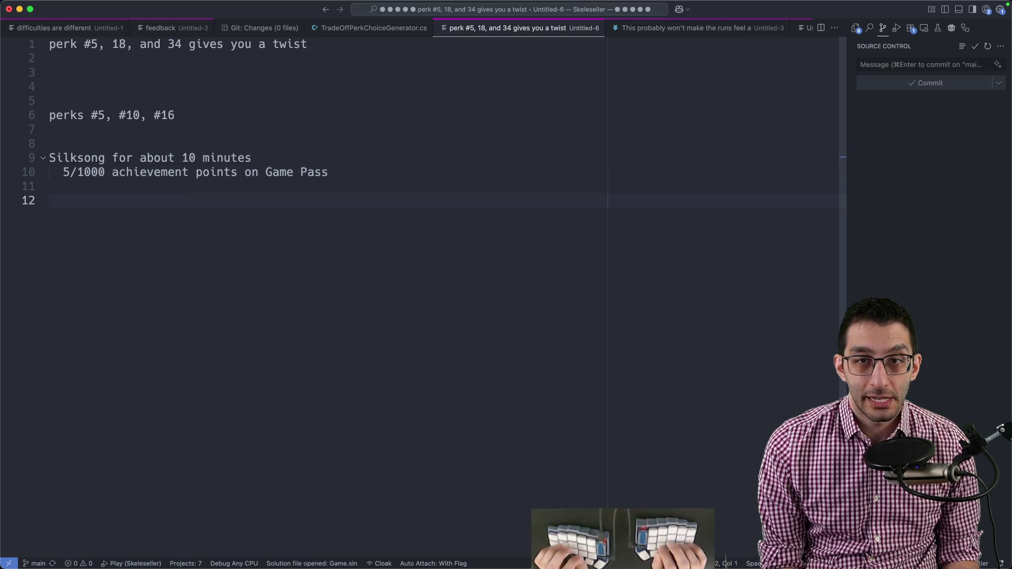
type("se")
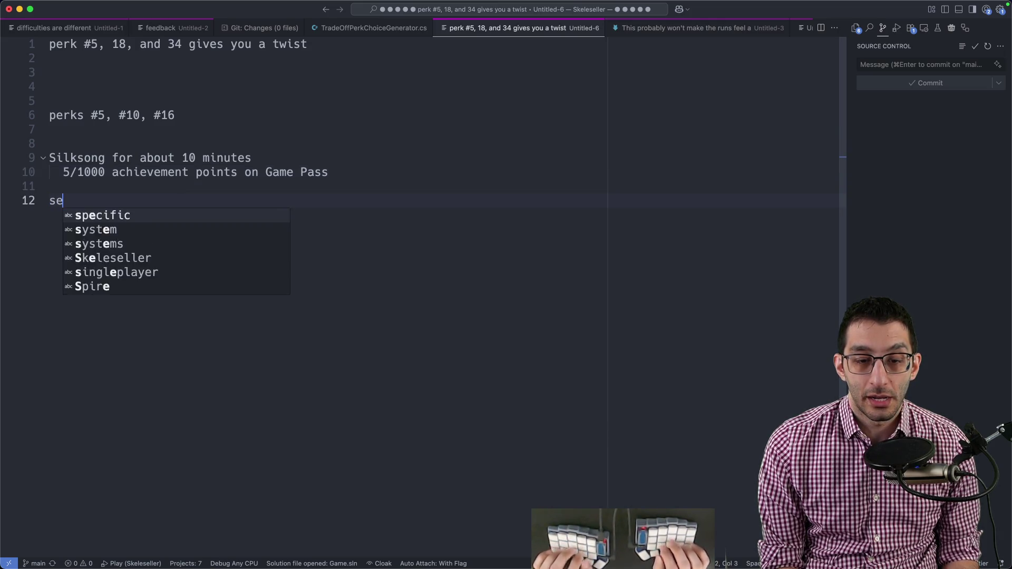
type("ed in Skeleseller")
key("Return")
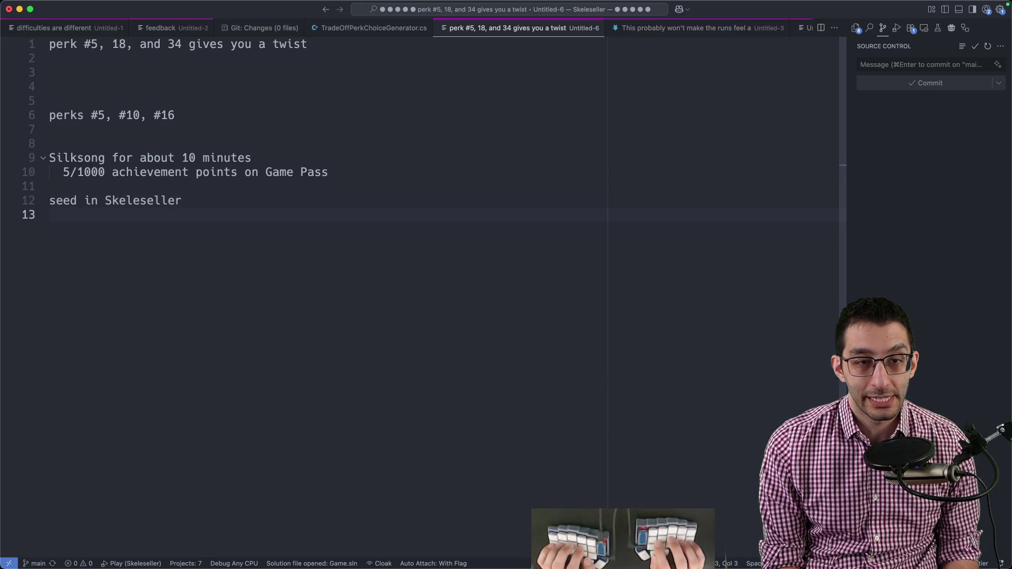
key("Return")
key("Return")
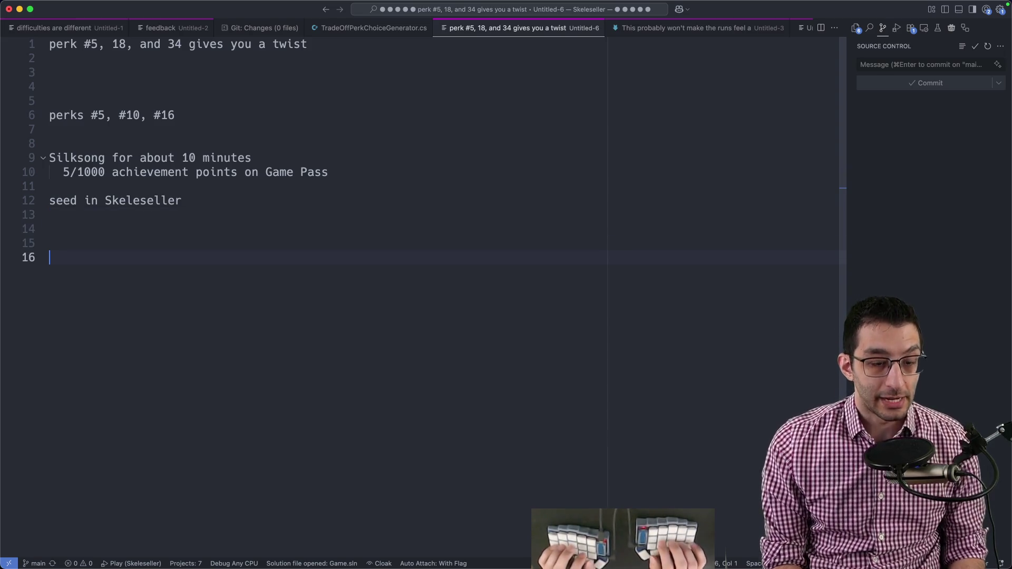
key("Return")
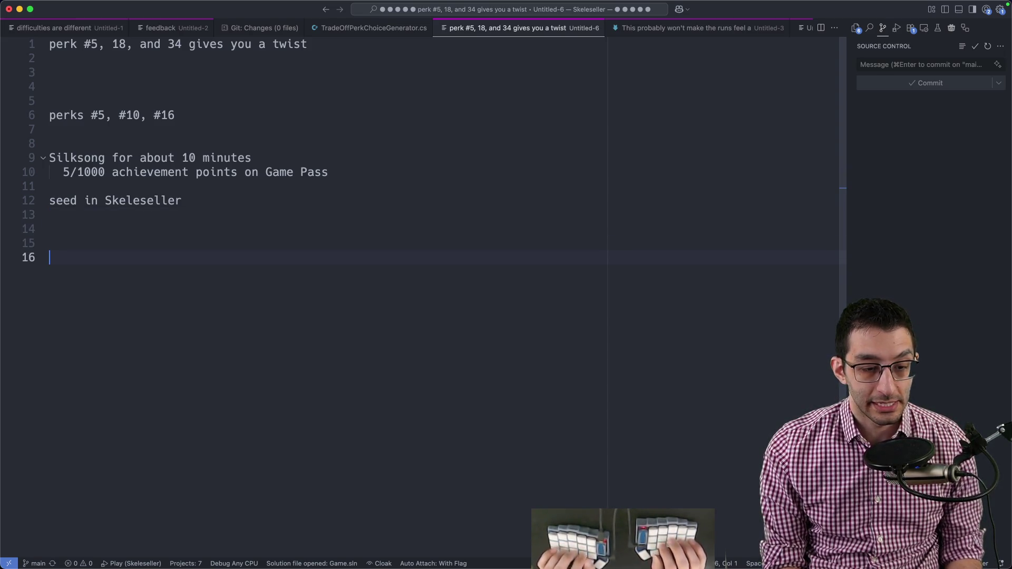
type("daily challenge")
key("Return")
key("Tab")
type("we")
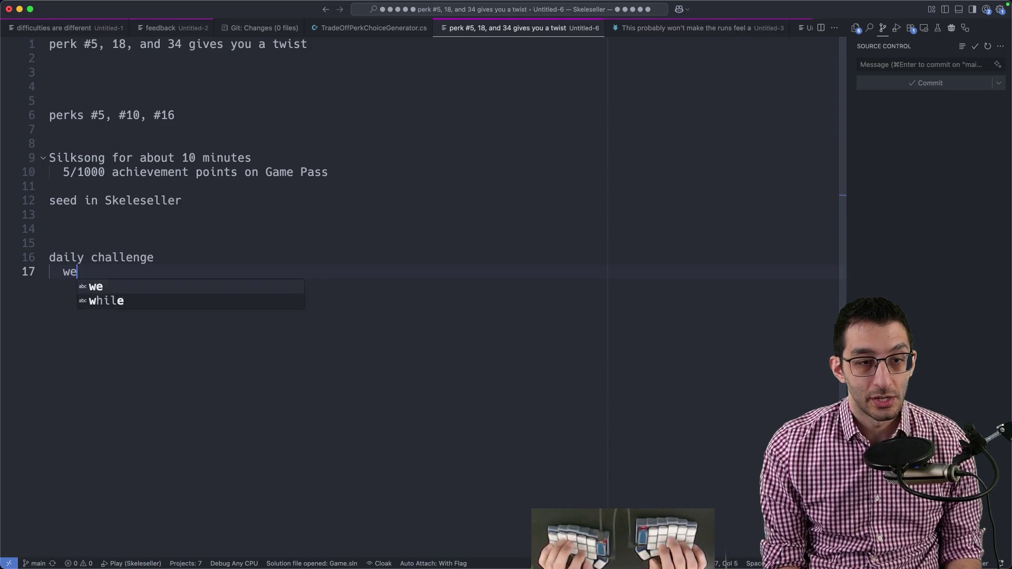
type(" pick your meta-perks")
key("Return")
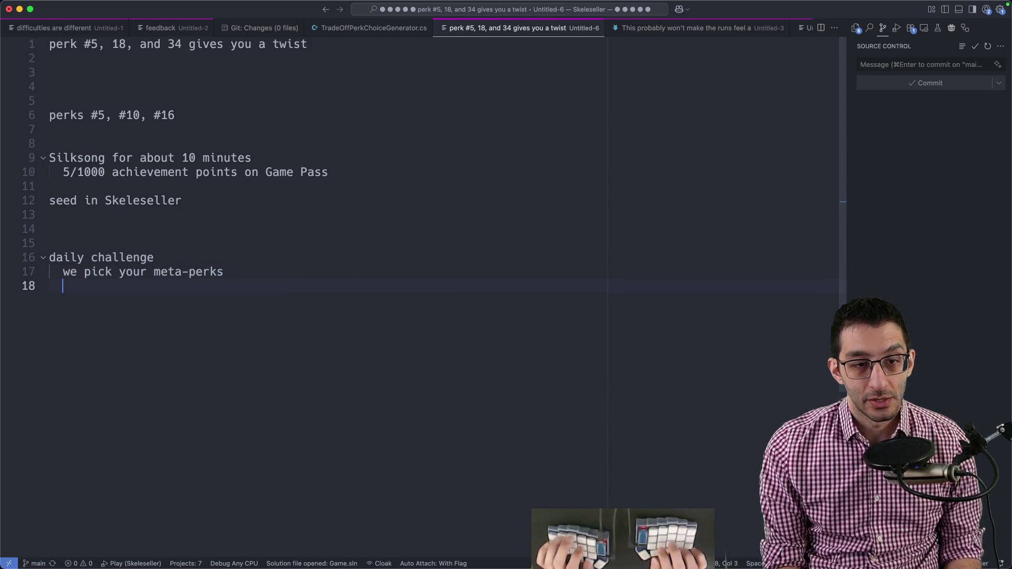
type("we set a seed")
key("Return")
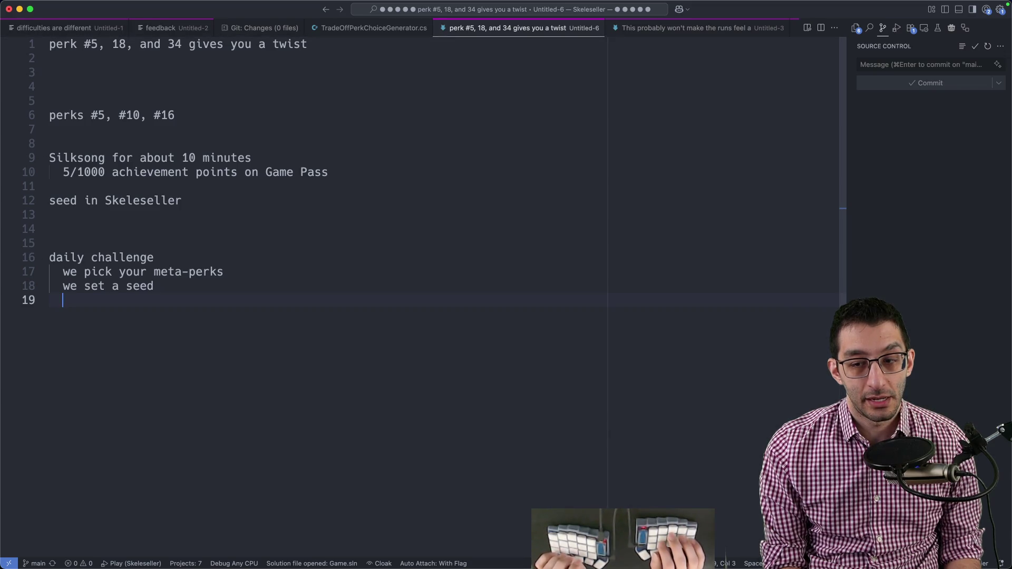
type("we pick the chall")
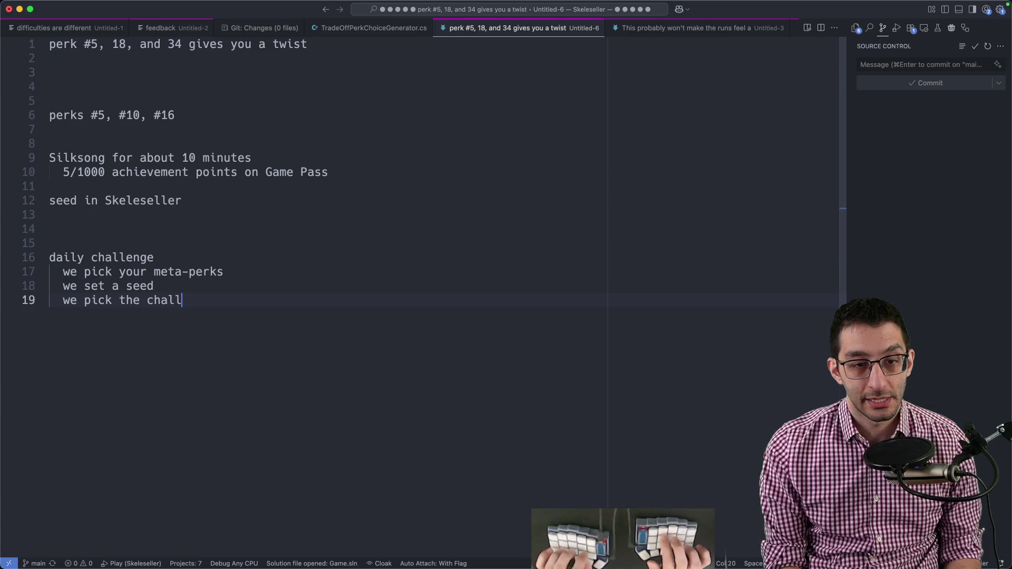
type("enge")
key("shift+Up")
key("shift+Up")
key("shift+Up")
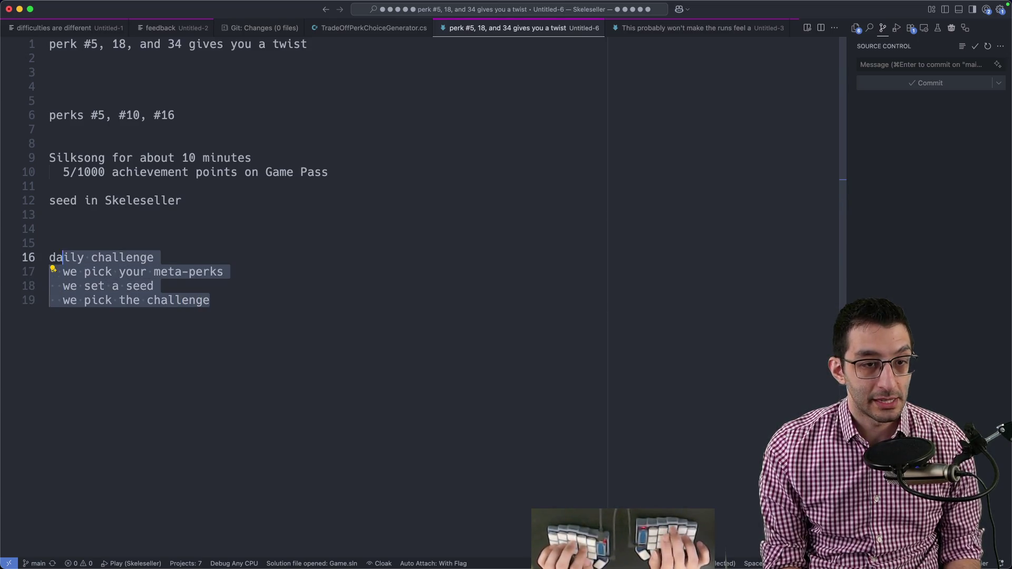
key("shift+Home")
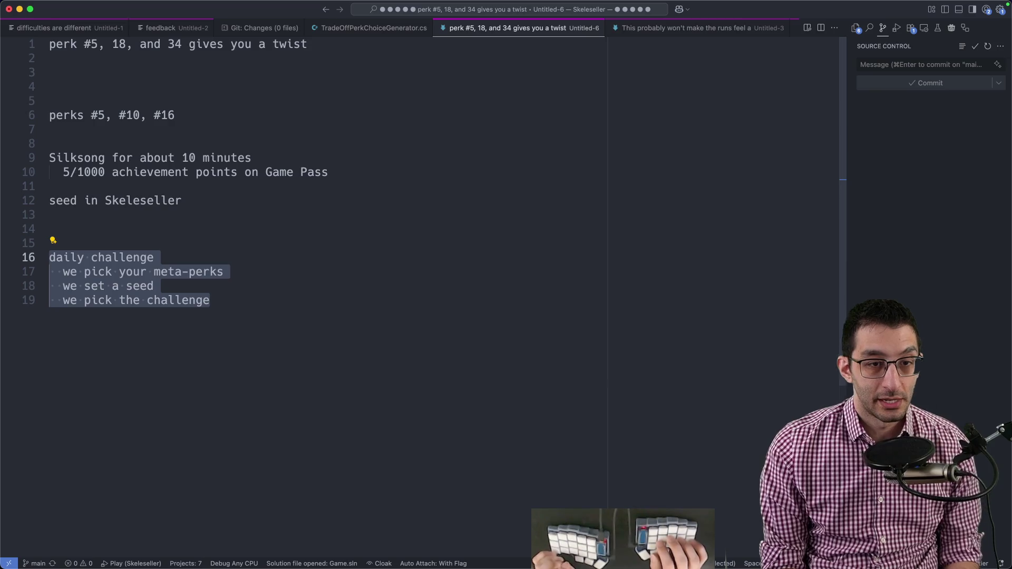
key("Escape")
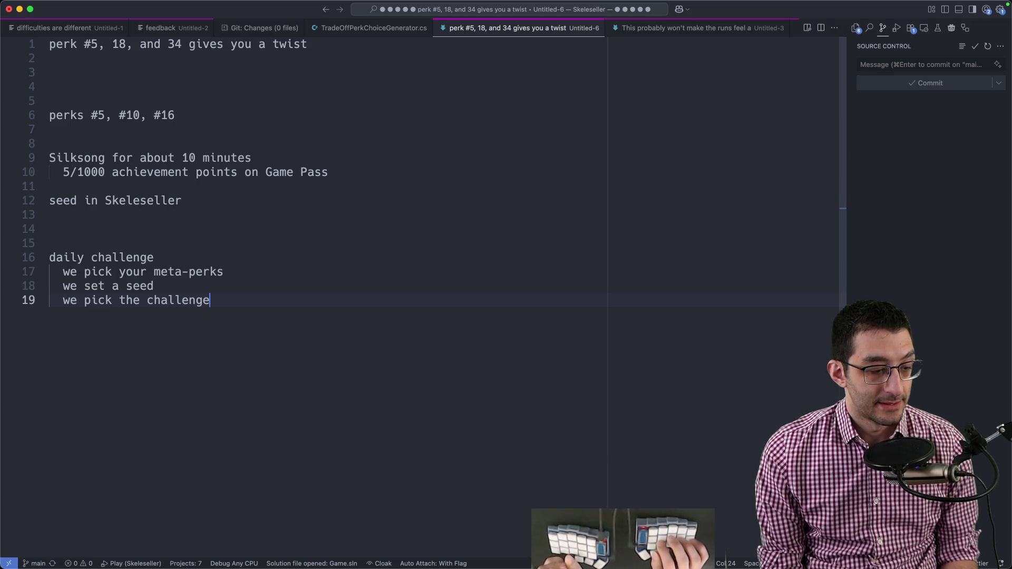
key("super+Tab")
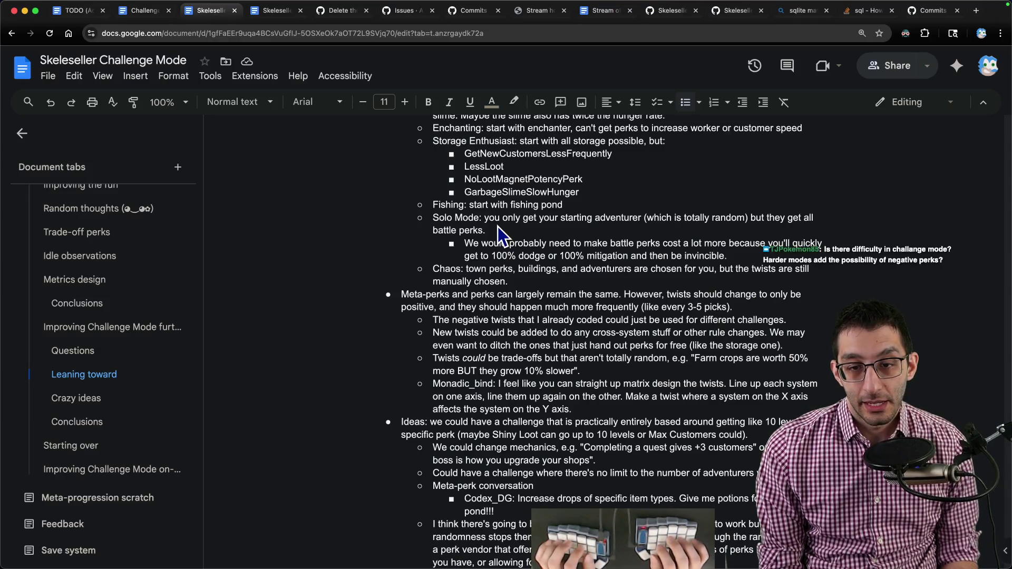
scroll(506, 229, "down", 5)
- Write a bullet after the QMM point suggesting twists scale steeply with run progress, like -95% perk cost
left_click(656, 432)
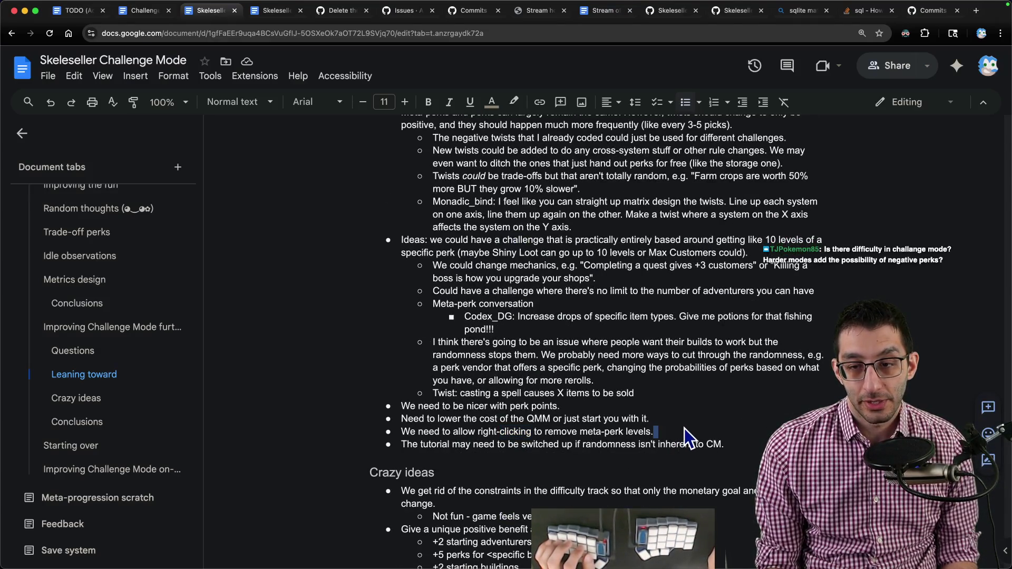
key("Up")
key("End")
key("Return")
type("Maybe w")
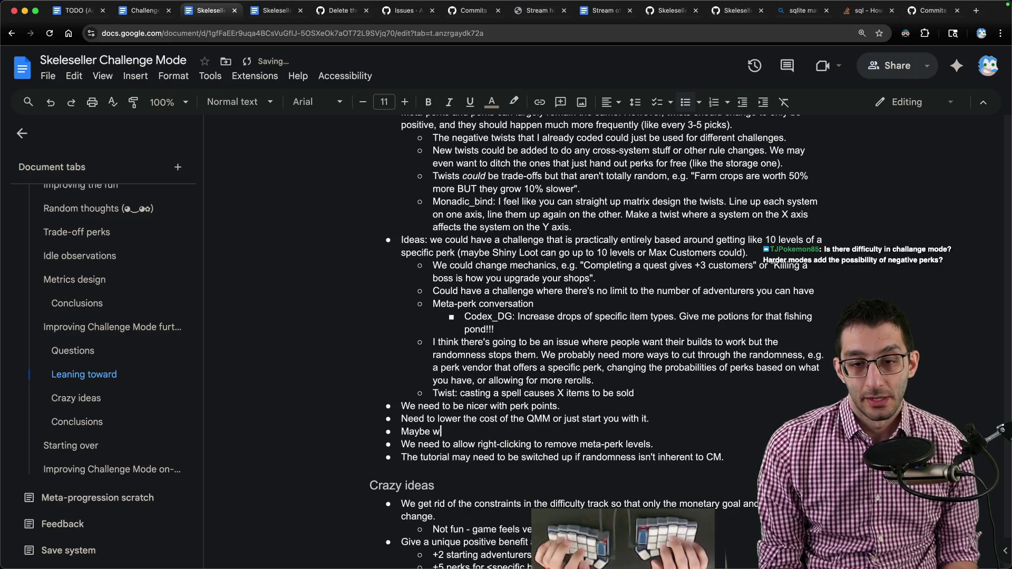
type("e should change ")
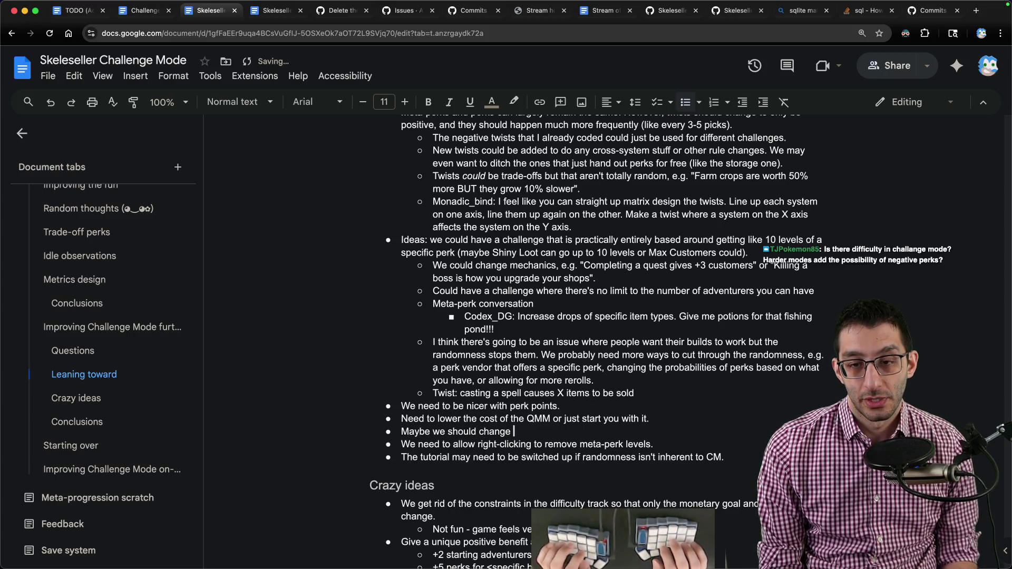
type("how twists show up ")
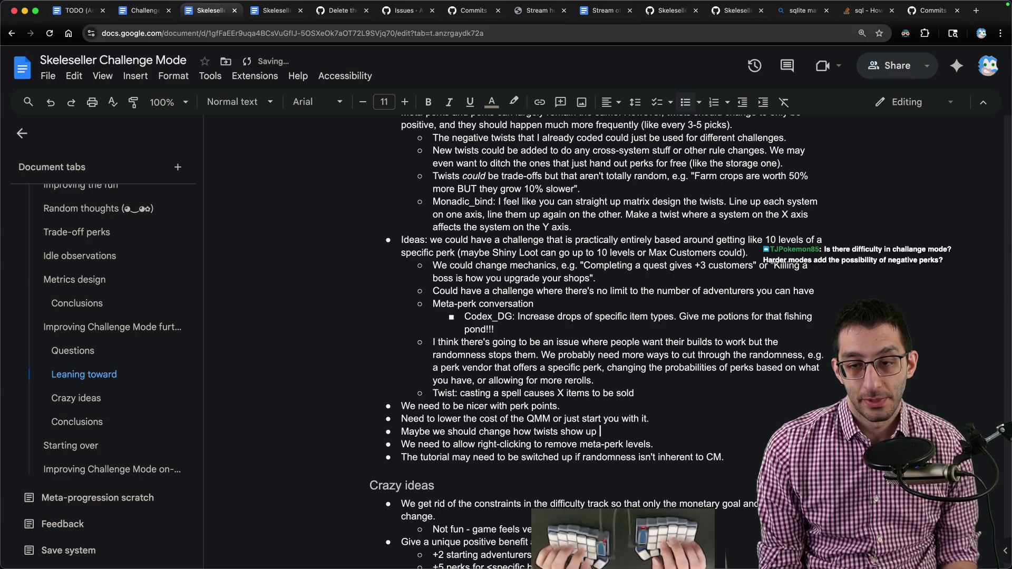
type("to take into account ")
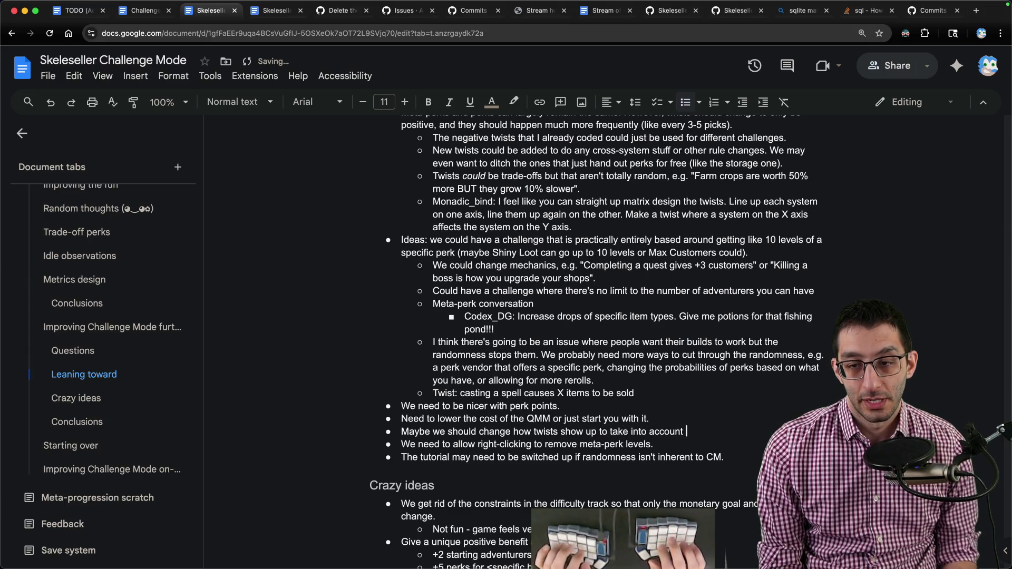
type("how far into the run")
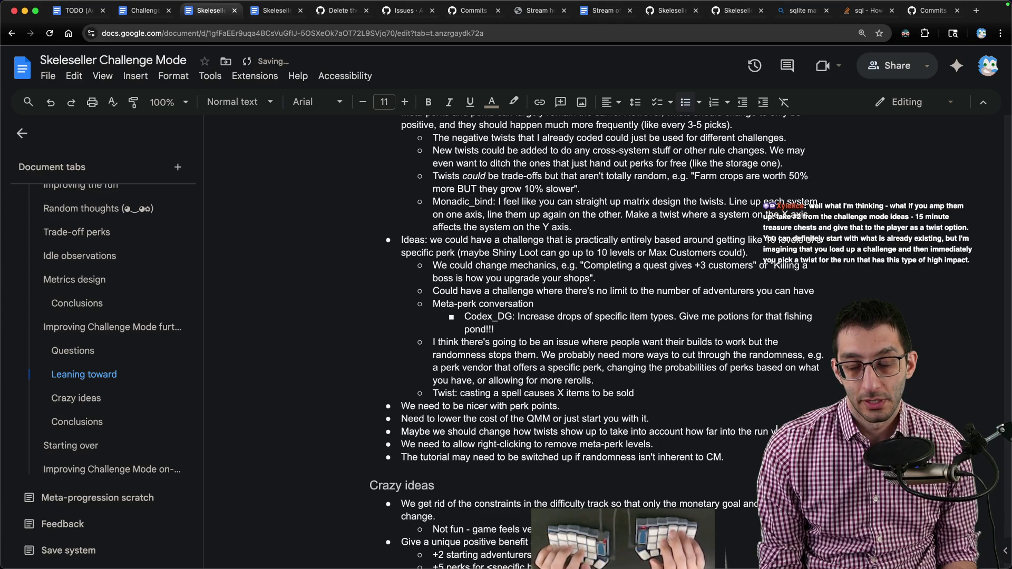
type(" you are that way you ")
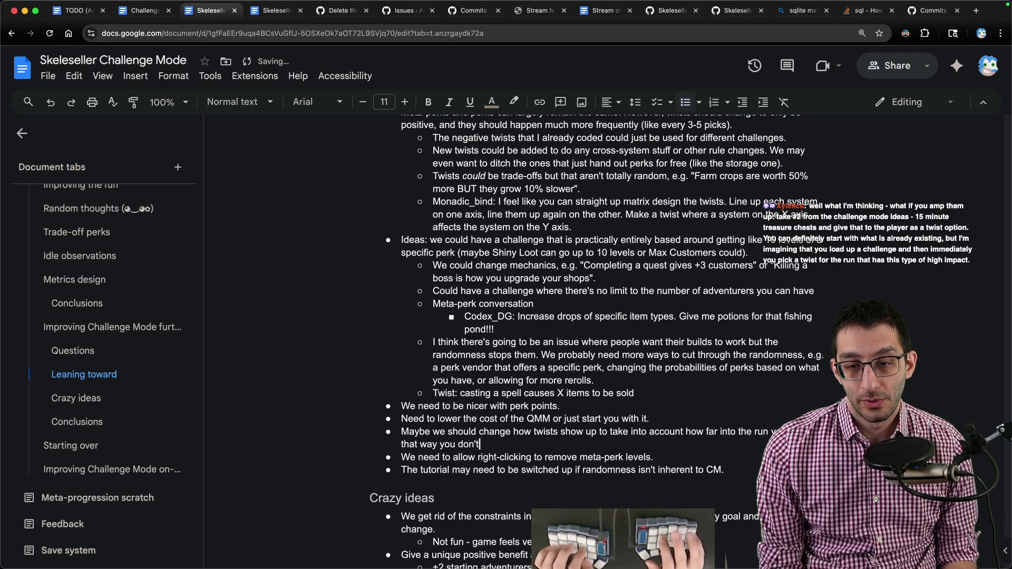
type("don't get something like \"-5% perk cost")
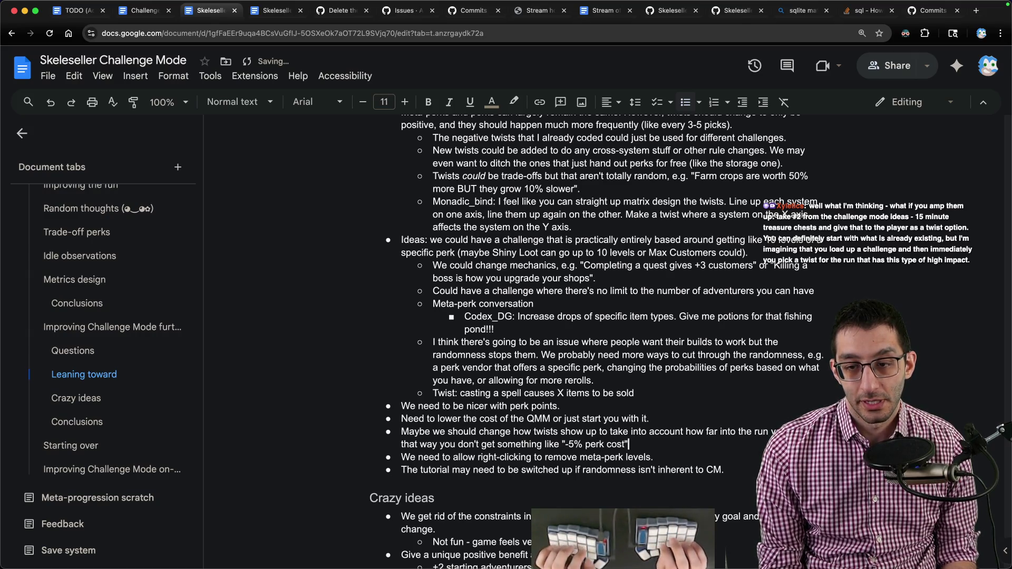
type("\" when you're about to win.")
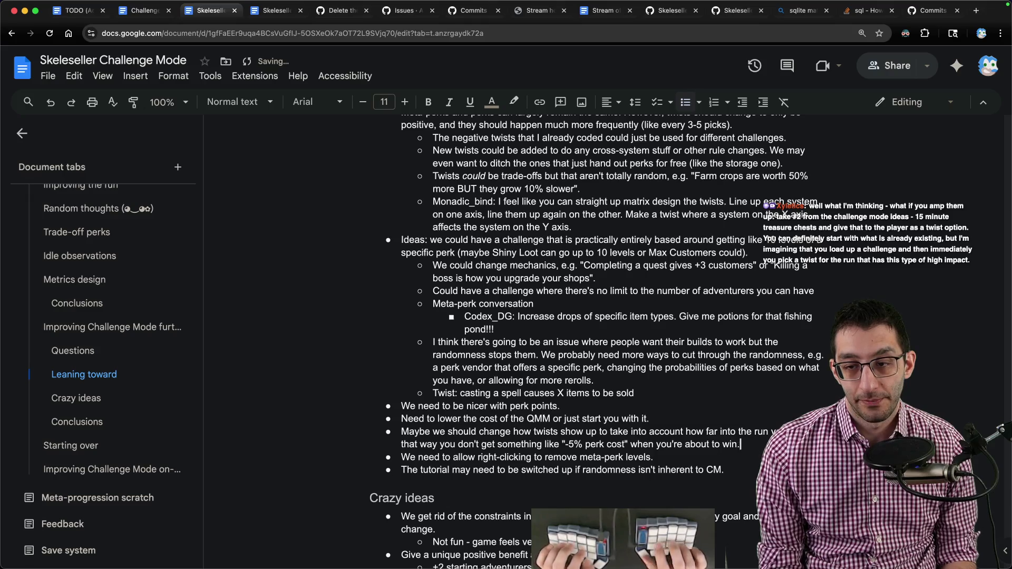
type(" Mayb")
type("e ")
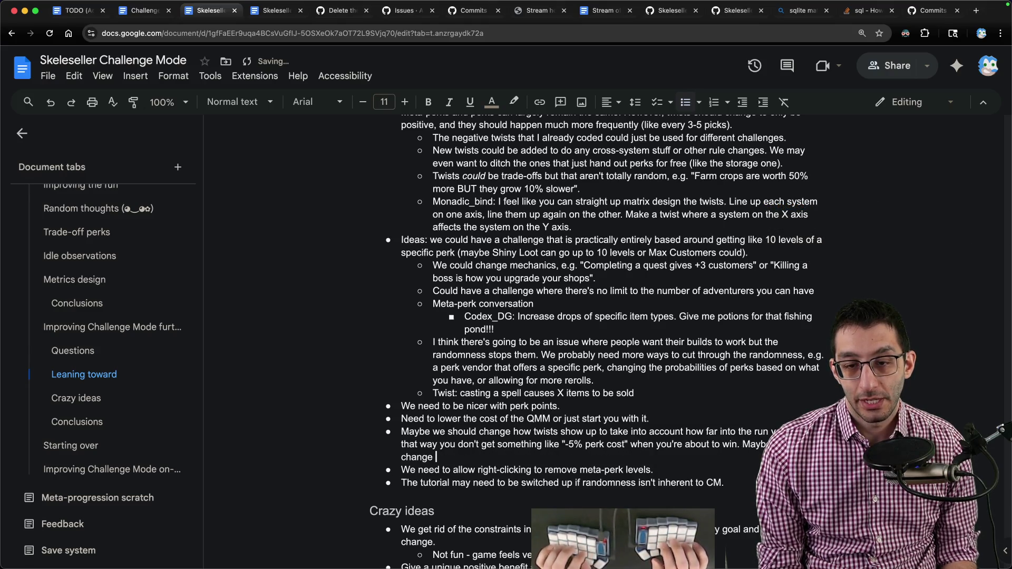
type("twists change quite spe")
key("BackSpace")
key("BackSpace")
type("teeply ")
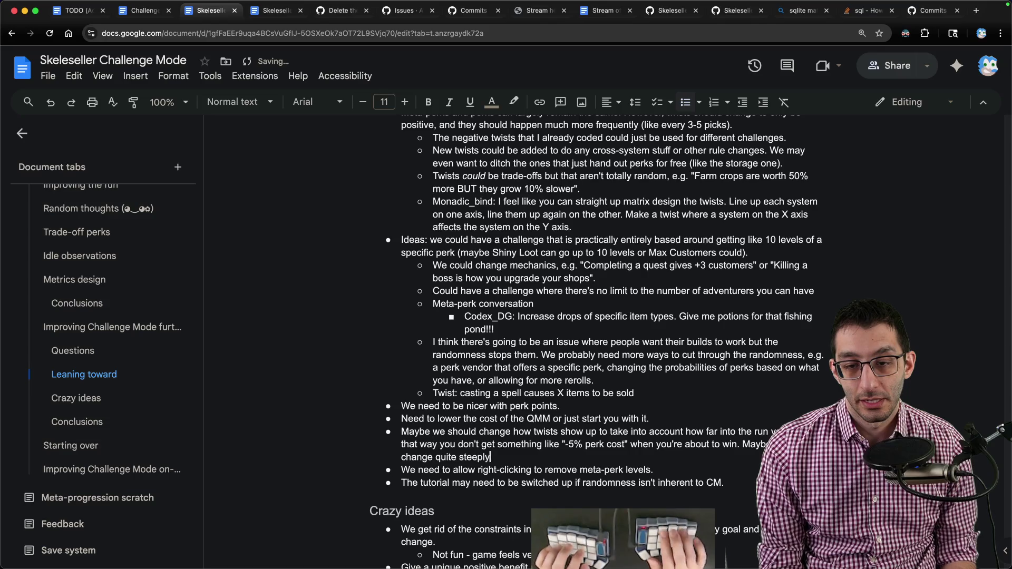
type("at that point, like -")
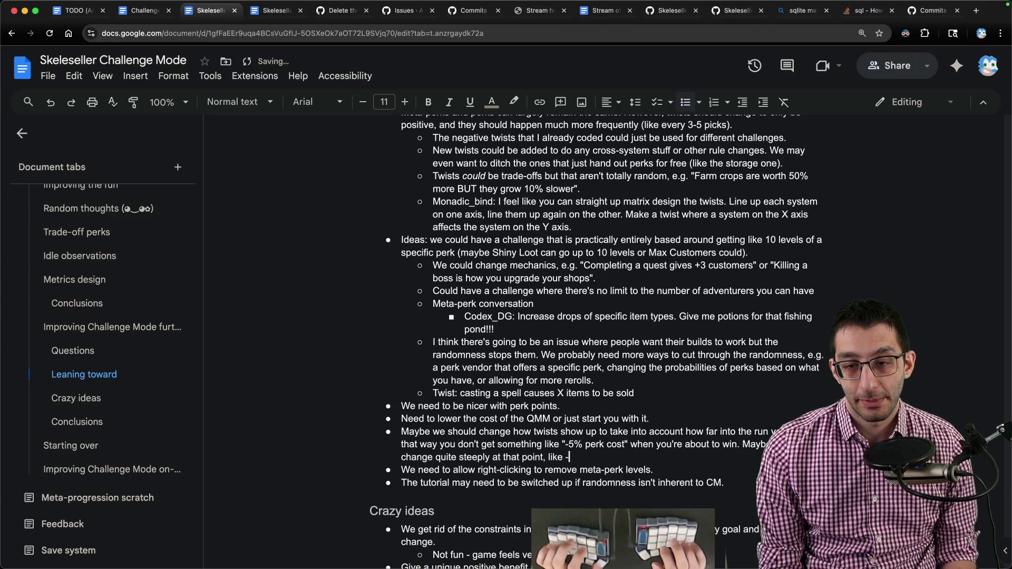
type("95% perk coist")
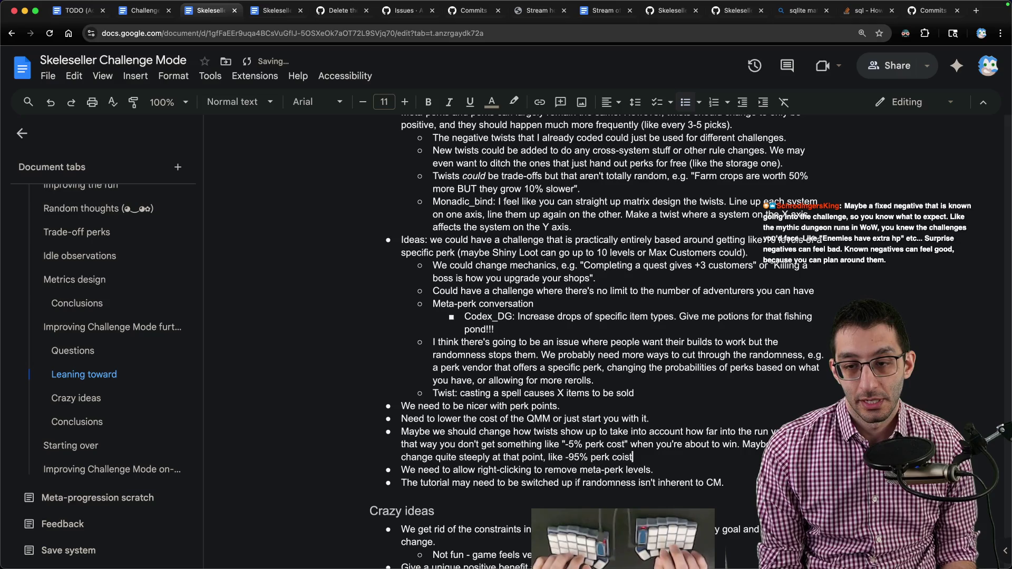
key("BackSpace")
key("BackSpace")
key("BackSpace")
type("st...?")
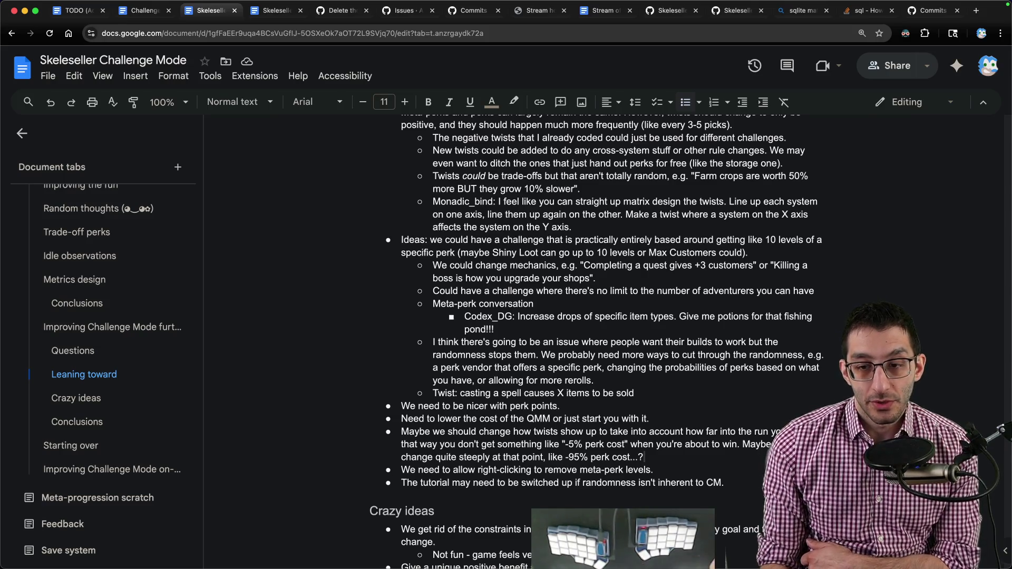
- Start a 'how fast can you win' note and paste the viewer's high-impact twist comment below it
key("super+Tab")
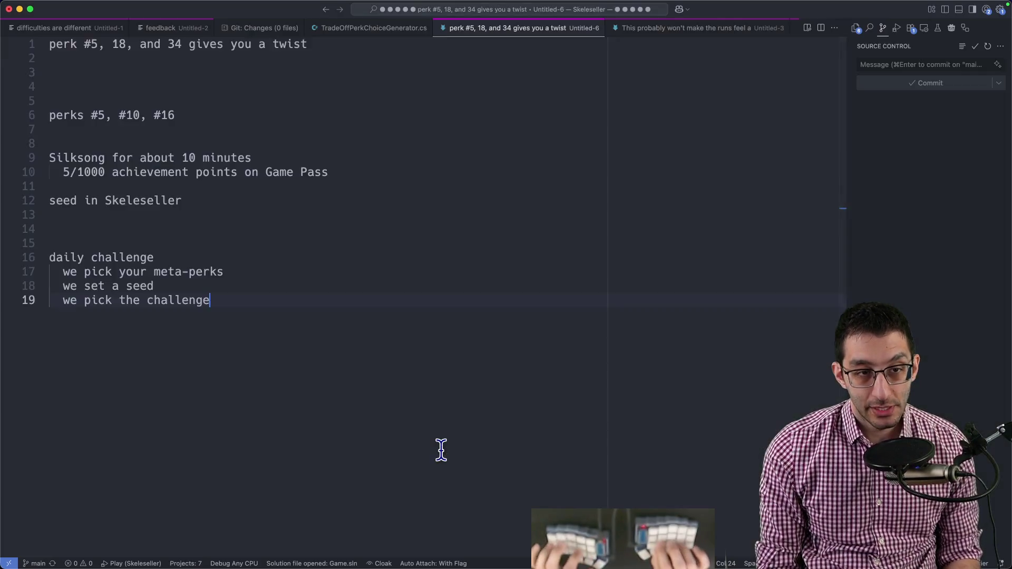
key("super+n")
type("how fast can ")
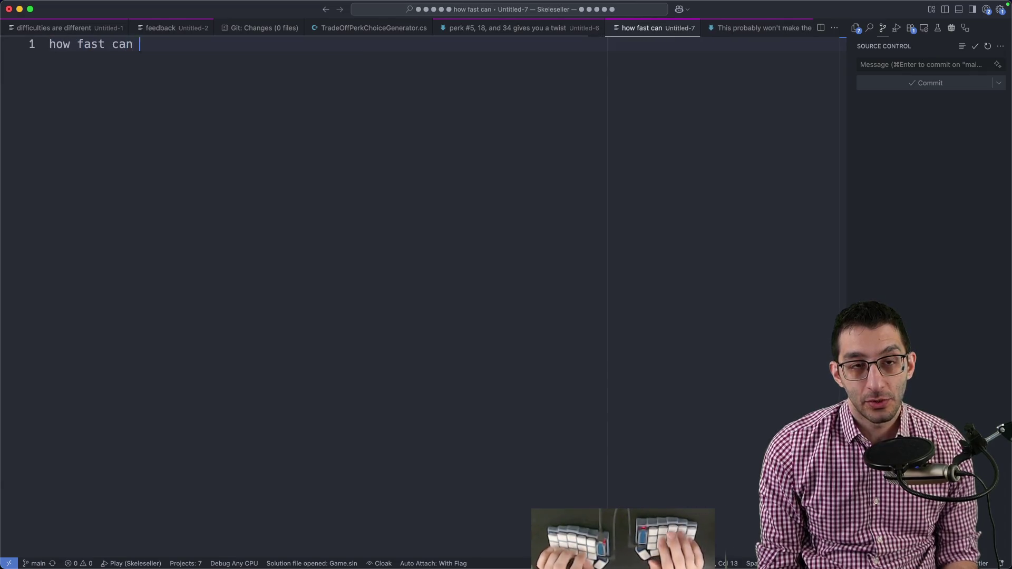
type("you win")
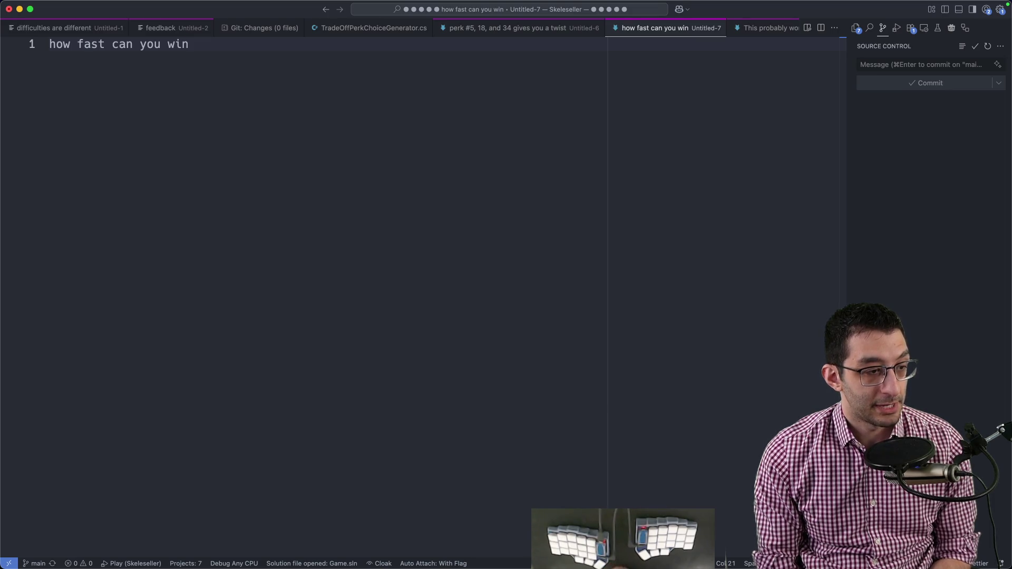
key("super+Tab")
left_click(208, 333)
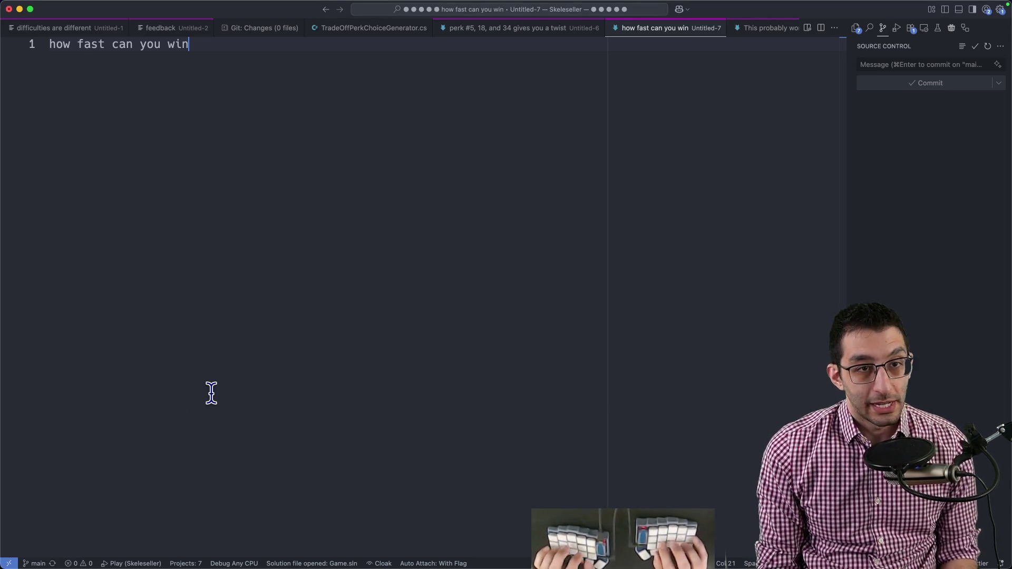
type("10:53Xyletics: well what I'm thinking - what if you amp them up: take #2 from the challenge mode ideas - 15 minute treasure chests and give that to the player as a twist option. You can definitely start with what is already existing, but I'm imagining that you load up a challenge and then immediately you pick a twist for the run that has this type of high impact.")
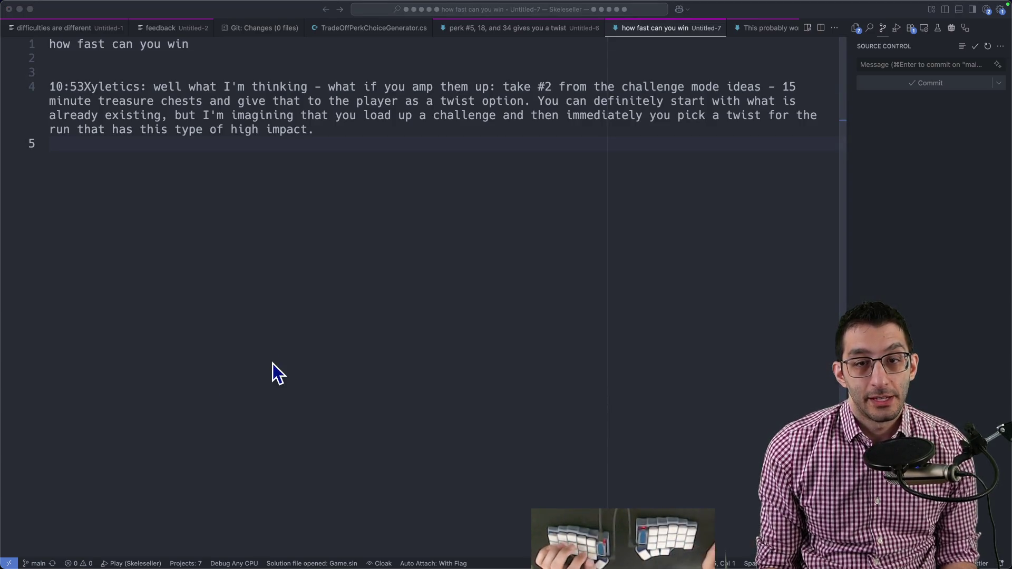
key("super+Tab")
scroll(432, 316, "up", 10)
scroll(432, 316, "up", 10)
scroll(433, 317, "down", 5)
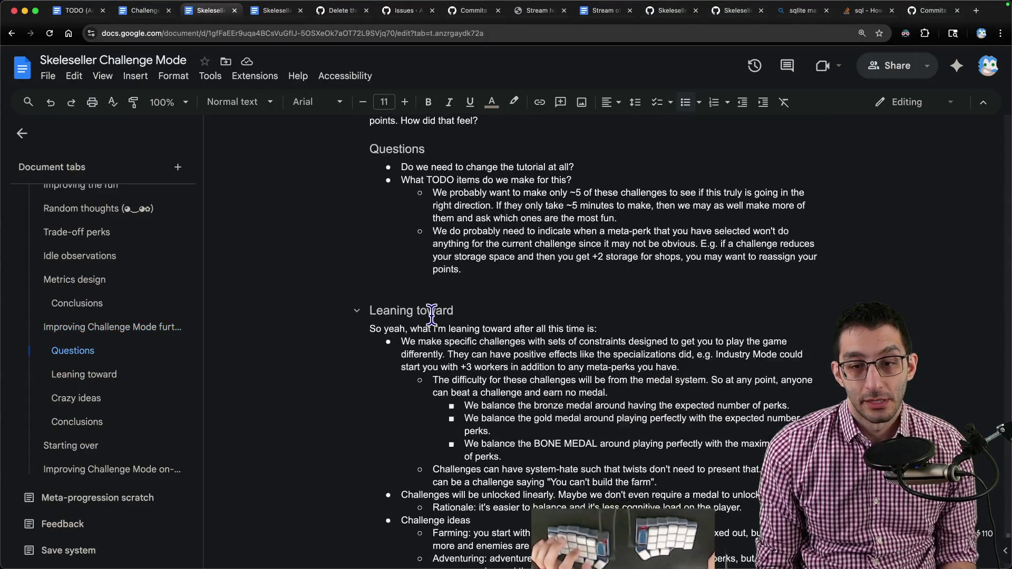
scroll(433, 316, "down", 5)
scroll(432, 317, "down", 2)
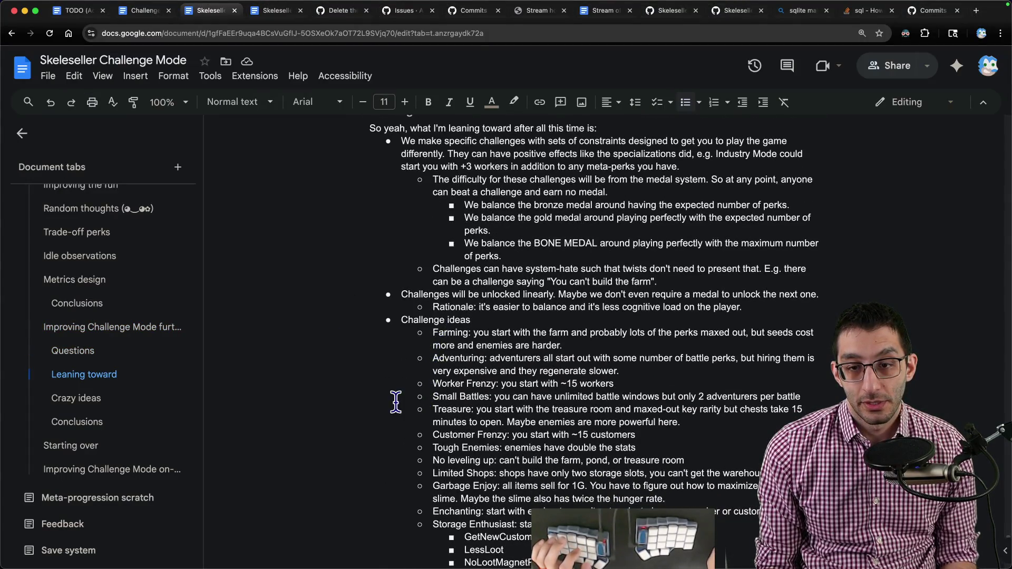
scroll(363, 377, "down", 3)
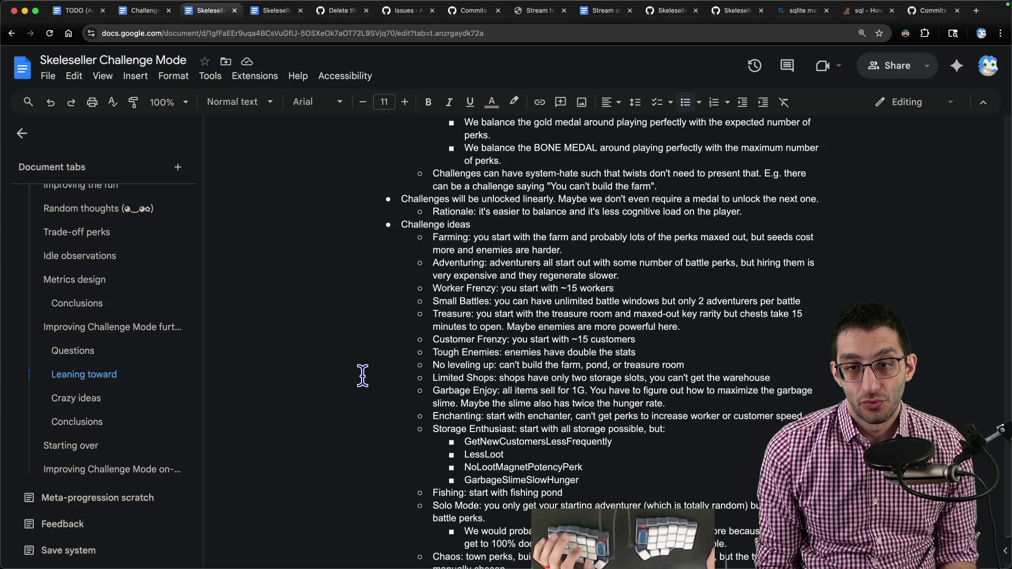
key("super+Tab")
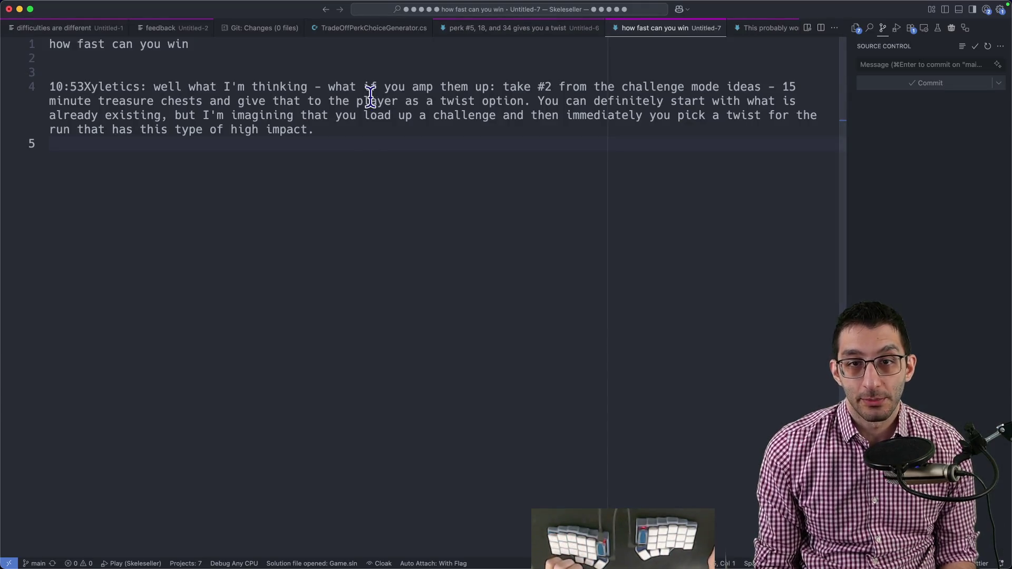
left_click(245, 91)
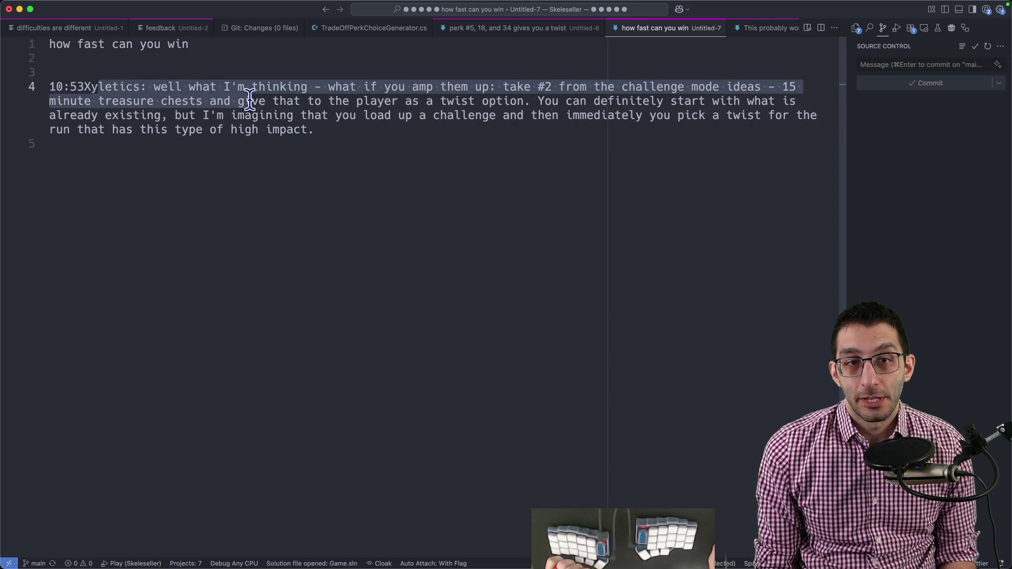
left_click_drag(273, 102, 472, 100)
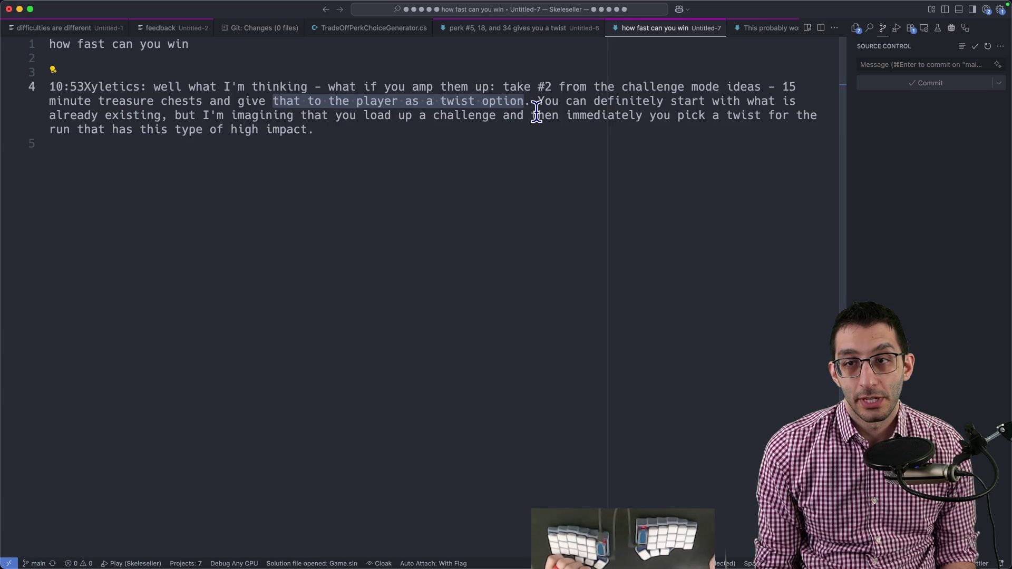
- Write 'idea: present a twist immediately' with its first indented consideration
left_click(357, 145)
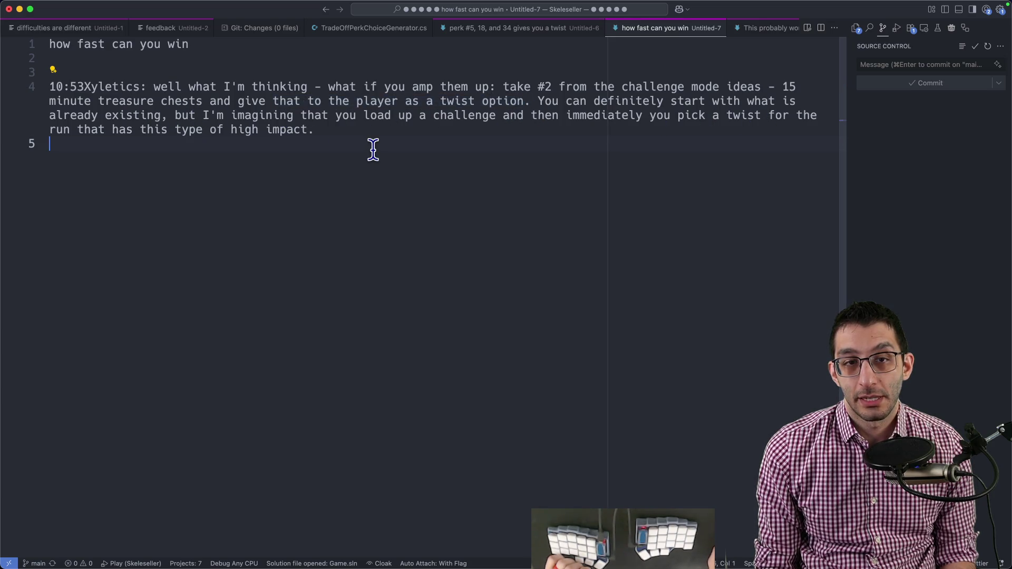
key("Return")
key("Return")
key("Return")
key("Return")
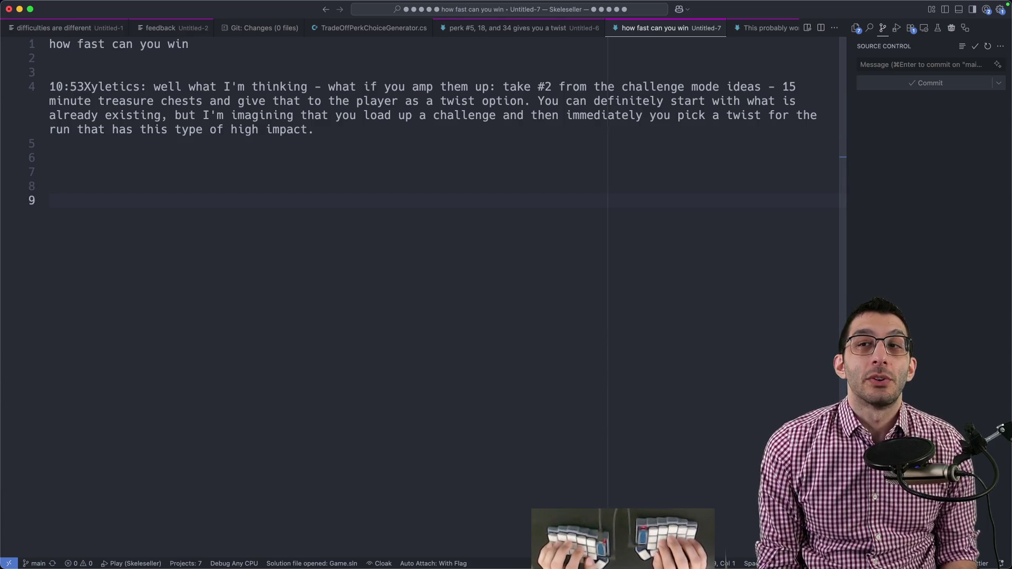
type("idea")
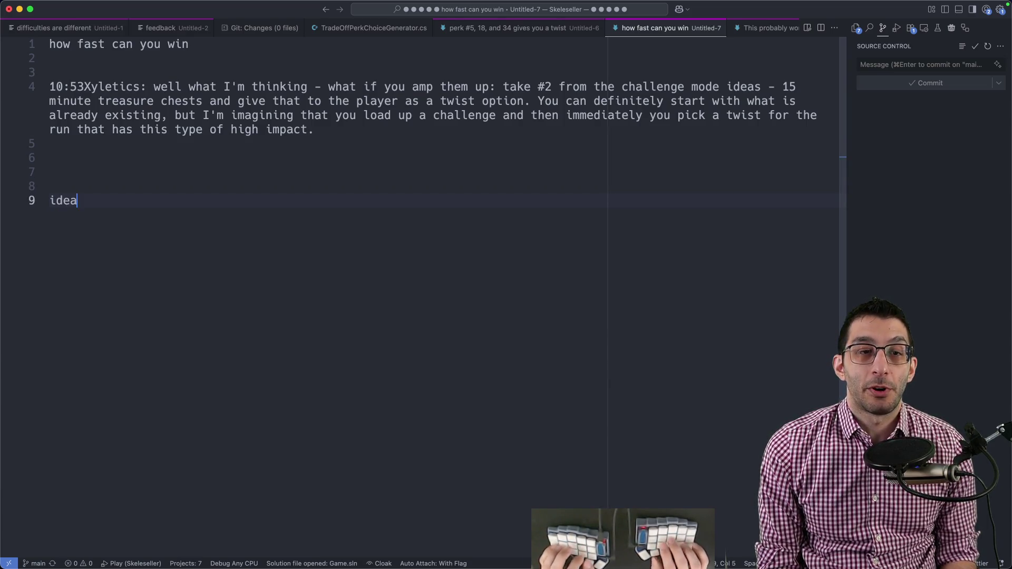
type(": prese")
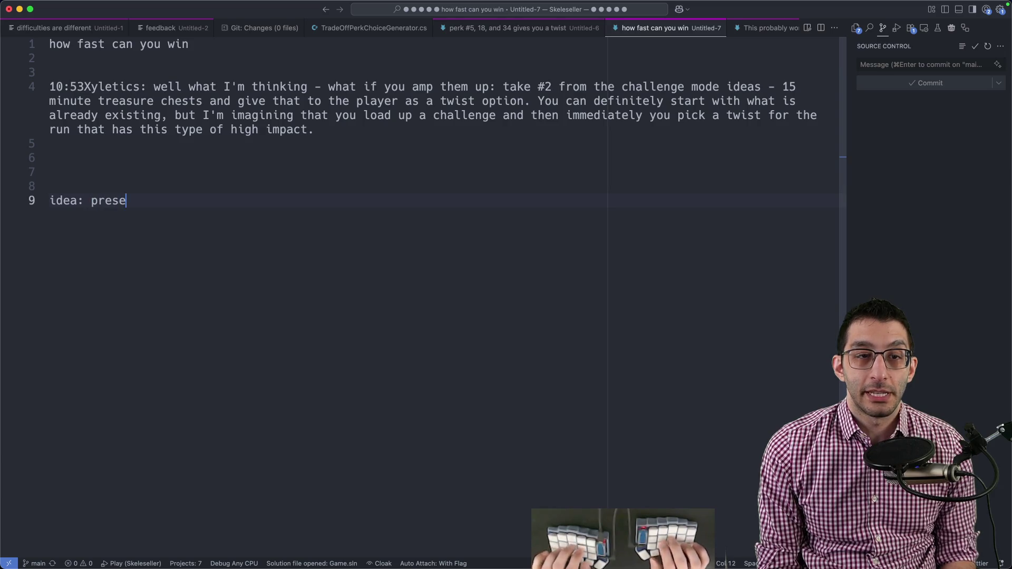
type("nt a twist imimed")
key("alt+BackSpace")
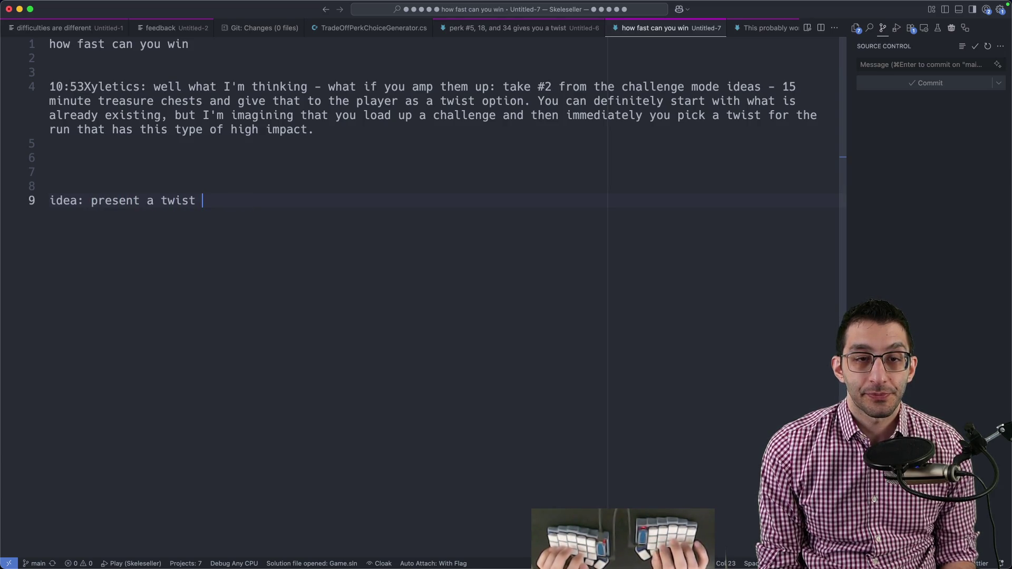
type("diately")
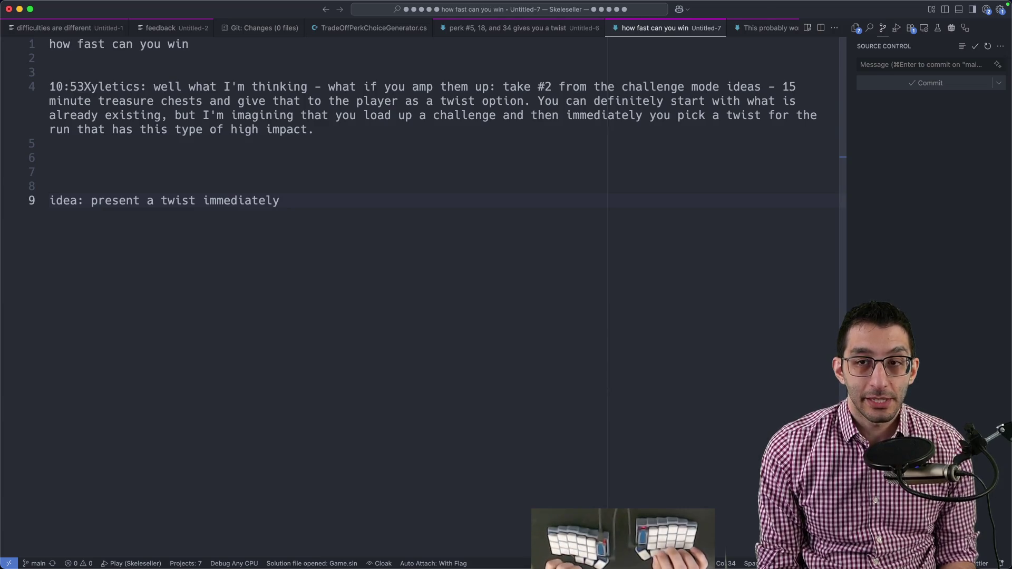
key("Return")
key("Return")
key("Return")
key("Return")
type("you already would have picked stuff ")
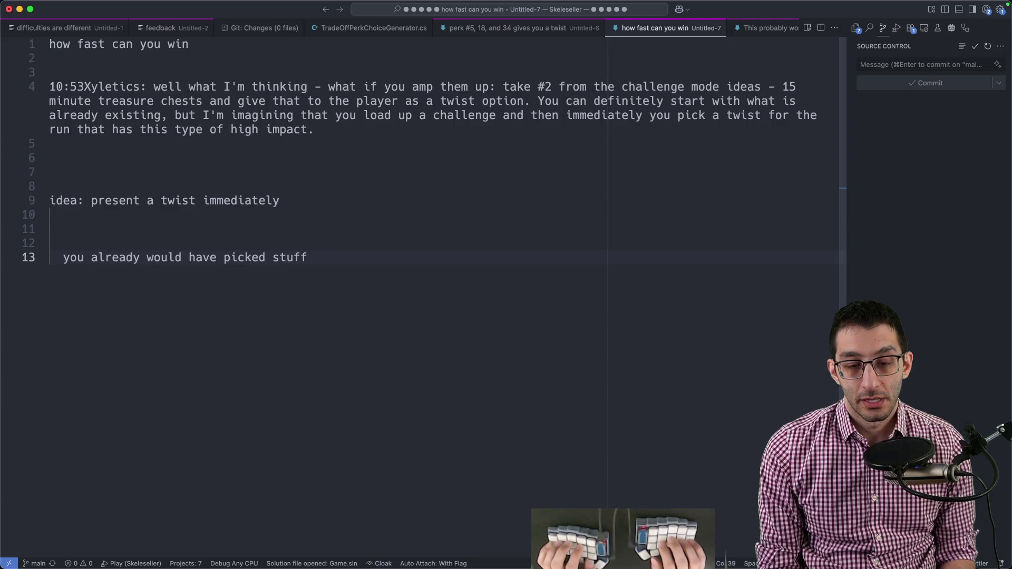
type("leading up to starting the run")
key("Return")
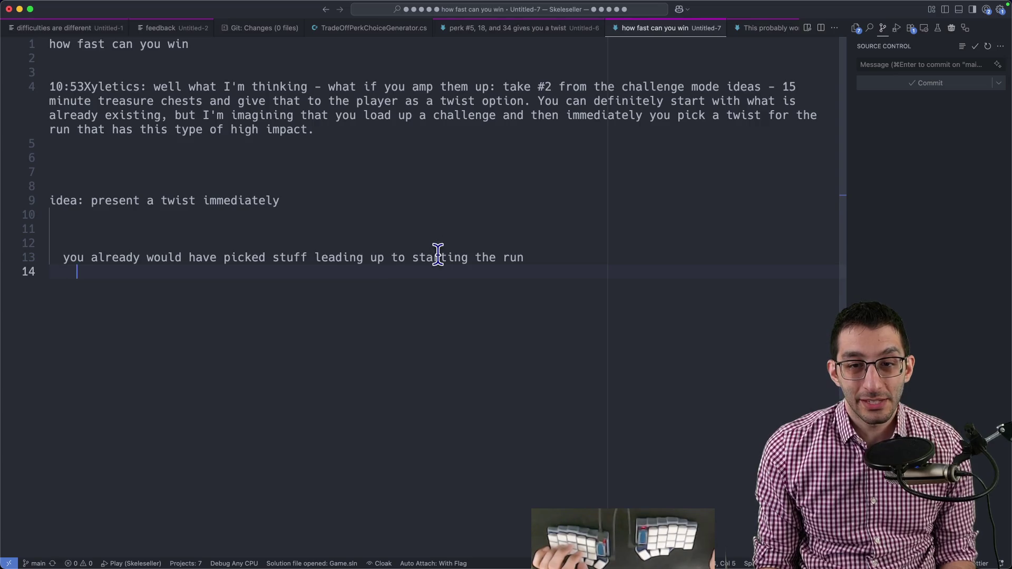
left_click_drag(412, 257, 522, 268)
triple_click(282, 200)
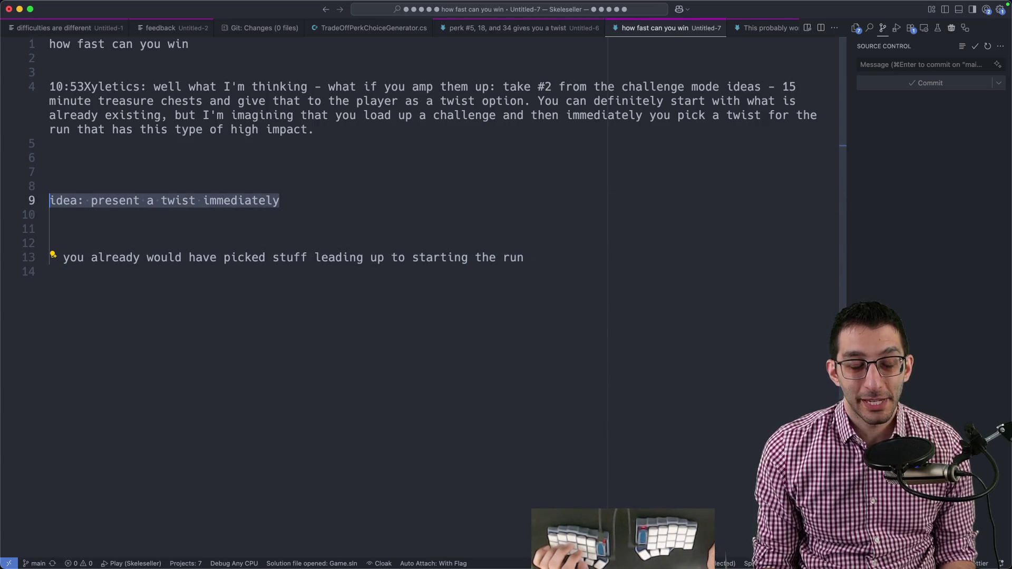
left_click(448, 328)
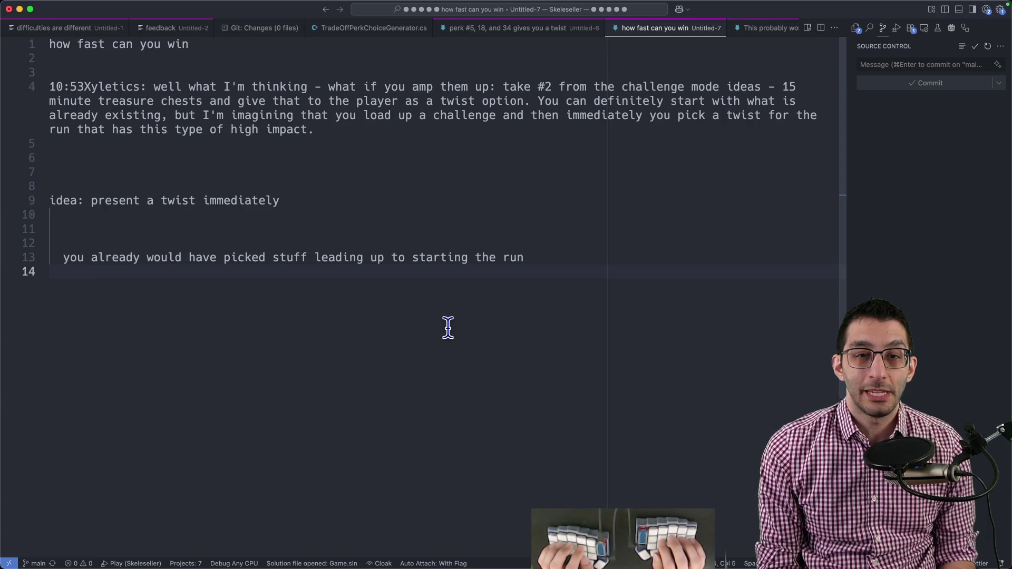
type("you'd pi")
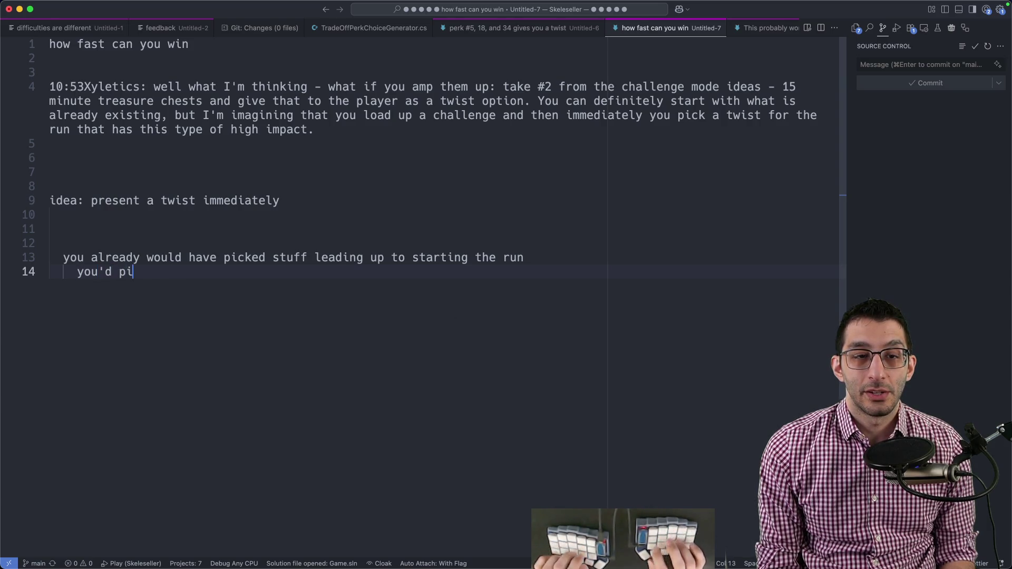
type("ck too much stuff early on")
- Add three more indented considerations and leave a gap for the next idea
key("Return")
type("you may")
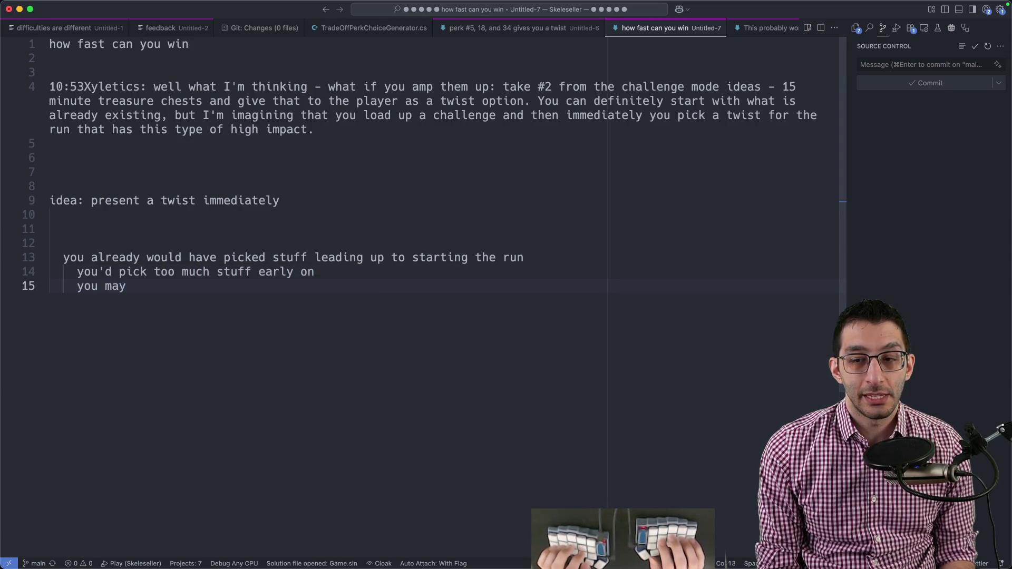
type(" save-scum the ")
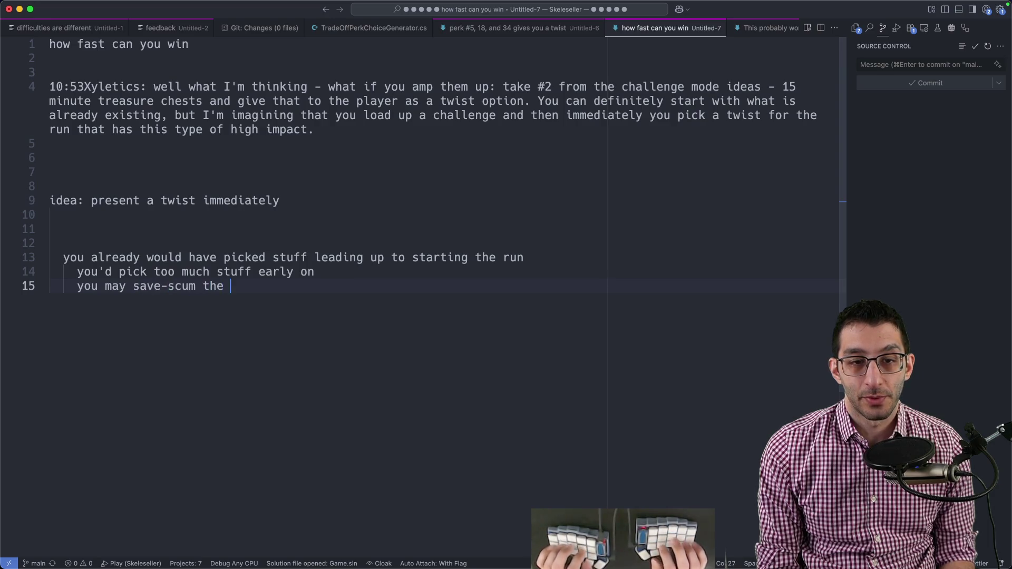
type("run to get the twist you want")
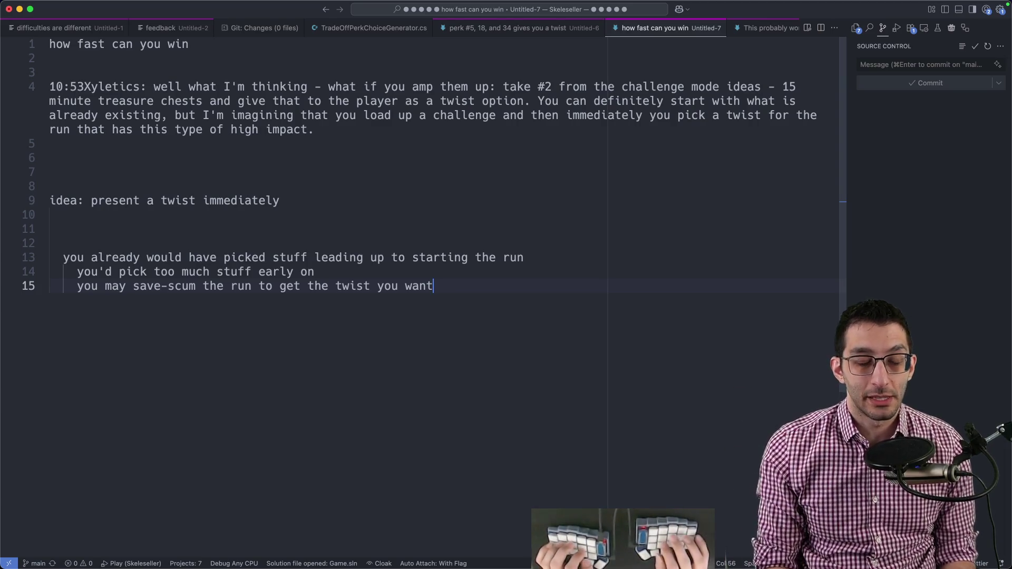
key("Return")
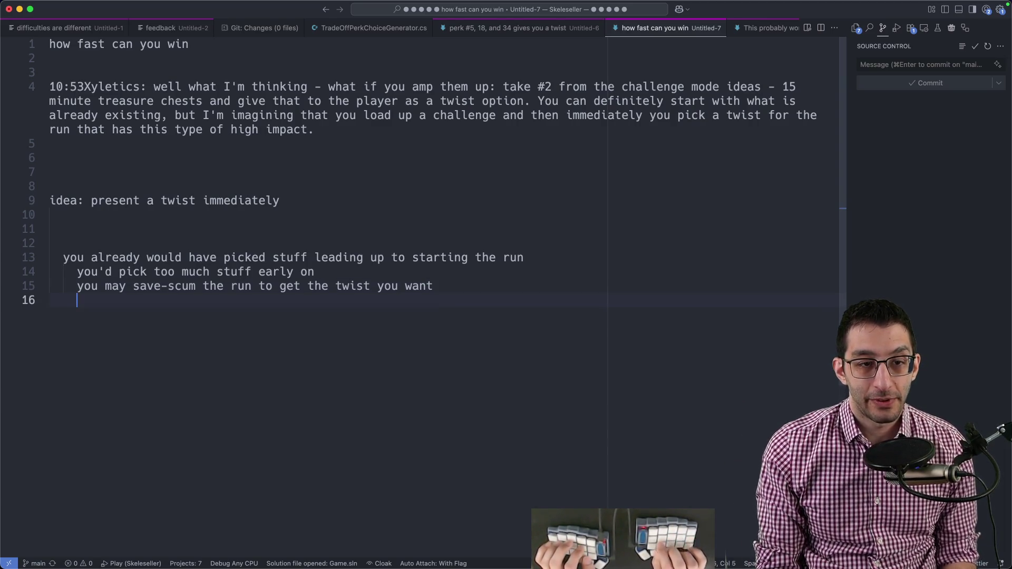
type("you wouldn't be basing the")
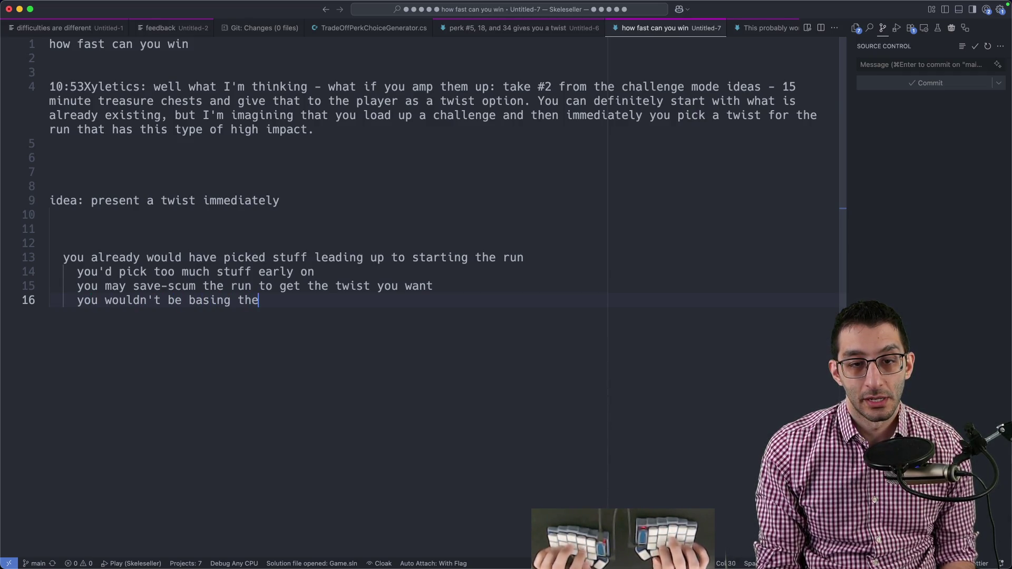
type(" decision on anything that's happened yet")
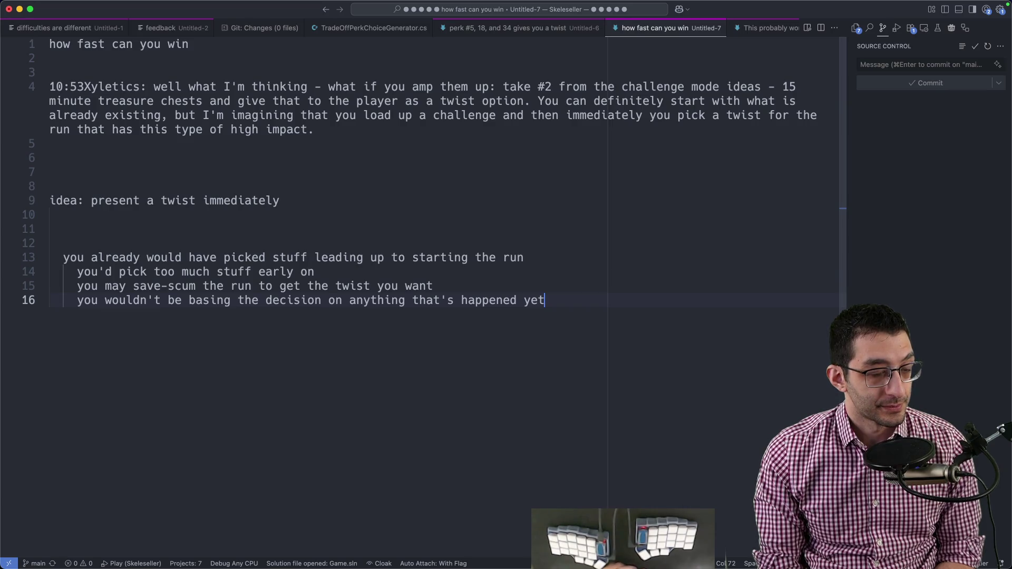
key("Return")
key("Return")
type("idea: t")
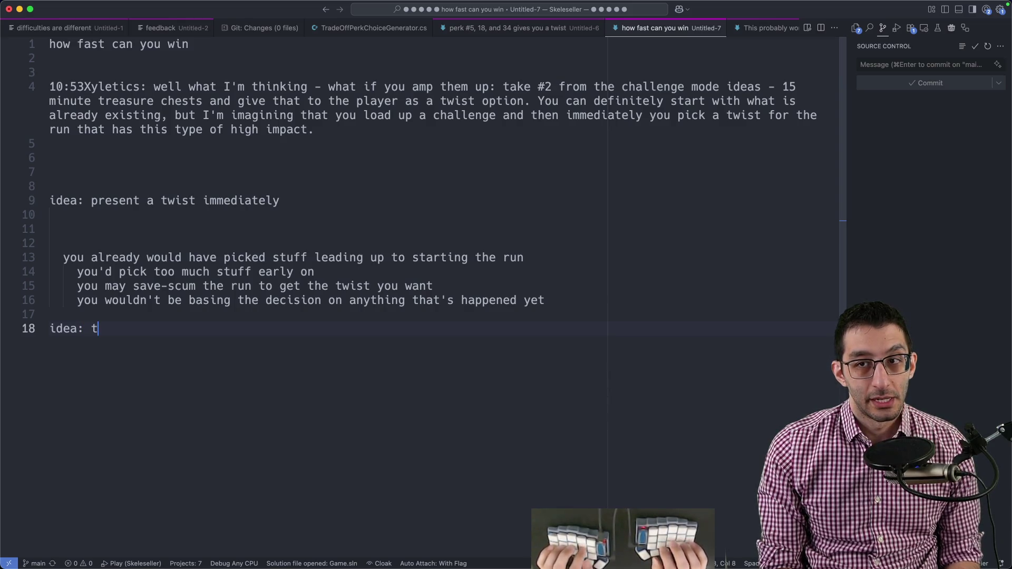
type("he ")
type("lnen")
type("enges are r")
type("eally just strong")
type("twists")
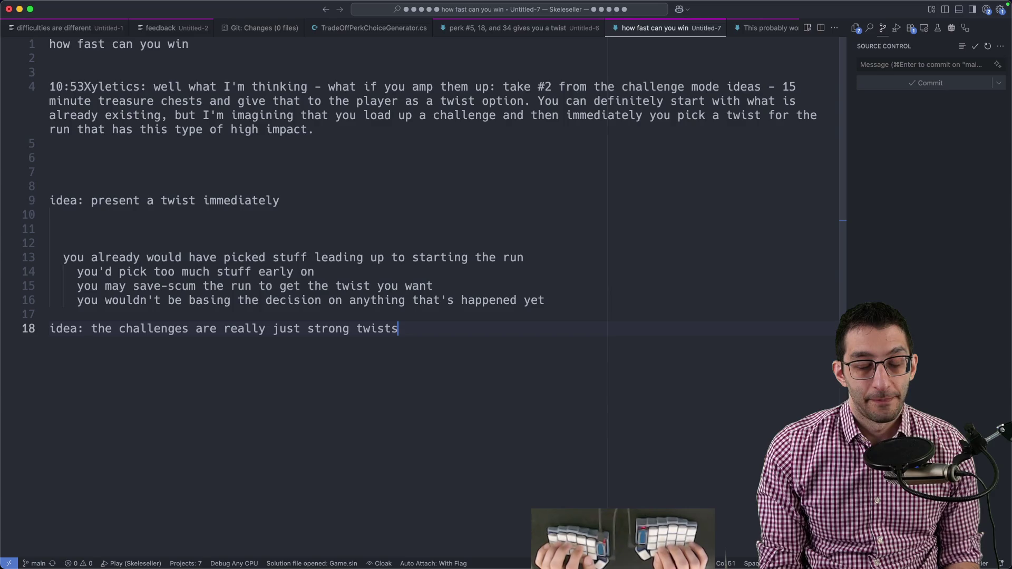
- Write 'idea: the challenges are really just strong twists' with an indented note on the negatives they impose
key("Return")
key("Tab")
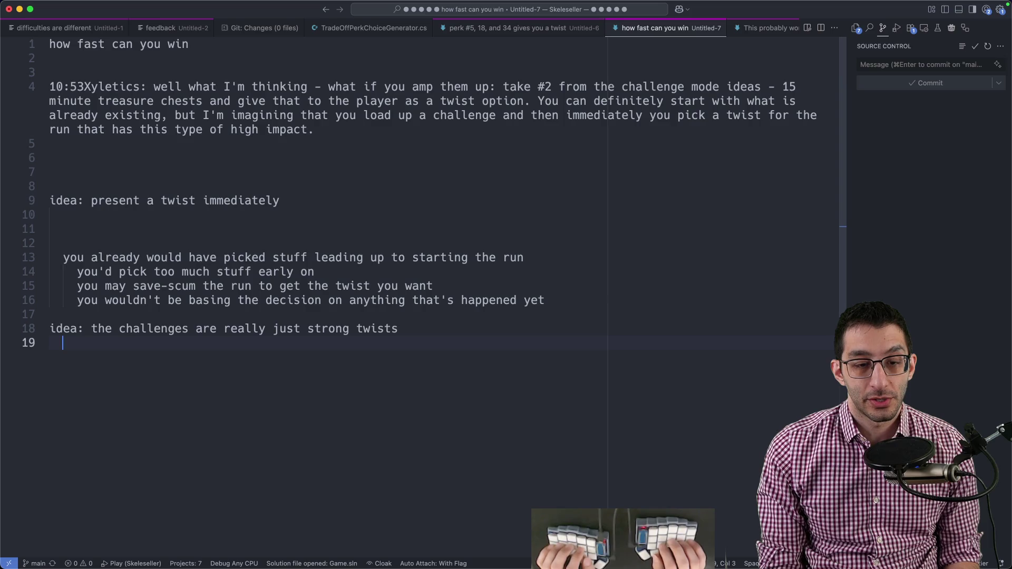
type("challenges provide ")
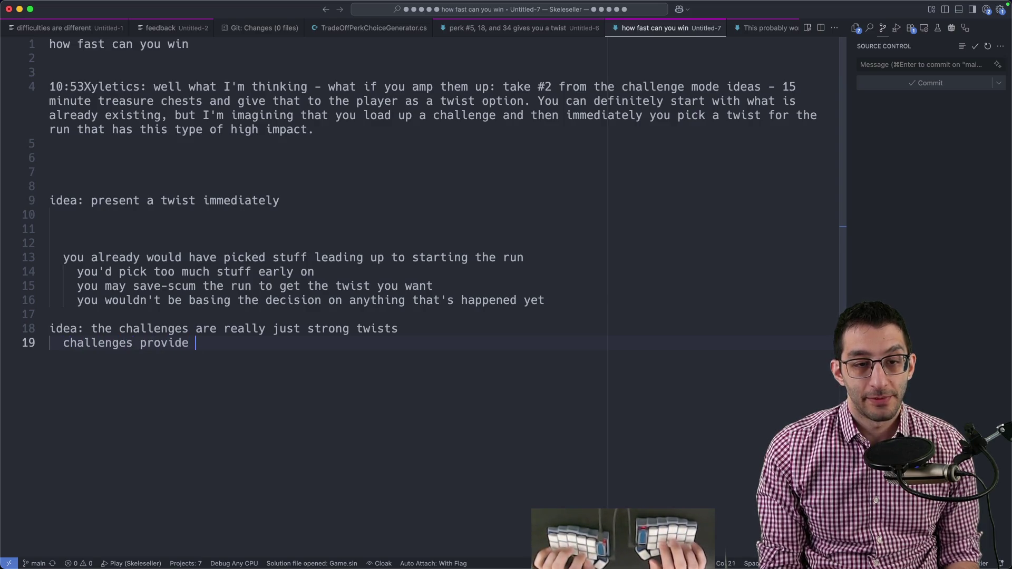
type("negatives in a lot of ca")
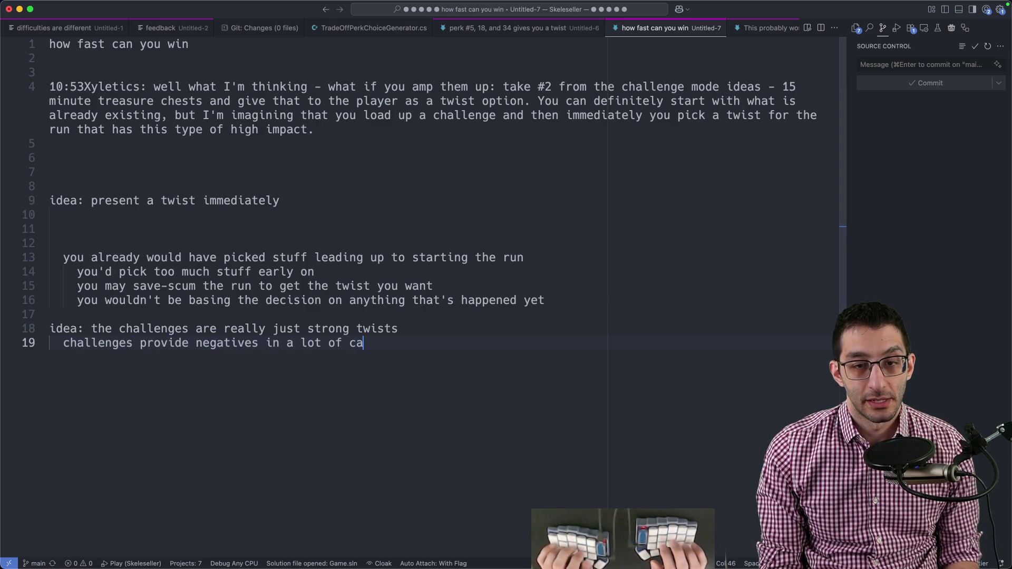
type("ses (e.g. you can't build")
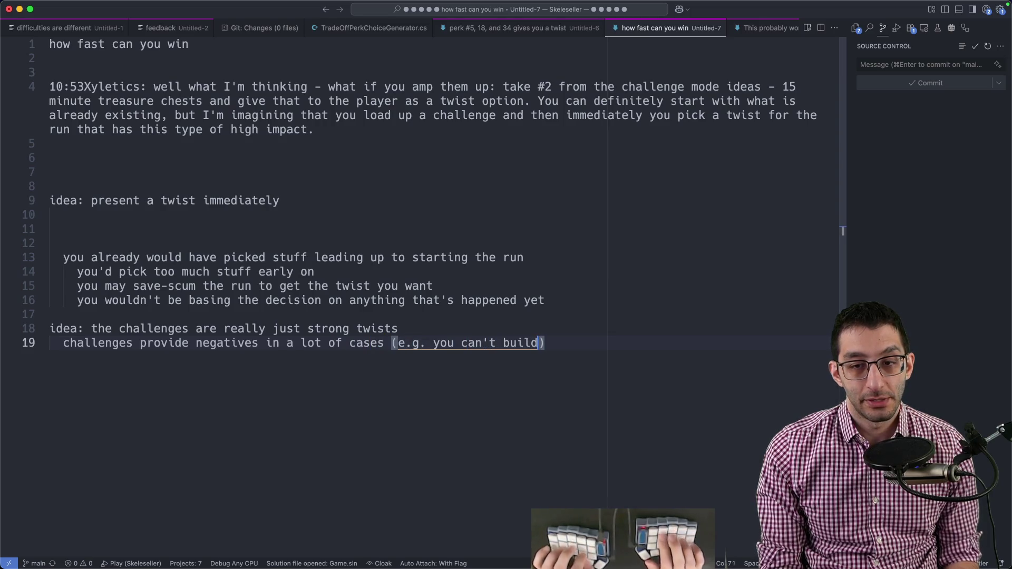
type(" something,, some rate is changed, etc.")
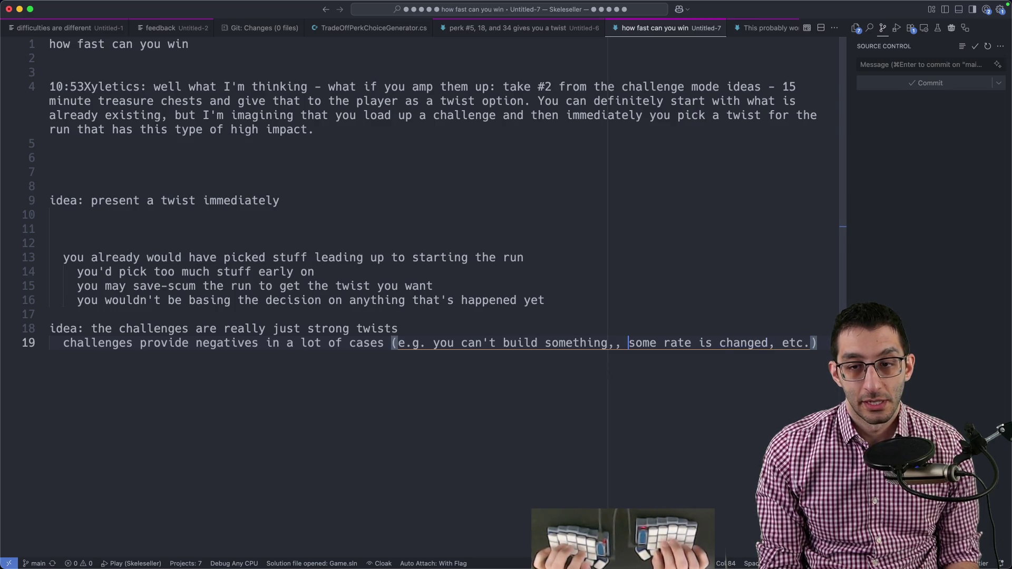
key("BackSpace")
key("shift+Home")
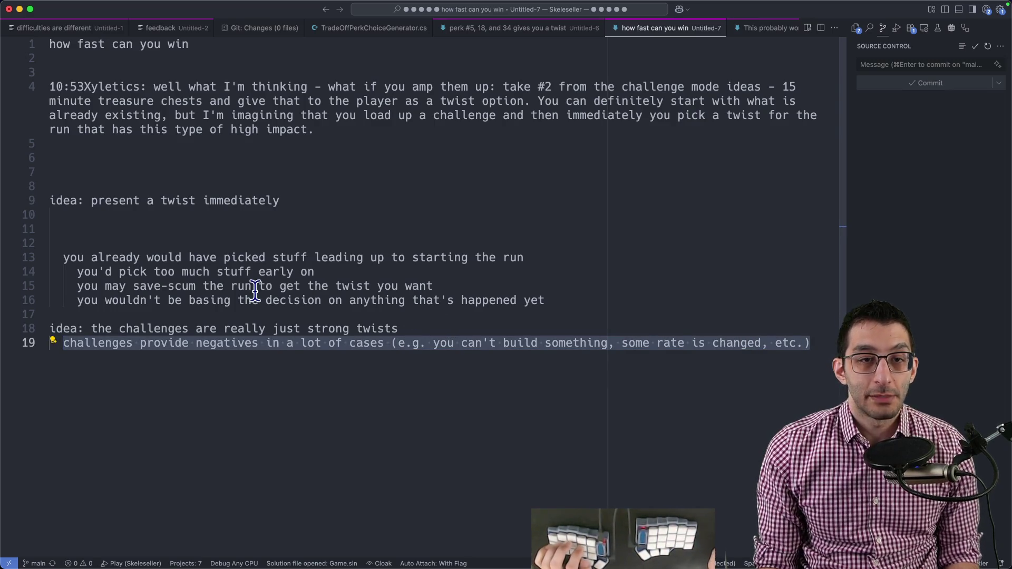
left_click_drag(49, 103, 472, 103)
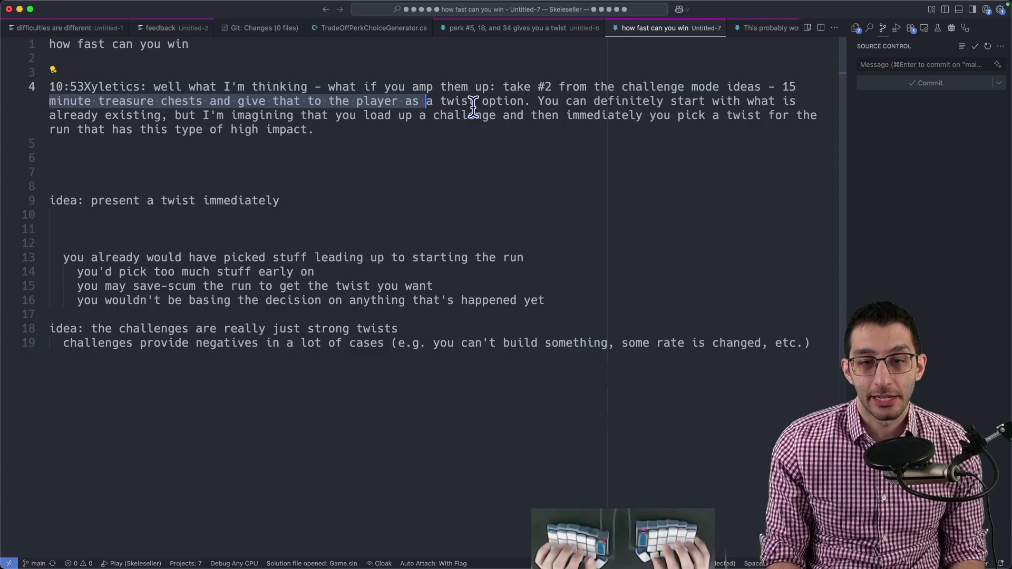
- Conclude that rules should change just enough to make sense for your challenge, then switch to the design doc
key("ctrl+End")
key("Return")
key("Return")
key("Return")
type("conclusion")
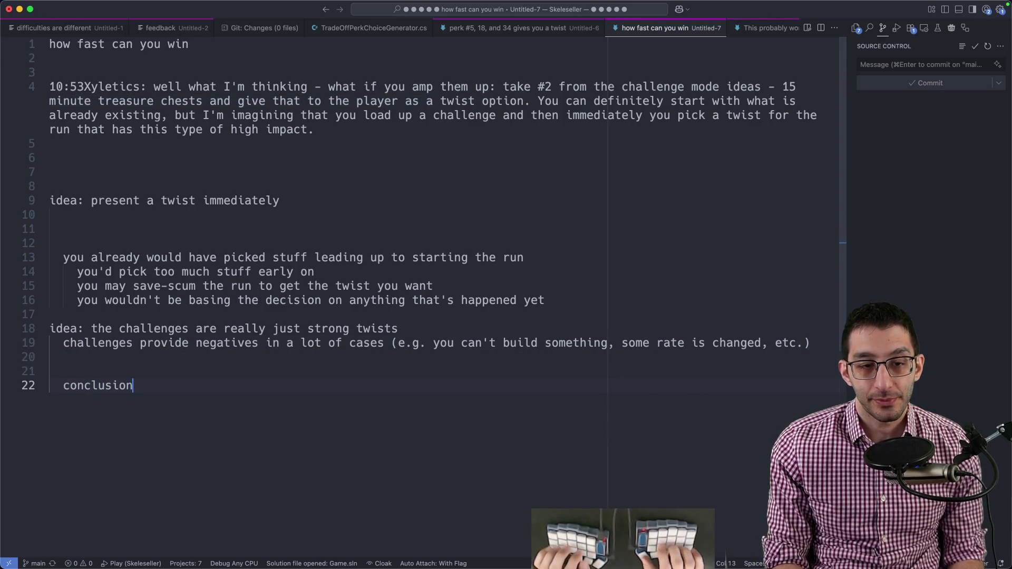
type(": the cha")
key("BackSpace")
key("BackSpace")
key("BackSpace")
type("twist")
key("alt+BackSpace")
type("effect of this thing (")
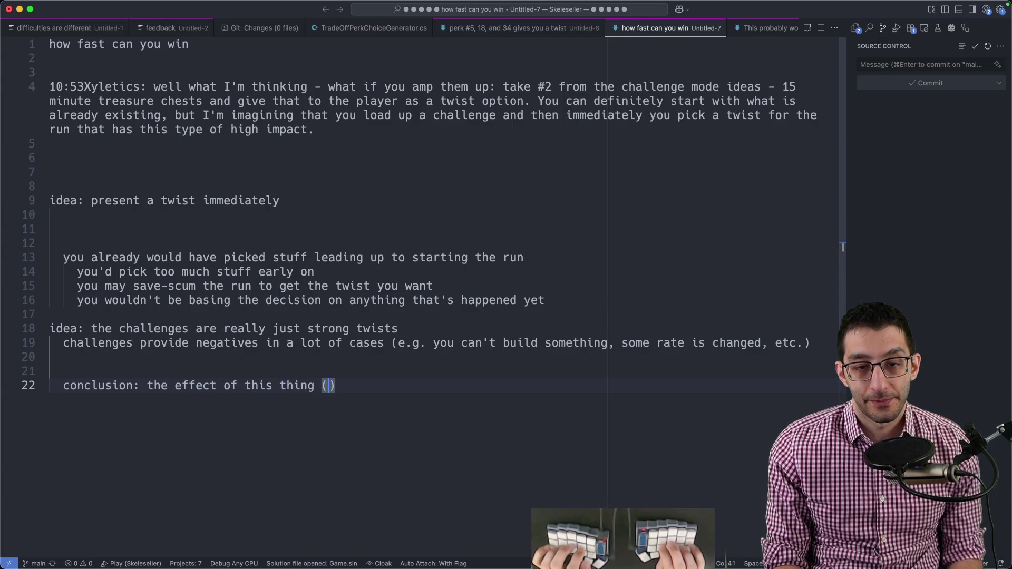
type("chests are super powerful) is so strong that you would always pick it if it were offered as")
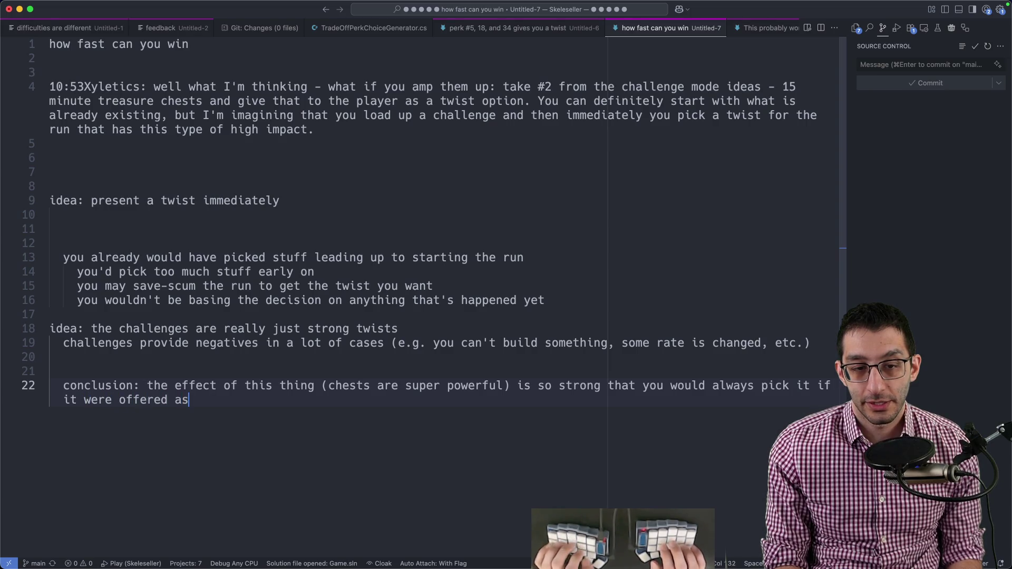
type(" a twist. If other twists were commensurate in p")
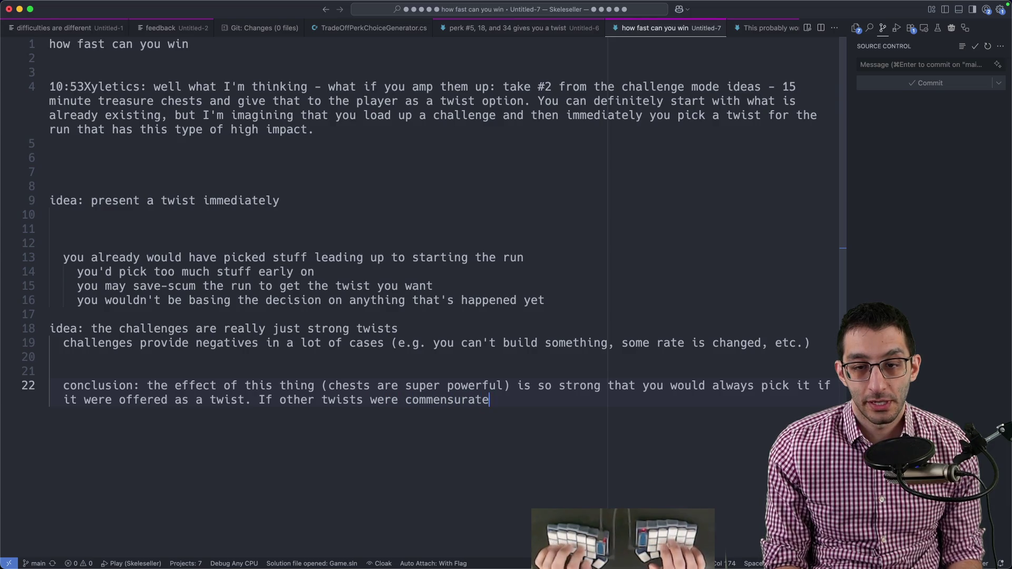
type("ower level, then you could pick any of them alm")
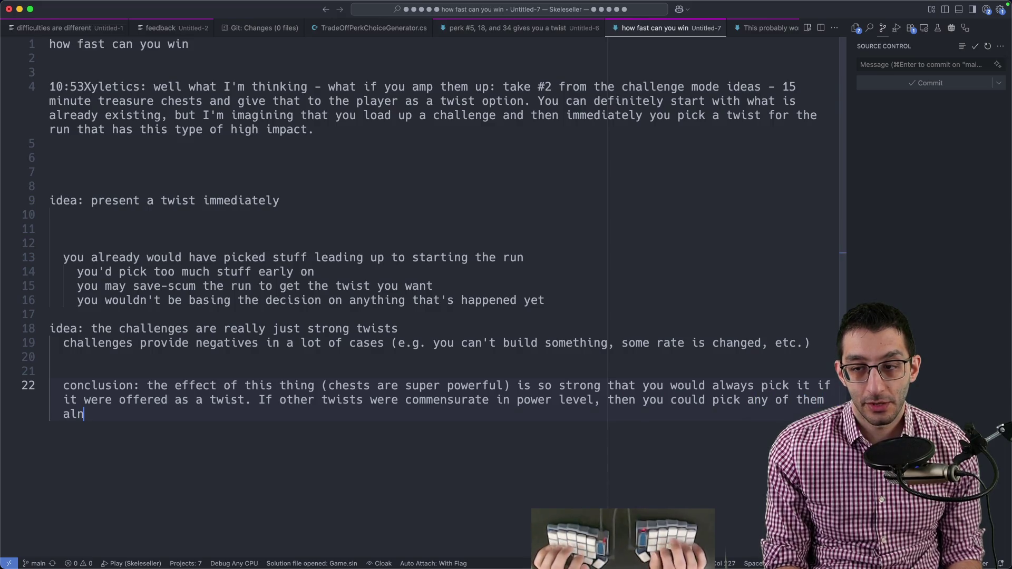
key("BackSpace")
type("nd always win.")
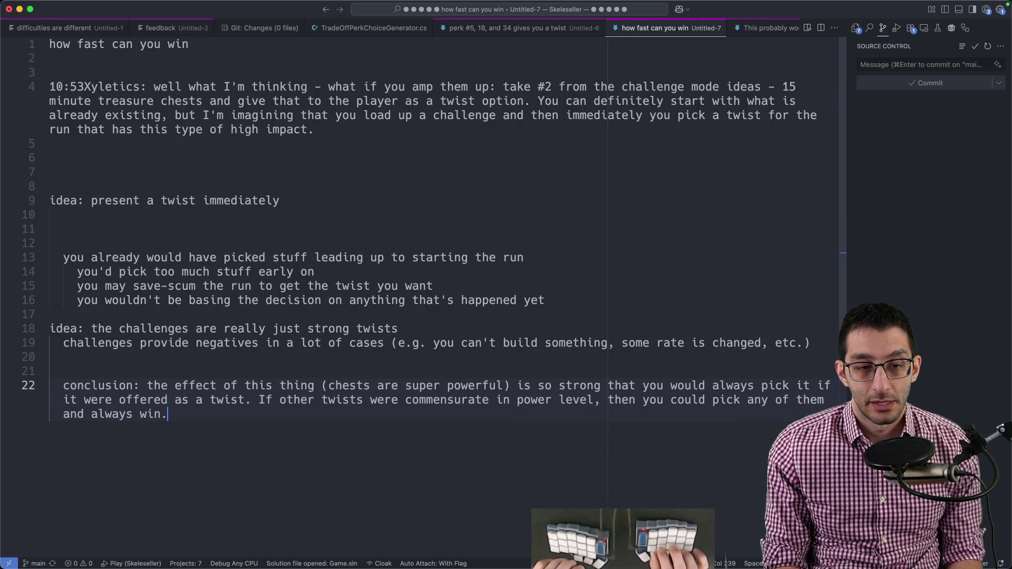
key("Return")
type("I think it should be aboutchanging the rul")
type("enough to ")
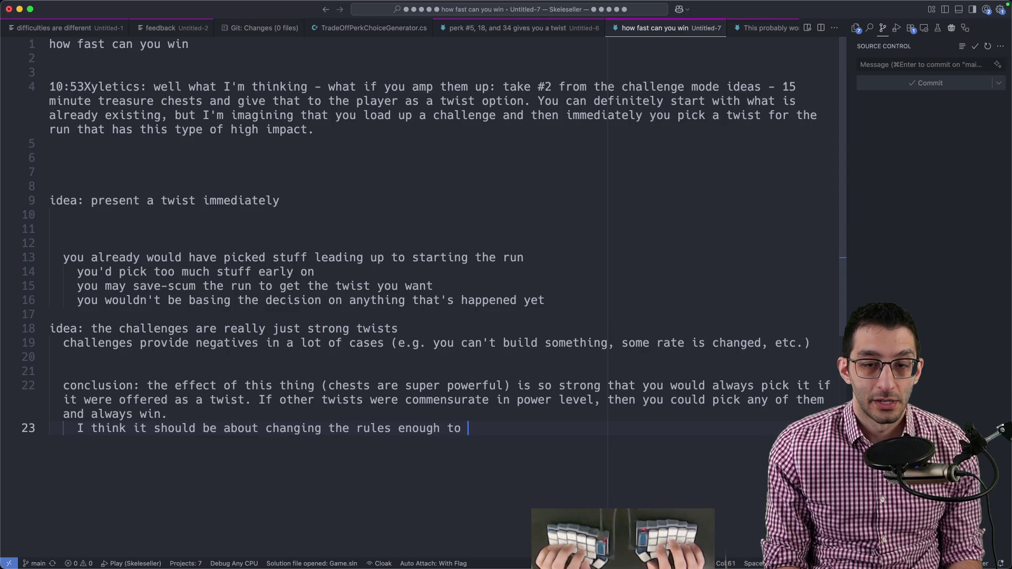
type(" make sense f")
type("or your challenge")
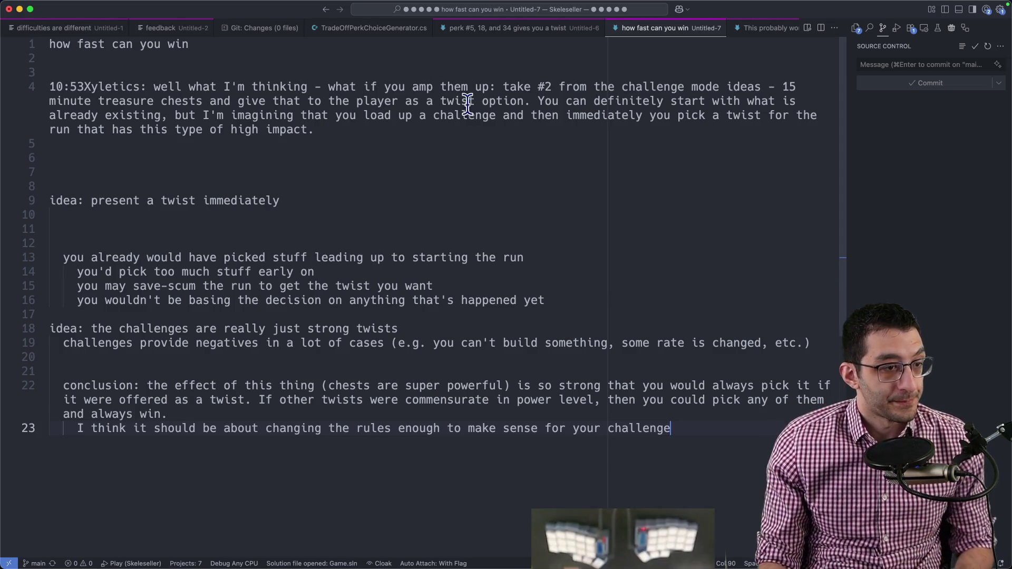
mouse_move(222, 566)
left_click(278, 539)
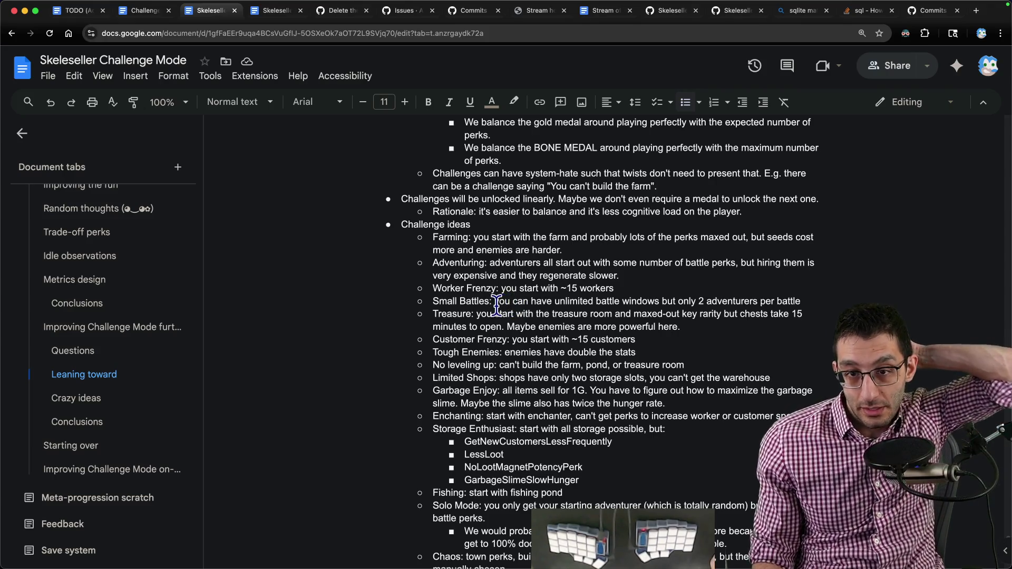
scroll(498, 304, "down", 3)
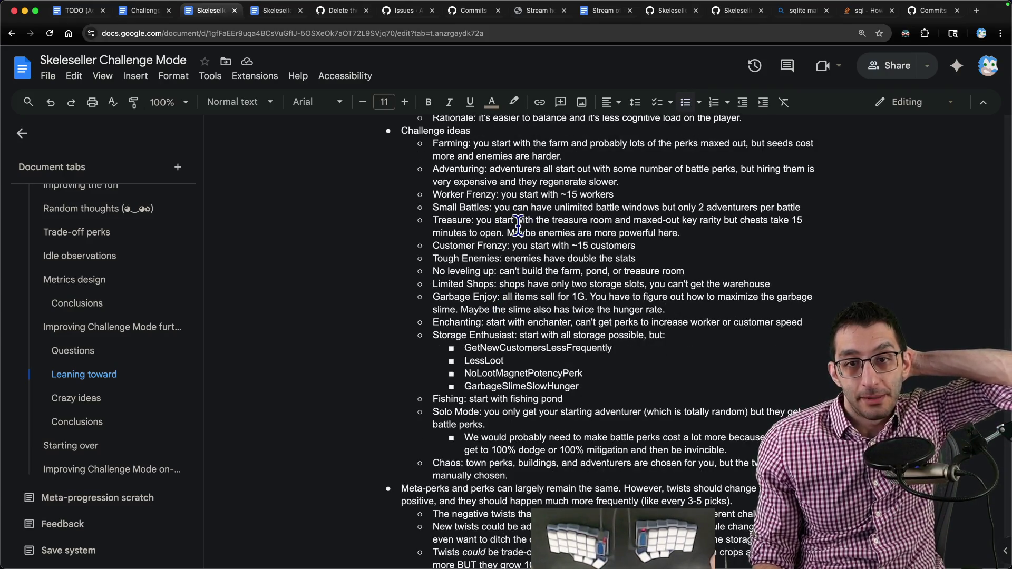
- Look over the Challenge ideas list, then start a fresh note headed 'break' with an indented line
mouse_move(433, 143)
left_mouse_down()
mouse_move(633, 452)
mouse_move(631, 473)
left_mouse_up()
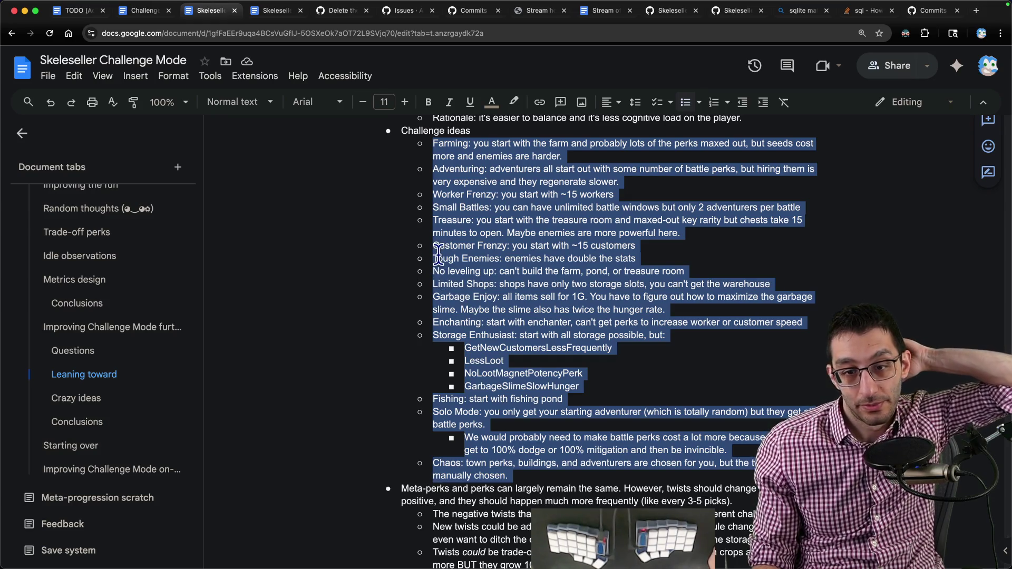
left_click(563, 156)
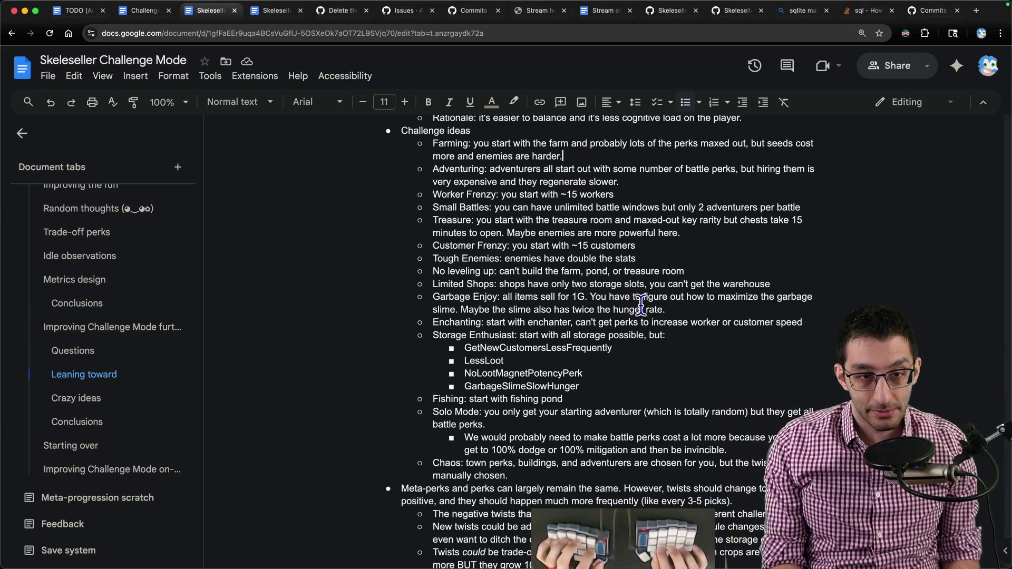
key("super+Tab")
type("break")
key("Return")
key("Tab")
type("TODO list")
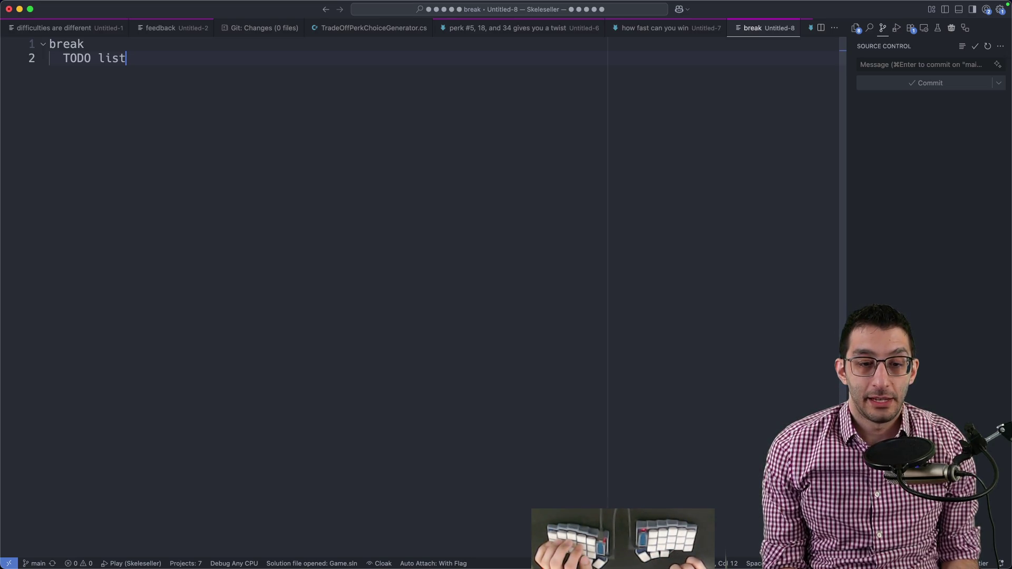
type("lunch break")
- Add 'lunch break' below the TODO list item and indent a line for the afternoon plan
key("Return")
key("Return")
key("Tab")
type("start coding in the afternoon")
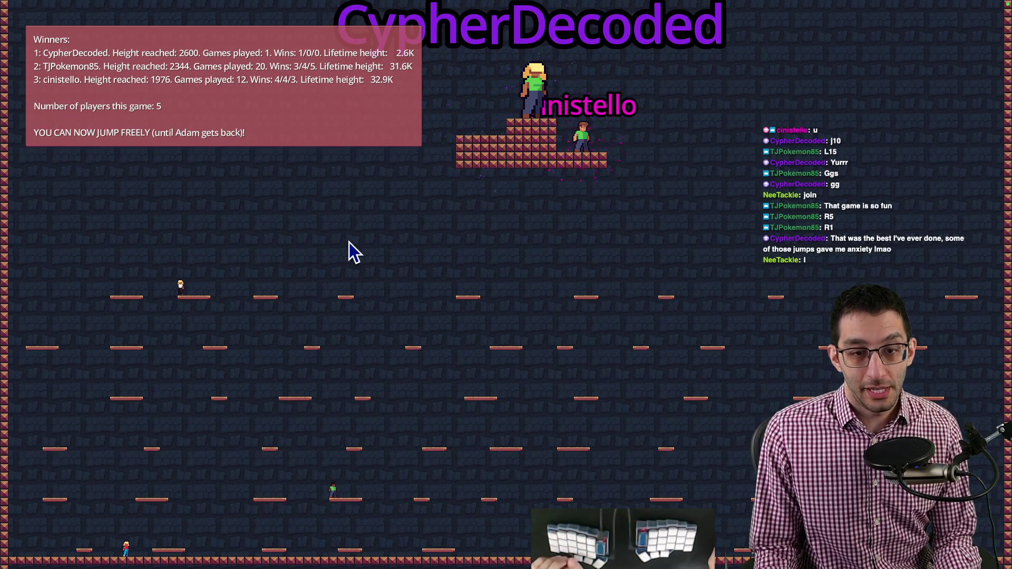
- Leave the stream break screen and return to the VS Code notes
key("super+Tab")
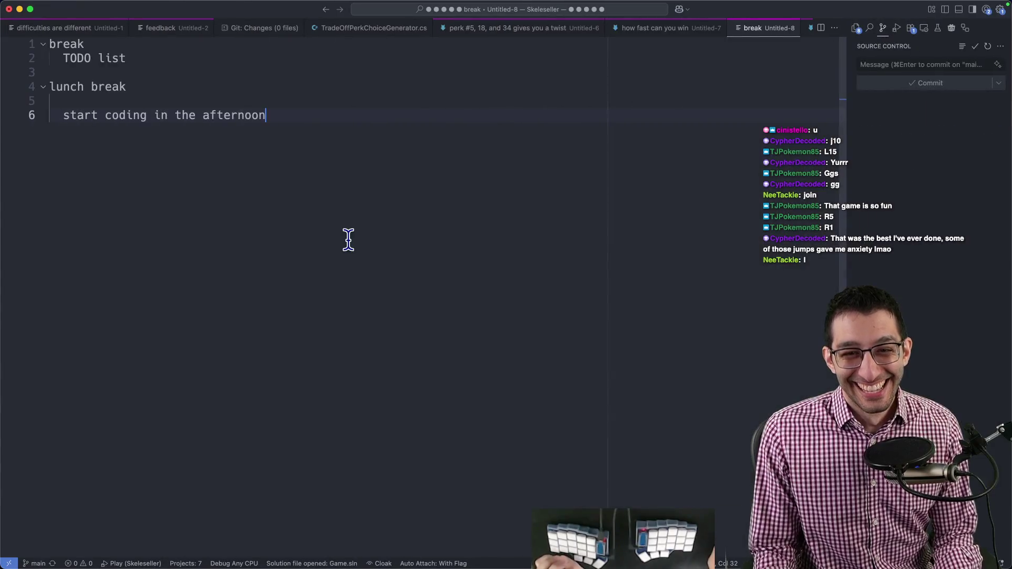
- Delete the 'Do we need to change the tutorial at all?' question, then show the Archived TODO Phase 1 plan
key("super+Tab")
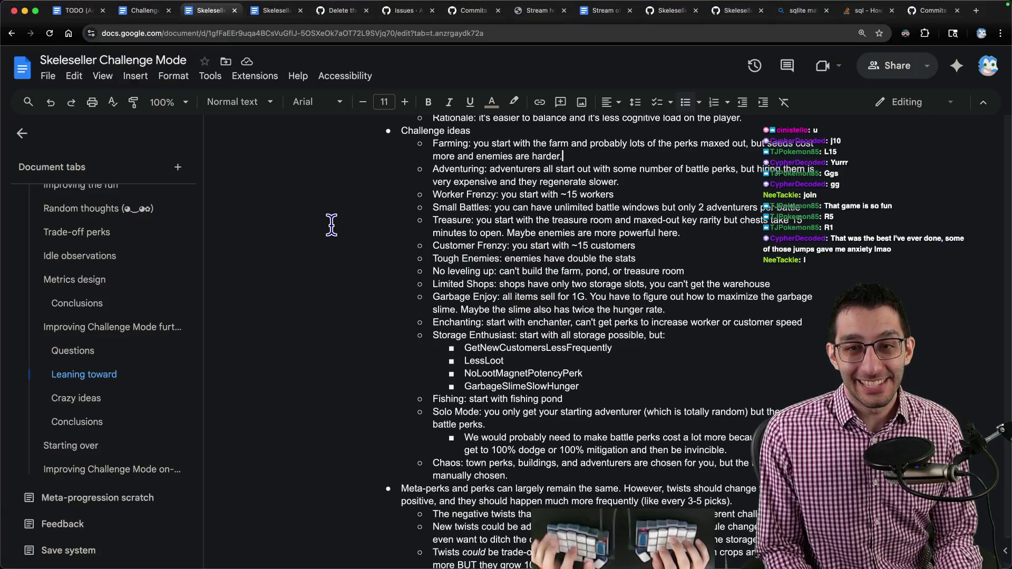
scroll(338, 225, "up", 6)
scroll(338, 226, "down", 12)
scroll(338, 226, "up", 5)
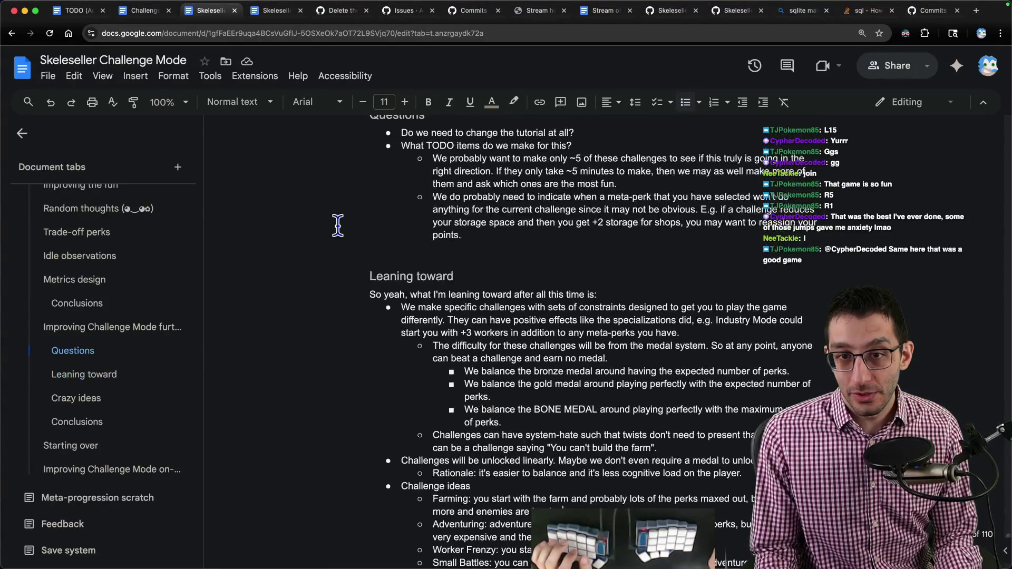
scroll(338, 225, "up", 5)
triple_click(413, 207)
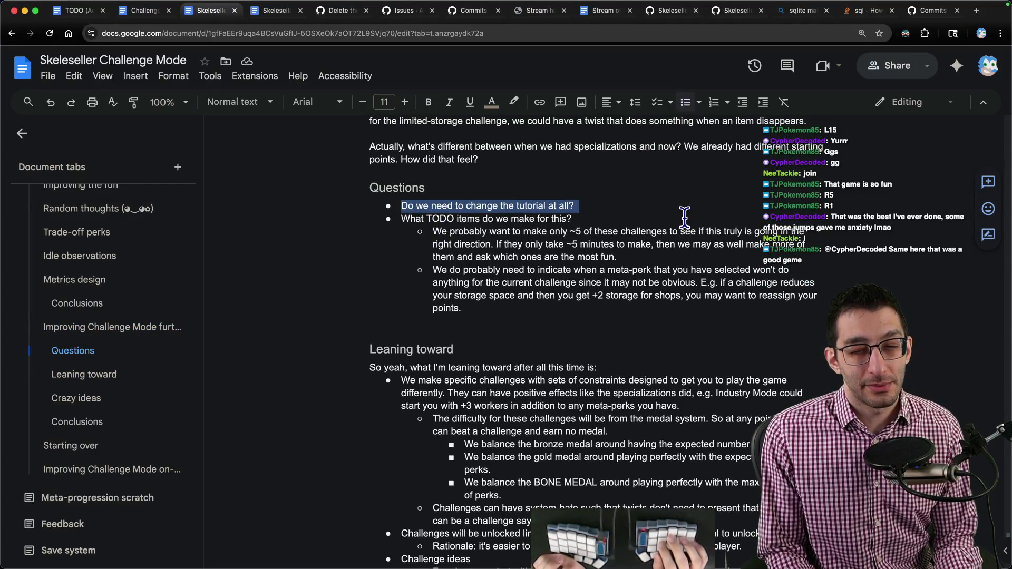
key("Delete")
key("Delete")
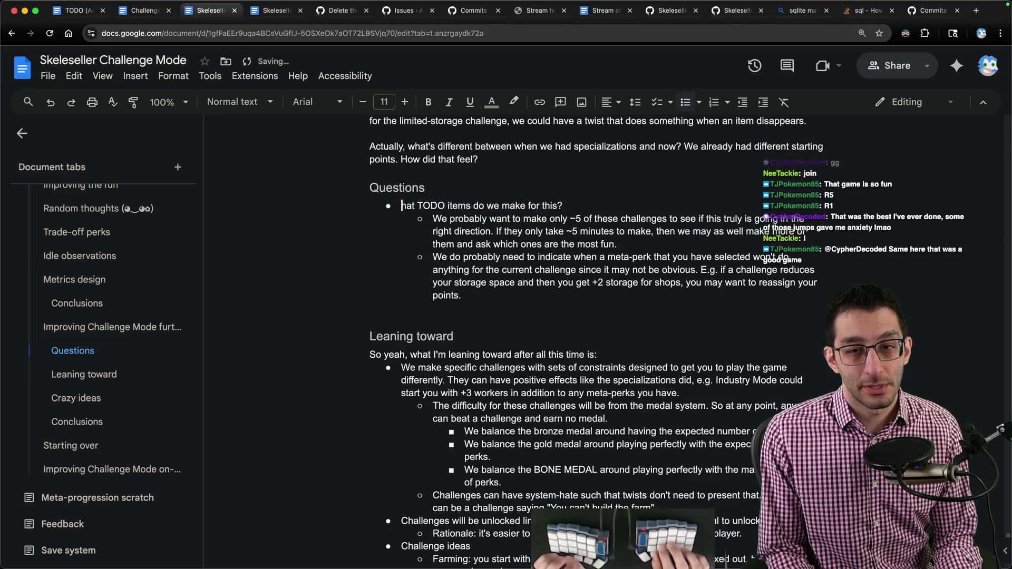
key("ctrl+z")
key("ctrl+Tab")
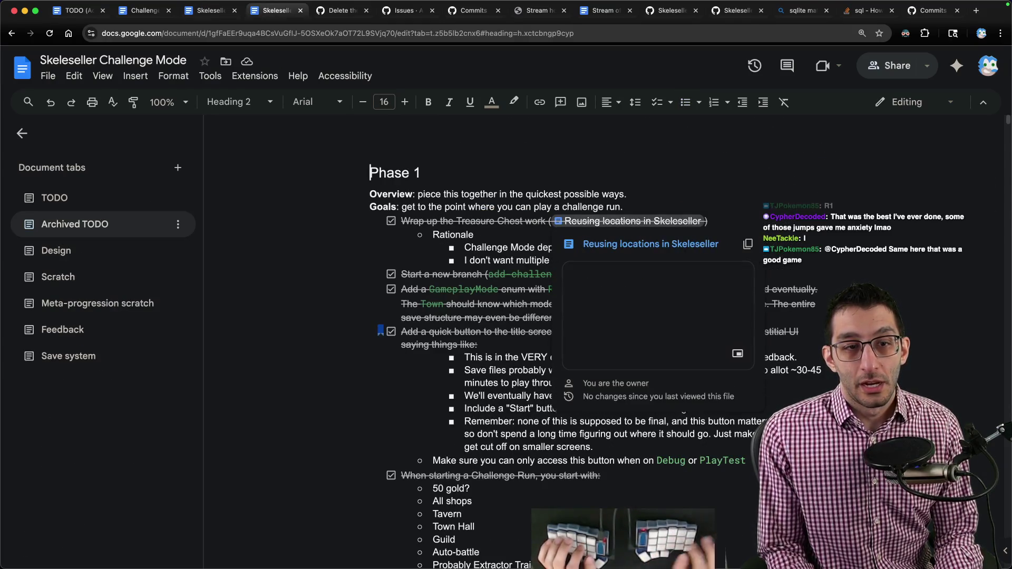
- Add an 'Addressing feedback' heading above Meta-progression in the TODO tab
left_click(54, 197)
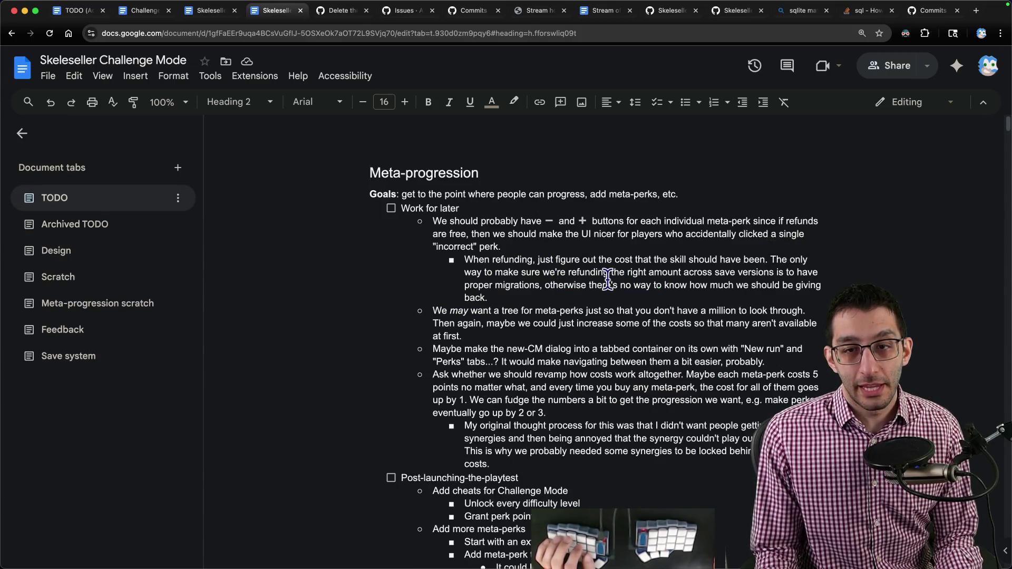
scroll(658, 286, "down", 3)
scroll(659, 286, "up", 3)
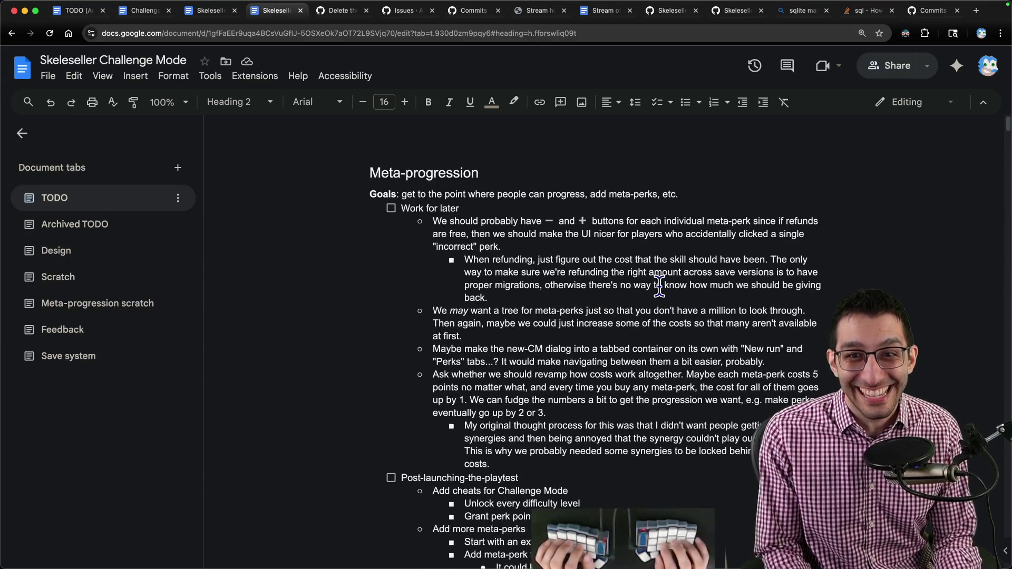
key("Return")
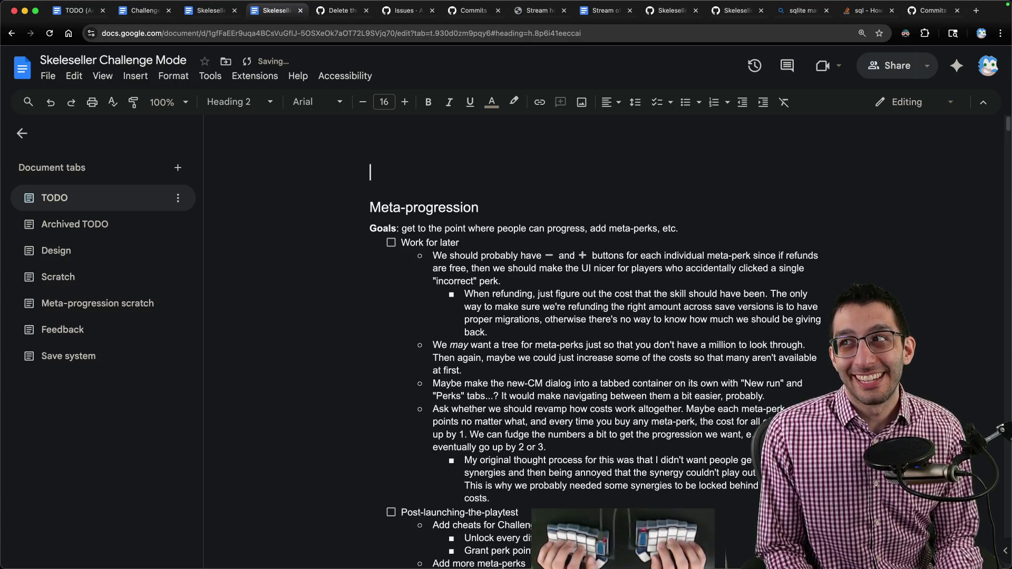
type("Custom challeng")
key("shift+Home")
type("Addressing feedback")
key("Return")
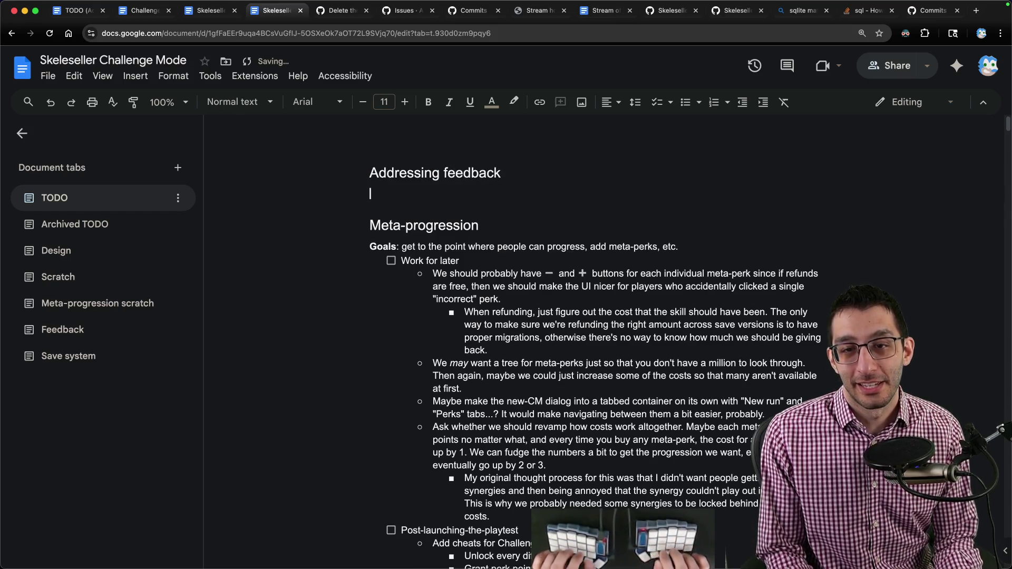
type("Goals: get 'cm")
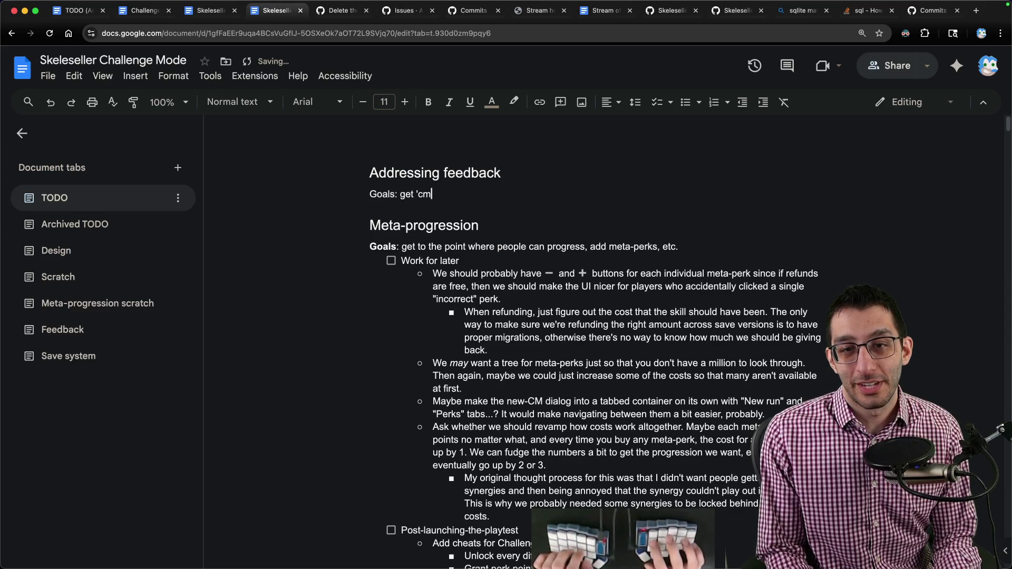
type(" o b")
- Write the goal of making Challenge Mode fun and add an empty checklist item below it
key("Delete")
type("t")
key("End")
key("Return")
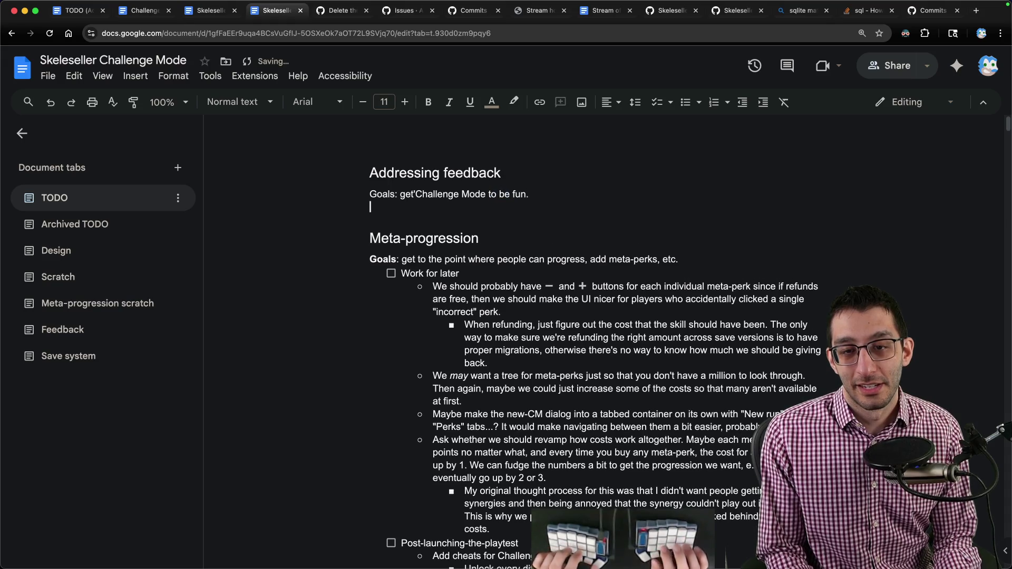
left_click(388, 207)
left_click(416, 298)
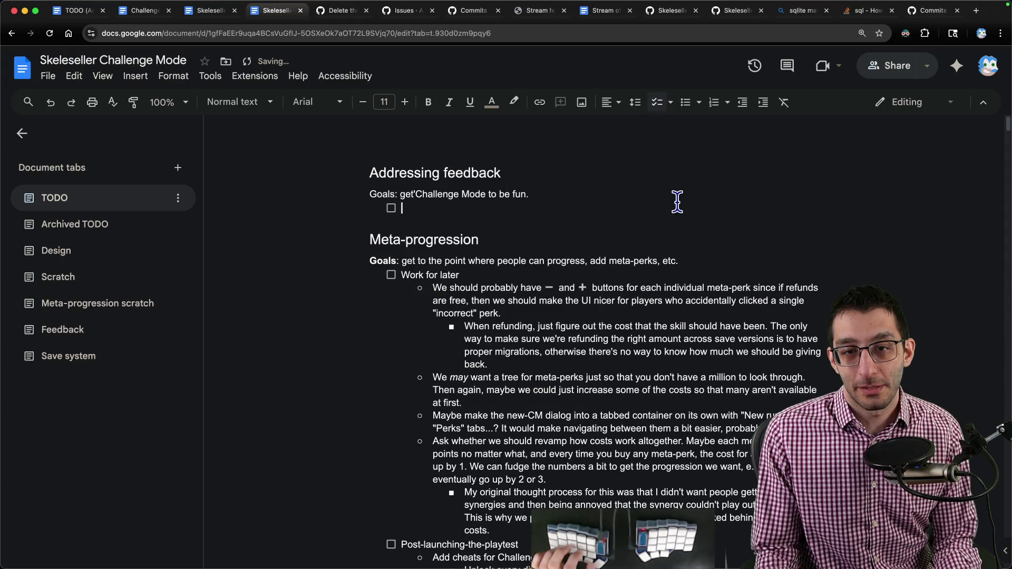
- Move the two meta-perk refund notes up under Addressing feedback as checklist items
key("ctrl+shift+Tab")
key("ctrl+Tab")
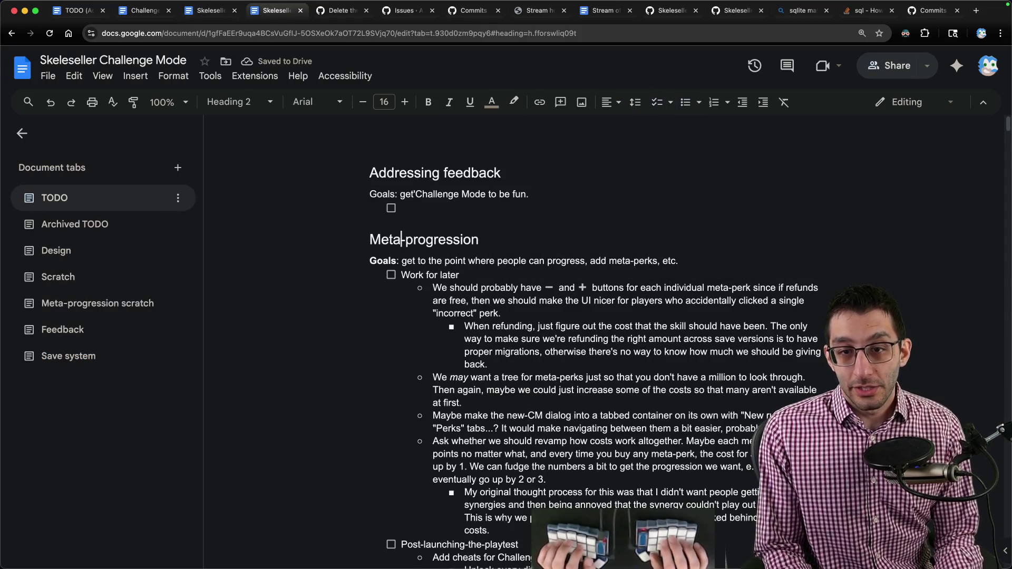
key("shift+Down")
key("shift+Down")
key("shift+Down")
key("shift+Down")
key("shift+Down")
key("shift+Down")
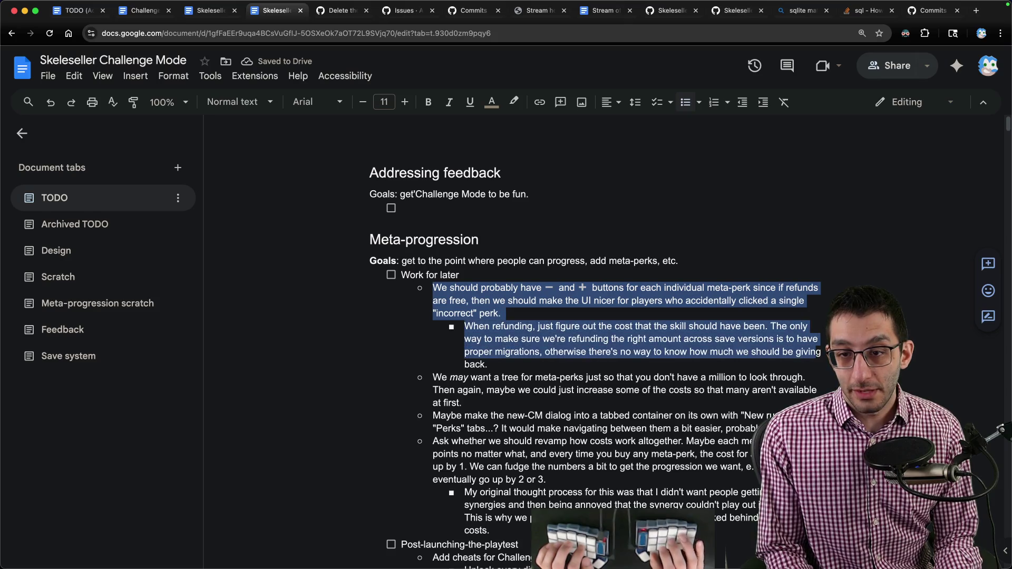
key("ctrl+shift+Up")
key("ctrl+shift+Up")
key("ctrl+shift+Up")
key("ctrl+shift+Down")
key("ctrl+shift+Up")
key("shift+Tab")
key("Left")
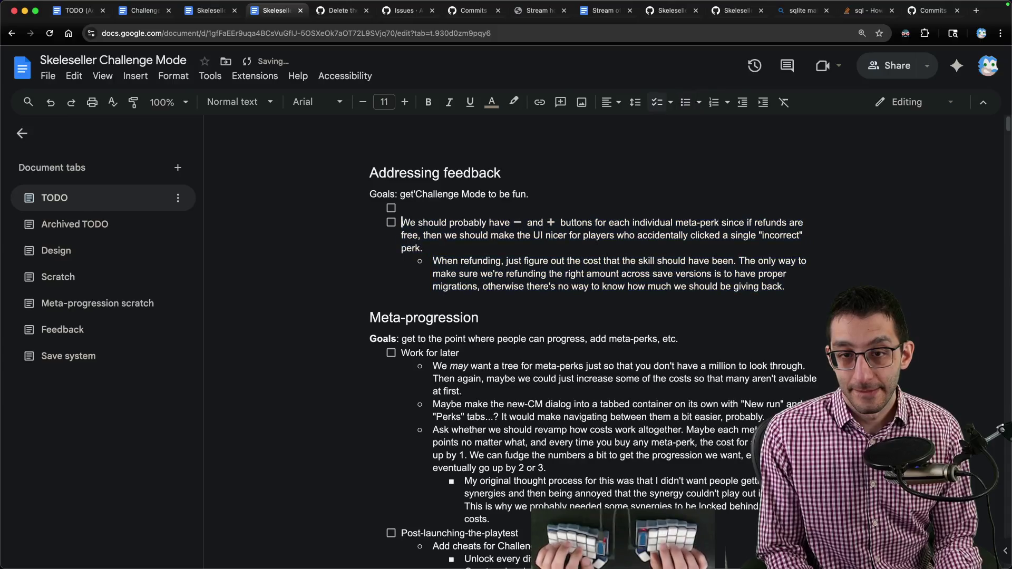
- Add a 'QoL changes' checklist item above the refund notes and nest them under it
key("Return")
key("Up")
type("QoL changes")
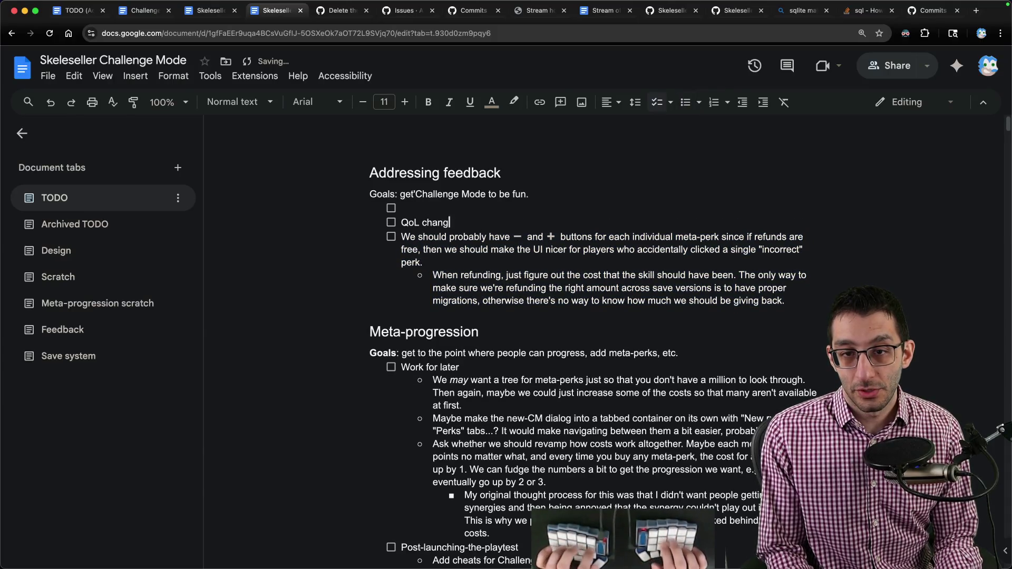
key("shift+Down")
key("shift+Down")
key("shift+Down")
key("Tab")
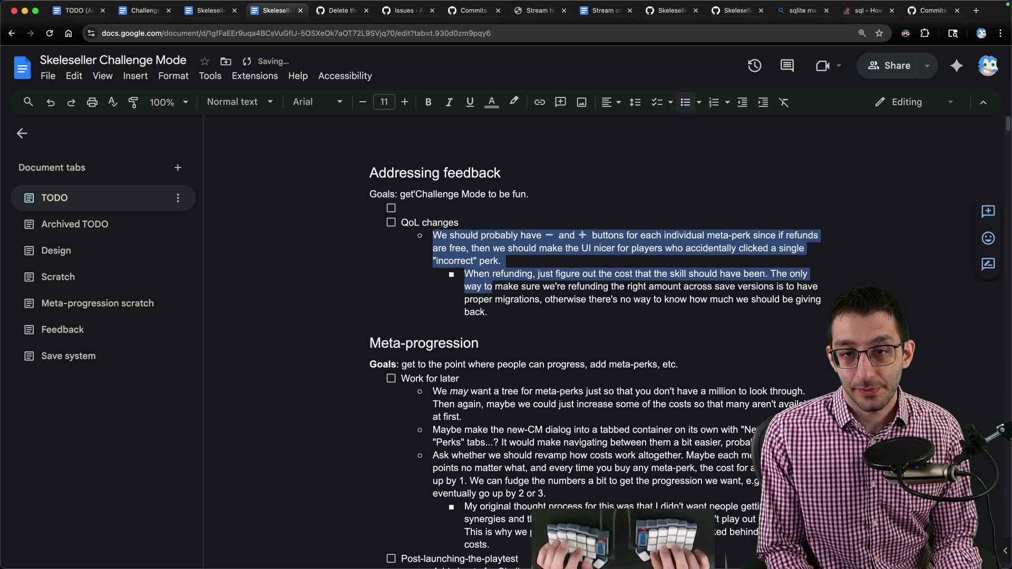
key("ctrl+alt+Right")
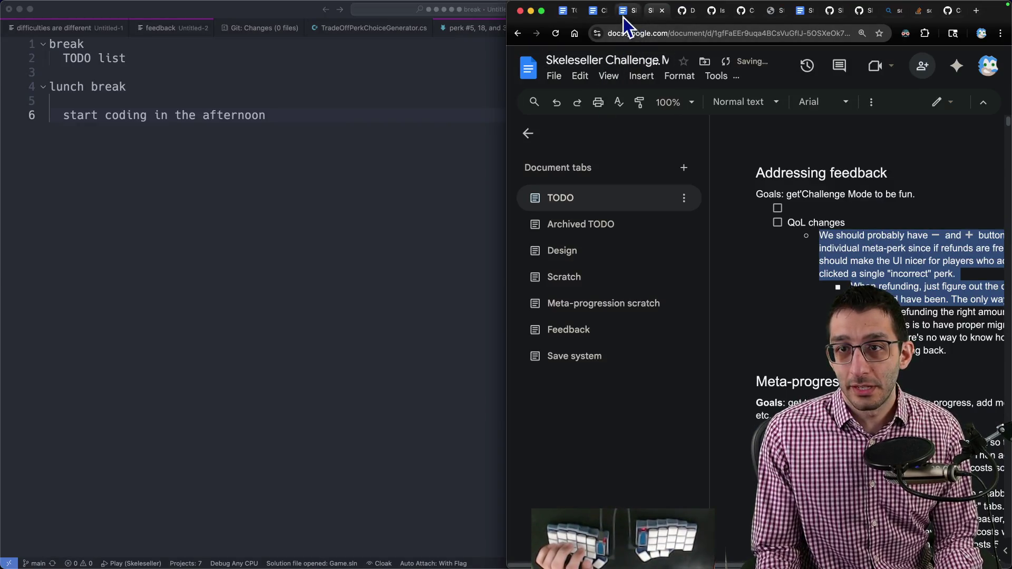
- Arrange the two document copies side by side with their tab lists hidden
left_click_drag(623, 18, 343, 70)
key("ctrl+alt+Left")
left_click(528, 137)
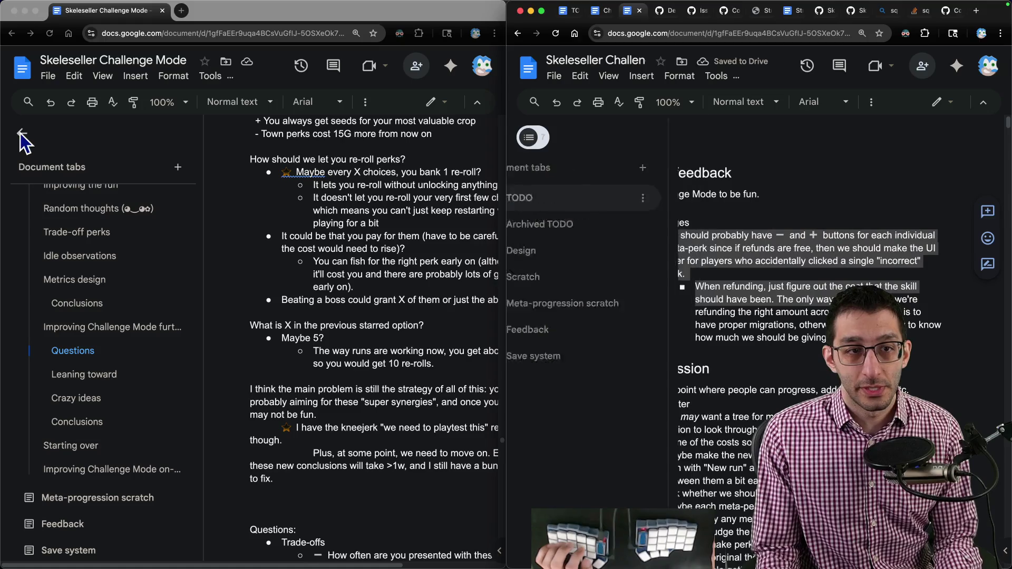
left_click(22, 134)
scroll(316, 270, "down", 15)
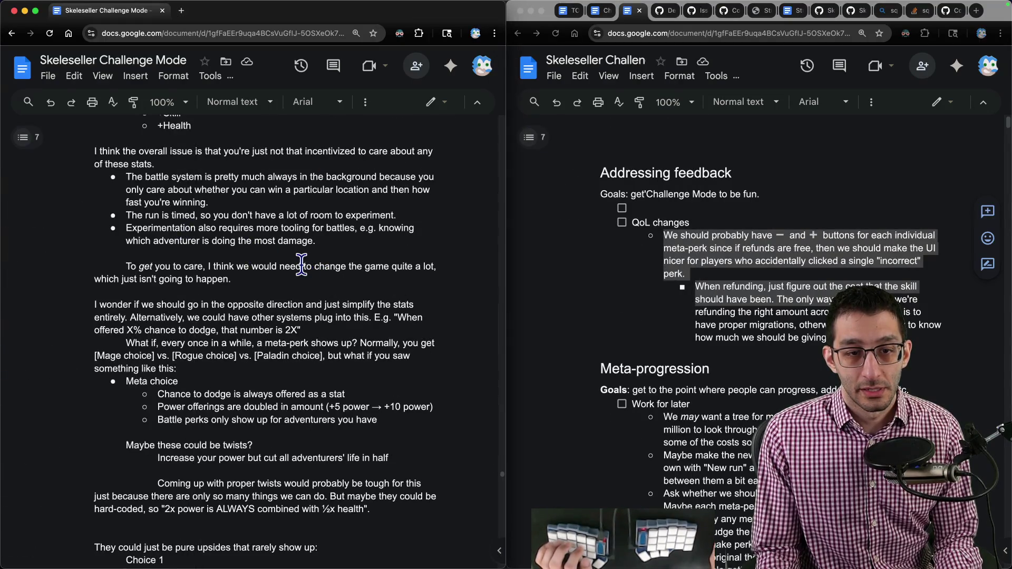
scroll(300, 264, "down", 10)
scroll(299, 265, "down", 10)
scroll(300, 265, "down", 10)
scroll(300, 265, "down", 10)
scroll(304, 265, "down", 10)
scroll(309, 265, "up", 5)
scroll(309, 265, "up", 5)
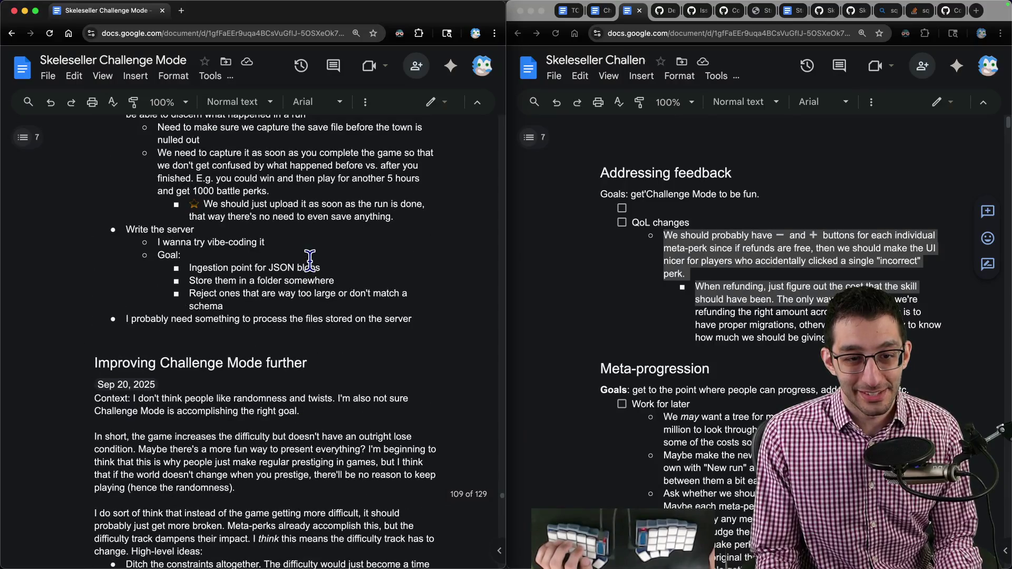
scroll(309, 260, "up", 10)
scroll(309, 259, "up", 10)
scroll(310, 259, "up", 10)
scroll(308, 263, "up", 10)
scroll(308, 263, "up", 10)
scroll(308, 263, "up", 10)
scroll(308, 262, "up", 10)
scroll(307, 265, "up", 10)
scroll(308, 265, "up", 10)
scroll(307, 264, "up", 10)
- Search the left copy for '15' to reach the 'Leaning toward' section beside the empty checklist line
key("ctrl+f")
type("15")
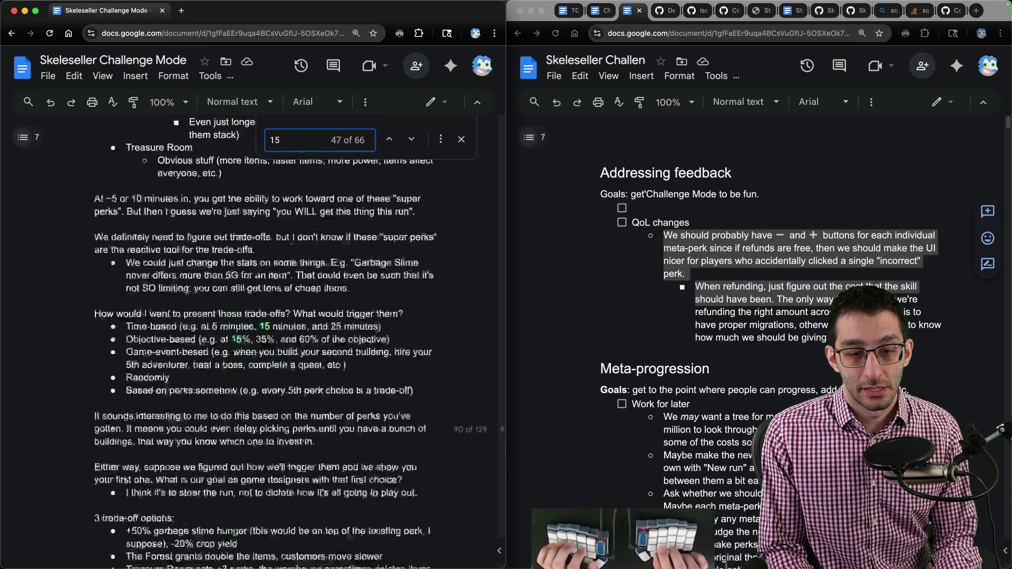
key("Return")
key("Return")
key("Return")
key("Return")
key("Return")
key("Return")
key("Return")
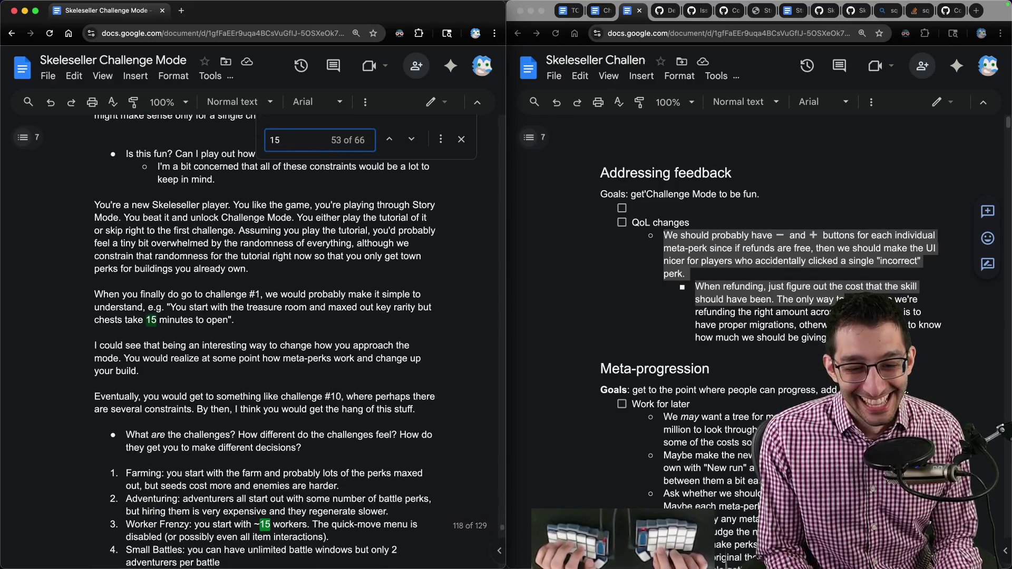
key("Return")
key("Escape")
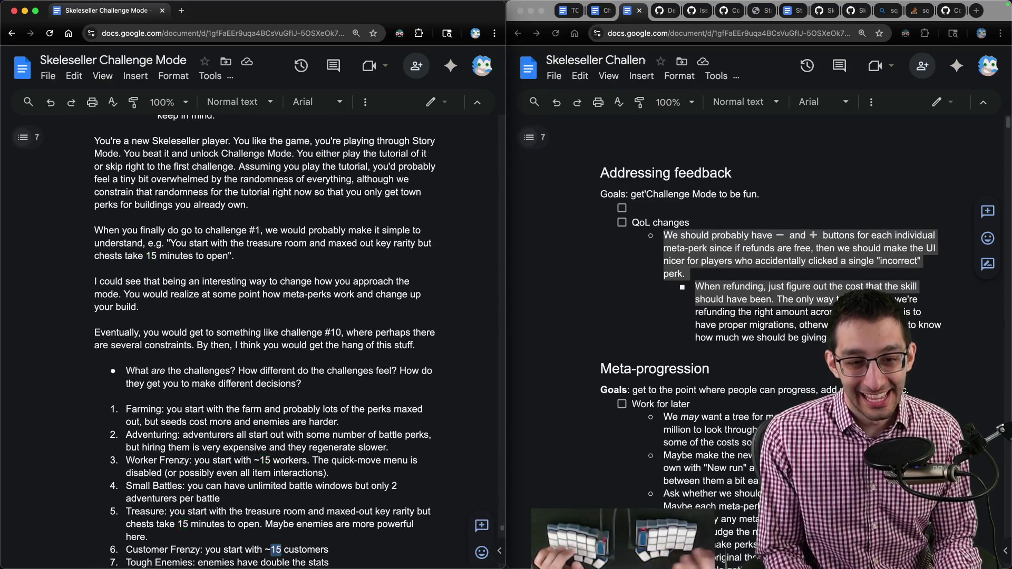
scroll(221, 329, "down", 3)
scroll(221, 329, "down", 2)
scroll(202, 300, "down", 5)
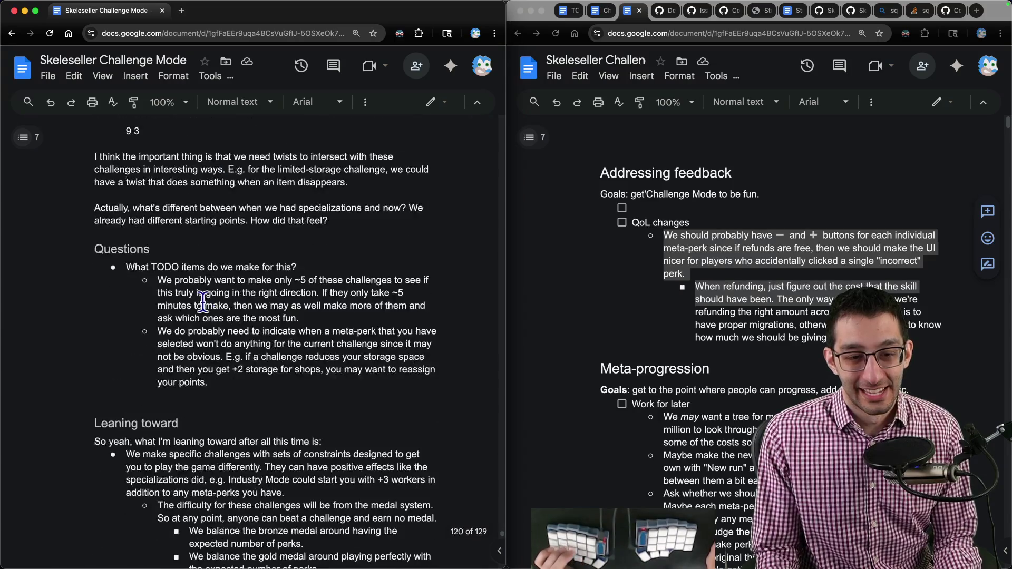
scroll(202, 300, "down", 5)
scroll(202, 300, "up", 3)
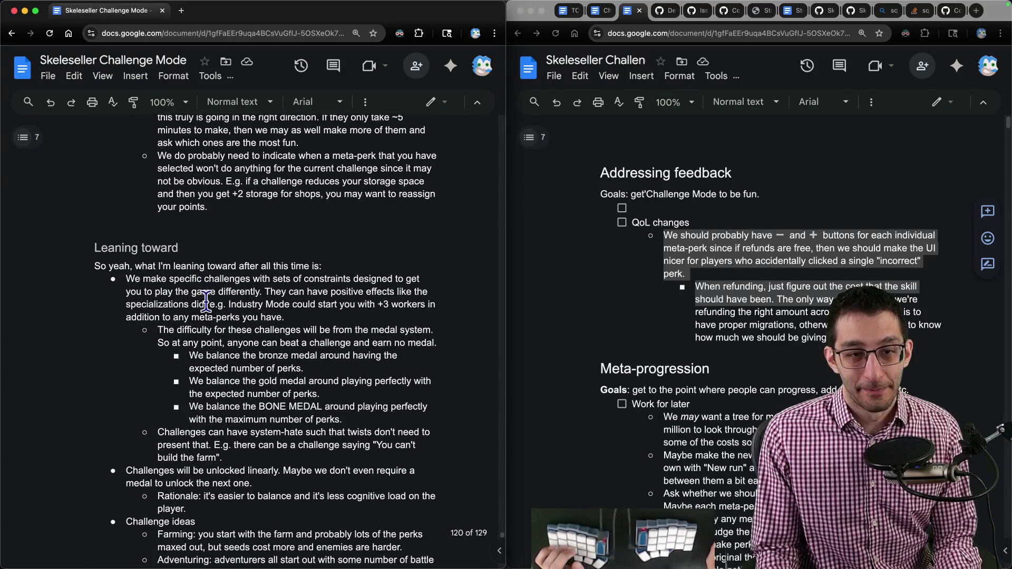
scroll(202, 300, "up", 2)
triple_click(146, 199)
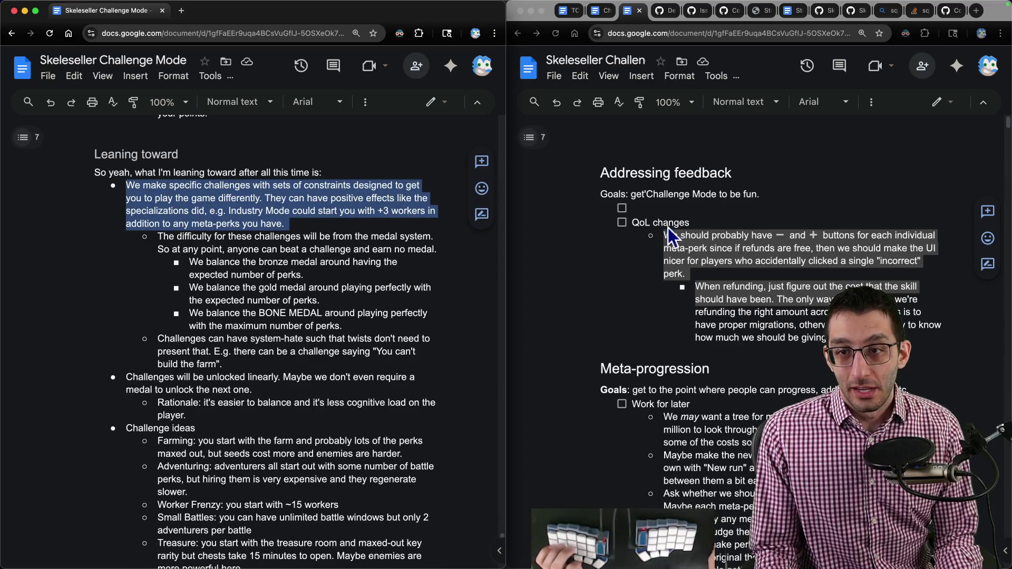
left_click(719, 209)
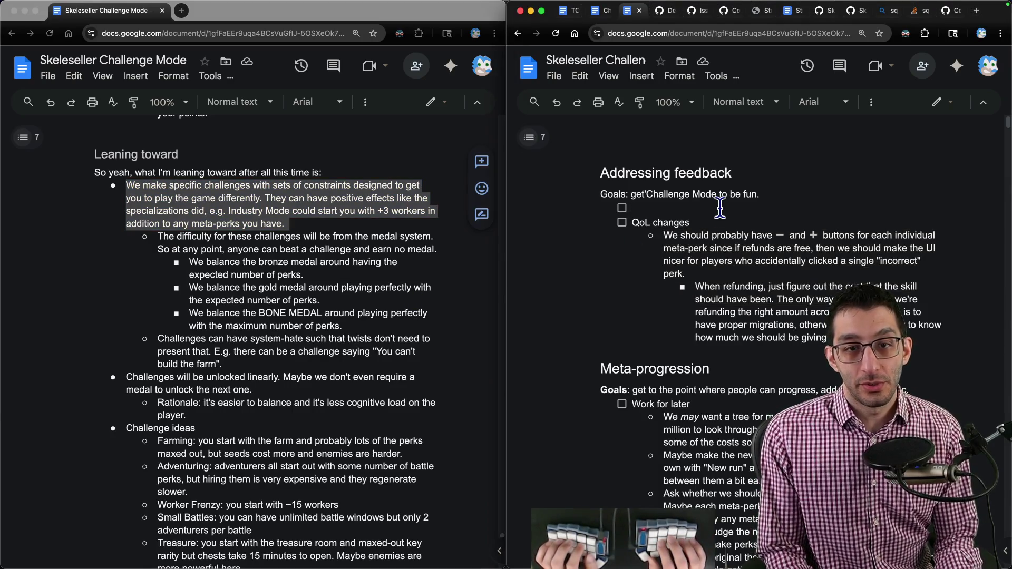
type("Introduce specific challenges again")
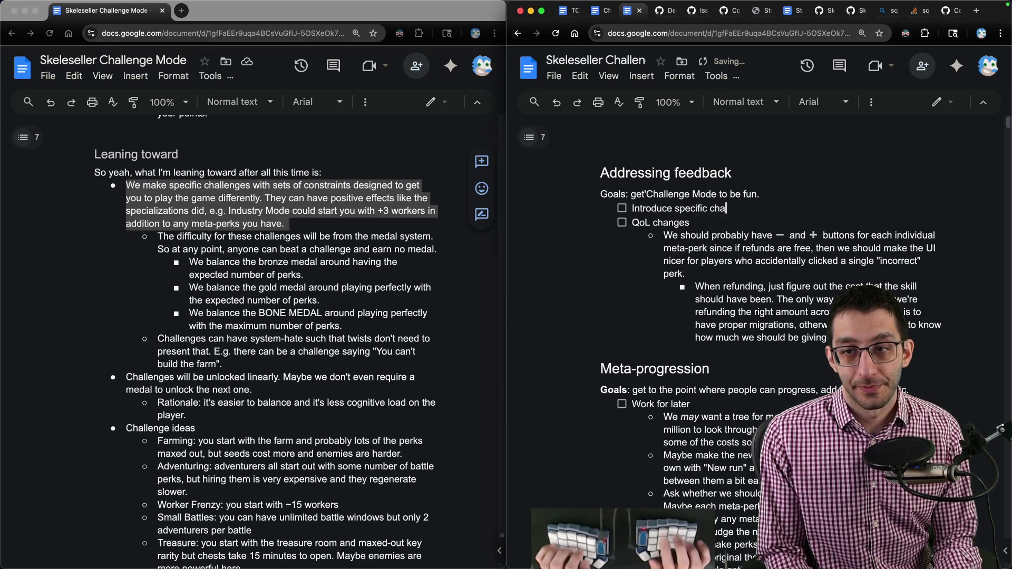
- Write 'Introduce specific challenges again' with sub-points on the difficulty track becoming title, description and constraints
key("Return")
key("Tab")
type("ficulty track would get")
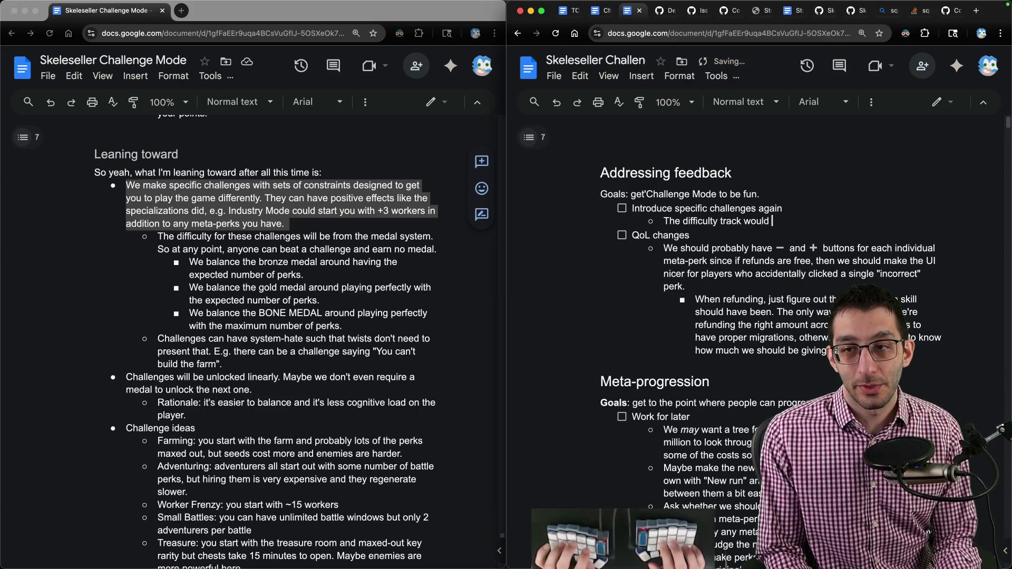
type(" replaced by a challenge title, ")
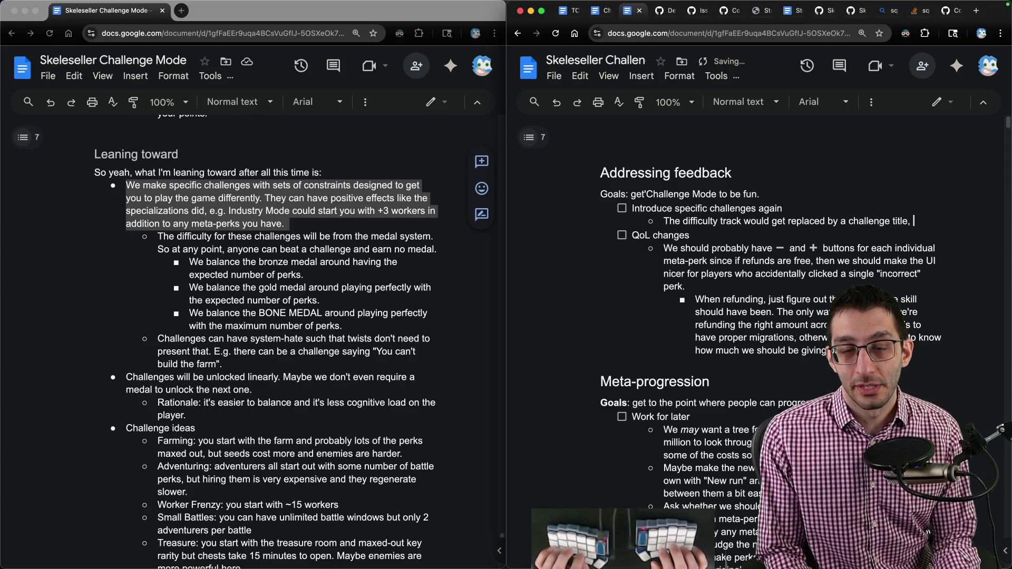
type("description, a")
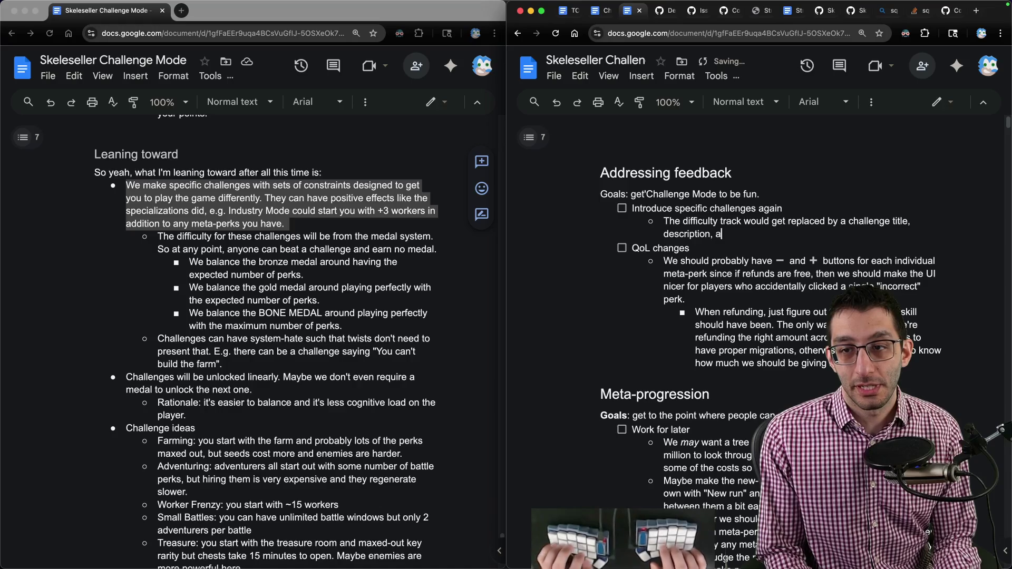
type("nd constraints.")
key("Return")
type("The constraints would show")
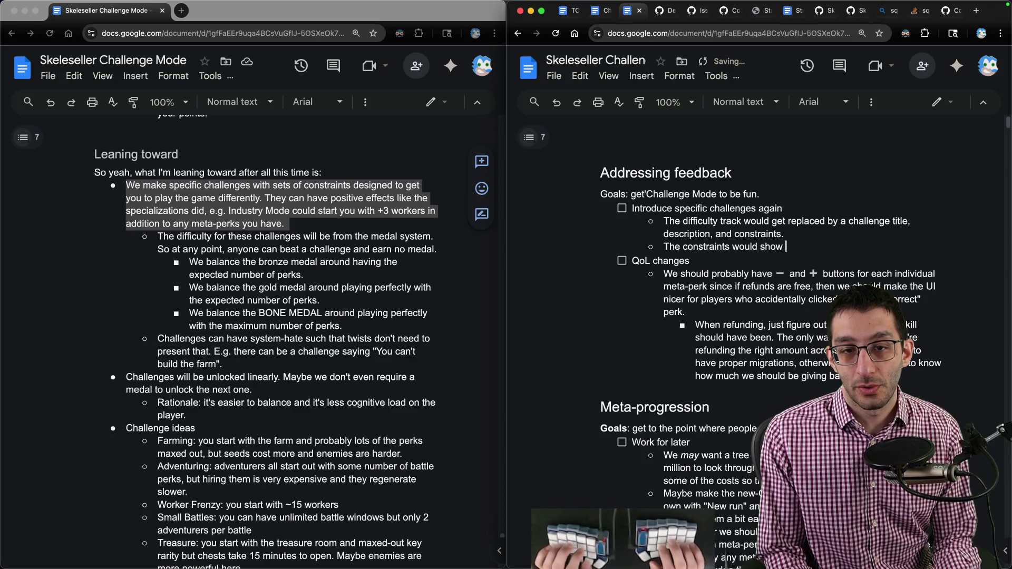
type("form t")
key("BackSpace")
key("BackSpace")
key("BackSpace")
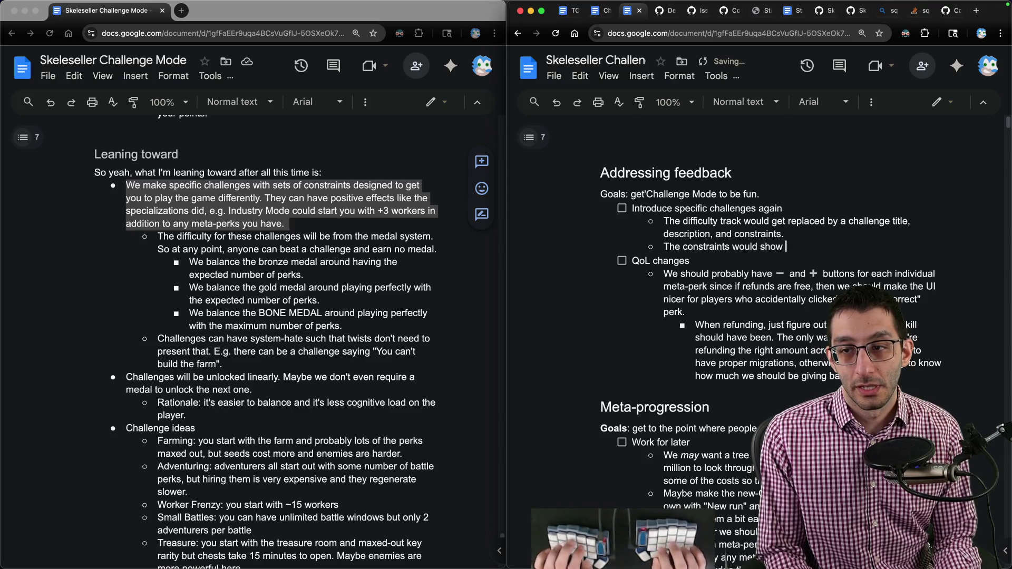
type("llengeModeObjectiveD")
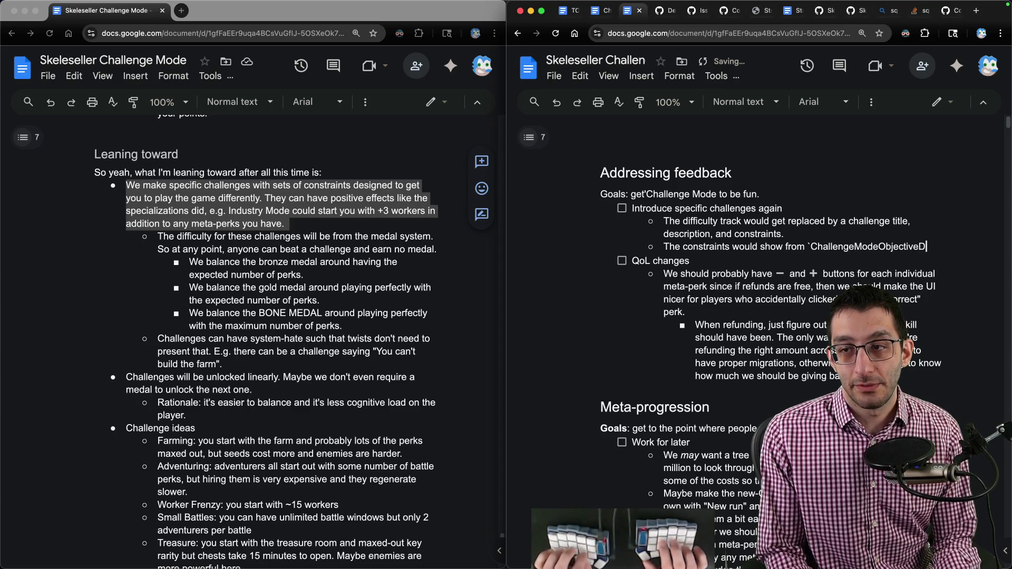
type("s`")
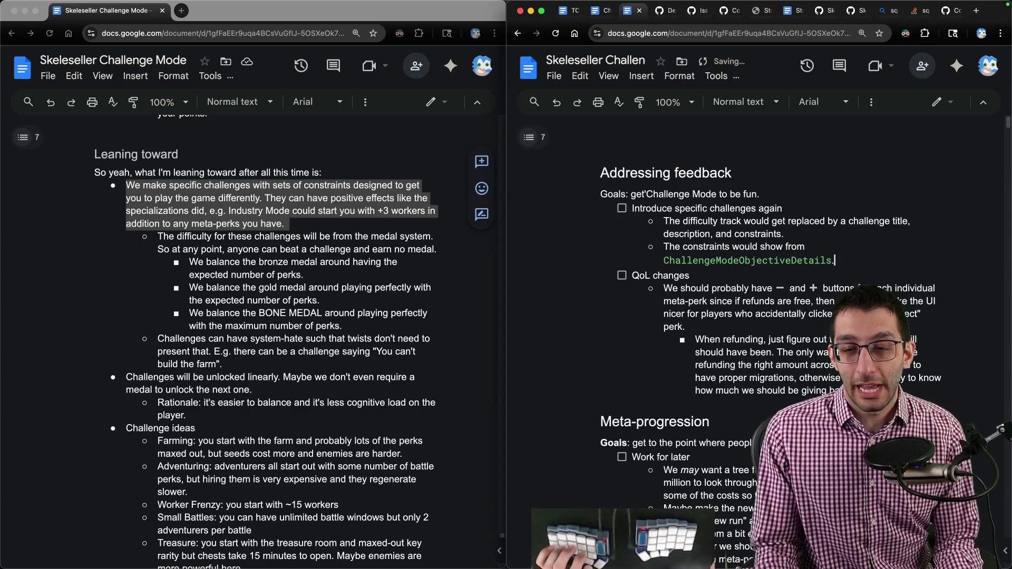
- Show TradeOffPerkChoiceGenerator.cs in VS Code and launch the Skeleseller game
key("super+Tab")
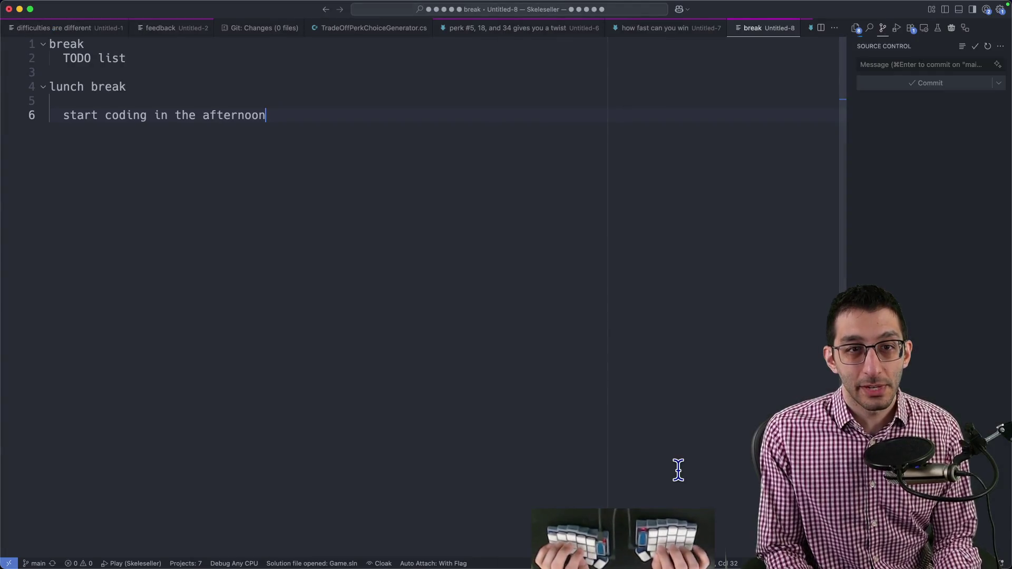
key("ctrl+Tab")
key("ctrl+Tab")
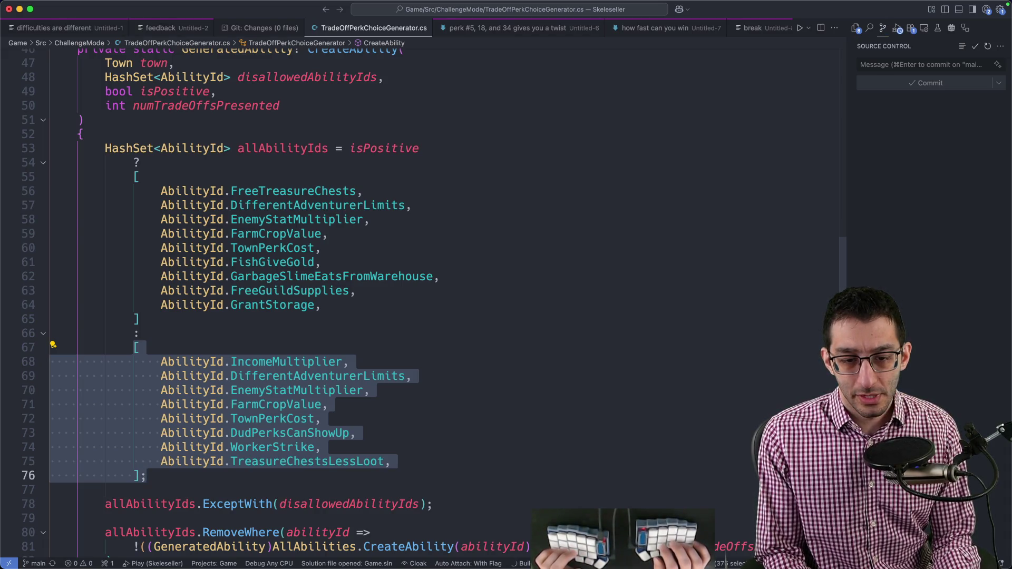
key("F5")
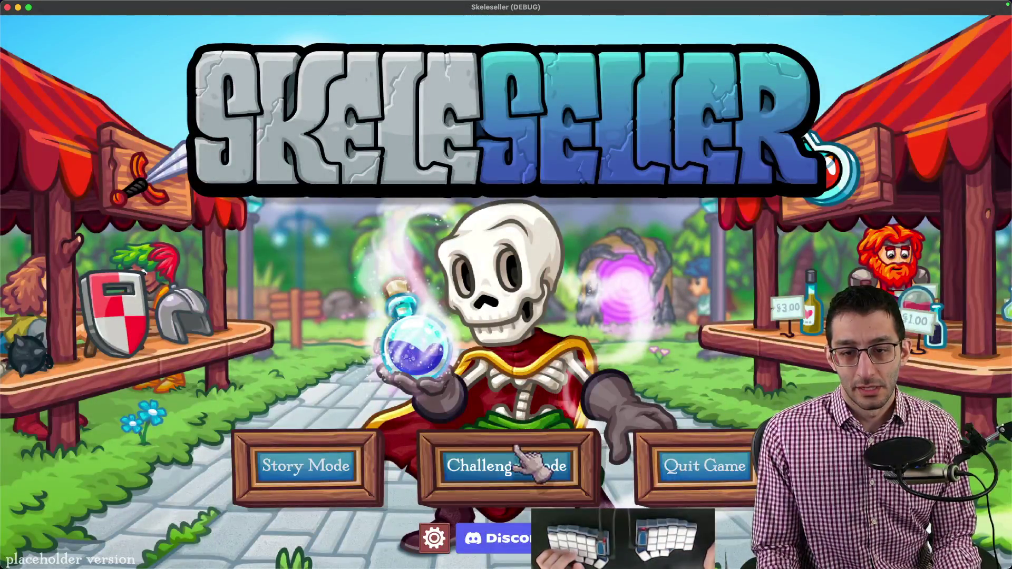
- Start a Challenge Mode run, pause it and glance at the game settings
left_click(506, 466)
left_click(454, 392)
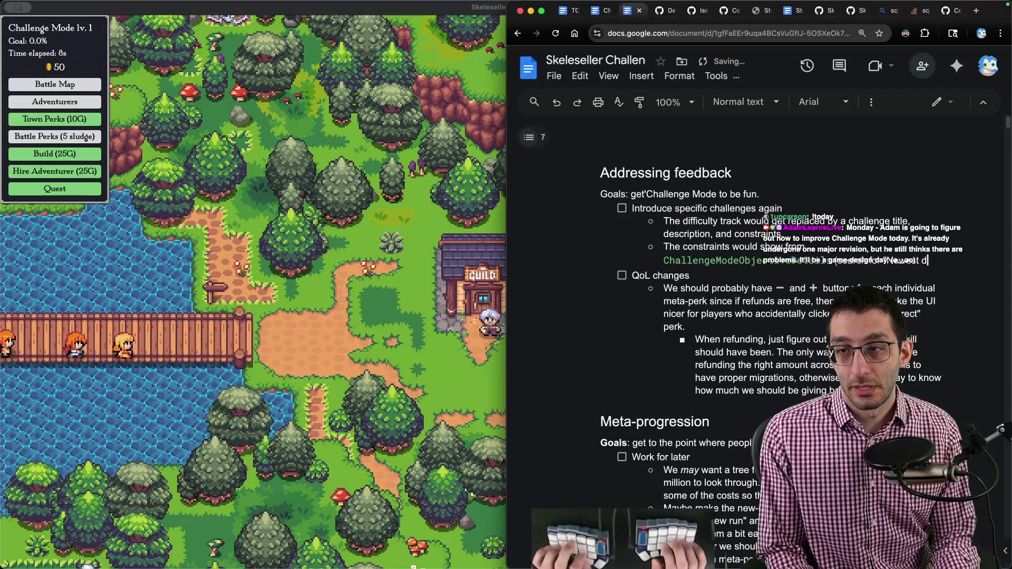
type("difficulty modifier\").")
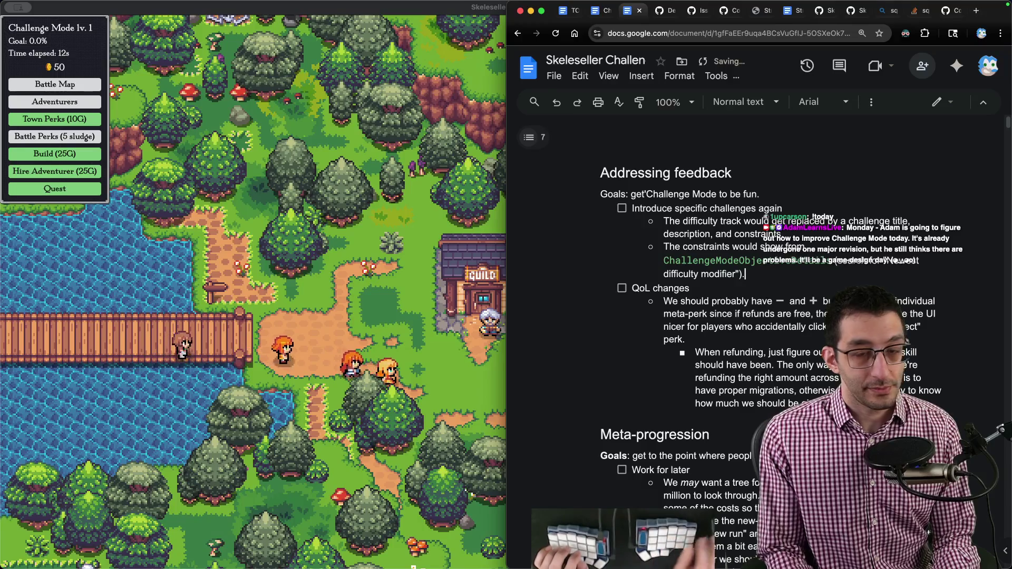
key("alt+Tab")
key("Escape")
left_click(506, 221)
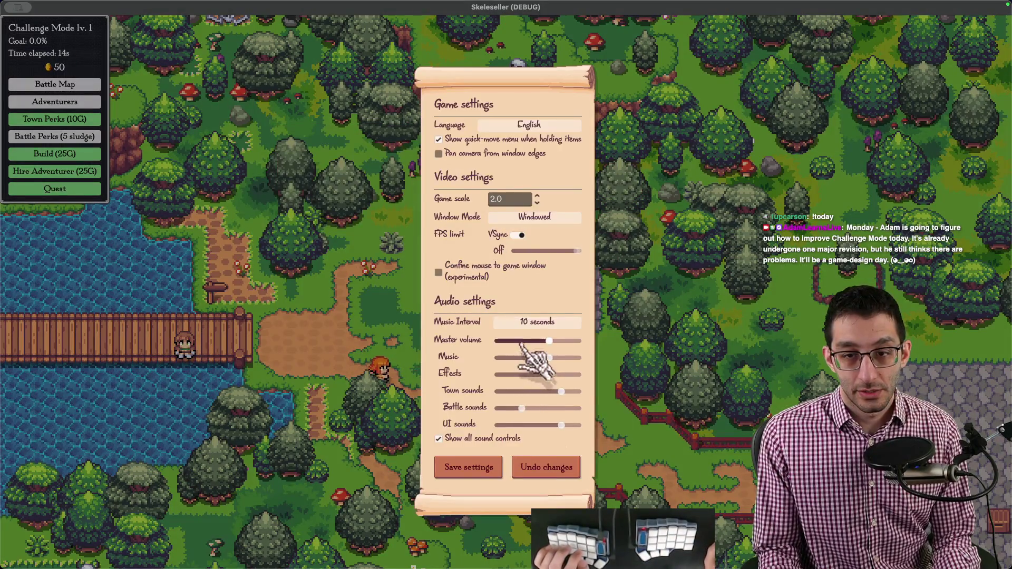
left_click(466, 467)
key("Escape")
- Return to the design doc, finishing the constraints note pointing to ChallengeModeObjectiveDetails and tidying the Goals line
key("super+Tab")
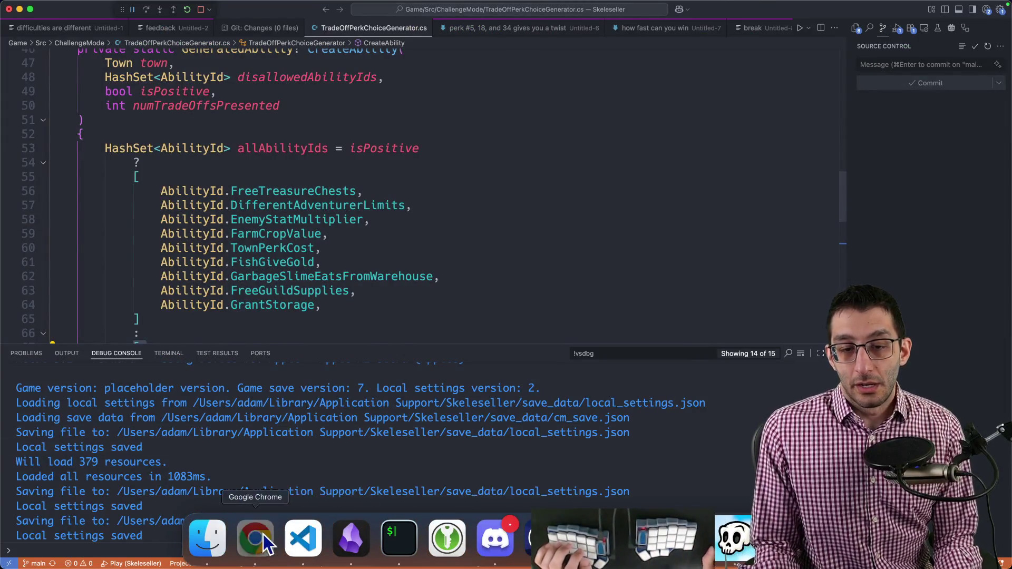
left_click(250, 553)
left_click(691, 208)
key("Down")
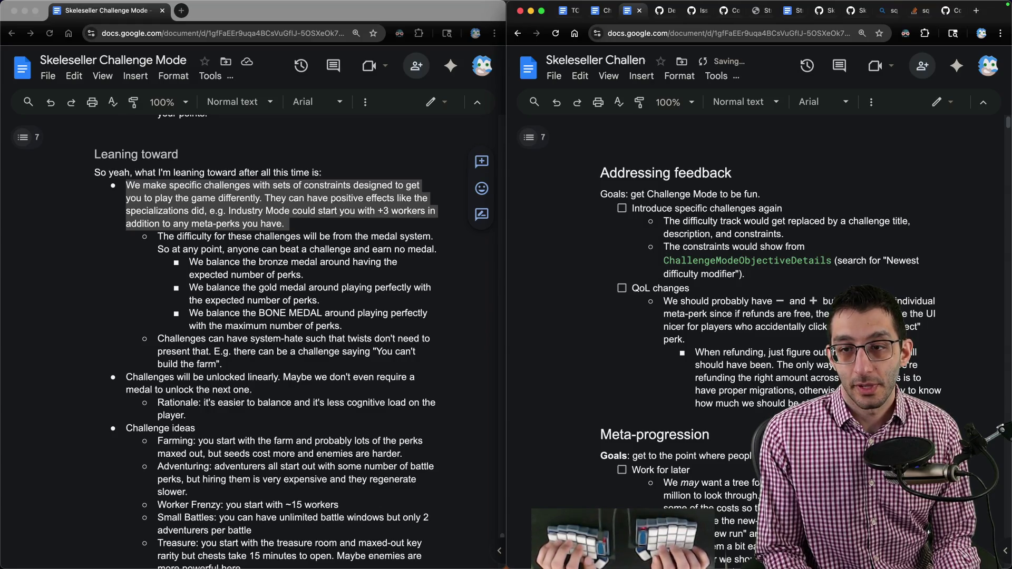
- Note constraints shouldn't be cumulative across difficulty levels, then start a 'Balancing' item with a bronze sub-point
key("Return")
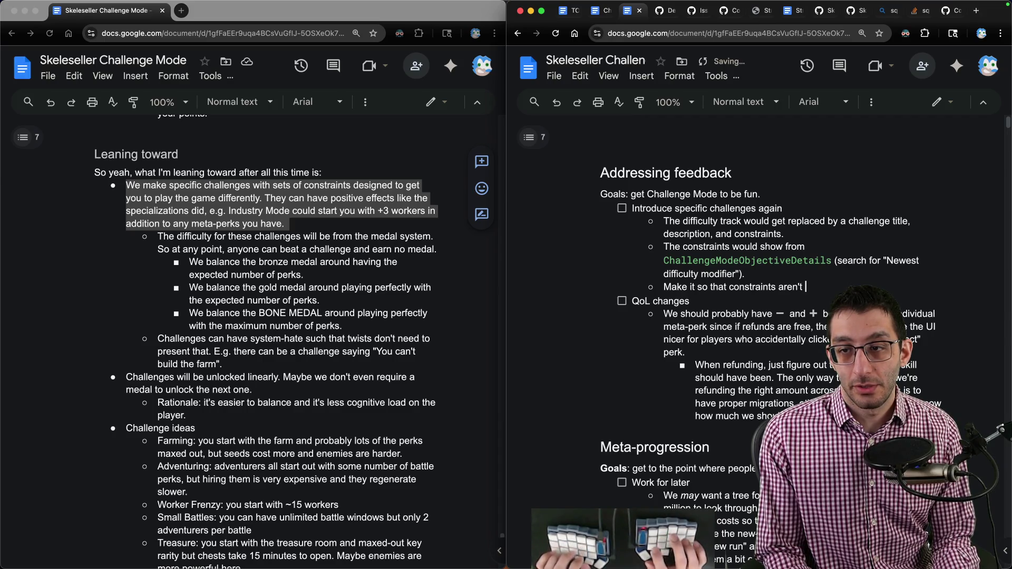
type("Make it so that constraints aren't cumulative across all di")
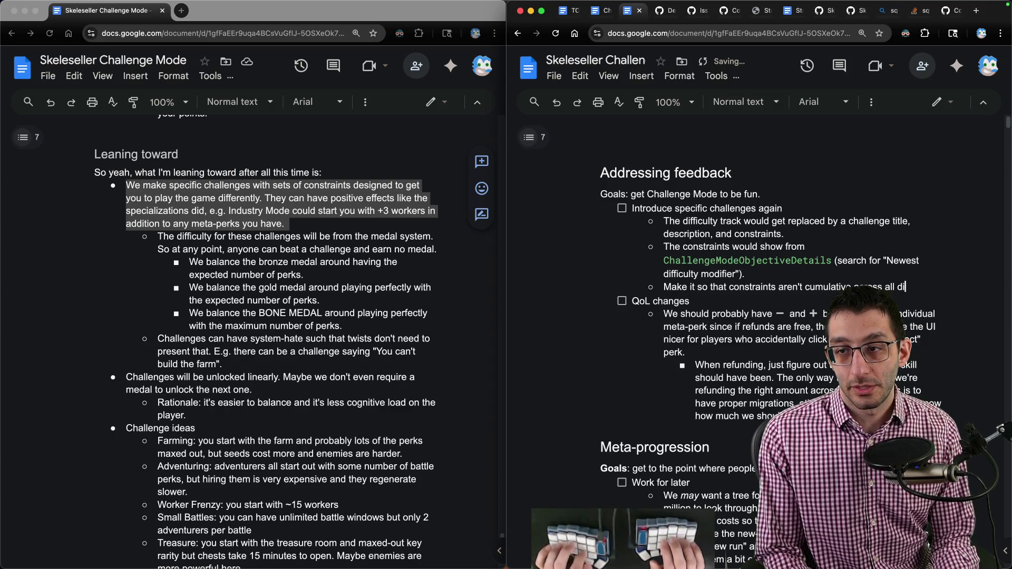
type("fficulty levels.")
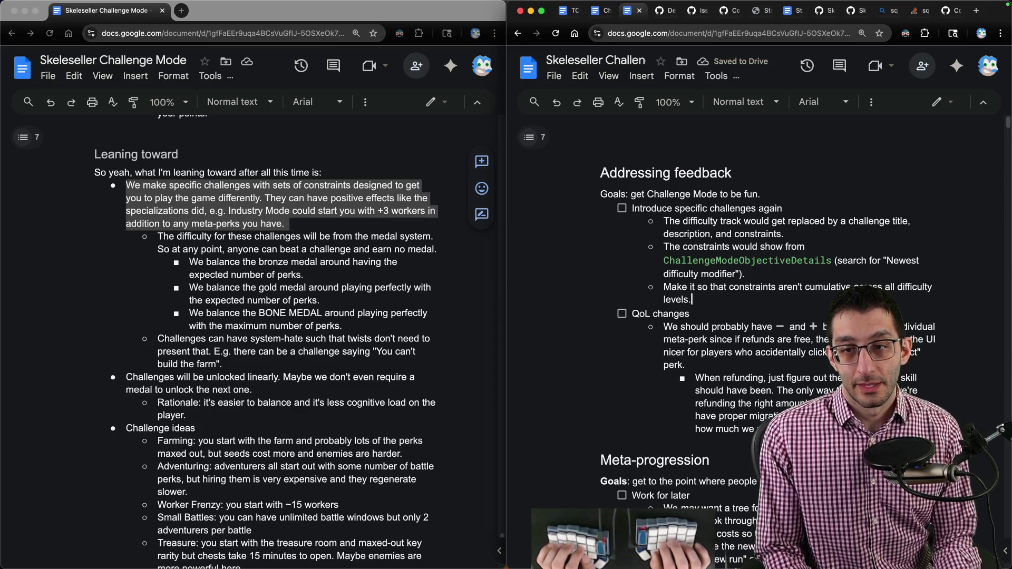
key("Return")
type("ncing")
key("Return")
key("Tab")
type("Balanc")
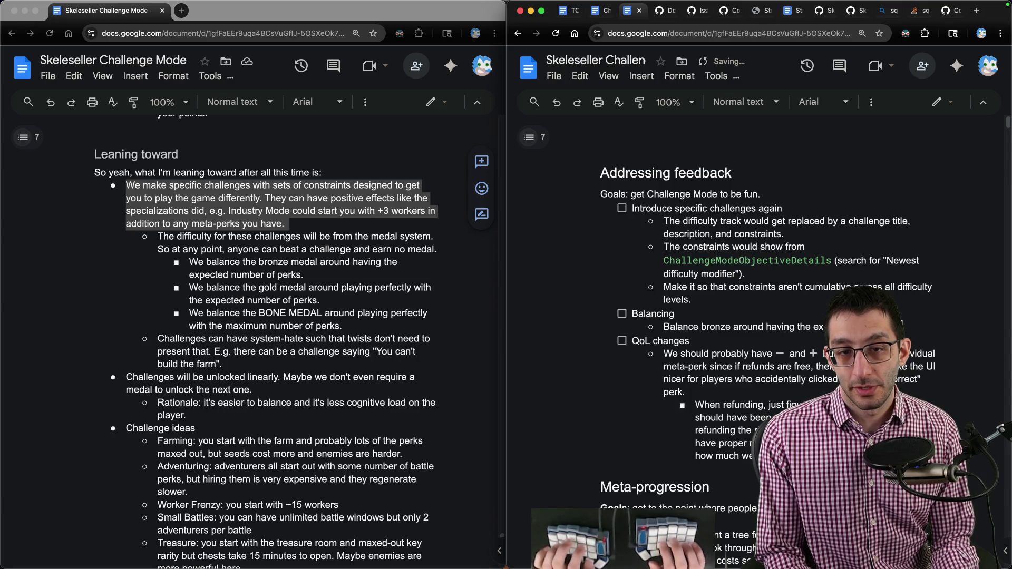
type("playing")
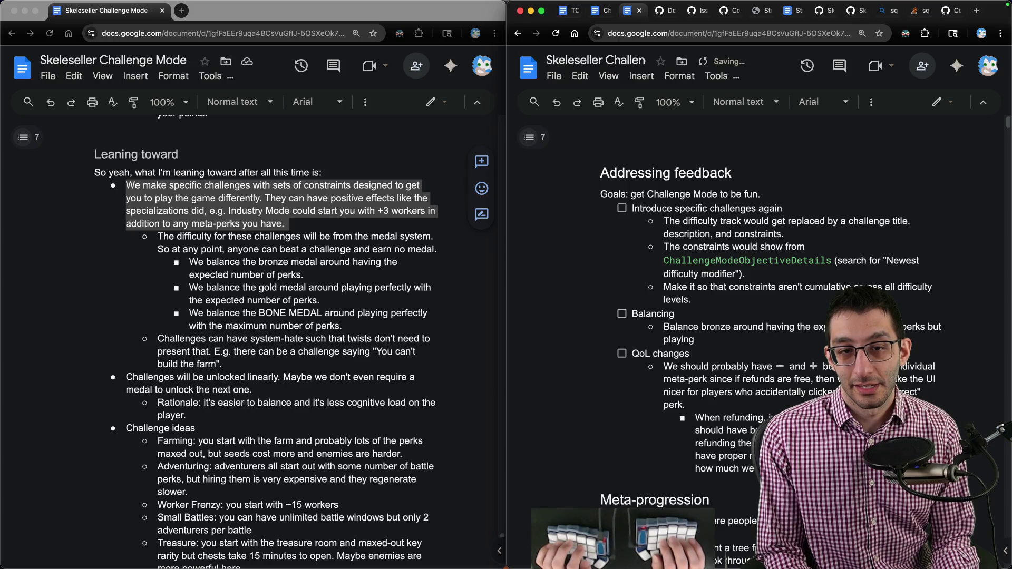
- Rewrite the Balancing sub-point to balance the gold medal around perfect play with the expected meta-perks
key("shift+Up")
key("shift+Home")
type("Balance the gold medal")
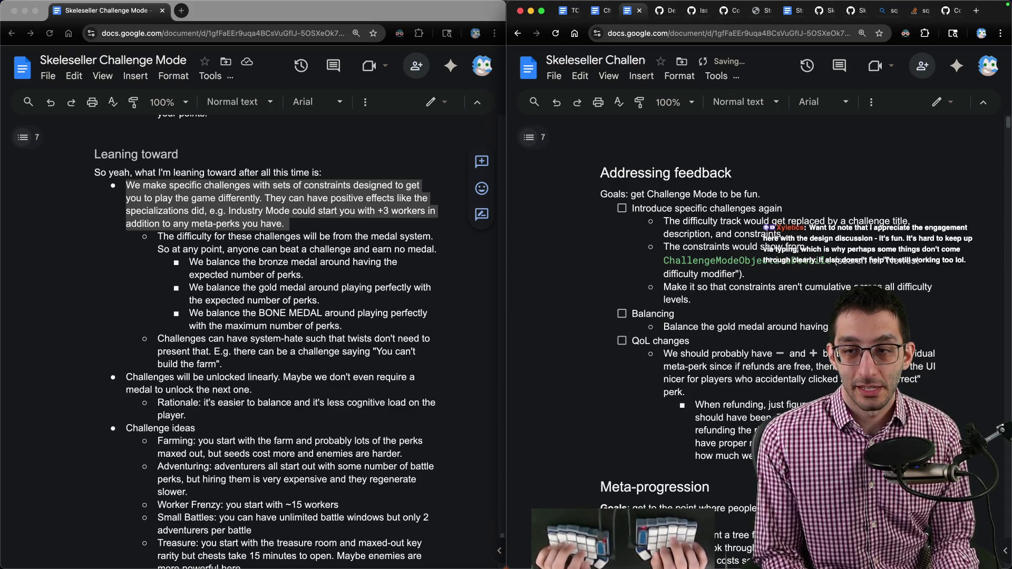
type(" around me pla")
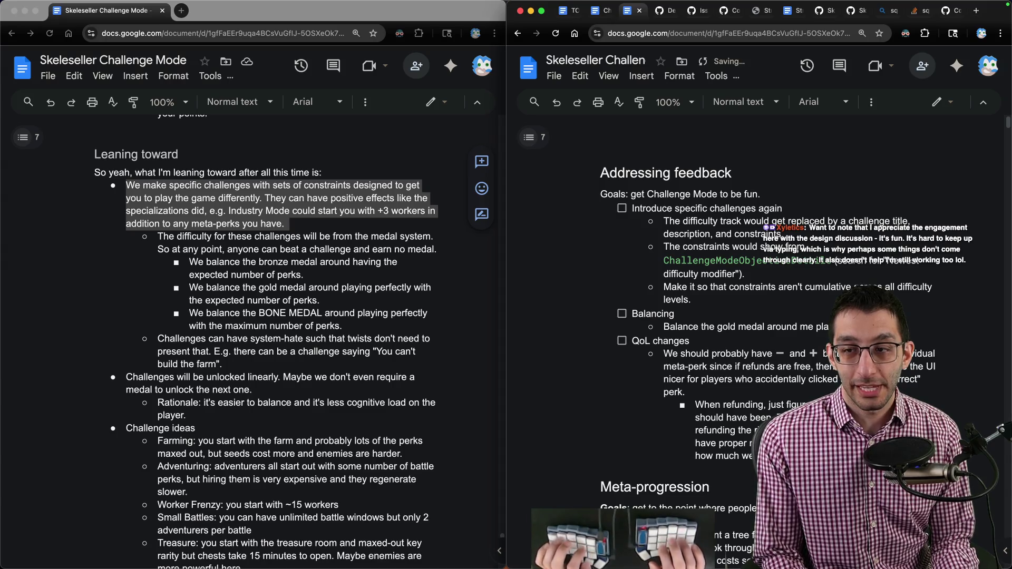
type(" cted number of perks.")
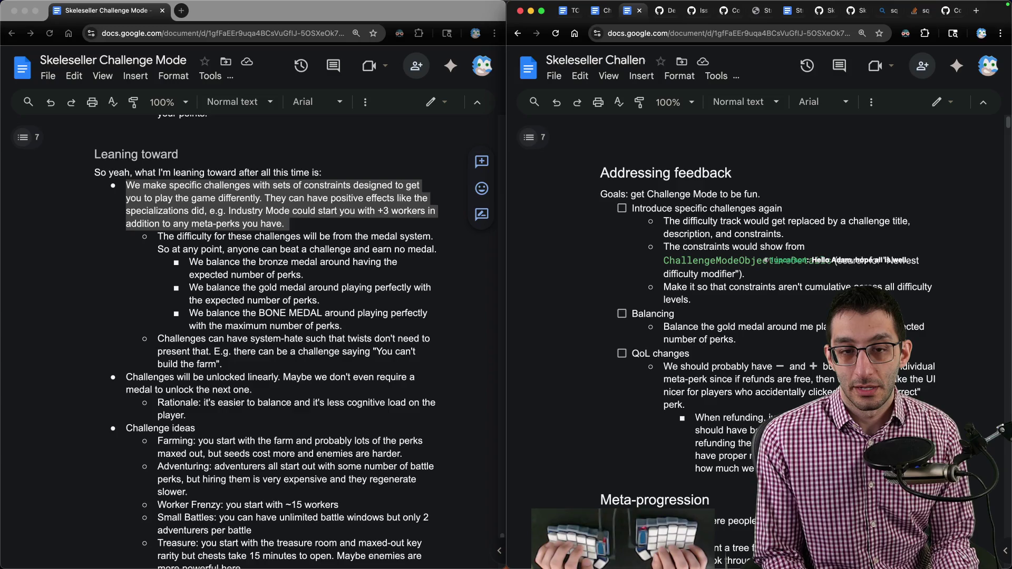
key("BackSpace")
key("BackSpace")
key("BackSpace")
key("BackSpace")
key("BackSpace")
key("BackSpace")
type("meta-perks.")
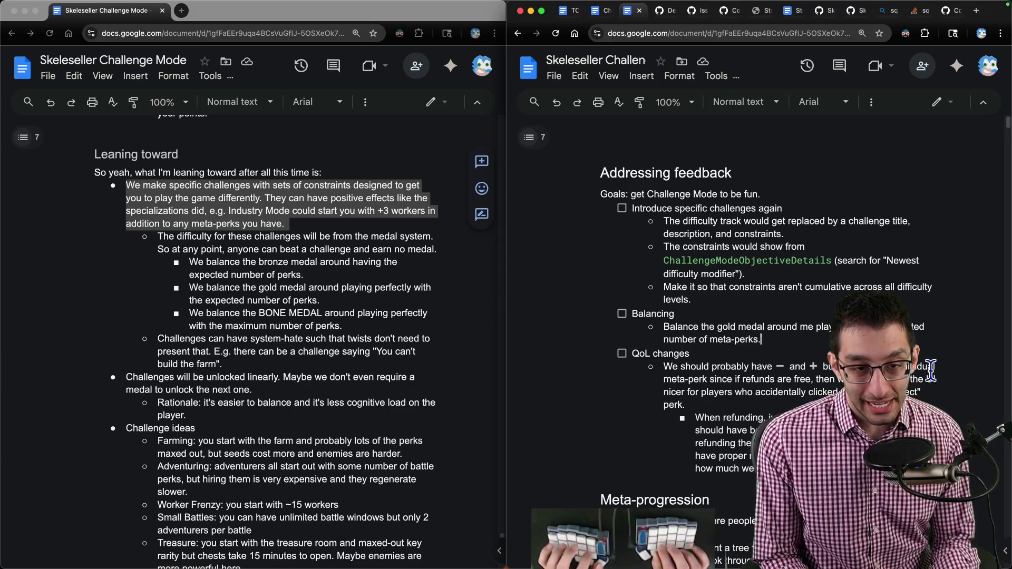
key("super+Tab")
type("s")
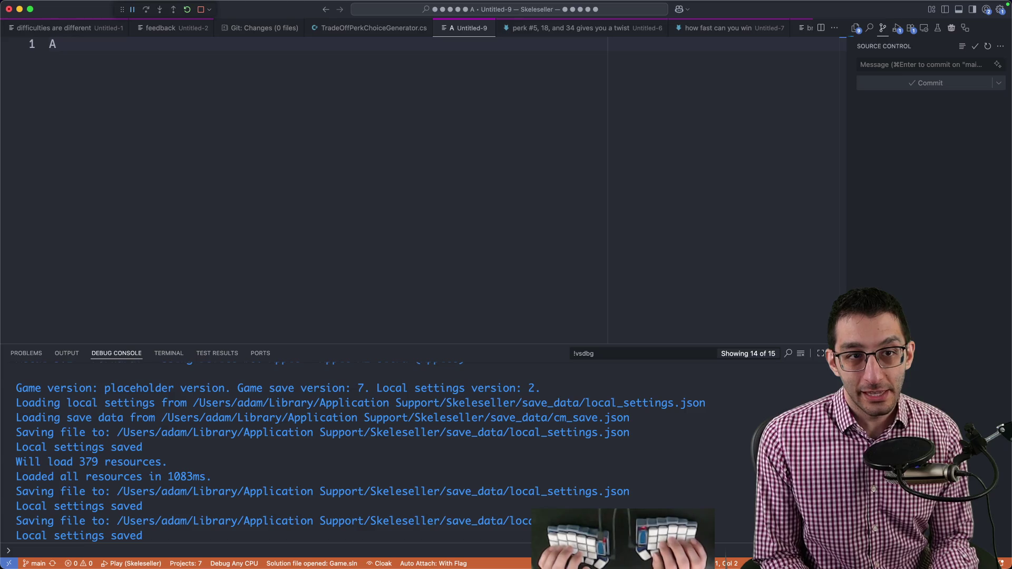
type("ystems A, B")
- Note that systems B and F failed and E was great, ending with the mix line 'A, B', F'', J'
key("BackSpace")
key("BackSpace")
key("BackSpace")
type("through M")
key("Escape")
key("Return")
key("Return")
key("Return")
type("systems B and ")
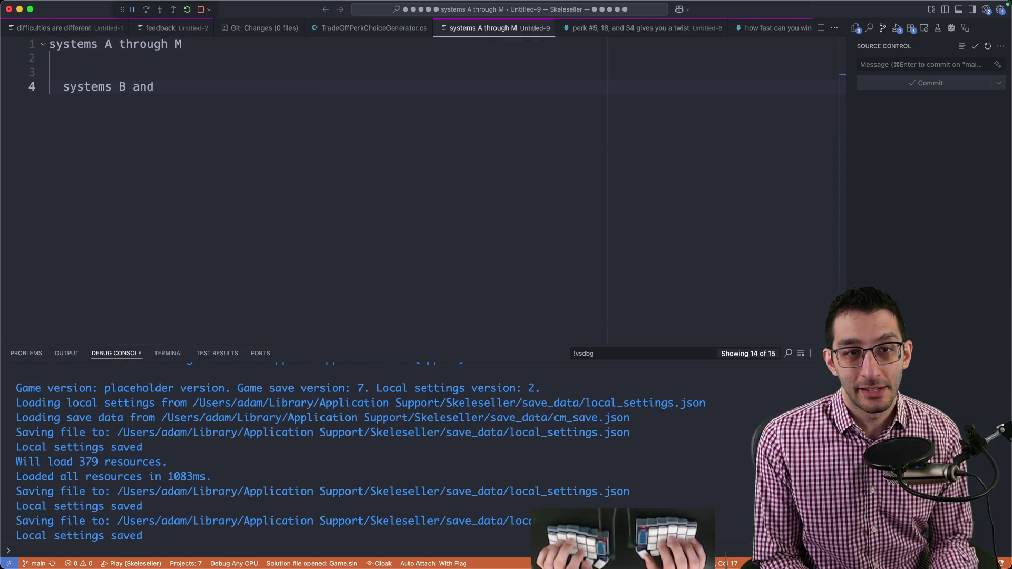
type("F didn't work")
key("Return")
type("system E was great")
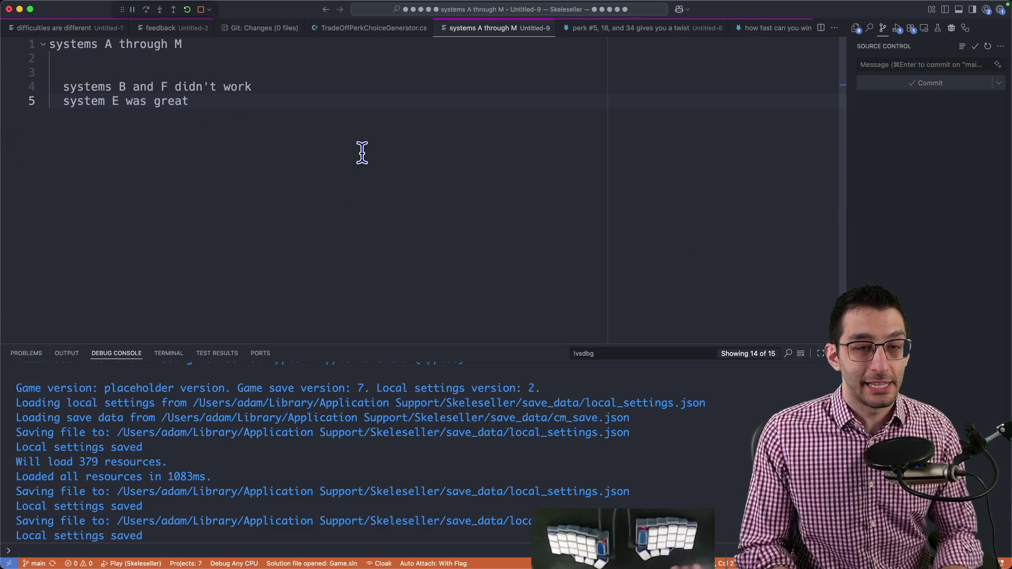
key("Return")
key("Return")
key("Return")
type("A, B',")
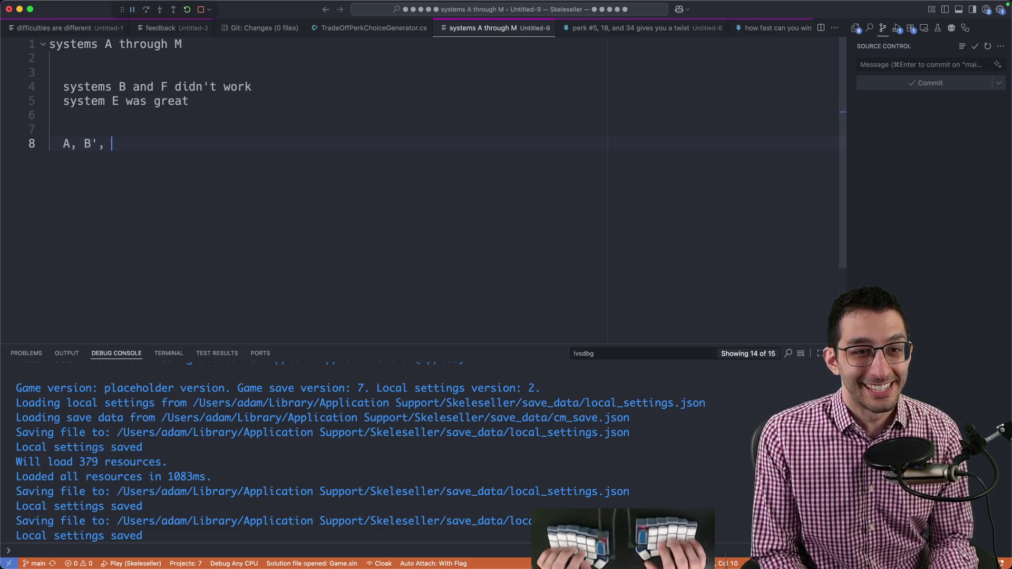
type(" F'', ")
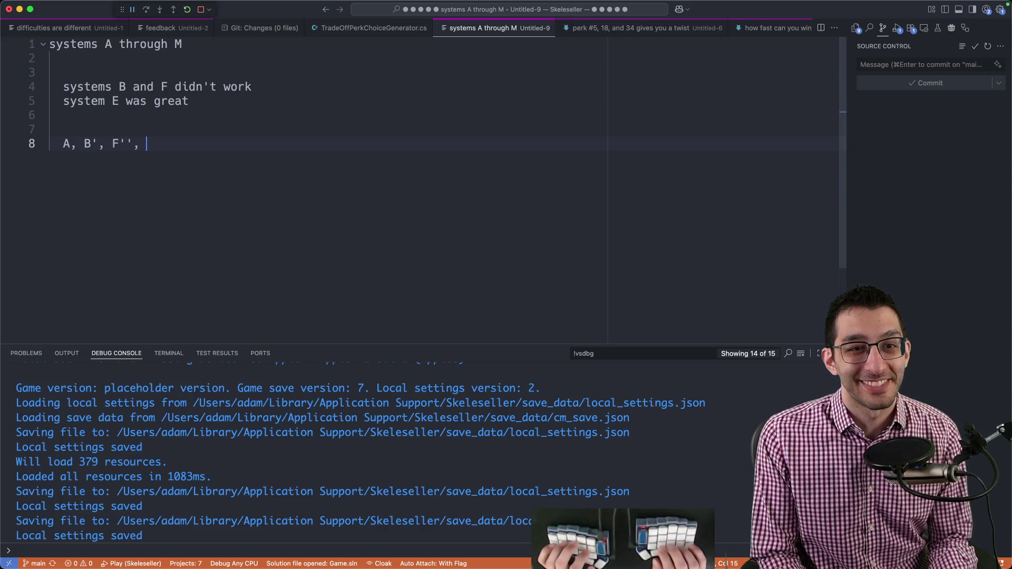
type("J")
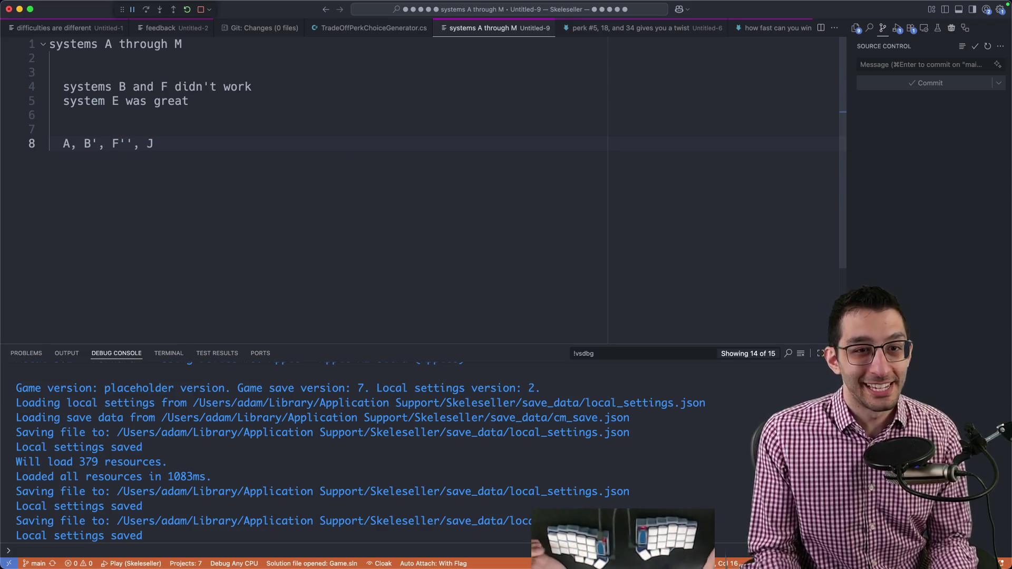
- Select the whole 'A, B', F'', J' line, check the Google Docs design doc, and return to the notes editor
left_click_drag(228, 150, 75, 145)
left_click(70, 143)
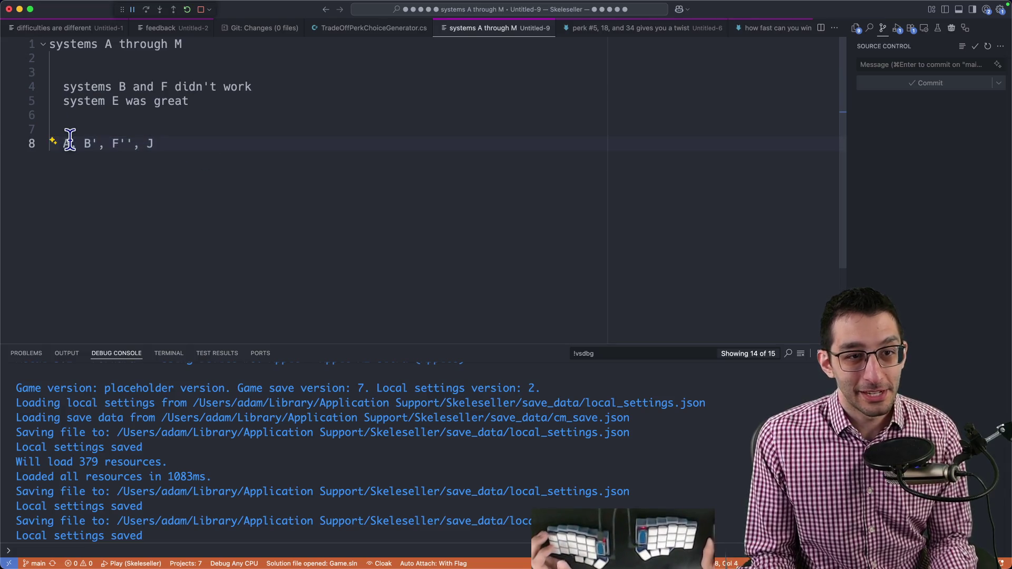
triple_click(70, 143)
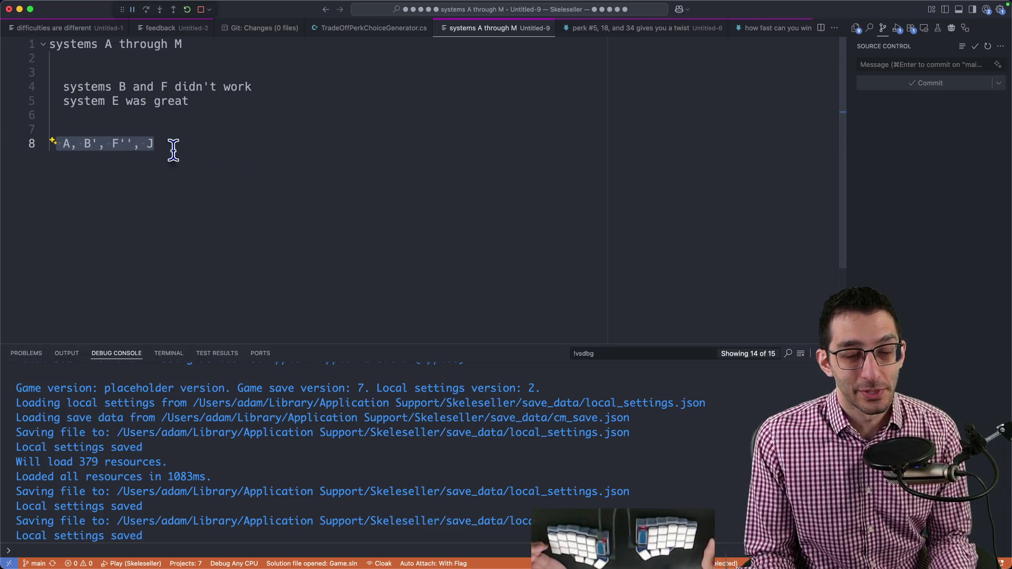
left_click(255, 540)
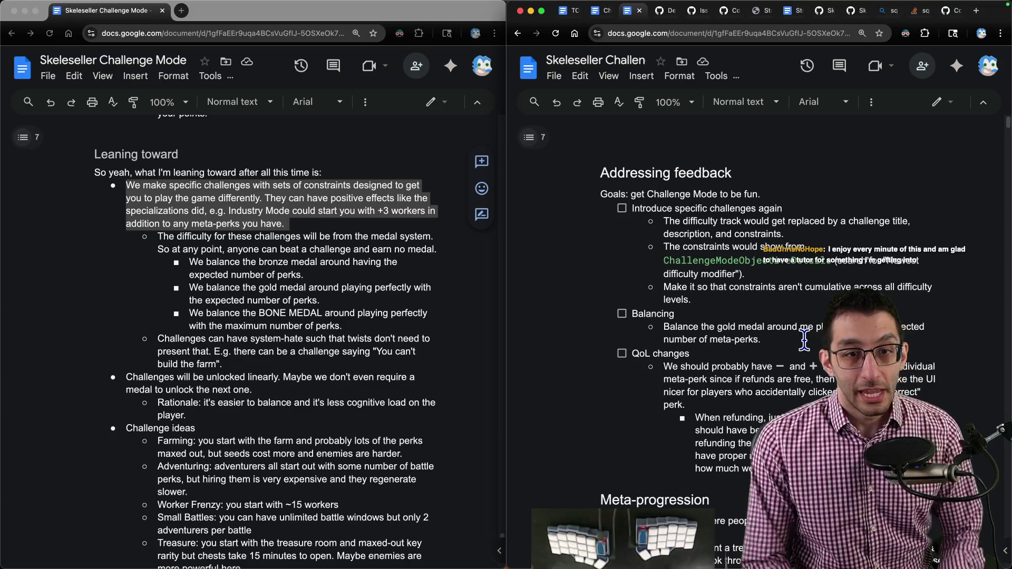
key("super+Tab")
- In a new untitled note, outline 'iterative approach': make something, get feedback, improve while feedback is bad
key("super+n")
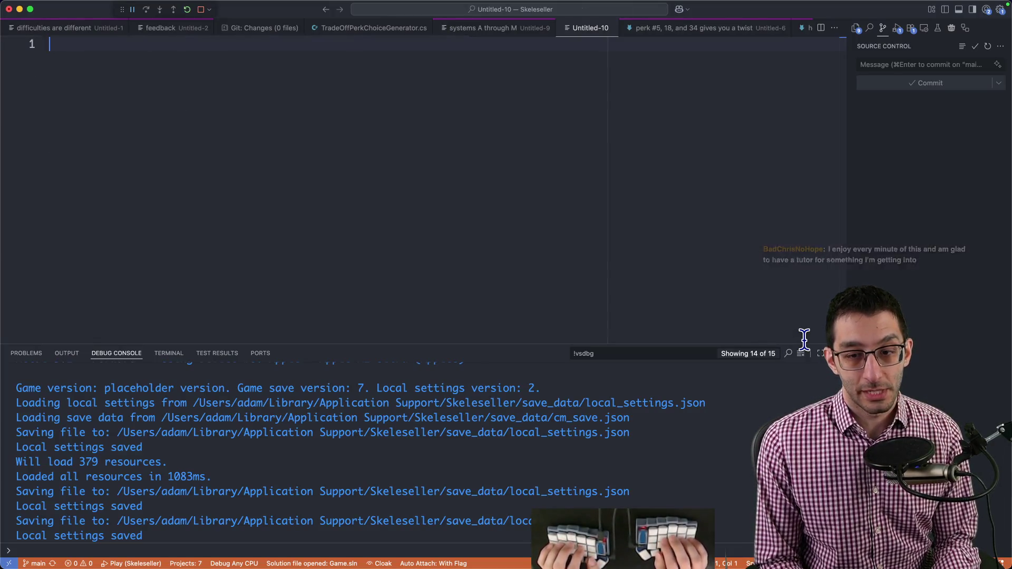
type("iterative approach")
key("Return")
type("make something")
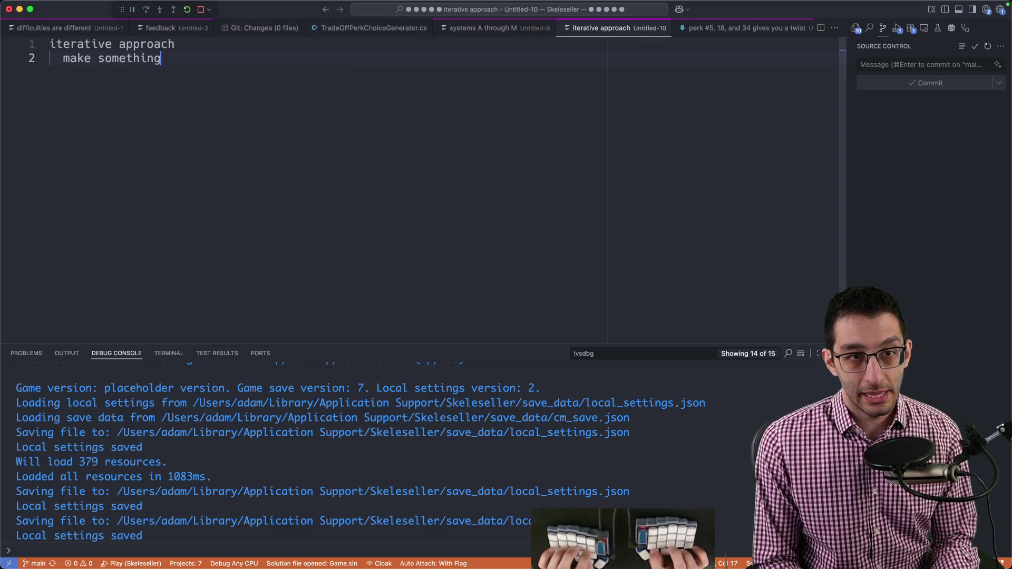
key("Return")
type("get feedback")
key("Return")
type("improve while the feedback is bad")
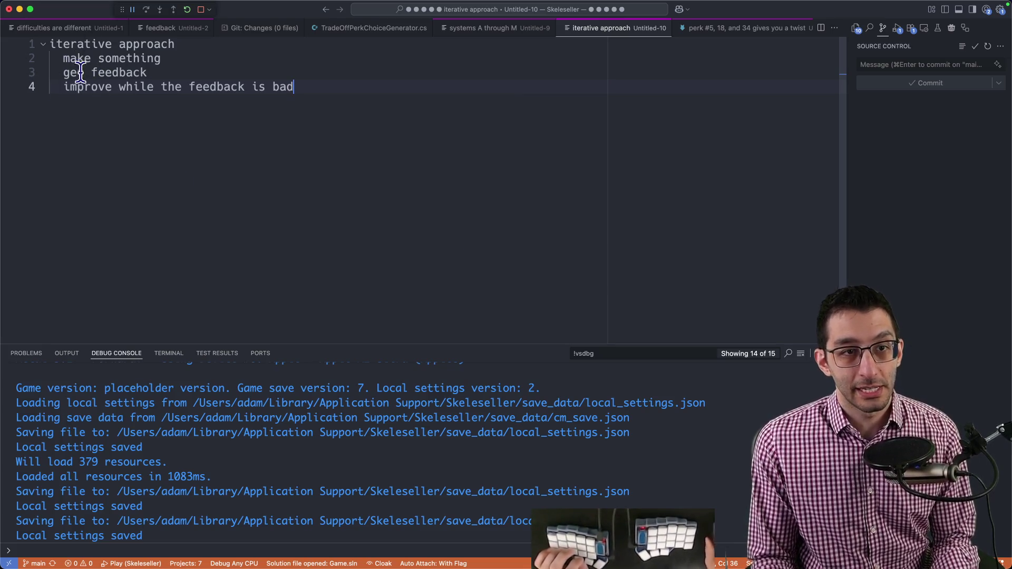
- Review the outline's last line with keyboard selections and return to the Google Docs design doc
key("shift+Home")
key("End")
key("shift+alt+Left")
key("shift+alt+Left")
key("shift+alt+Left")
key("End")
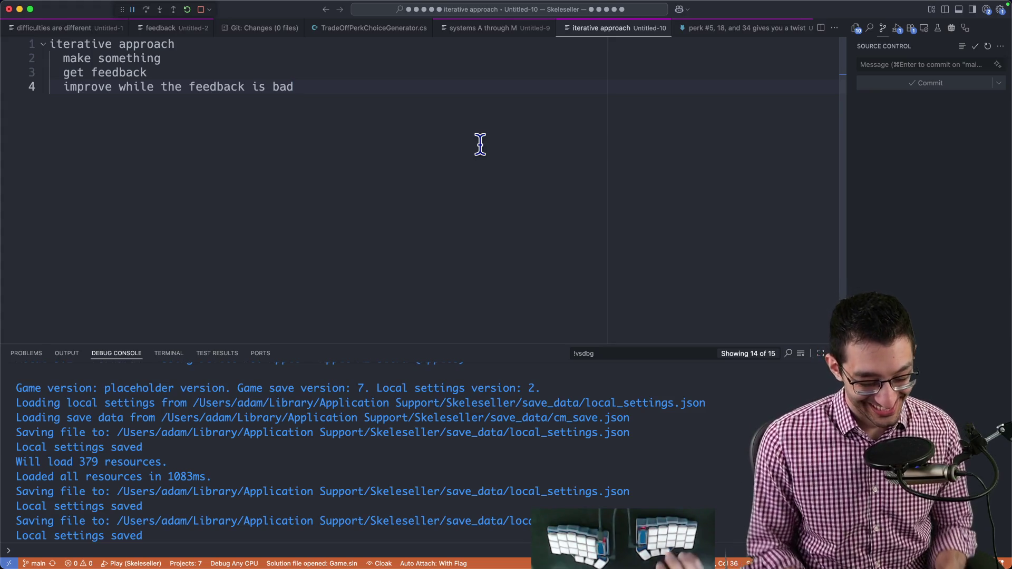
key("super+Tab")
key("super+Tab")
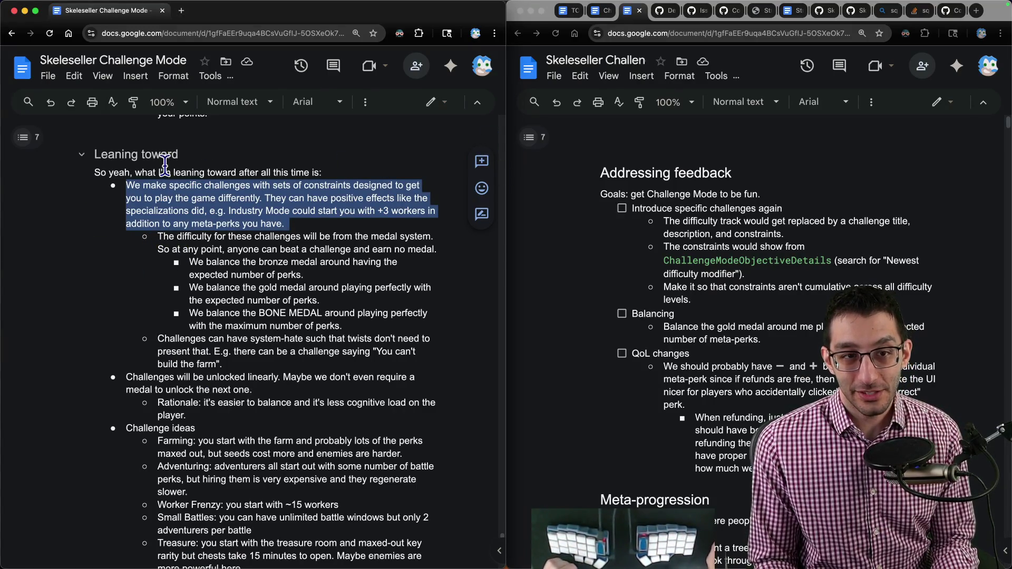
- Copy the sentence 'Maybe we don't even require a medal to unlock the next one.' from the Leaning toward section
left_click_drag(95, 151, 253, 390)
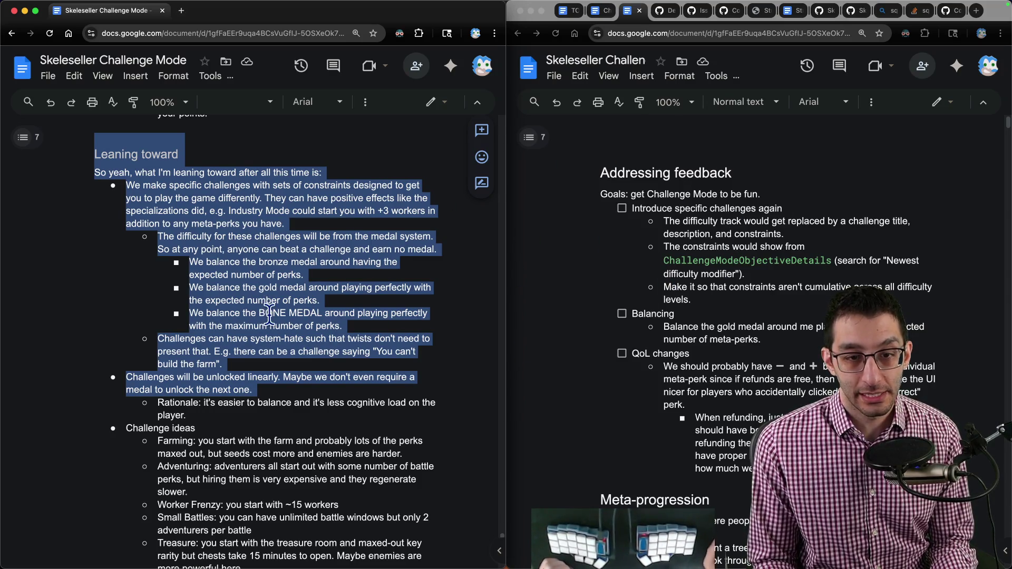
double_click(151, 377)
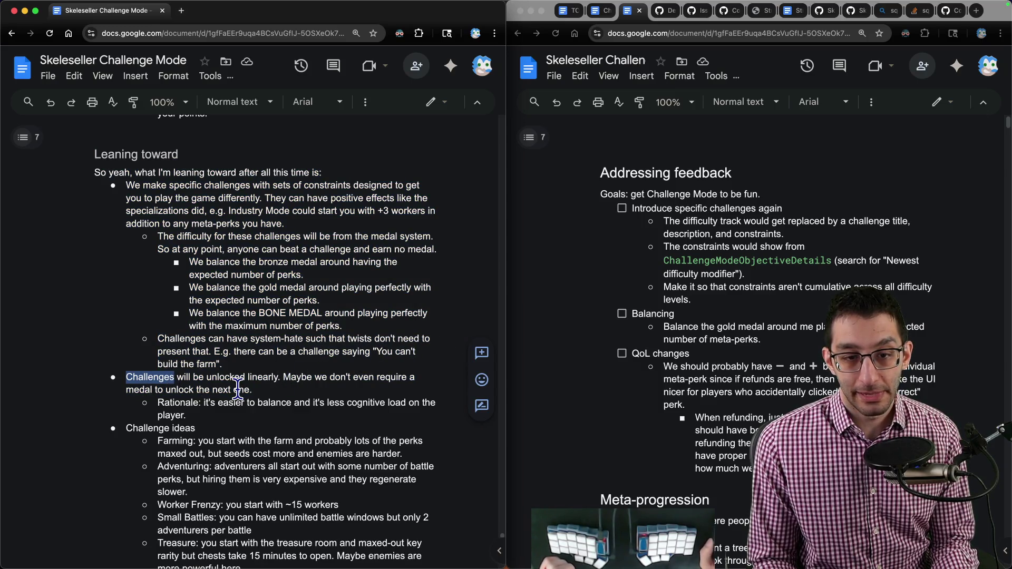
left_click_drag(252, 390, 282, 377)
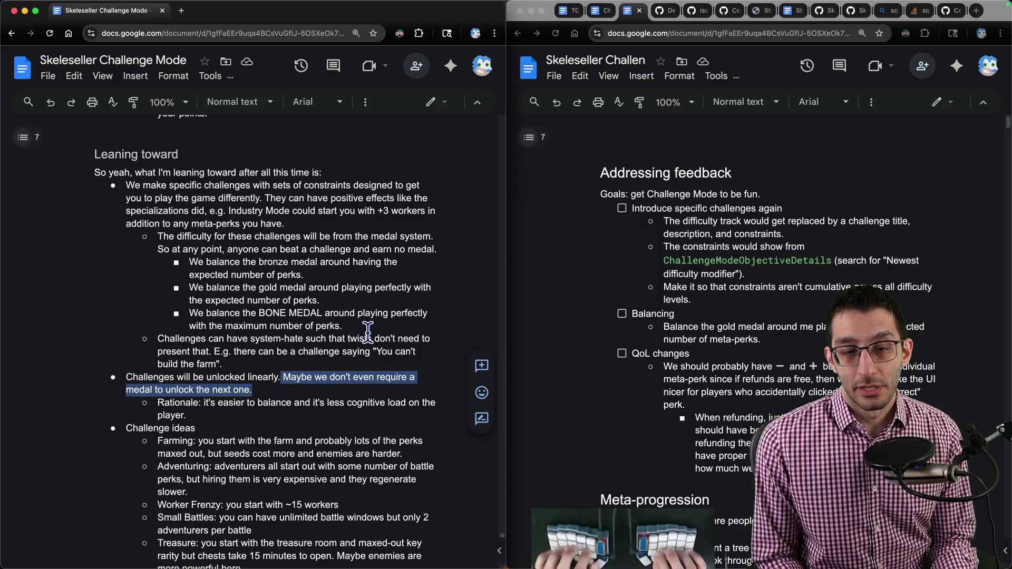
key("super+c")
- Paste the no-medal-required sentence into a new Visual Studio Code note
key("super+Tab")
key("super+v")
key("Return")
key("Return")
key("Return")
type("SHOULD we require a medal to be able to move on?")
- Add questions on requiring a medal to move on and tying perk points to medals, hiding the console and source control panes
key("Return")
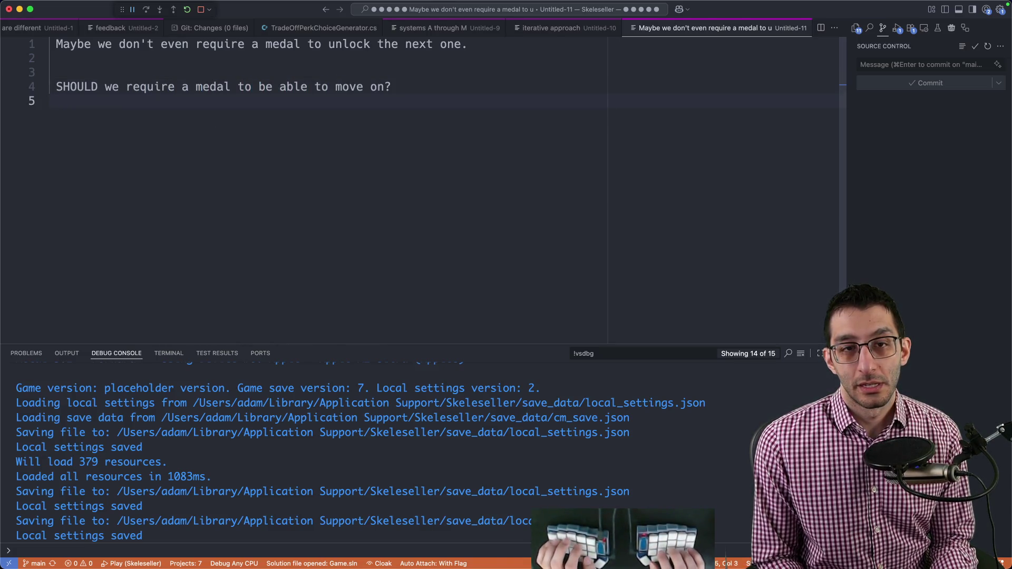
type("Should we even tie perk points to medals?")
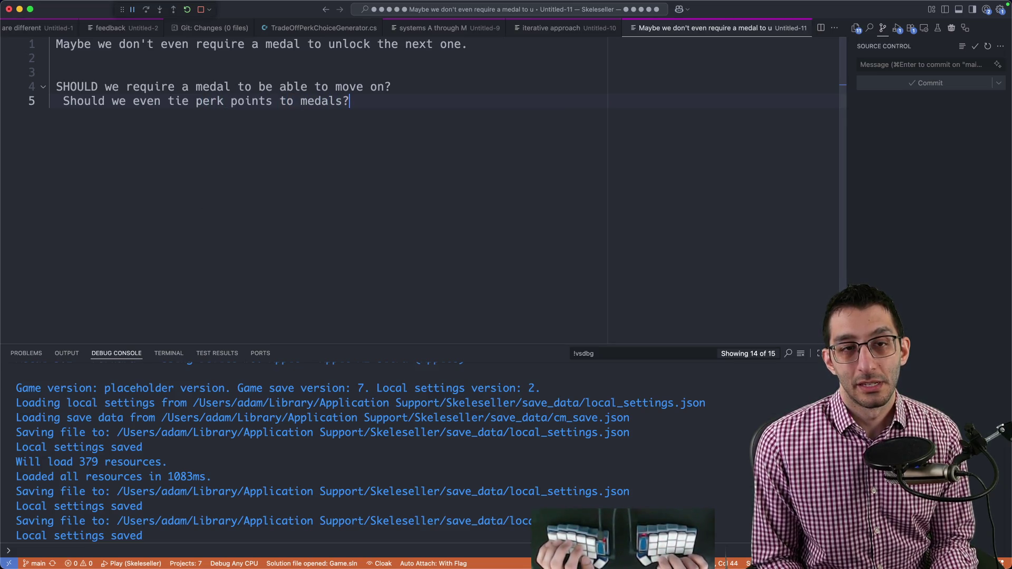
key("super+j")
key("super+b")
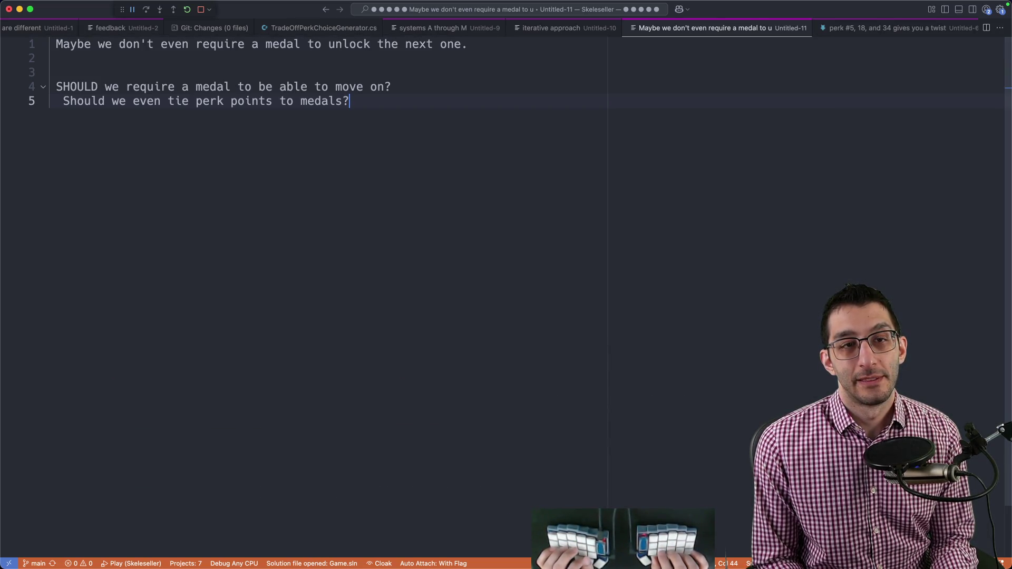
key("Return")
key("Return")
key("Return")
type("I do think you")
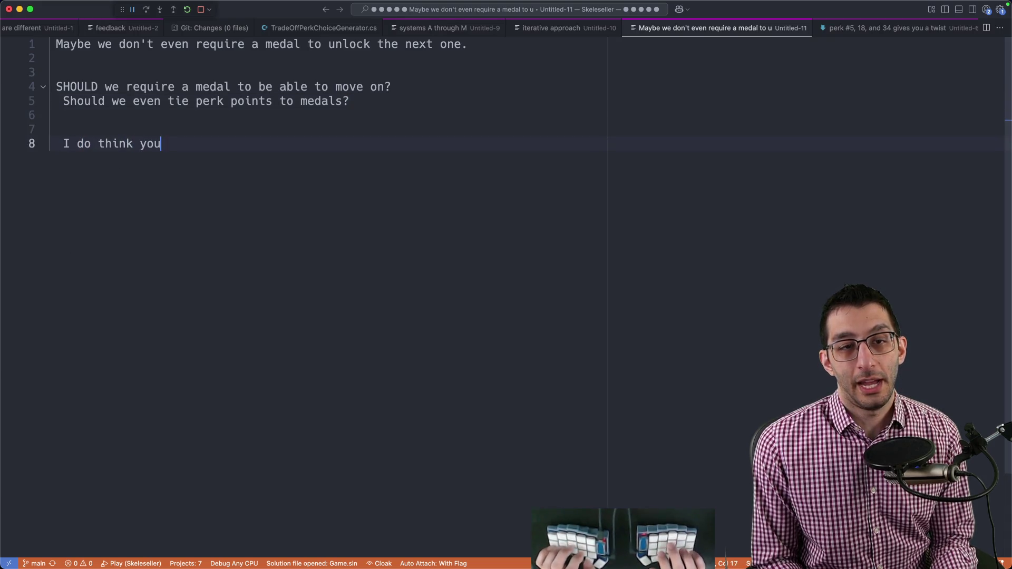
type(" should be able to repeat a run and get")
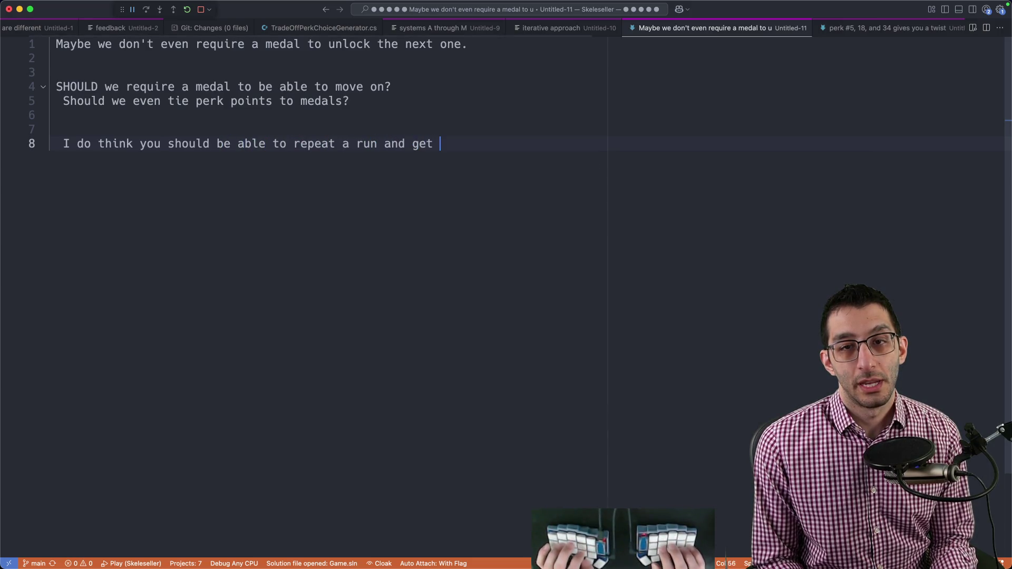